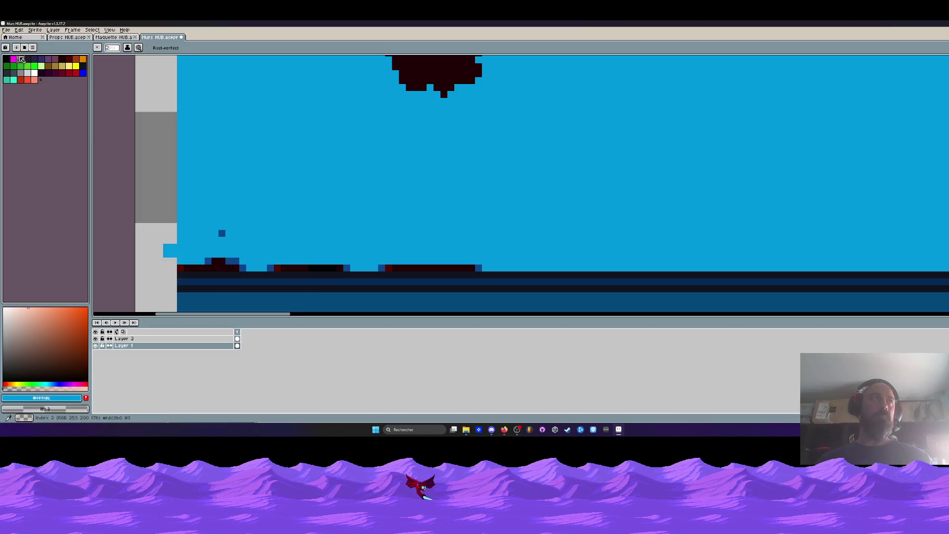
- Paint over the dark smudges on the ground line and the wall blob in sky blue
drag(191, 265, 358, 266)
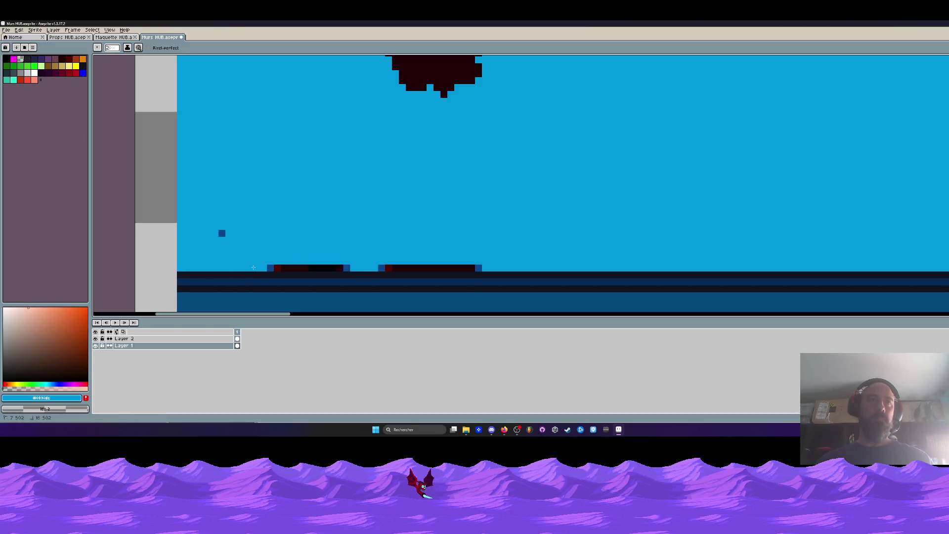
drag(483, 265, 387, 265)
scroll(225, 236, down, 2)
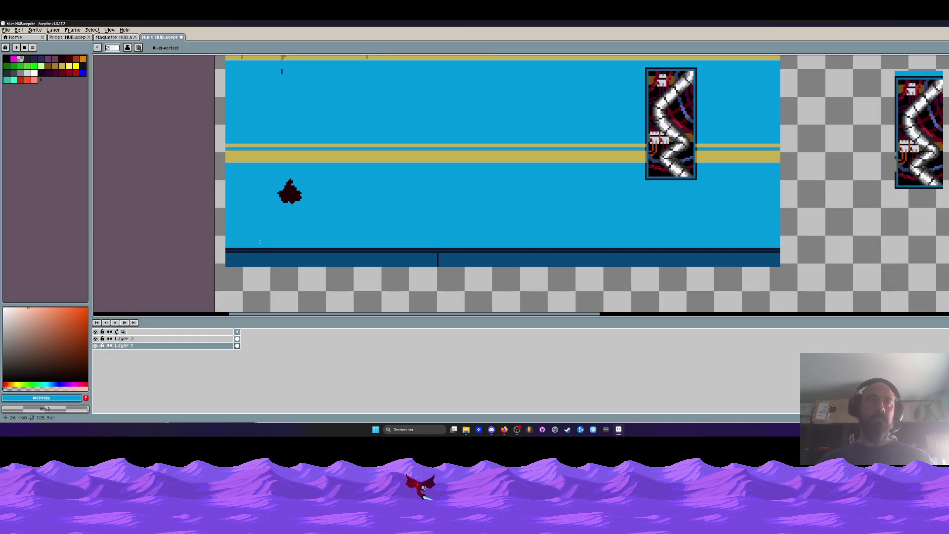
scroll(291, 198, up, 2)
drag(296, 212, 248, 209)
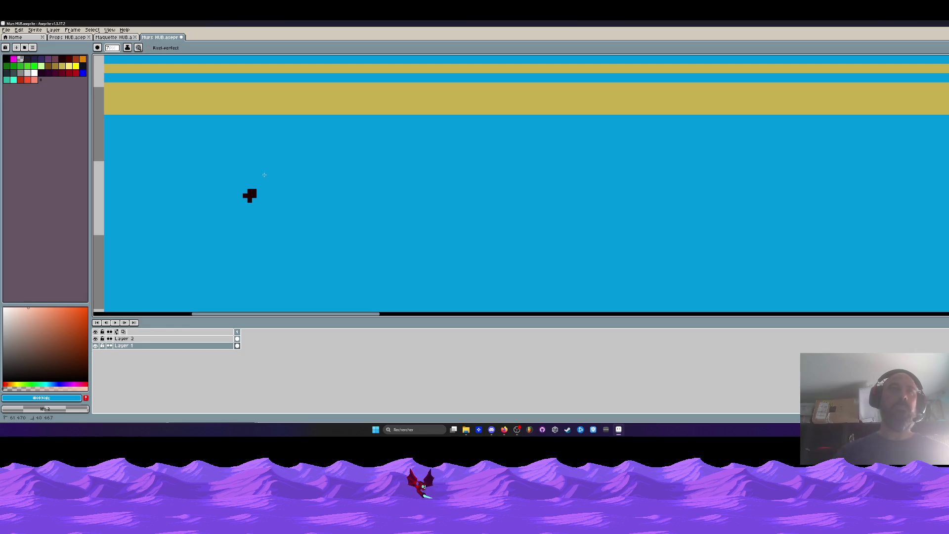
- Draw the base row and stepped left tower of a dark-blue mound on the floor line
scroll(306, 197, down, 3)
scroll(322, 224, down, 2)
scroll(324, 206, up, 2)
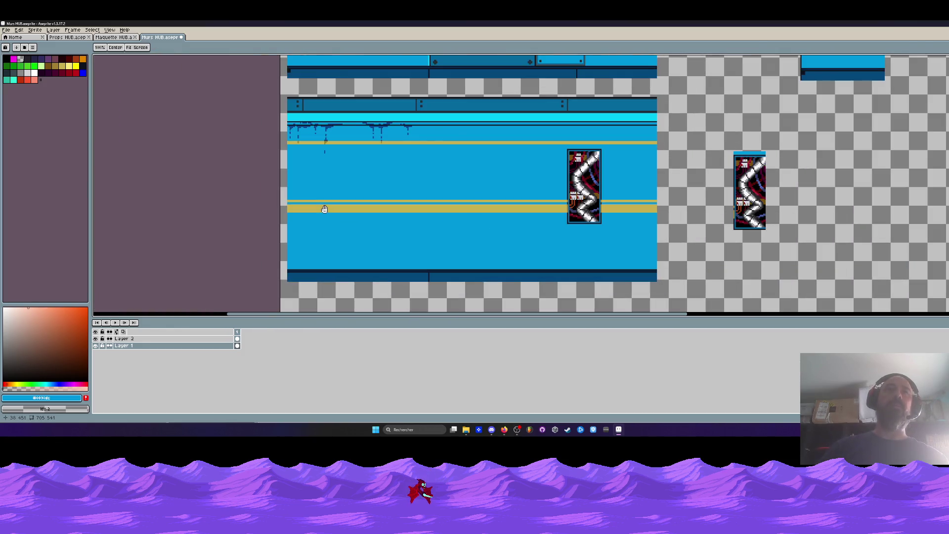
scroll(324, 209, up, 1)
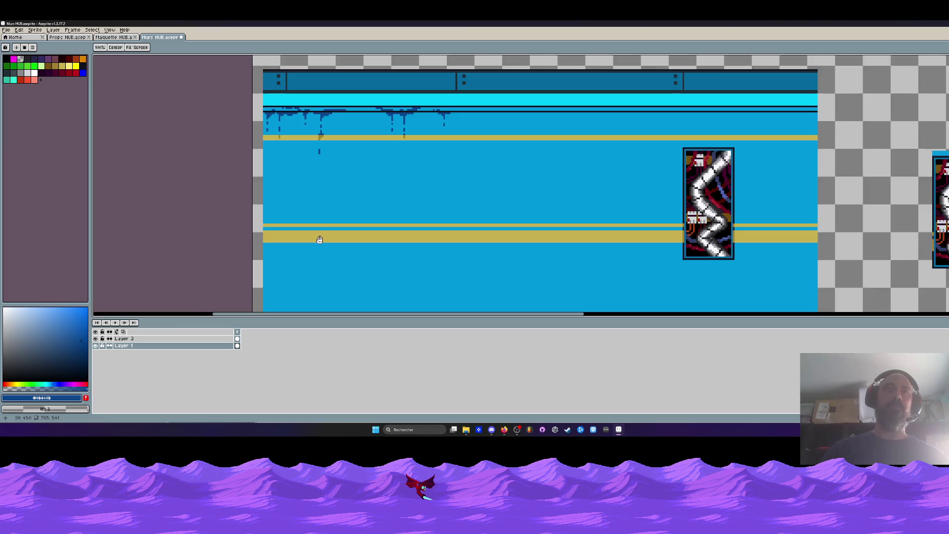
scroll(331, 215, up, 1)
scroll(331, 213, up, 1)
scroll(316, 210, up, 1)
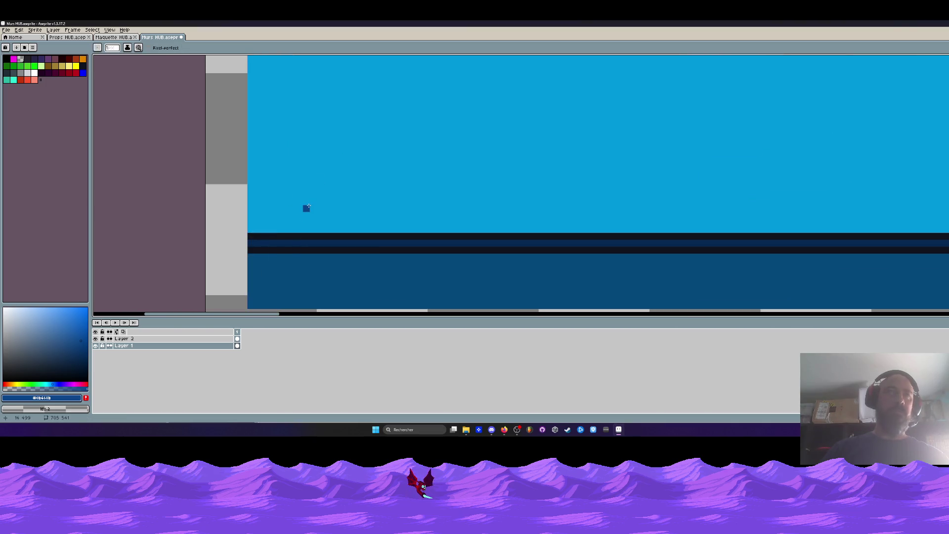
scroll(307, 208, up, 1)
drag(224, 245, 336, 245)
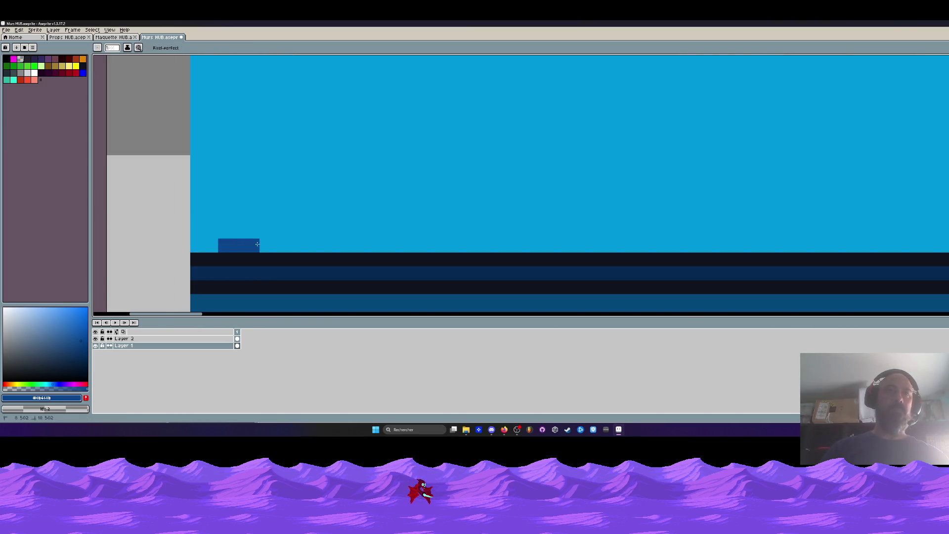
drag(280, 232, 280, 218)
click(266, 231)
- Add the mound's right tower with a small column above, and extend its base rightward
mouse_move(349, 246)
mouse_down()
mouse_move(363, 246)
mouse_move(340, 222)
mouse_up()
drag(335, 163, 335, 176)
drag(377, 246, 435, 246)
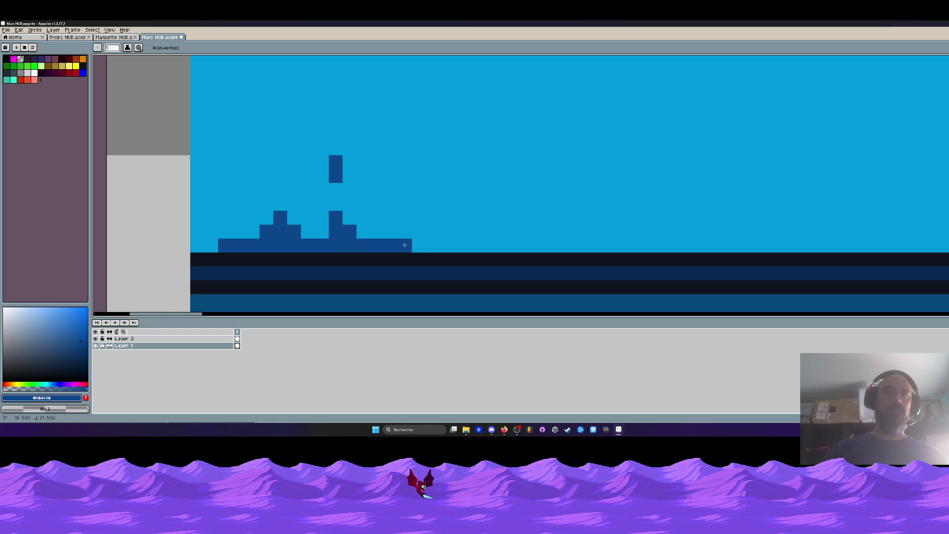
scroll(435, 247, down, 3)
scroll(434, 248, down, 2)
scroll(463, 240, down, 1)
scroll(467, 237, up, 1)
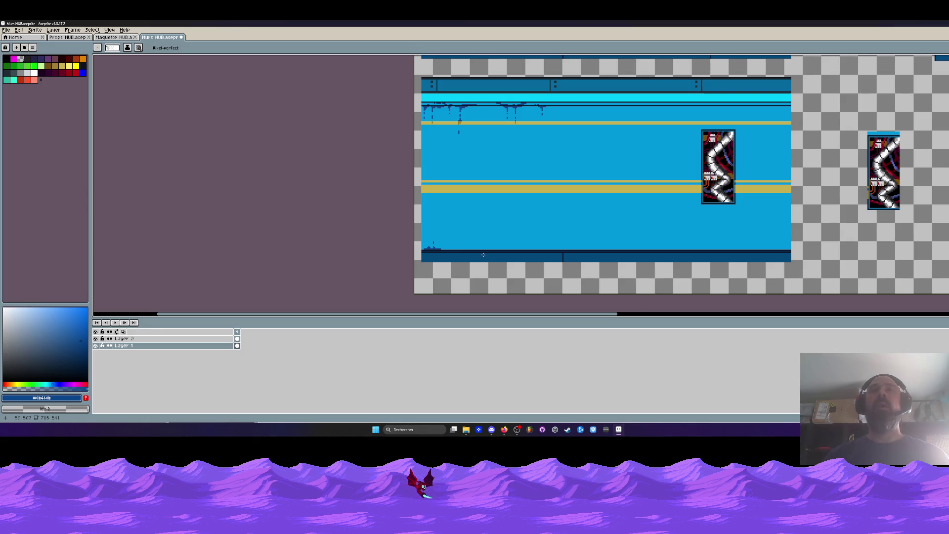
- Zoom in and undo a stray dark-blue stroke drawn at the wall base
scroll(458, 253, up, 2)
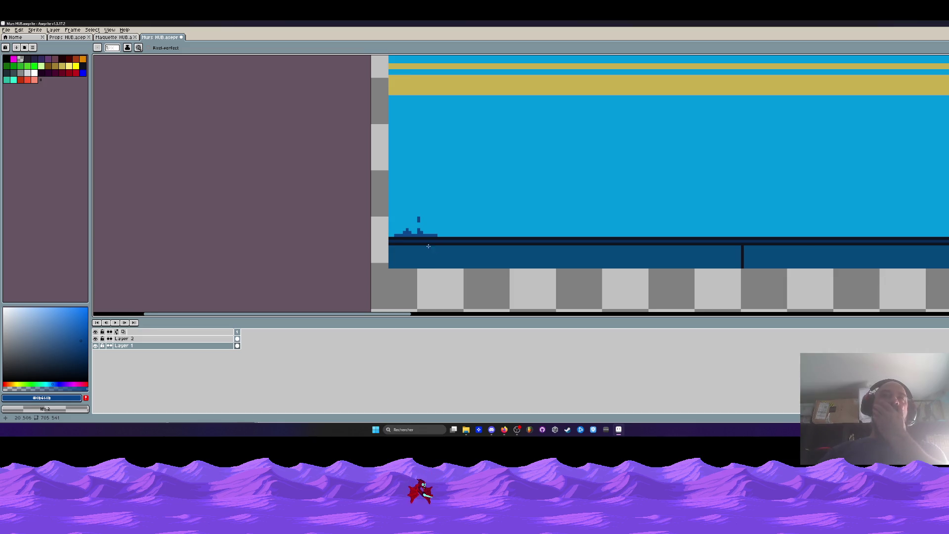
scroll(450, 227, up, 2)
scroll(450, 226, down, 1)
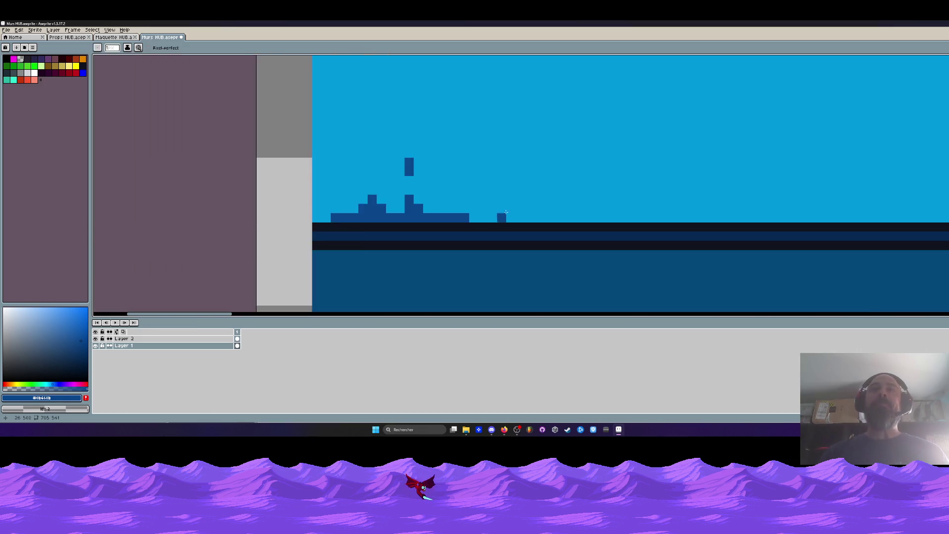
scroll(518, 199, down, 2)
scroll(476, 249, down, 1)
scroll(476, 249, up, 1)
drag(471, 262, 530, 259)
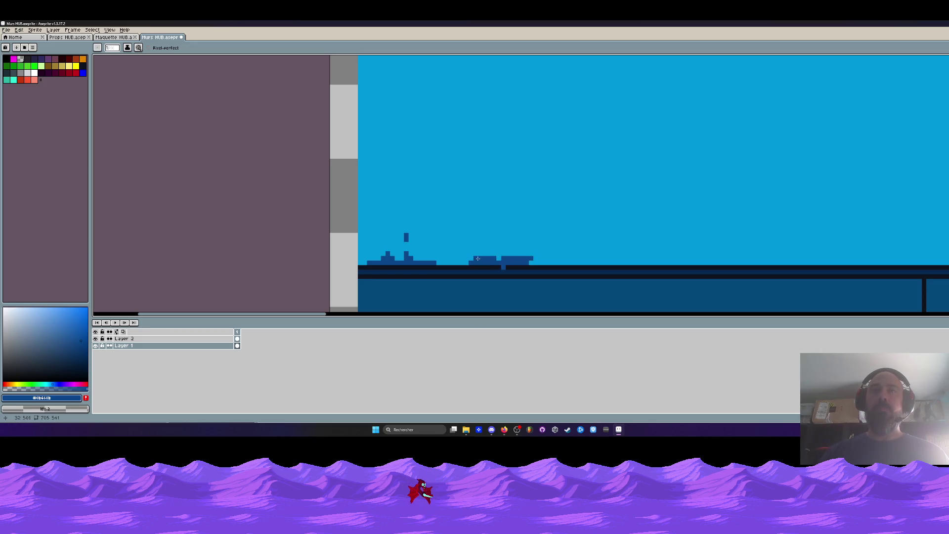
key(ctrl+z)
- Pencil a second, wider stepped mound with a spire, raising the spire's top pixel
scroll(508, 267, up, 1)
mouse_move(431, 259)
mouse_down()
mouse_move(545, 258)
mouse_move(531, 251)
mouse_up()
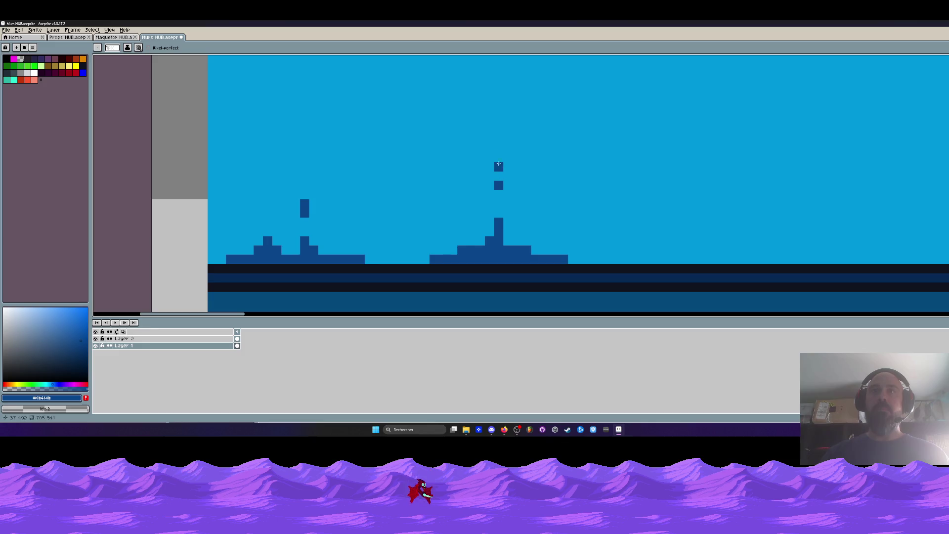
scroll(496, 149, down, 1)
key(ctrl+z)
click(496, 169)
scroll(498, 182, down, 3)
drag(507, 212, 521, 243)
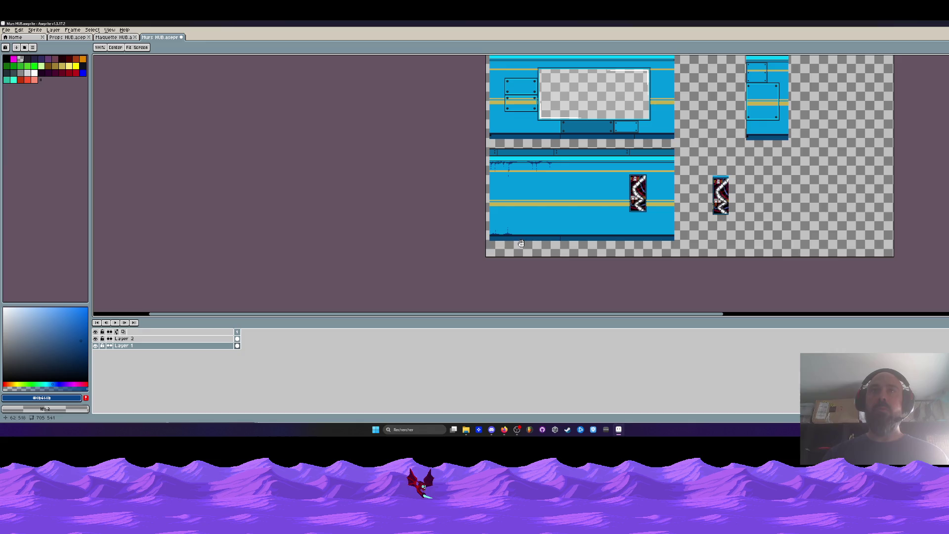
- Draw a straight vertical line up the wall beside the right mound
scroll(507, 238, up, 1)
scroll(526, 229, up, 1)
scroll(451, 195, up, 1)
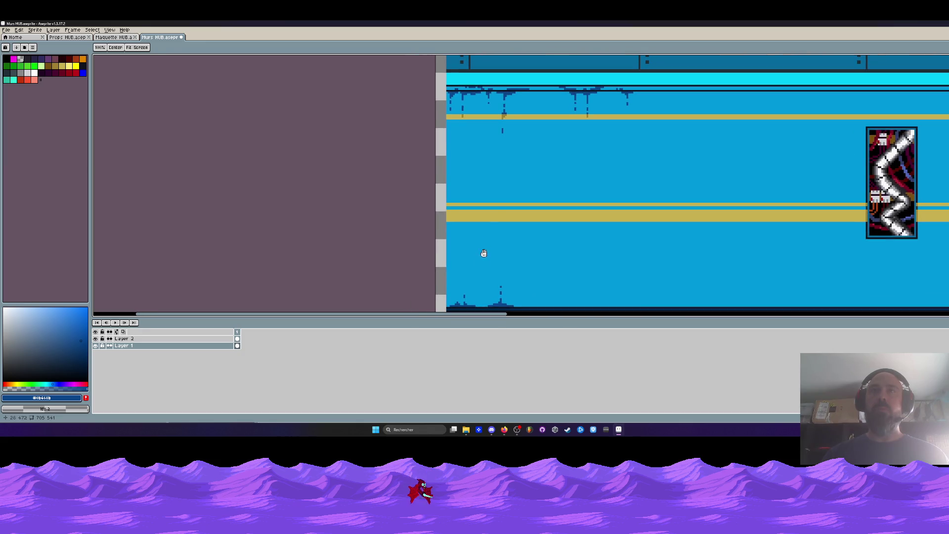
scroll(483, 252, up, 1)
scroll(501, 149, down, 1)
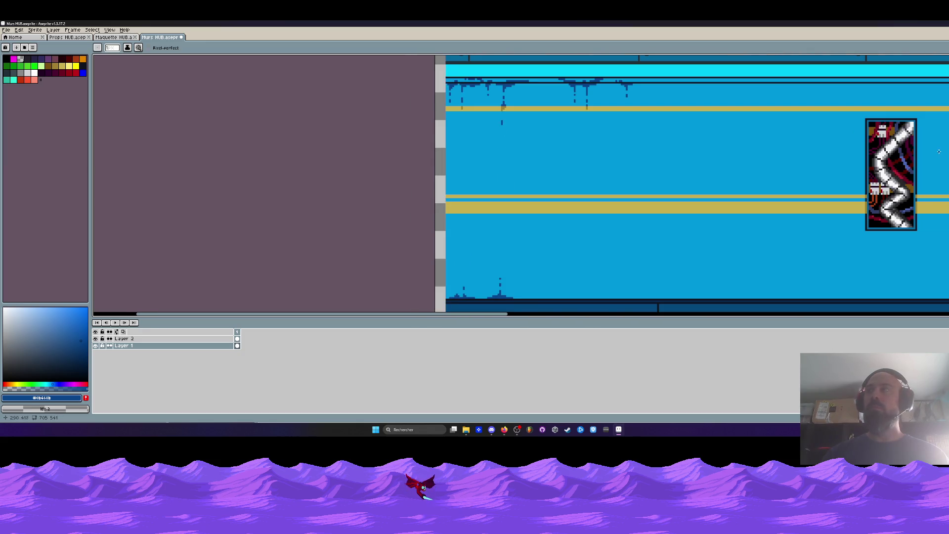
key(l)
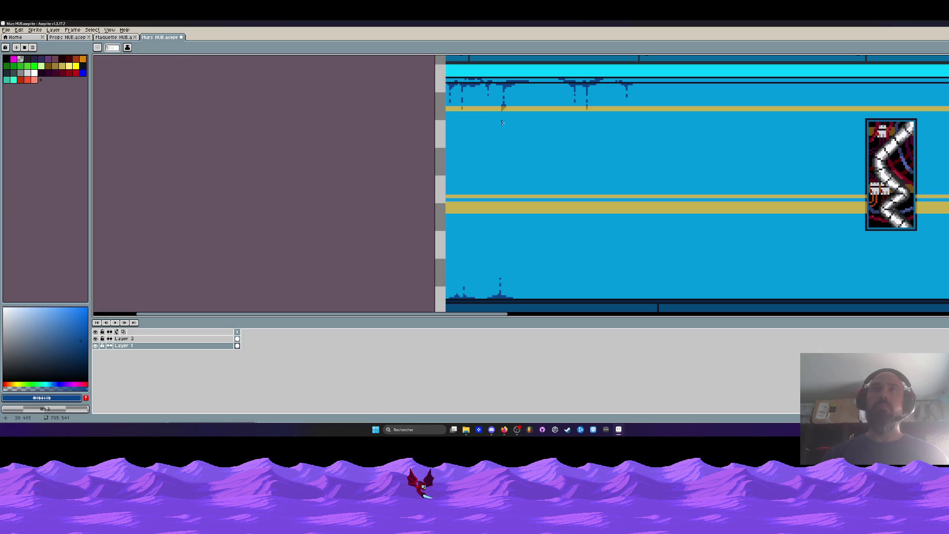
drag(501, 122, 500, 277)
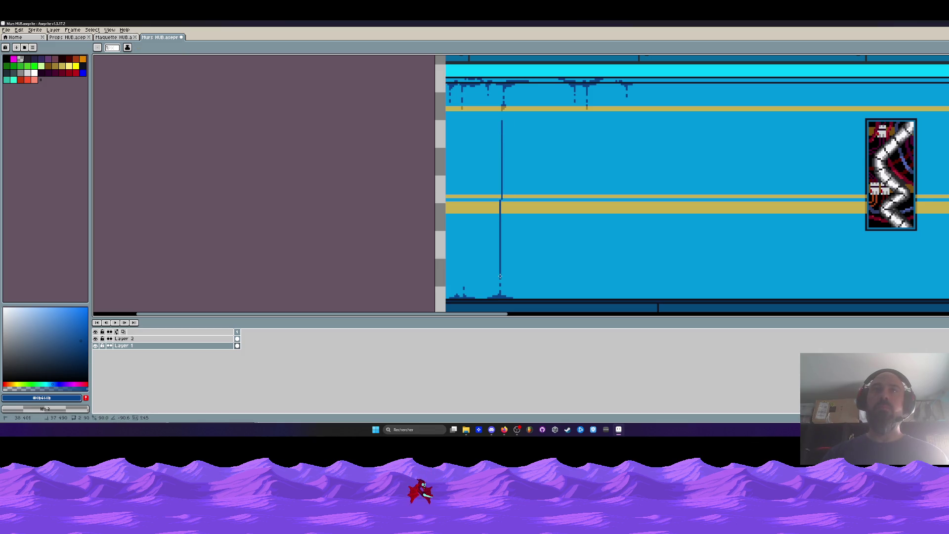
- Move the right mound about 14 pixels right and fill the grey gap with sky blue
scroll(501, 280, up, 1)
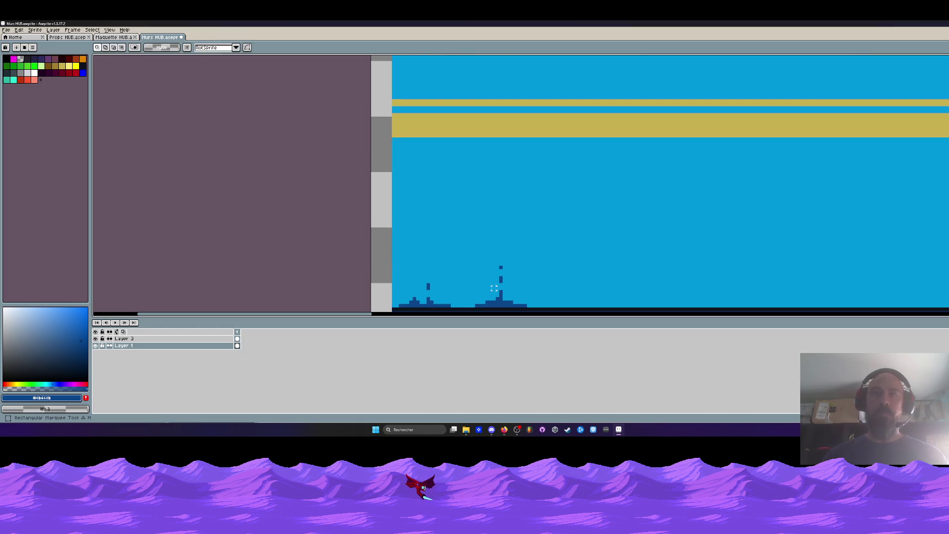
scroll(482, 185, up, 1)
key(m)
mouse_move(455, 146)
mouse_down()
mouse_move(576, 245)
mouse_move(546, 236)
mouse_up()
key(b)
alt+click(435, 191)
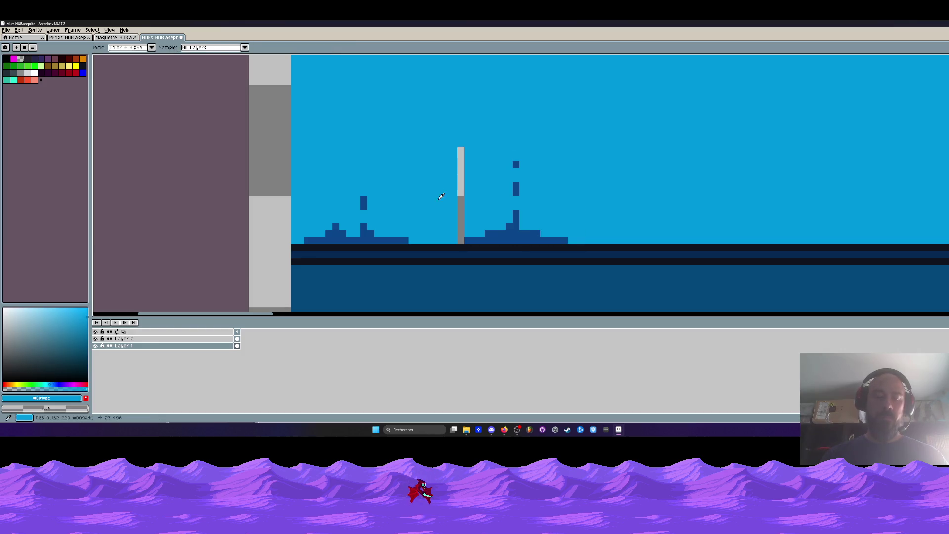
click(458, 157)
drag(458, 156, 461, 208)
- Sample the mound's dark blue and undo an overlong vertical line from the left mound
key(l)
scroll(424, 229, down, 1)
scroll(424, 229, down, 2)
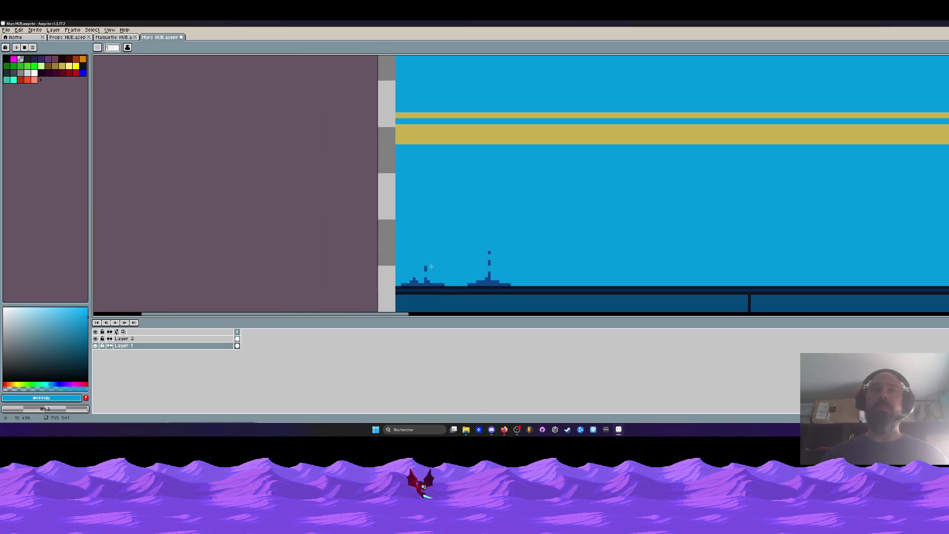
scroll(424, 229, down, 1)
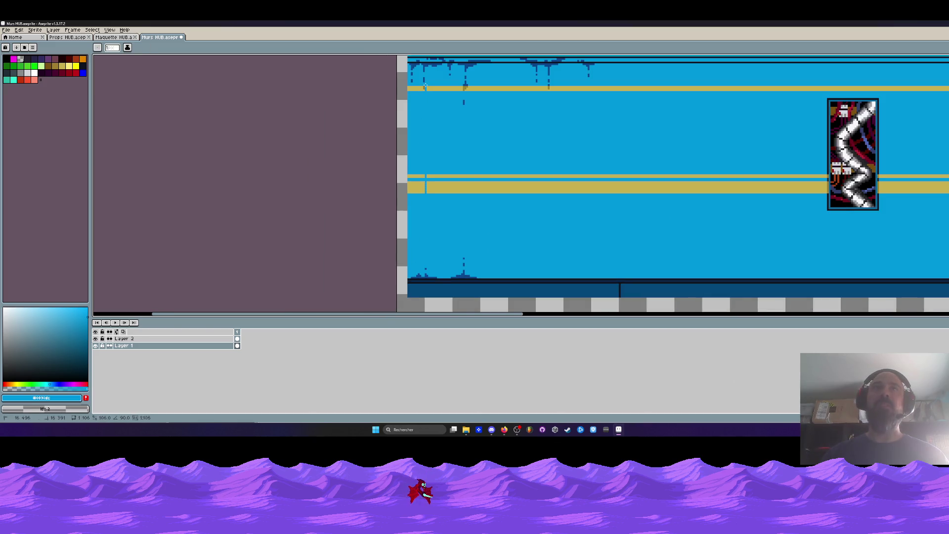
scroll(464, 257, up, 2)
key(i)
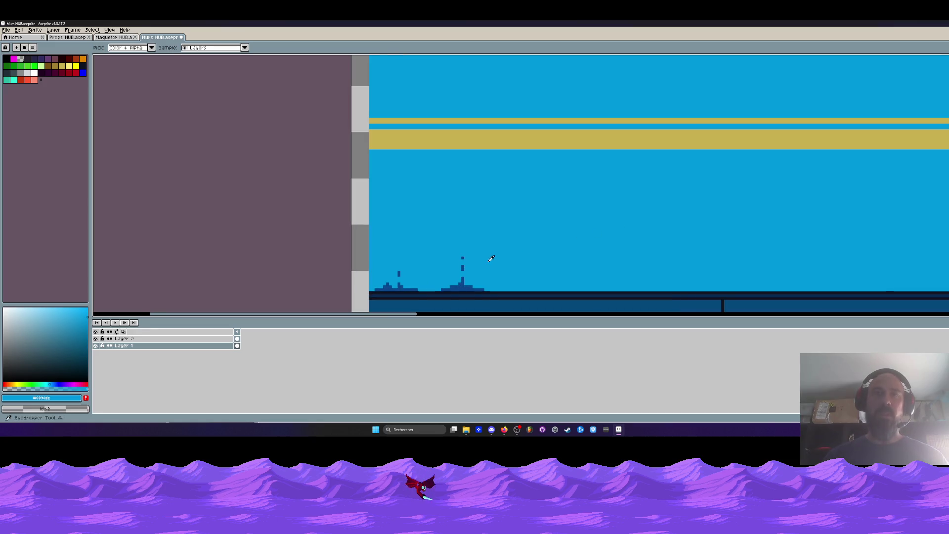
click(463, 279)
key(l)
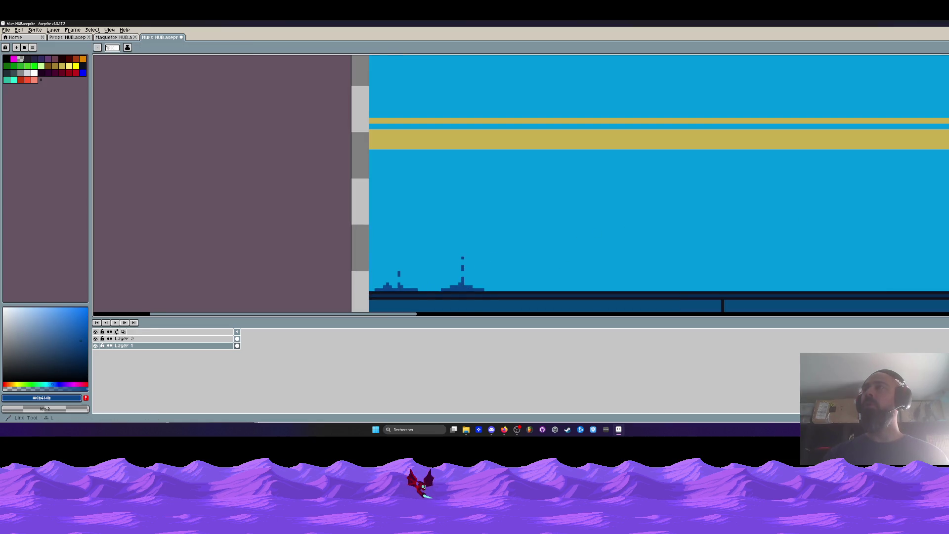
scroll(398, 268, up, 1)
scroll(400, 273, down, 1)
drag(398, 275, 398, 90)
key(ctrl+z)
- Give the left mound a thin dark-blue spike, erasing the stray pixels beside it
scroll(392, 280, up, 2)
scroll(389, 248, up, 2)
drag(390, 213, 390, 228)
right_click(396, 239)
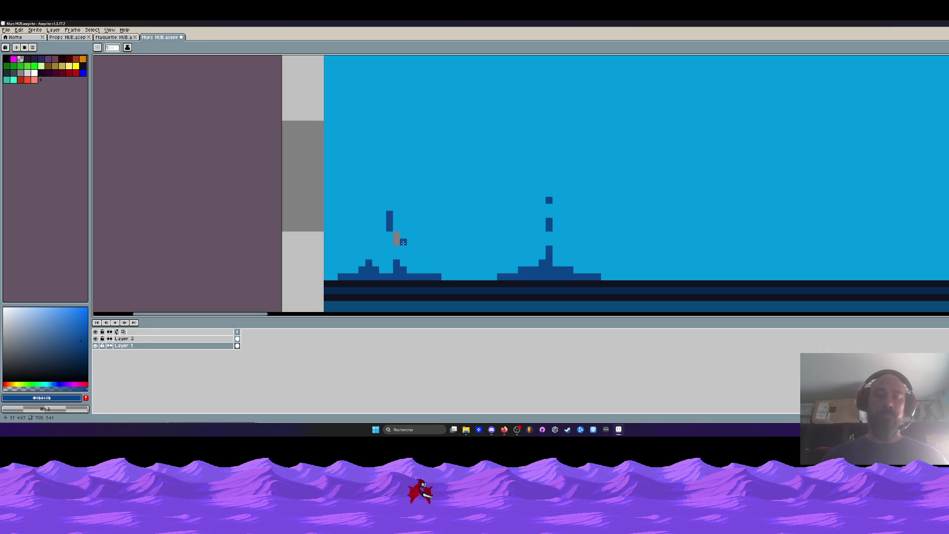
key(b)
scroll(406, 242, up, 1)
drag(379, 260, 379, 276)
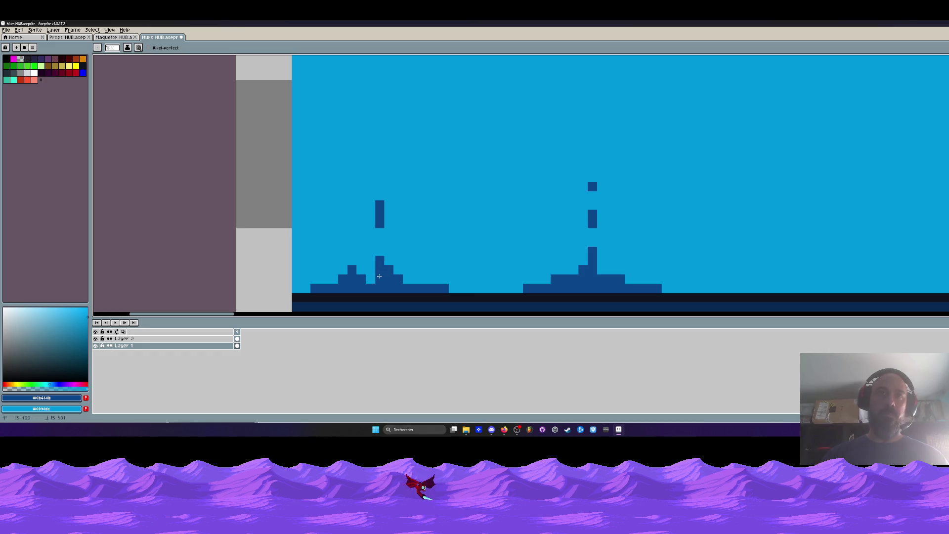
scroll(442, 275, down, 2)
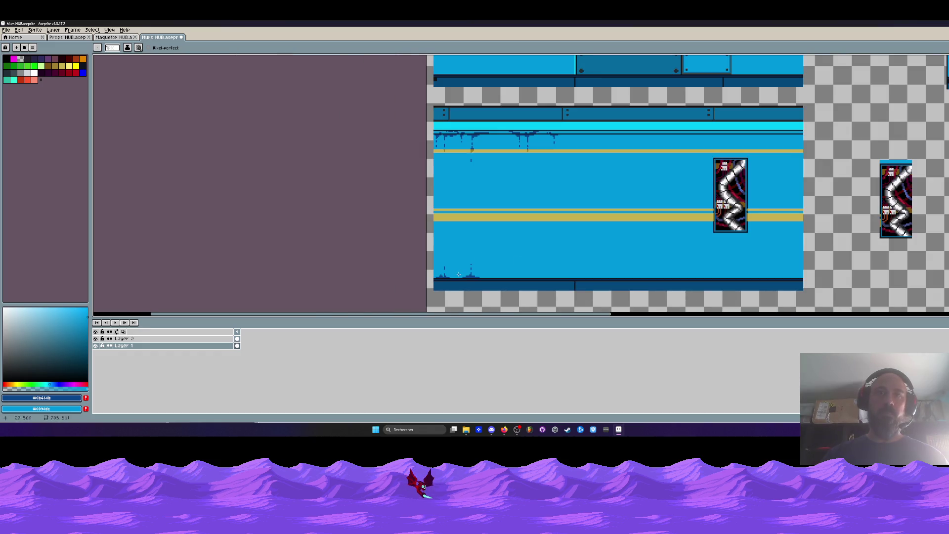
scroll(447, 261, down, 3)
scroll(442, 234, up, 2)
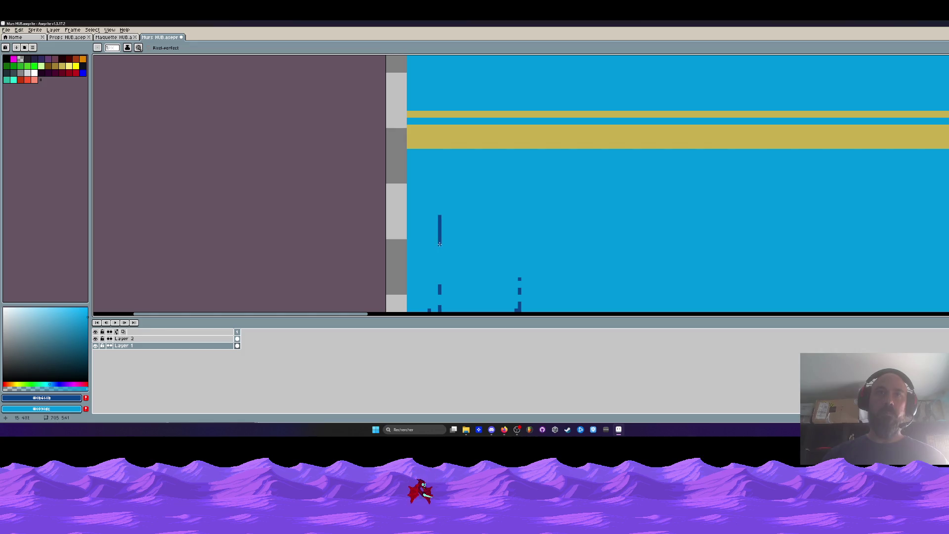
scroll(439, 243, down, 3)
scroll(442, 245, up, 2)
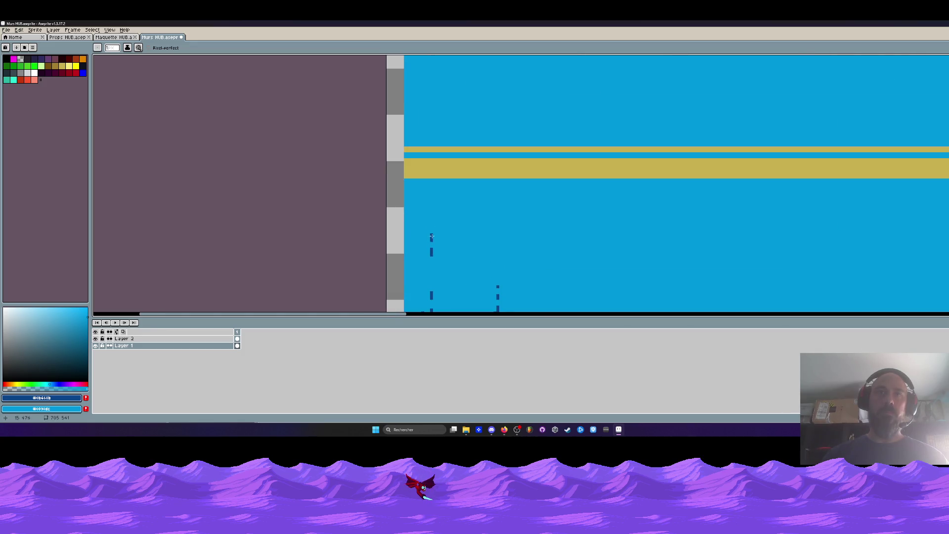
scroll(433, 147, down, 2)
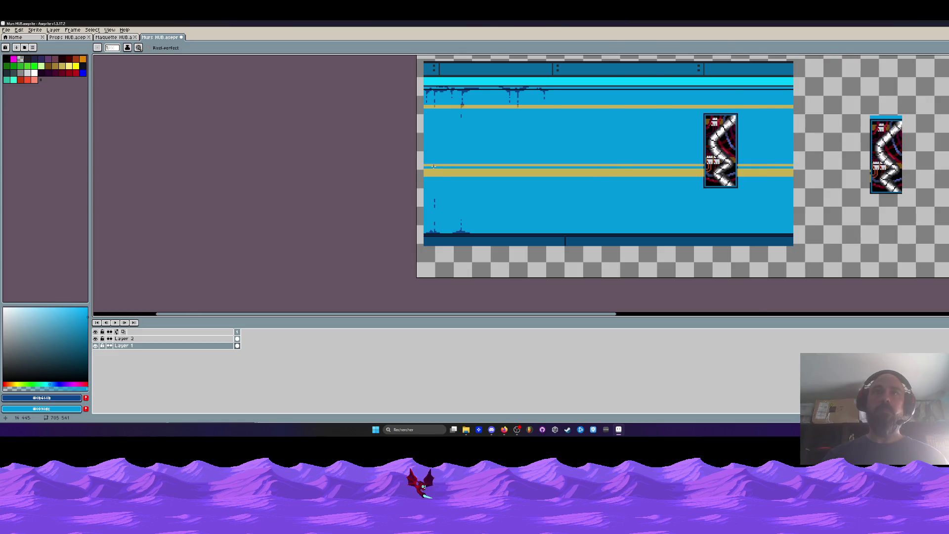
scroll(433, 167, down, 1)
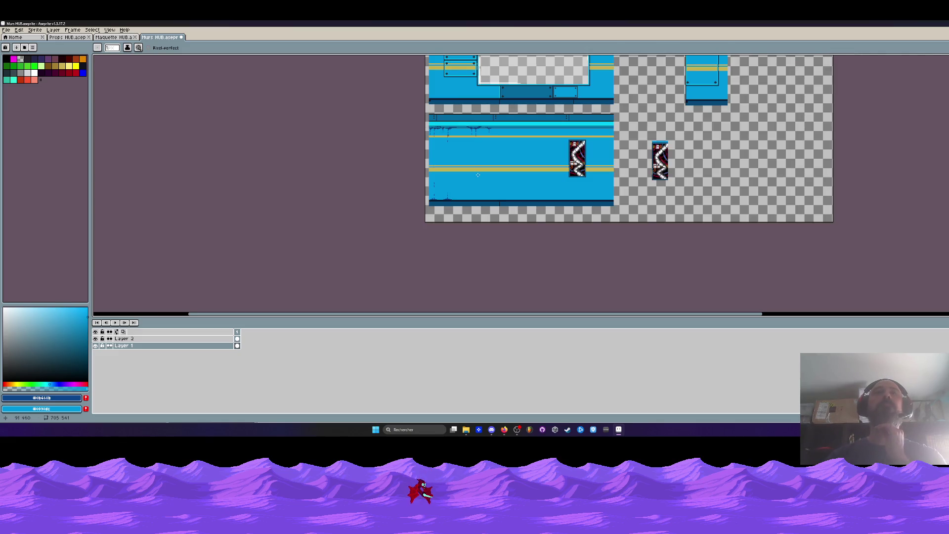
scroll(451, 158, up, 2)
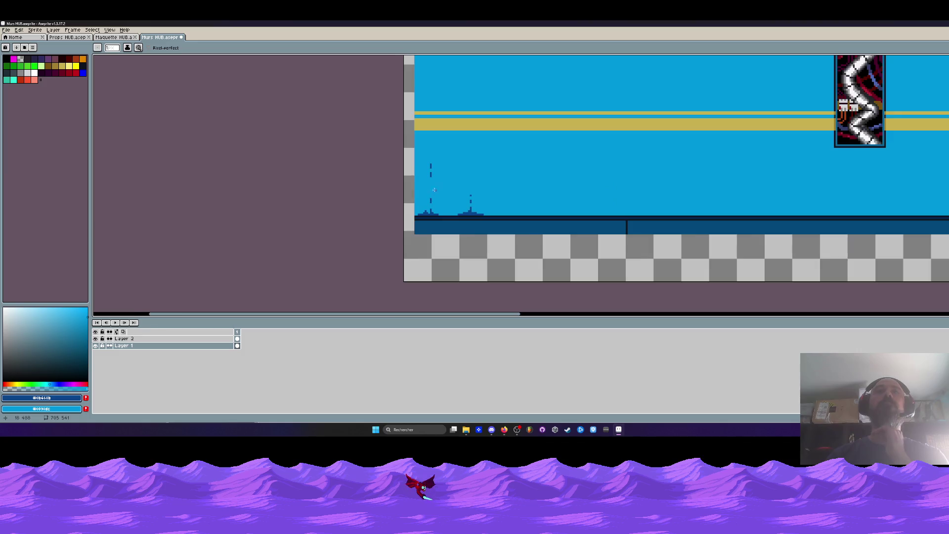
scroll(428, 137, up, 1)
scroll(428, 167, up, 2)
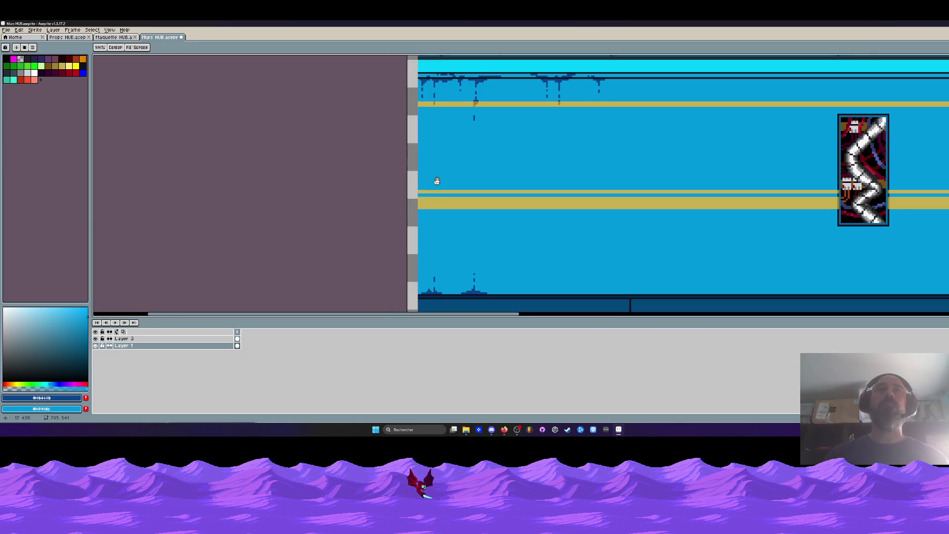
scroll(436, 183, up, 2)
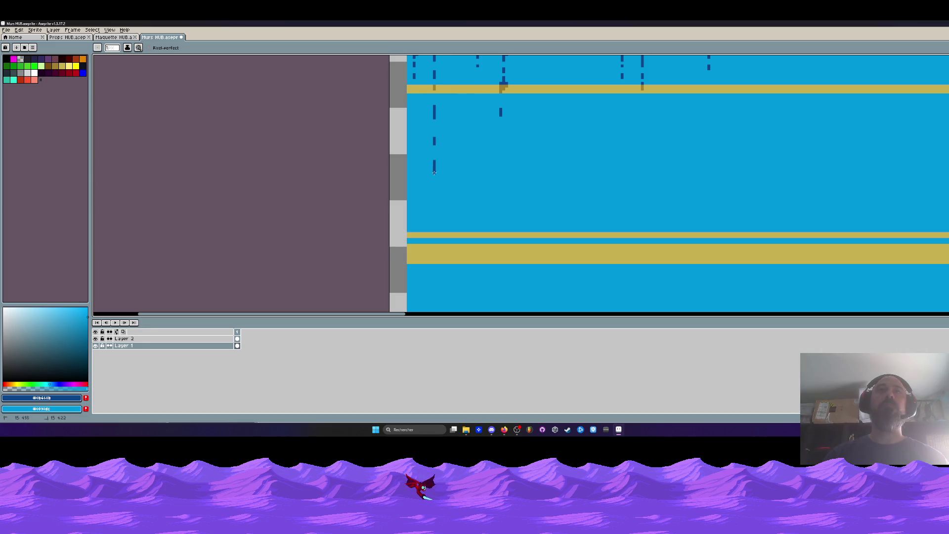
scroll(434, 172, down, 3)
scroll(439, 180, down, 1)
scroll(442, 185, up, 1)
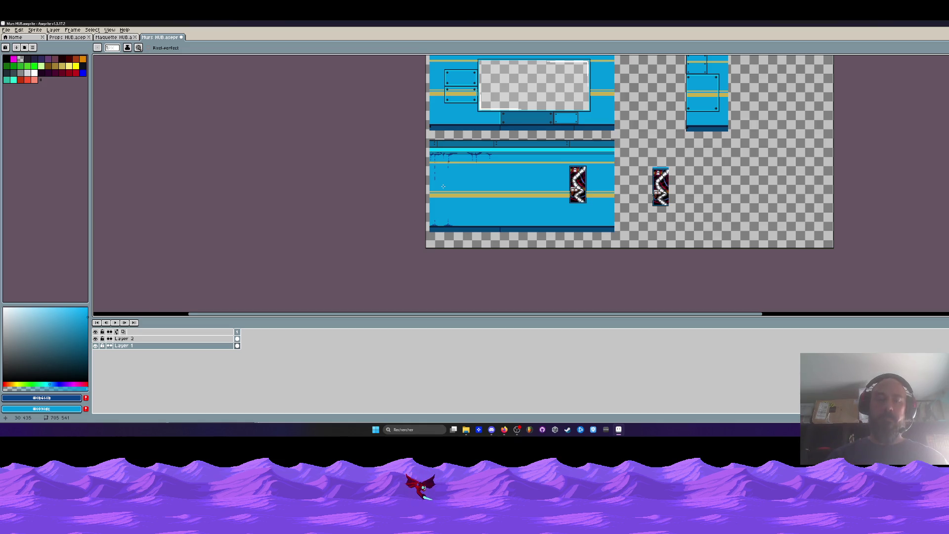
- Sample the gold stripe colour with the eyedropper and return to the Pencil
scroll(443, 186, up, 2)
key(i)
click(417, 210)
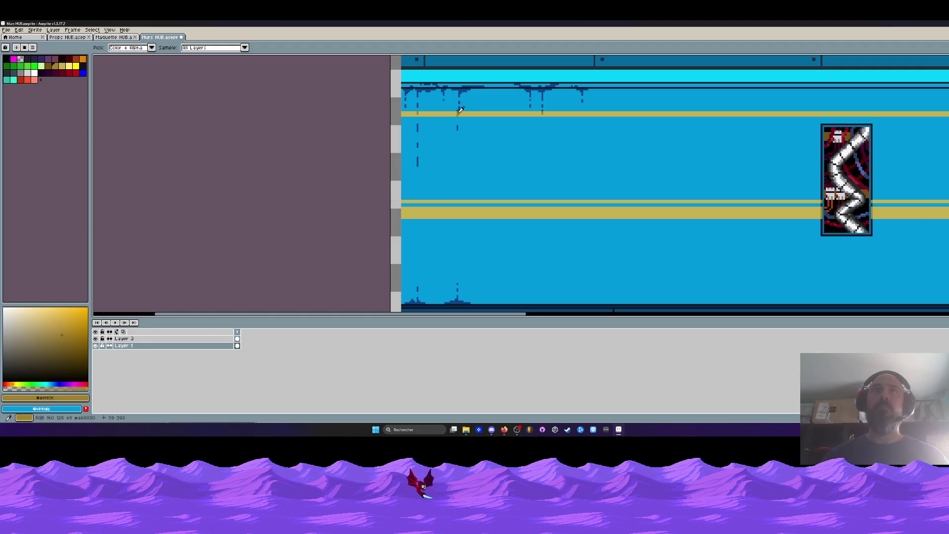
scroll(419, 206, up, 1)
key(b)
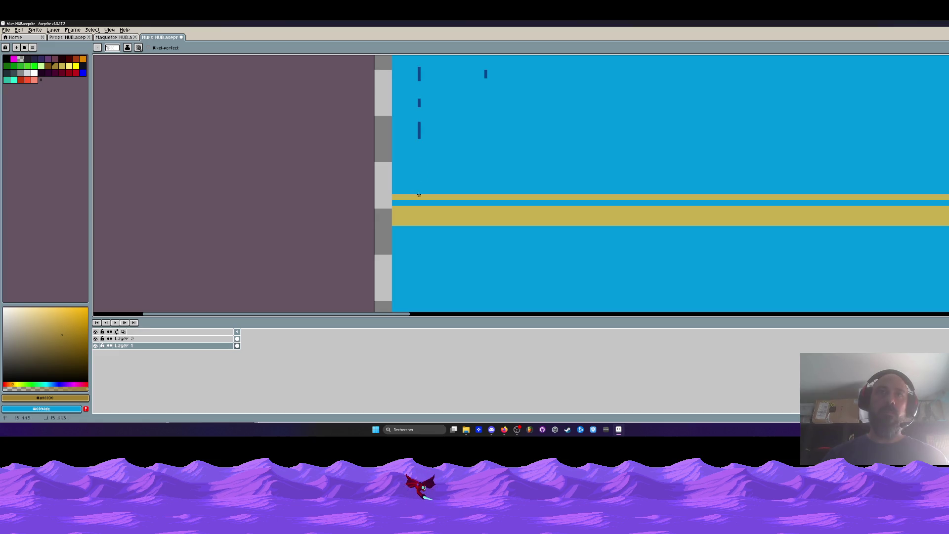
- Survey the whole sprite sheet, then sample the dark blue of the wall drips
scroll(419, 205, down, 1)
scroll(420, 206, up, 1)
scroll(424, 201, down, 5)
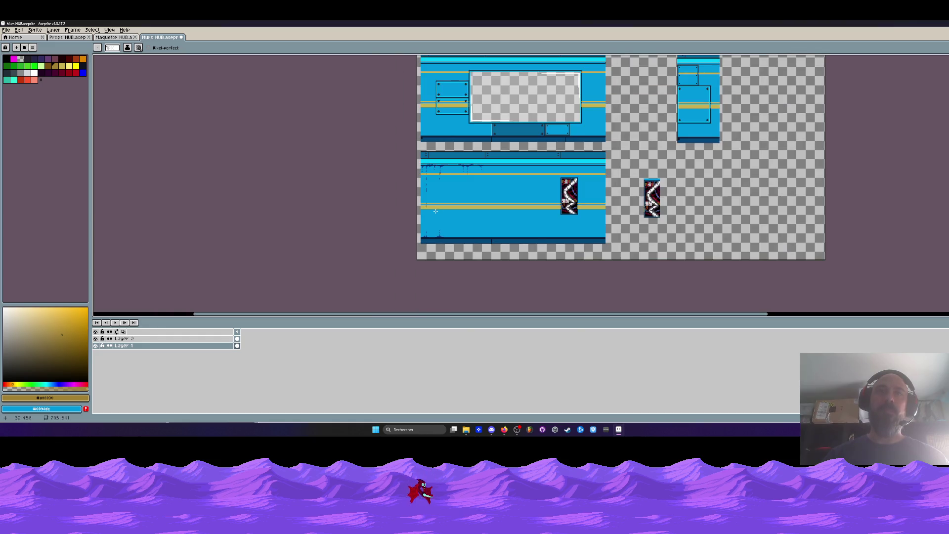
scroll(468, 186, up, 3)
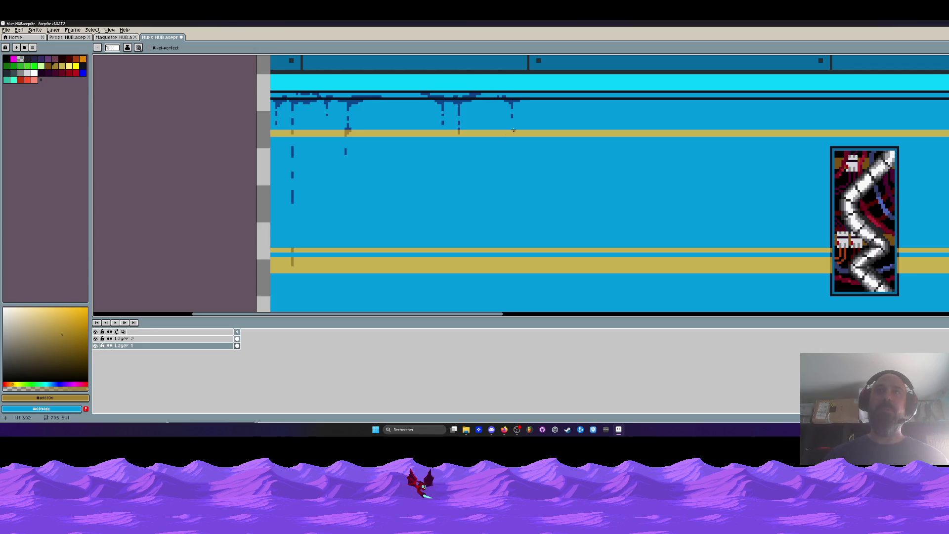
scroll(507, 148, down, 4)
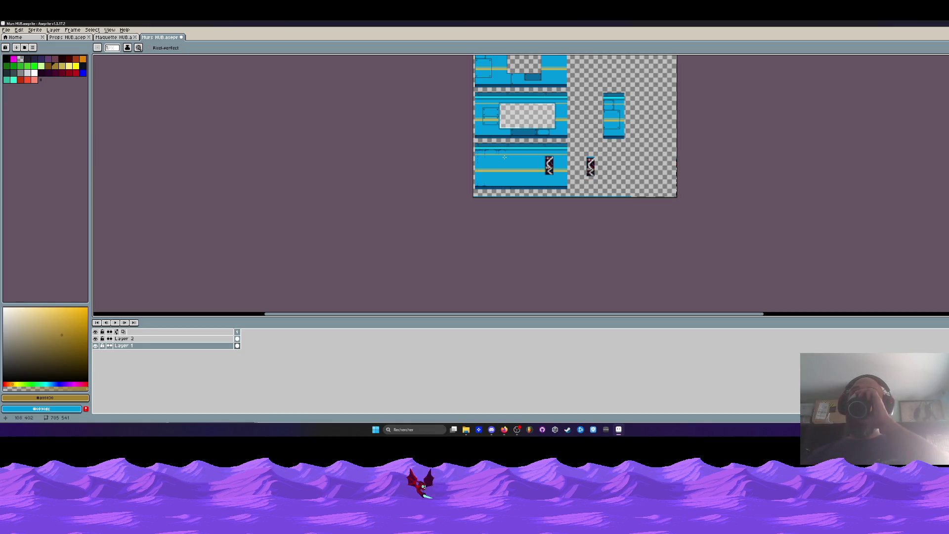
scroll(578, 170, up, 3)
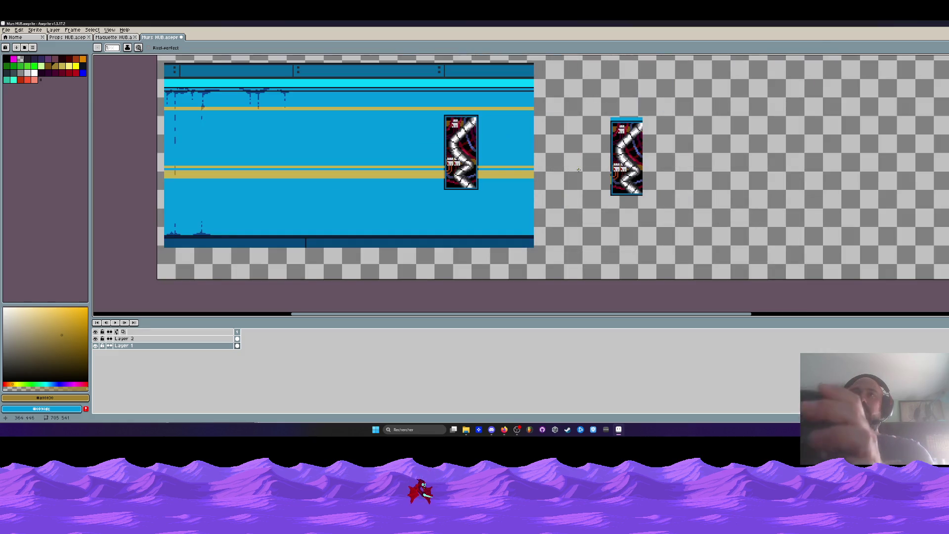
scroll(579, 170, down, 3)
scroll(503, 130, up, 2)
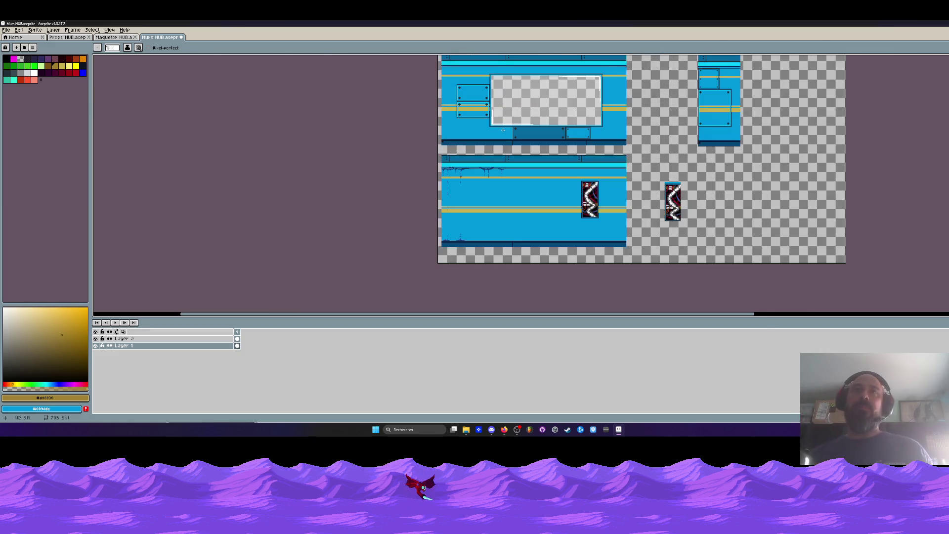
scroll(599, 186, up, 2)
scroll(557, 168, down, 1)
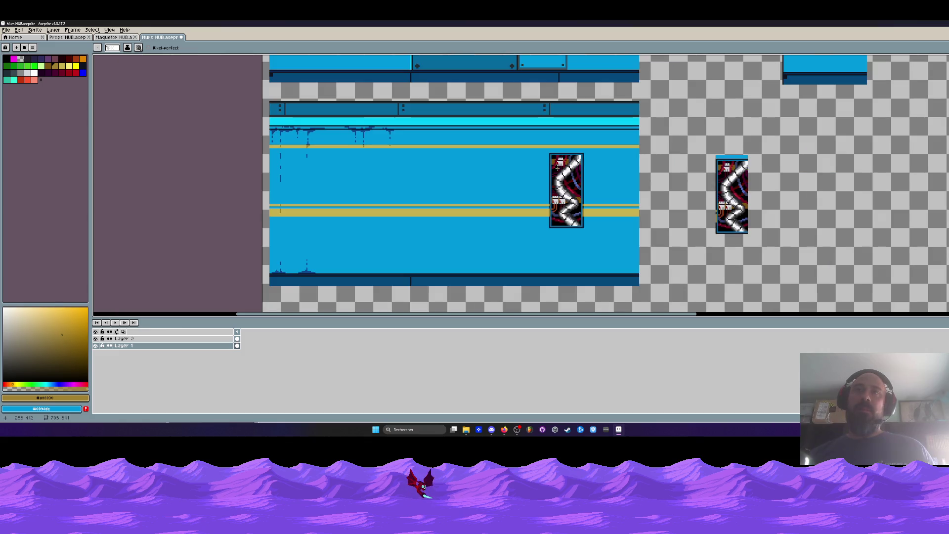
scroll(557, 168, down, 1)
drag(532, 178, 590, 187)
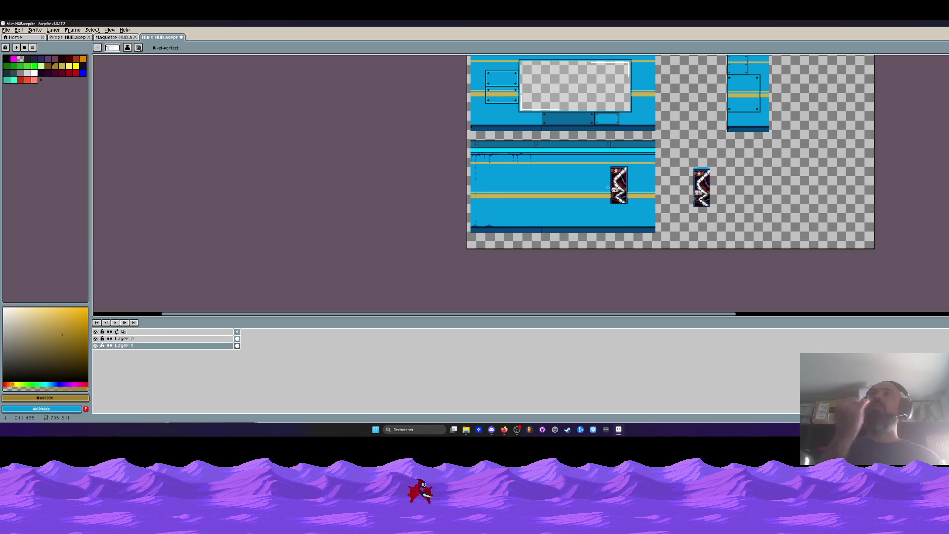
scroll(607, 187, down, 1)
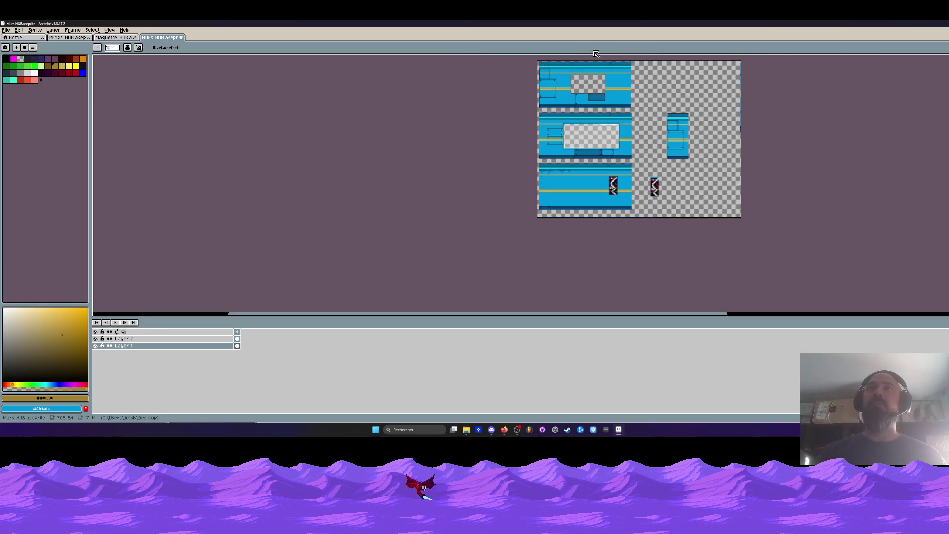
scroll(593, 117, up, 1)
scroll(586, 119, up, 1)
scroll(444, 238, down, 1)
scroll(443, 237, up, 1)
scroll(455, 211, up, 1)
scroll(455, 211, down, 1)
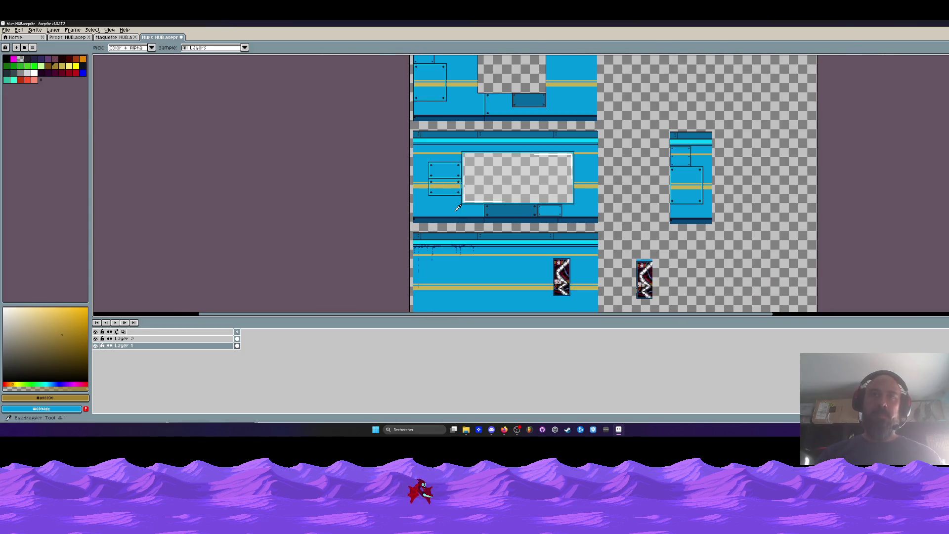
scroll(469, 219, up, 2)
alt+click(469, 219)
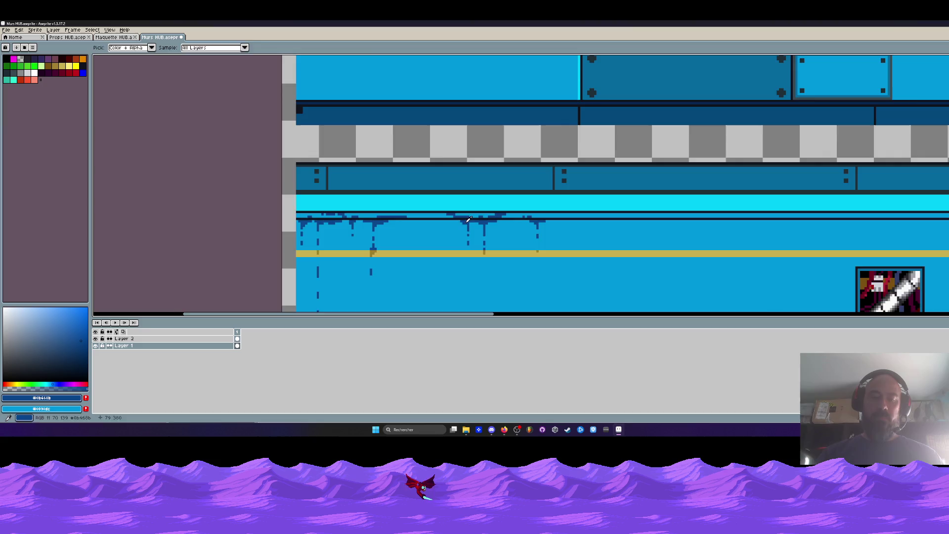
- Draw a dark-blue line and drip pixels along the wall's top trim
scroll(469, 219, down, 3)
scroll(455, 177, up, 3)
scroll(415, 181, up, 2)
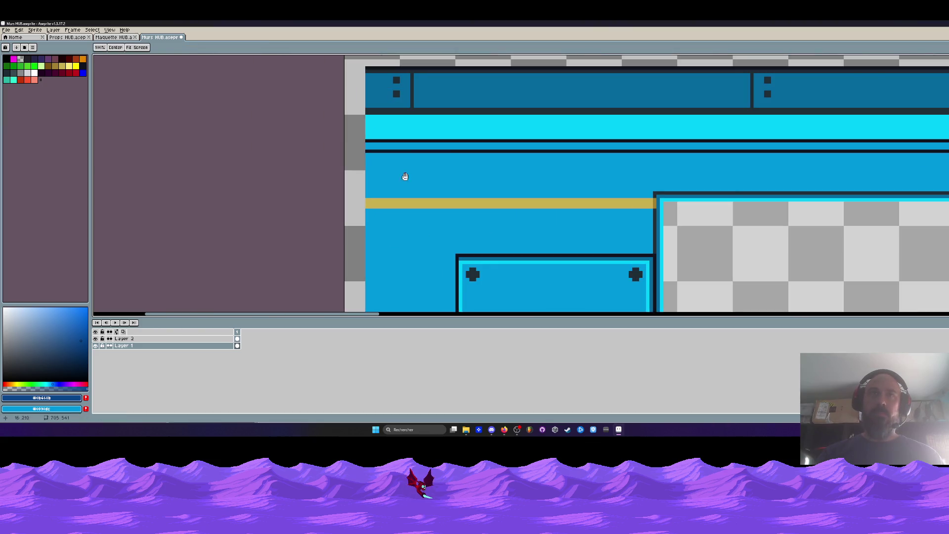
scroll(448, 157, up, 2)
drag(453, 150, 531, 150)
drag(477, 139, 416, 138)
mouse_move(478, 158)
mouse_down()
mouse_move(498, 158)
mouse_move(497, 191)
mouse_up()
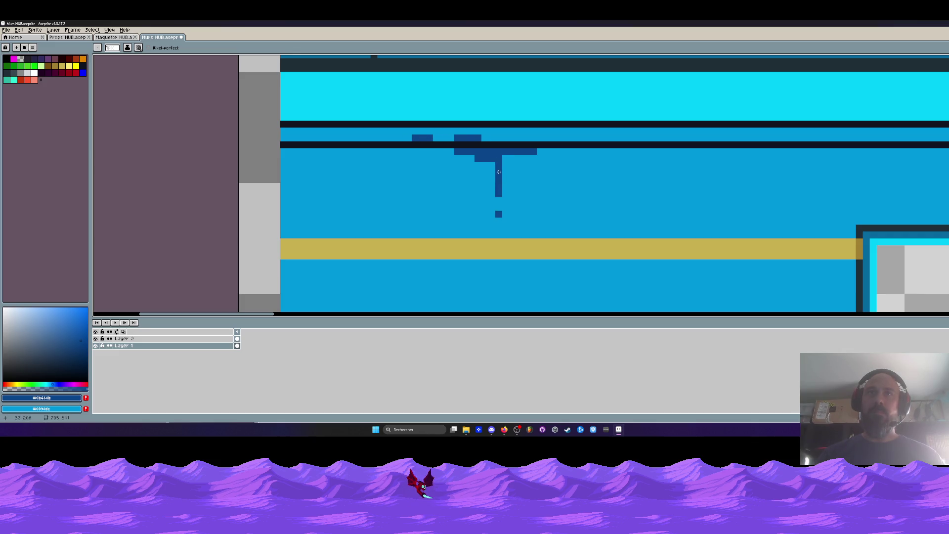
scroll(501, 197, down, 3)
scroll(501, 197, up, 3)
click(500, 189)
- Pan the view up to the window tile
scroll(509, 202, down, 3)
key(space)
drag(515, 210, 513, 156)
scroll(514, 156, up, 1)
scroll(514, 155, down, 1)
scroll(543, 205, up, 2)
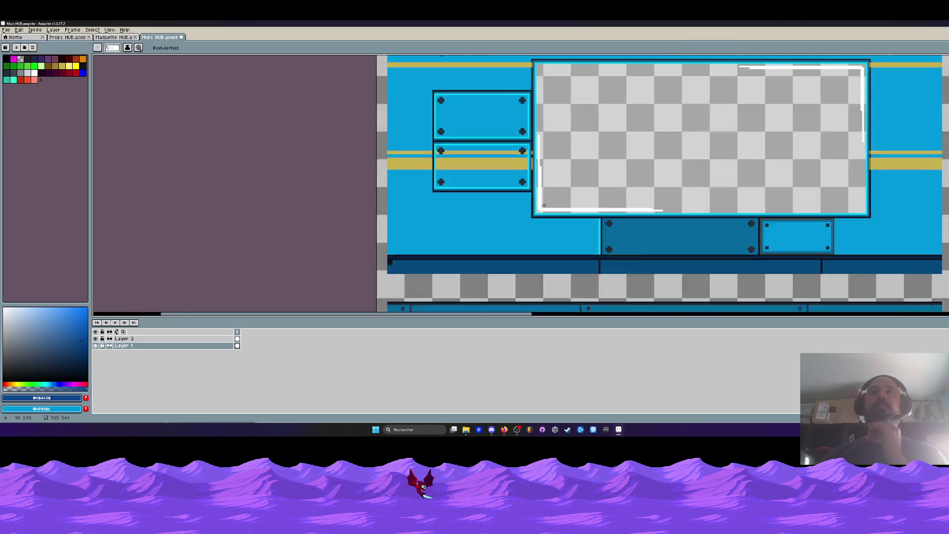
- Paint dark-blue shading beside the window frame toward its corner
scroll(533, 218, up, 1)
scroll(529, 234, up, 1)
drag(526, 234, 548, 235)
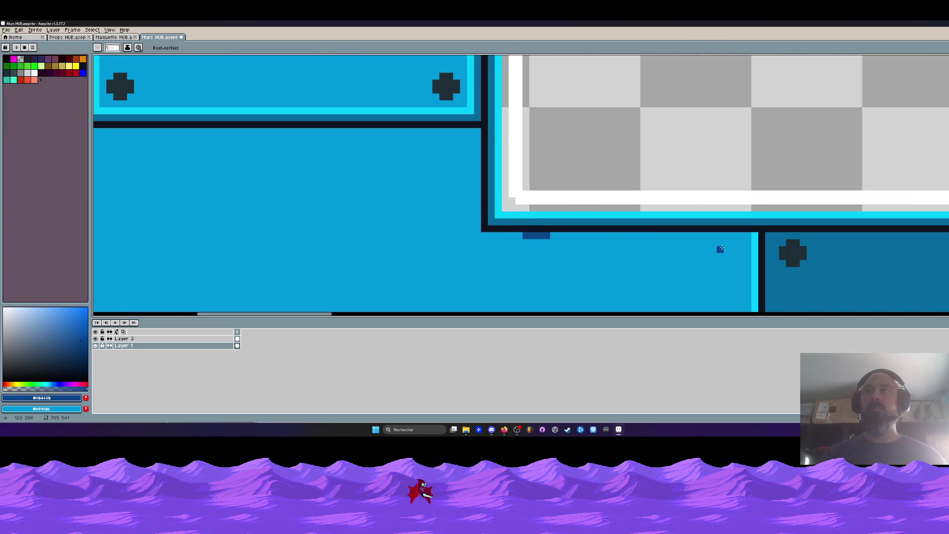
mouse_move(711, 235)
mouse_down()
mouse_move(747, 235)
mouse_move(736, 247)
mouse_up()
scroll(728, 215, down, 2)
scroll(728, 218, up, 2)
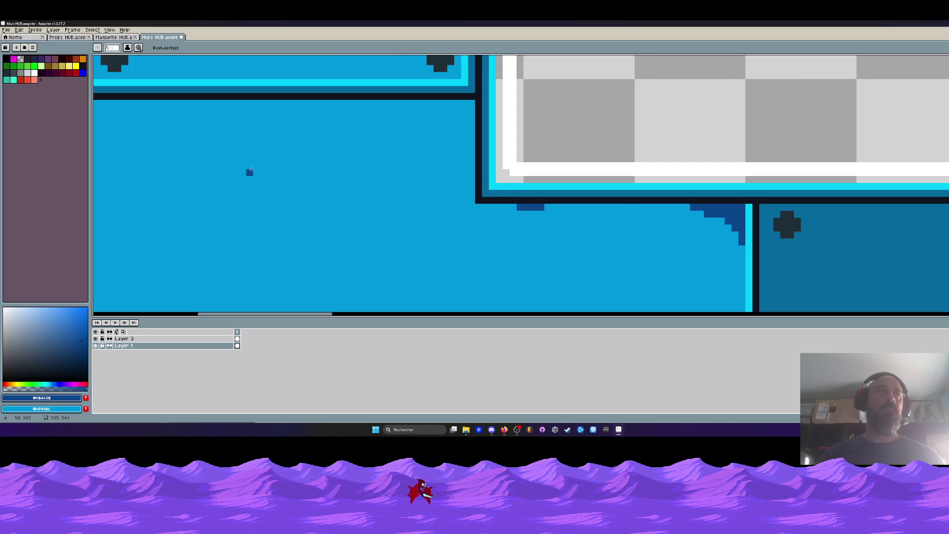
scroll(248, 171, down, 3)
scroll(336, 201, up, 1)
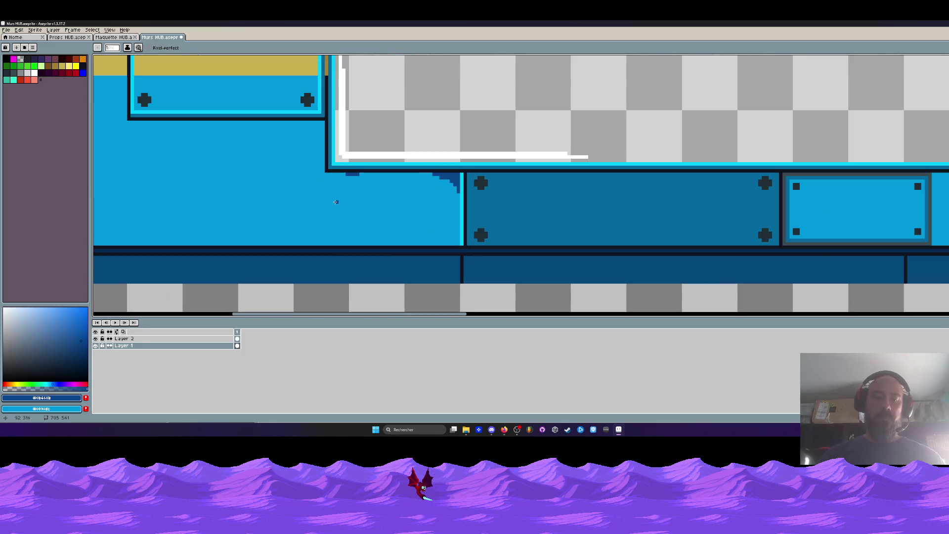
- Darken the corner pixels beside the window frame with the near-black outline colour
alt+click(452, 246)
scroll(453, 230, up, 1)
drag(464, 119, 455, 116)
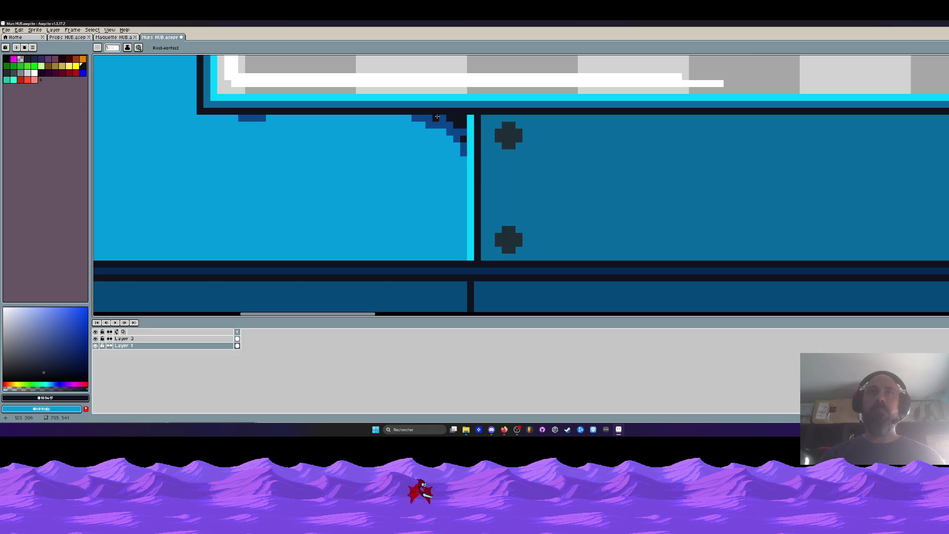
scroll(437, 117, down, 2)
scroll(455, 156, down, 1)
scroll(451, 140, up, 3)
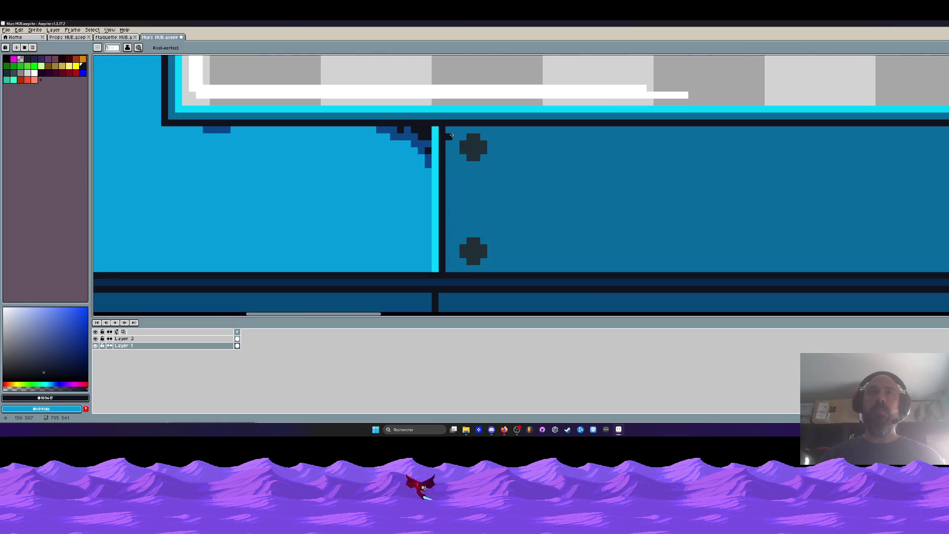
- Sample the light wall blue #0098dc and repaint the cyan strip with it
key(alt)
click(430, 170)
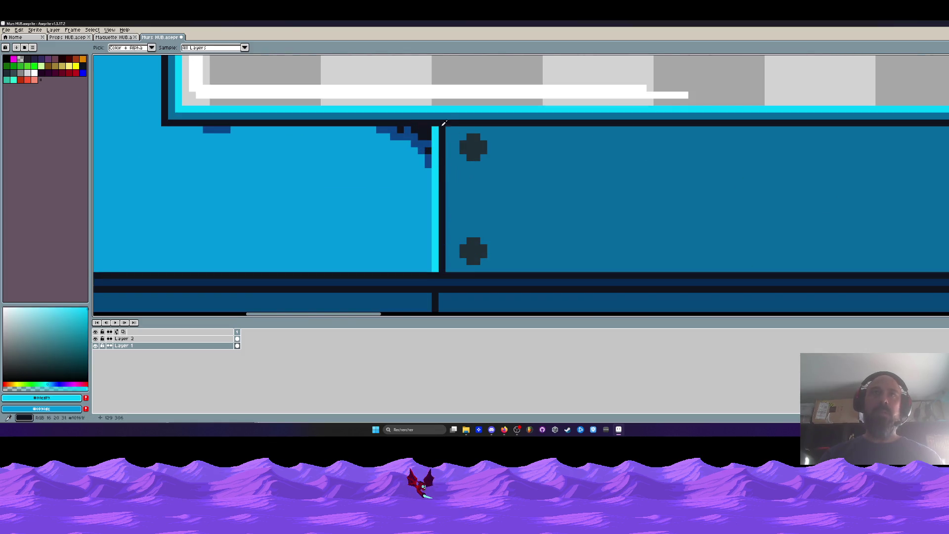
scroll(429, 158, up, 1)
click(436, 148)
drag(448, 104, 447, 178)
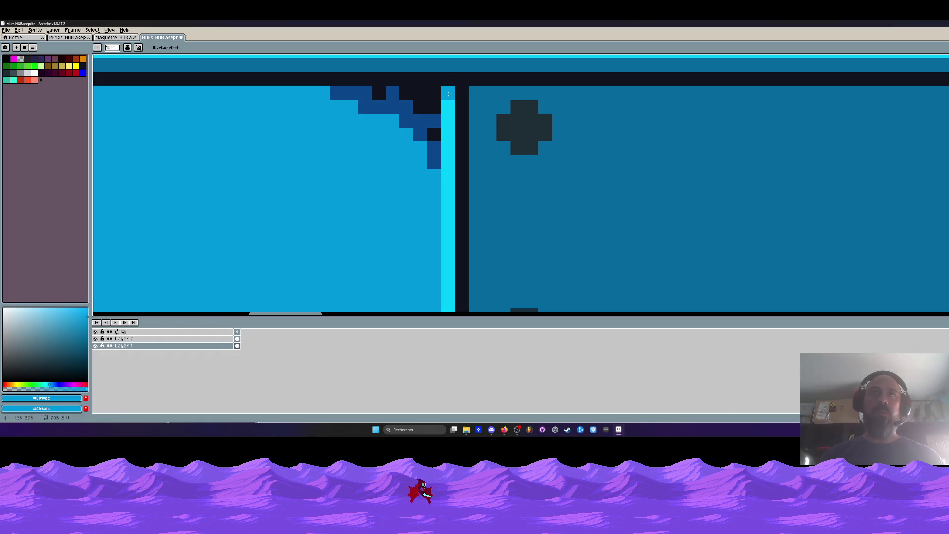
scroll(438, 192, down, 3)
scroll(445, 172, up, 2)
scroll(446, 173, down, 2)
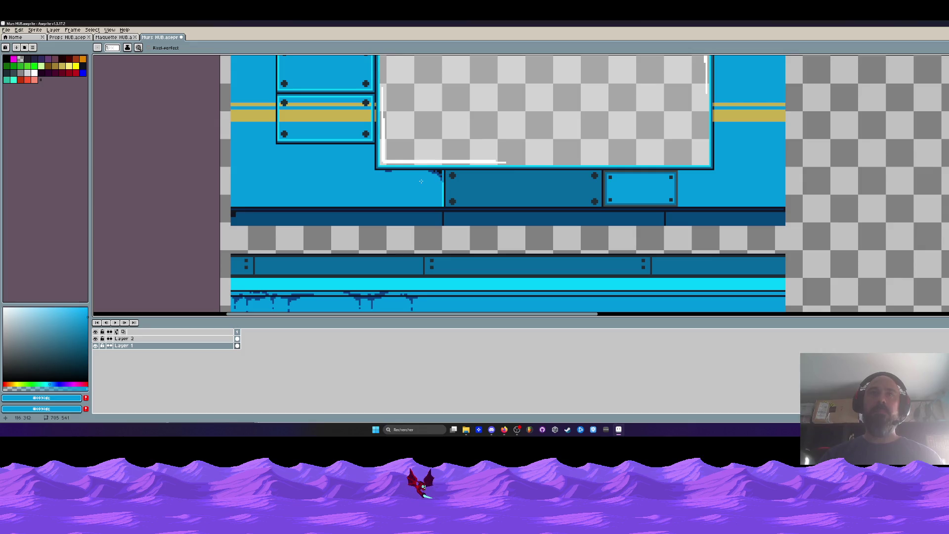
- Eyedrop the yellow stripe colour and touch up a pixel on the yellow stripe
drag(421, 181, 514, 197)
scroll(494, 198, down, 1)
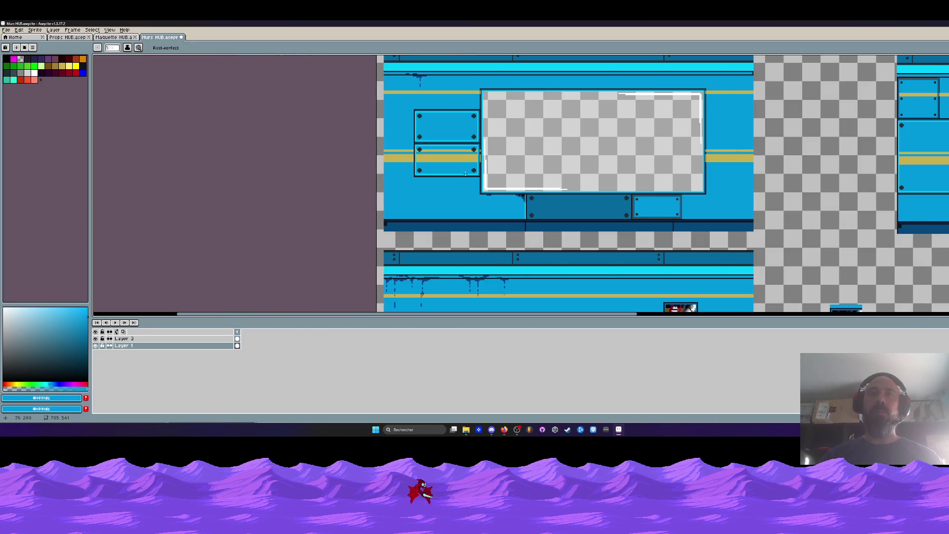
scroll(463, 172, up, 1)
scroll(463, 173, down, 2)
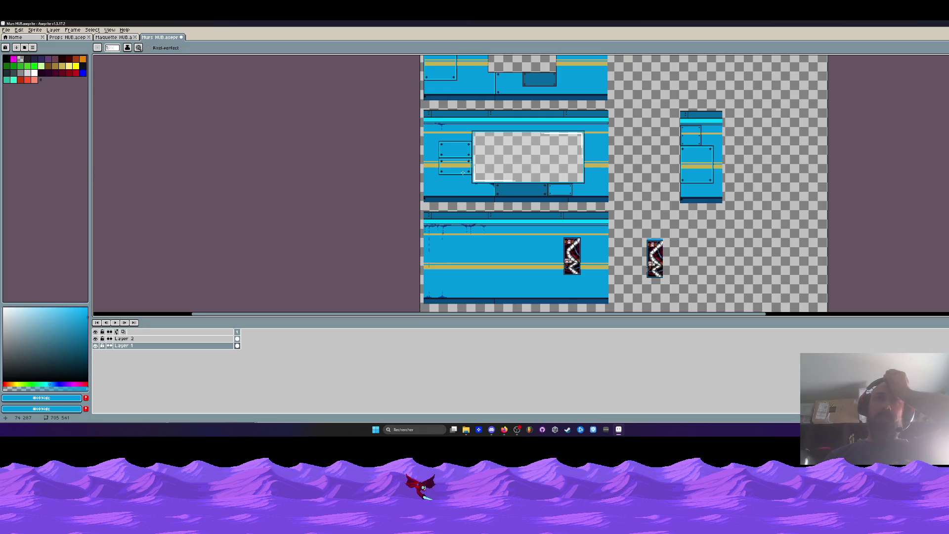
scroll(463, 173, up, 1)
scroll(484, 185, up, 1)
scroll(484, 185, up, 1)
scroll(464, 183, down, 2)
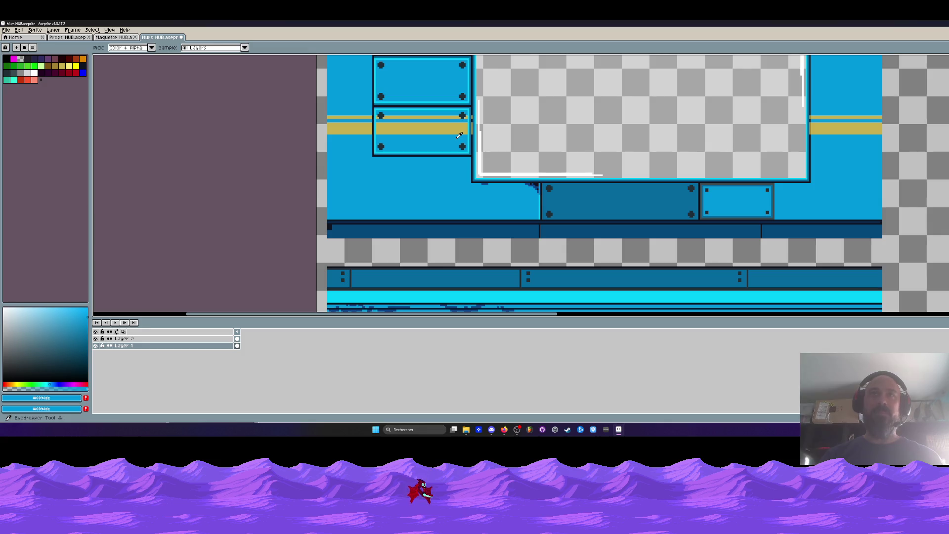
drag(445, 121, 469, 220)
scroll(405, 103, up, 2)
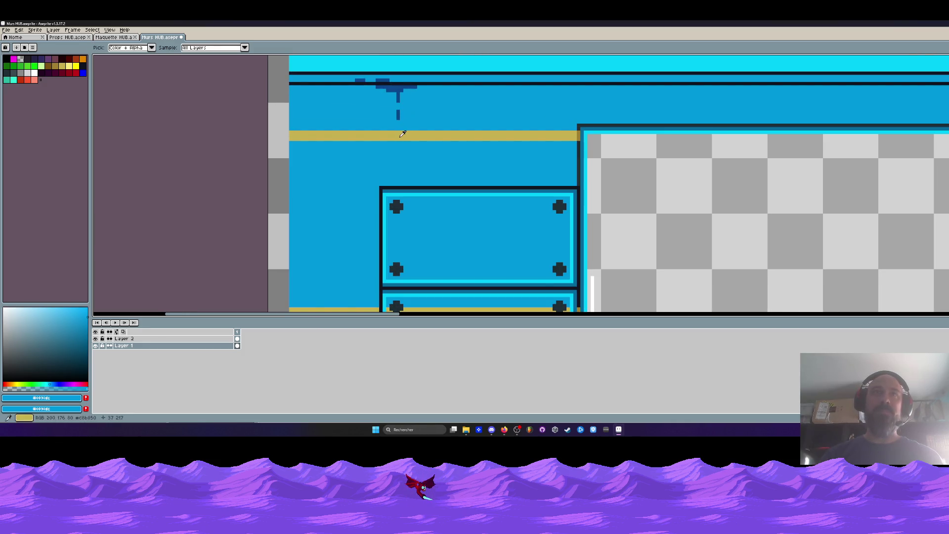
scroll(405, 114, down, 3)
drag(412, 192, 419, 121)
key(i)
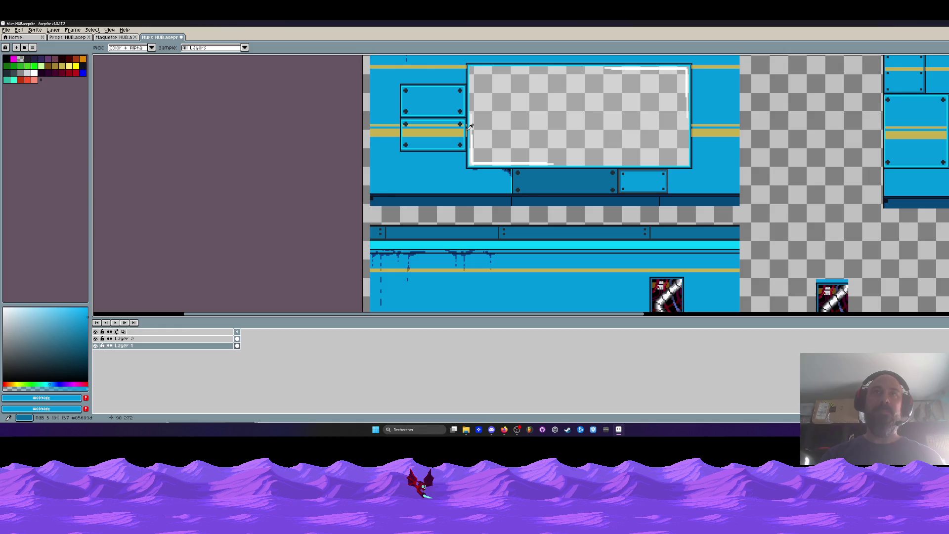
click(469, 127)
key(h)
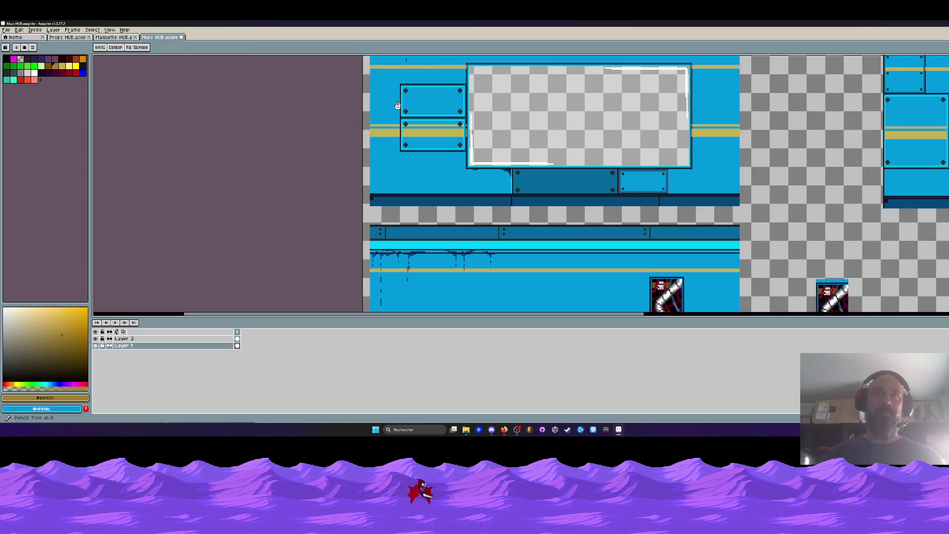
scroll(407, 123, up, 2)
scroll(406, 123, up, 2)
key(b)
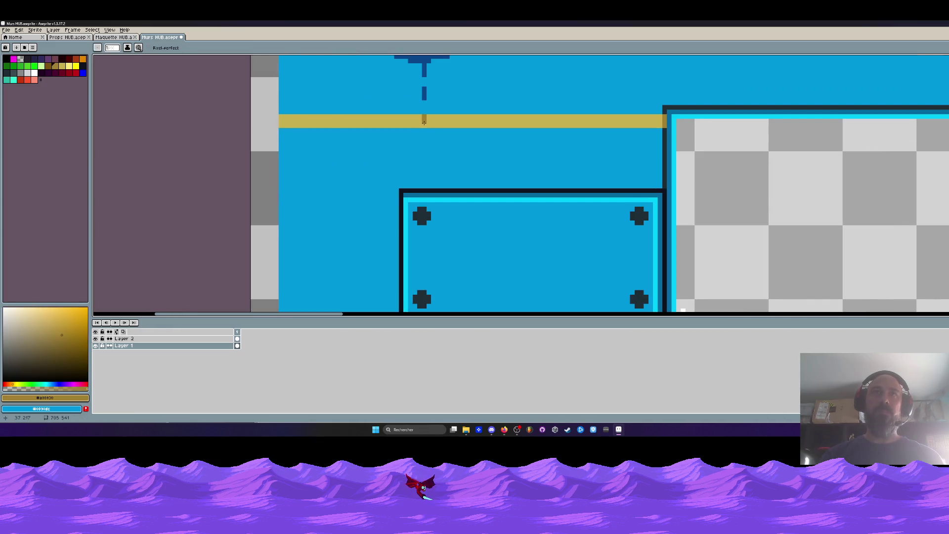
click(424, 122)
- Eyedrop the dark blue and fill the gaps in the drip line above the stripe
scroll(424, 123, down, 2)
scroll(423, 128, down, 2)
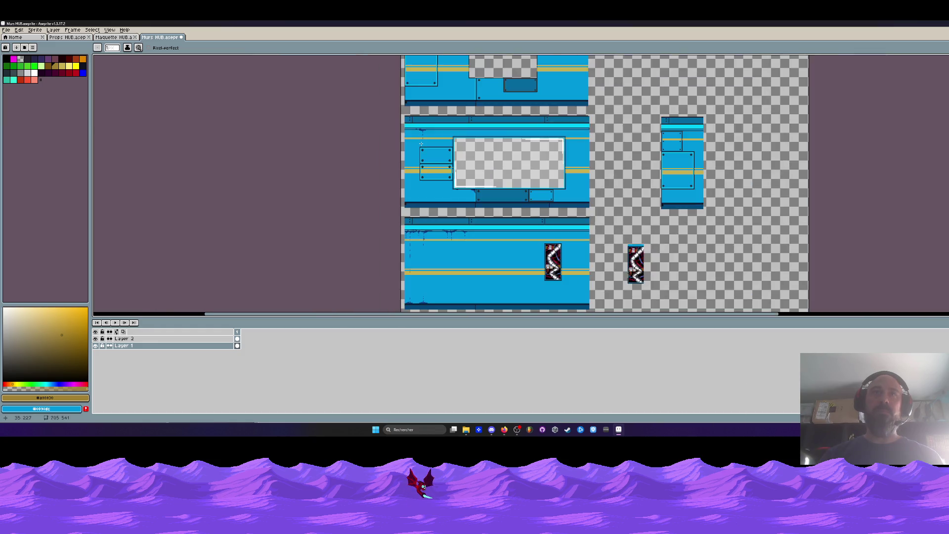
scroll(421, 144, up, 2)
key(i)
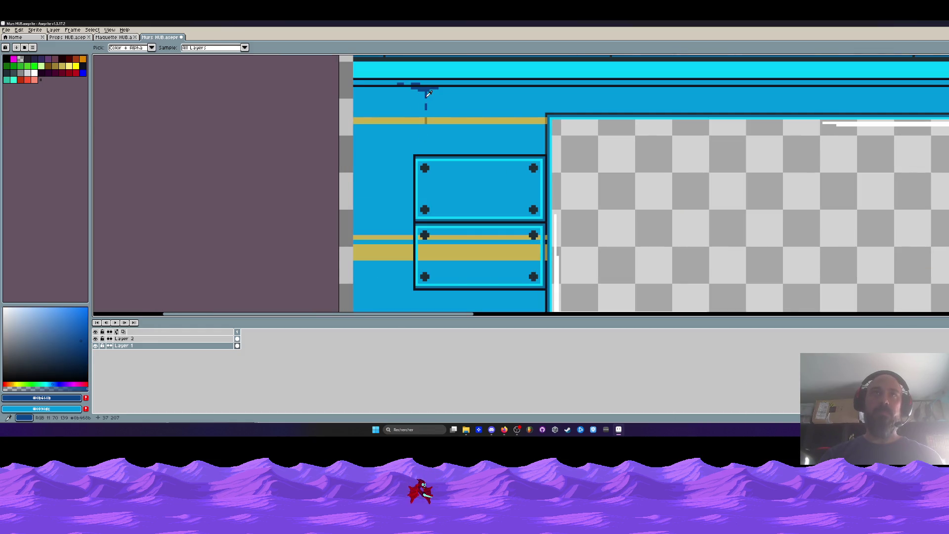
click(426, 96)
scroll(425, 98, up, 1)
key(b)
shift+click(423, 87)
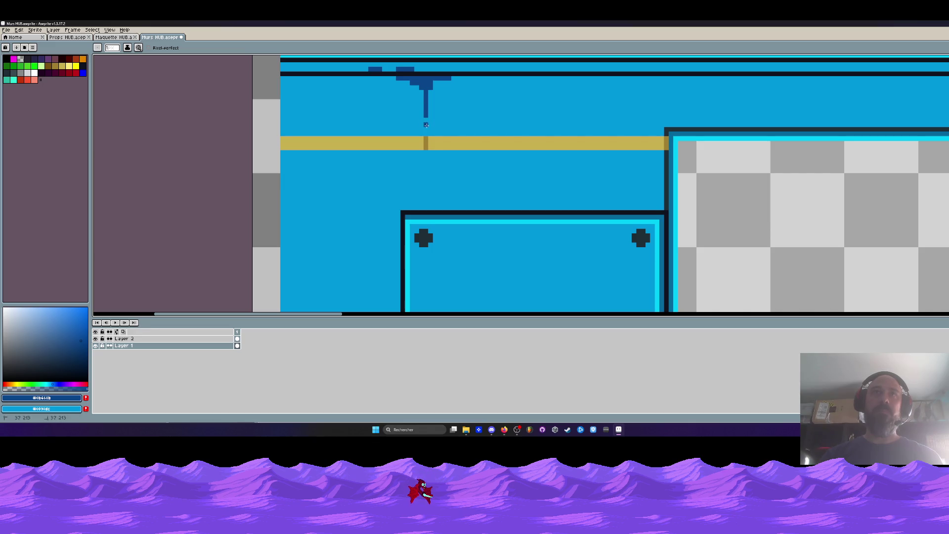
- Draw dark-blue dashes below the yellow band, trimming the lowest ones to a single dot
scroll(428, 133, down, 1)
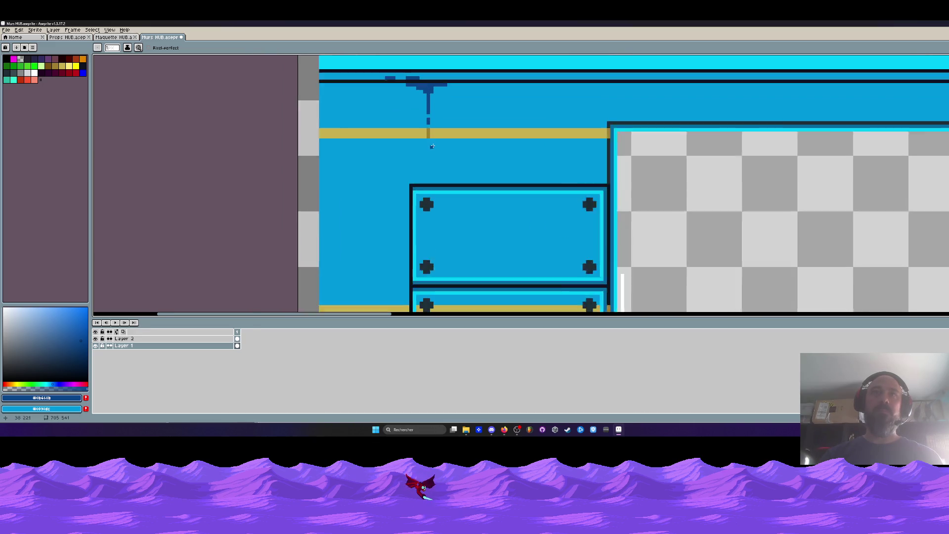
scroll(430, 141, up, 1)
drag(429, 143, 425, 190)
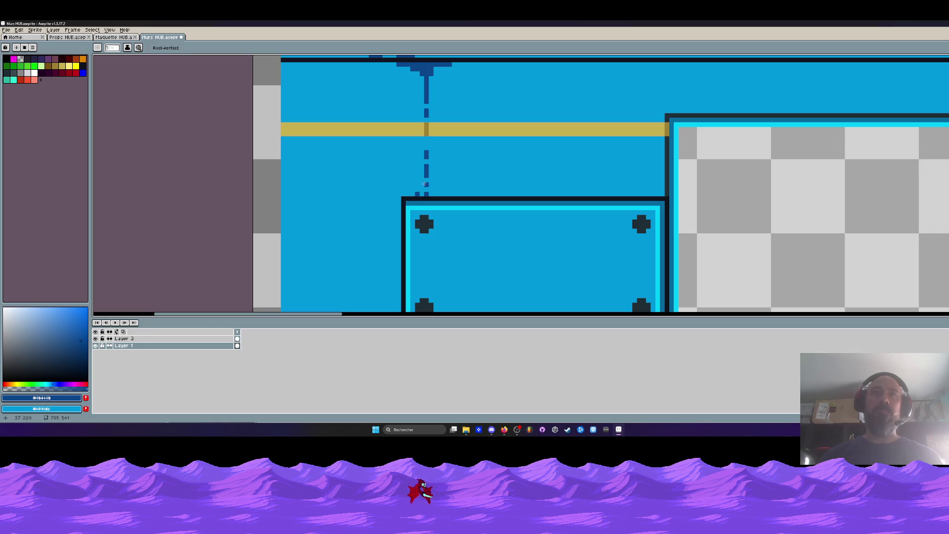
scroll(417, 194, down, 3)
scroll(417, 168, up, 1)
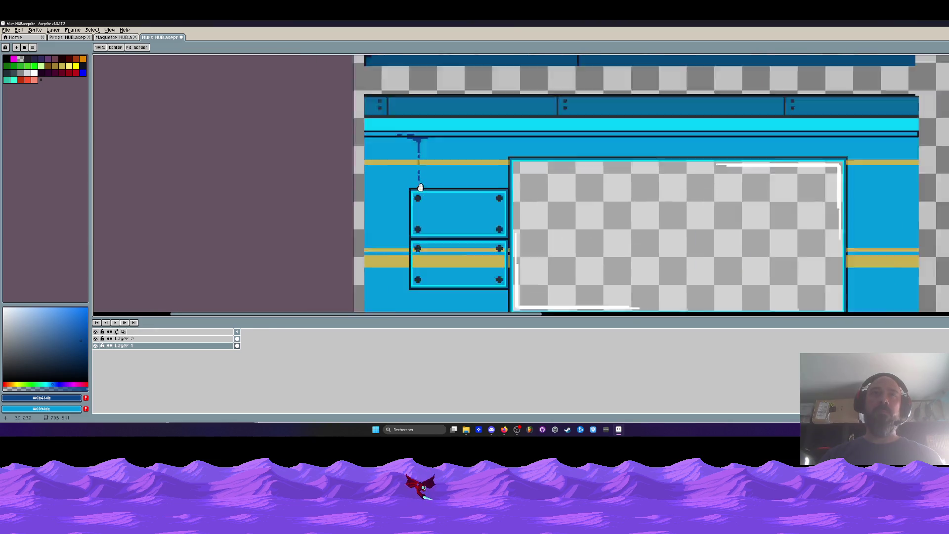
scroll(417, 161, up, 1)
mouse_move(417, 161)
mouse_down()
mouse_move(419, 184)
mouse_move(416, 173)
mouse_up()
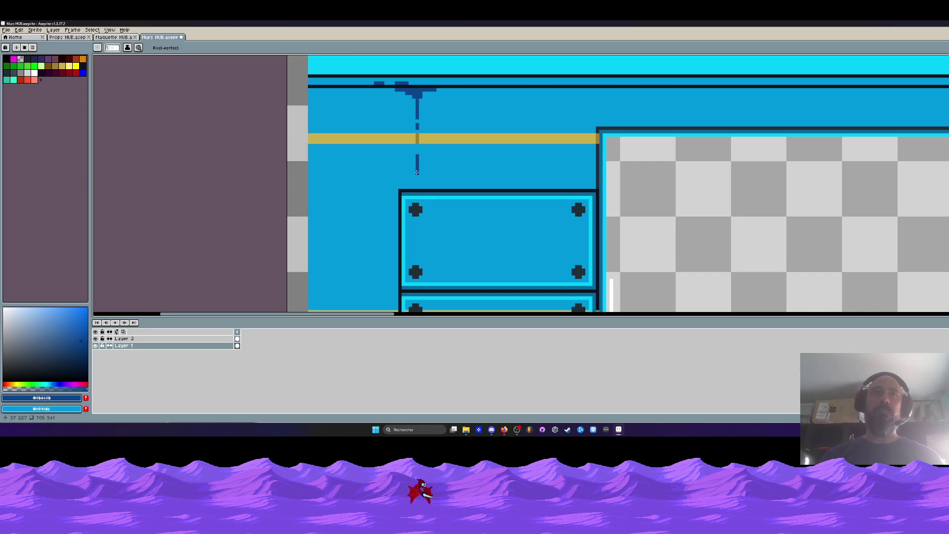
scroll(417, 173, down, 2)
scroll(425, 166, down, 2)
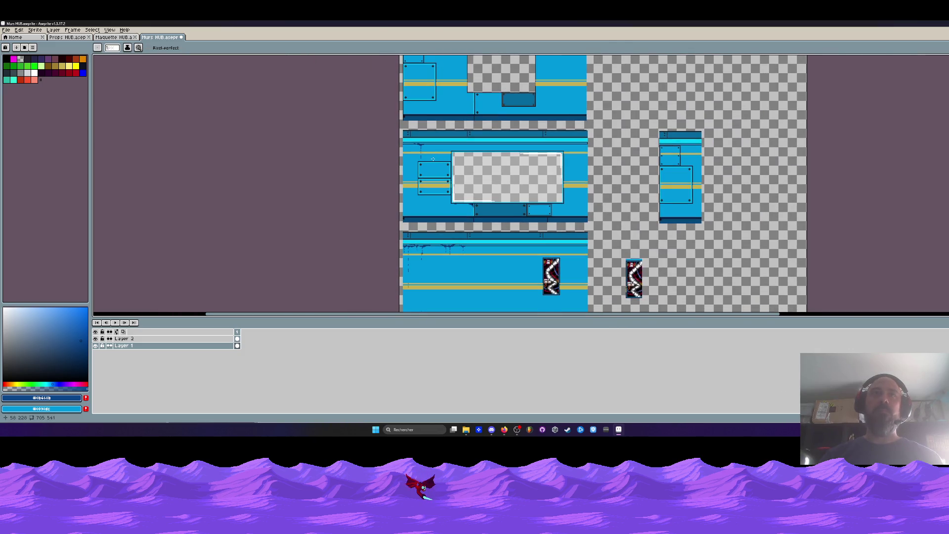
scroll(416, 196, down, 2)
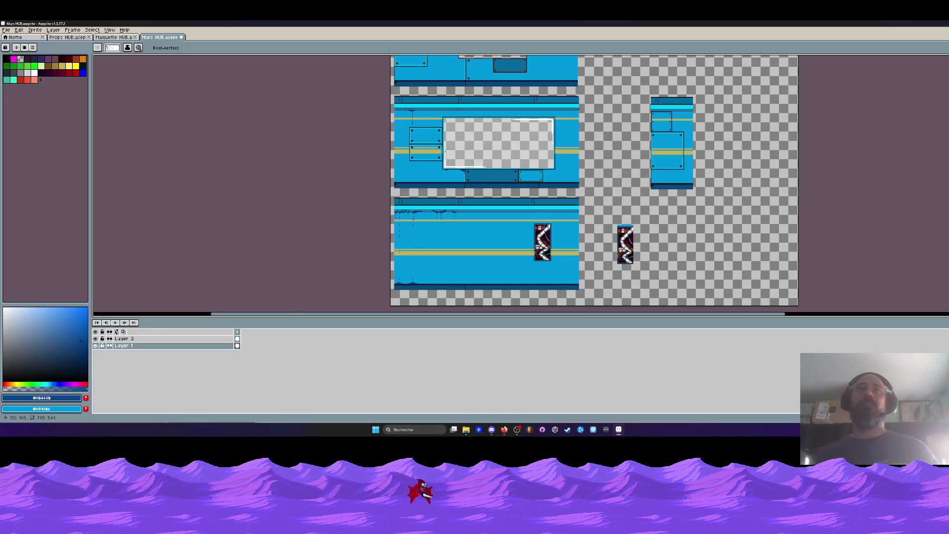
- Zoom and pan over the lower wall tile to inspect the pipe panel
scroll(455, 180, down, 1)
scroll(451, 216, up, 1)
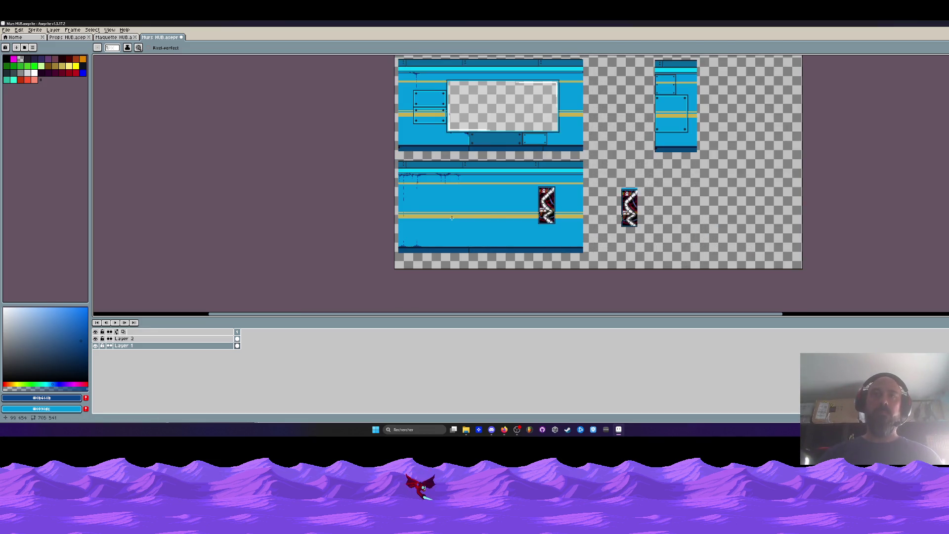
scroll(551, 206, up, 1)
scroll(569, 202, up, 1)
scroll(581, 178, down, 1)
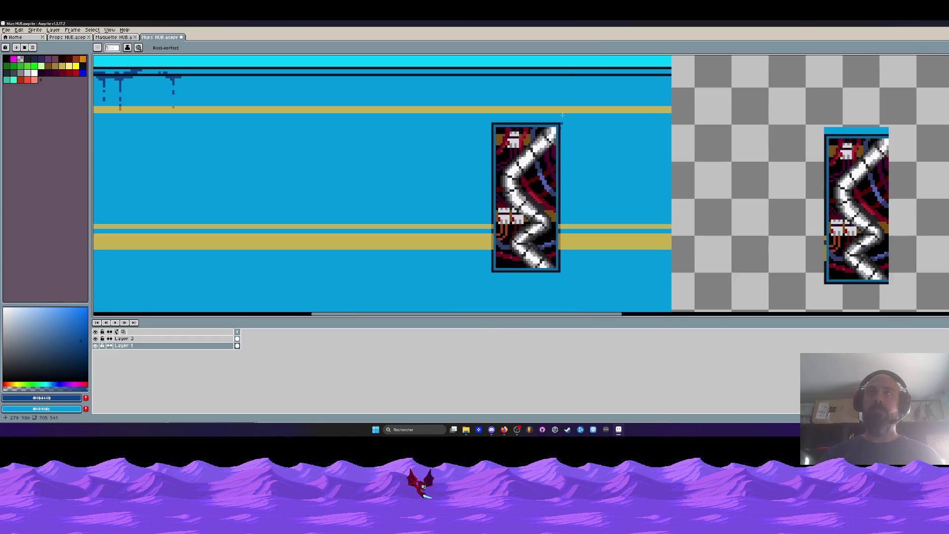
scroll(480, 186, up, 1)
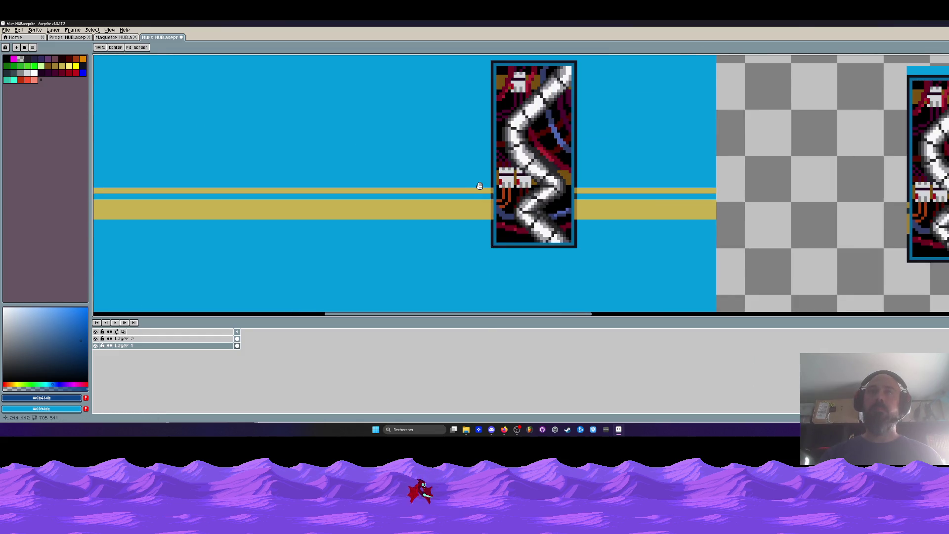
scroll(479, 186, down, 1)
drag(479, 186, 480, 211)
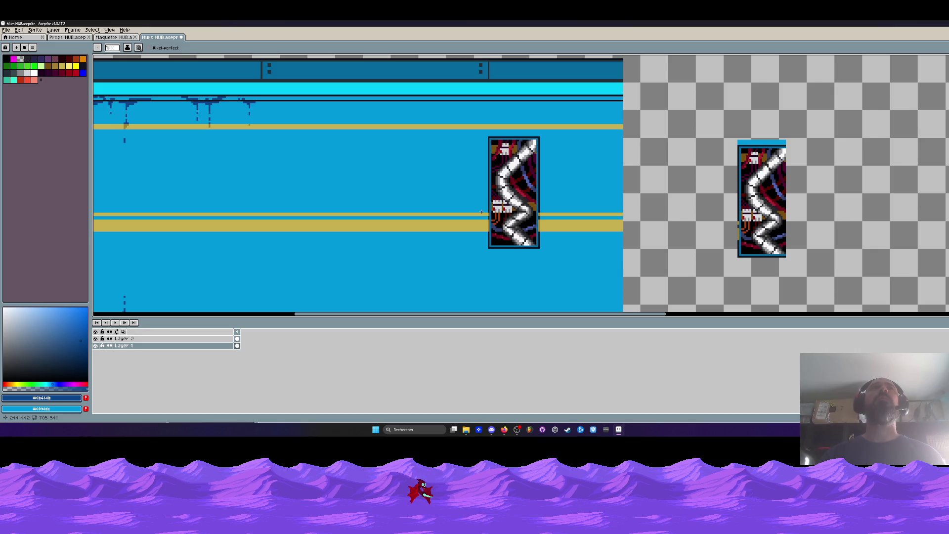
scroll(535, 195, down, 1)
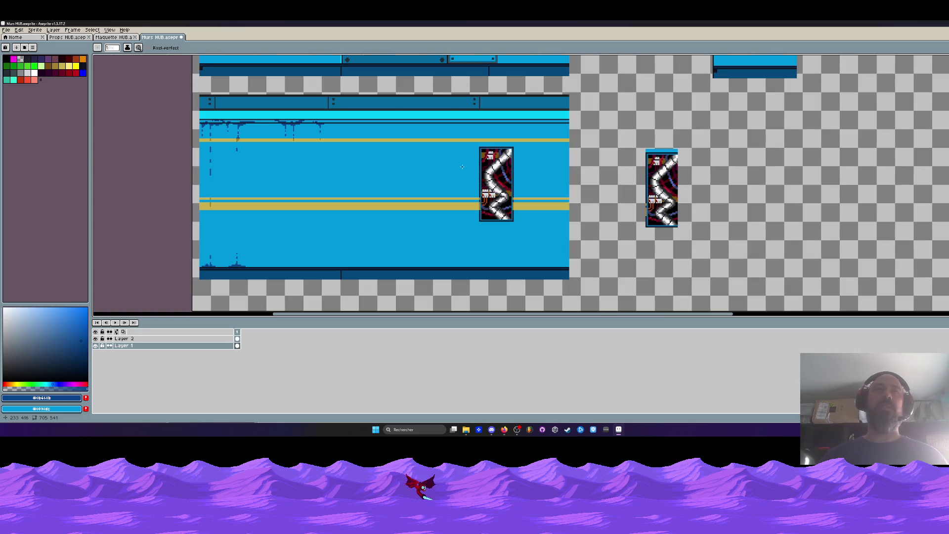
- Save the wall tileset with File > Save and switch to the HUB mockup document
click(7, 31)
click(20, 64)
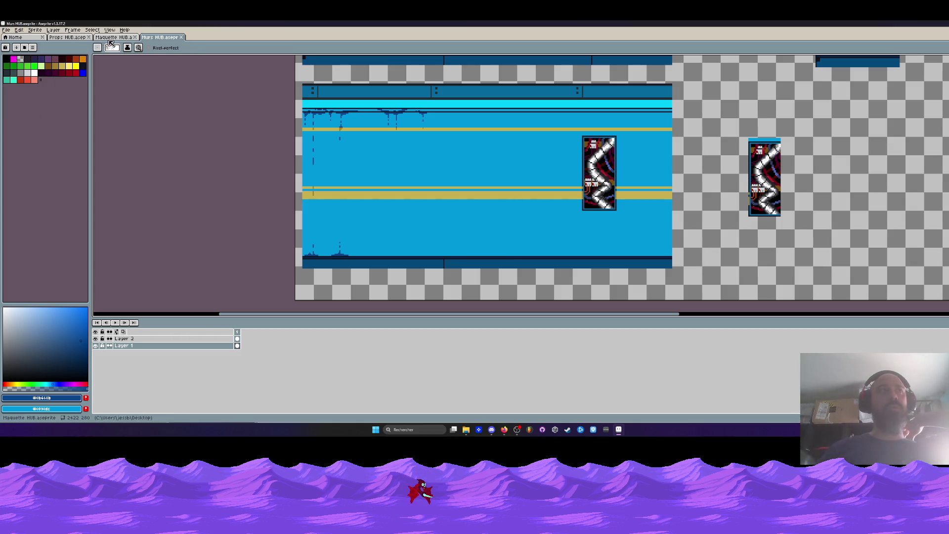
click(113, 37)
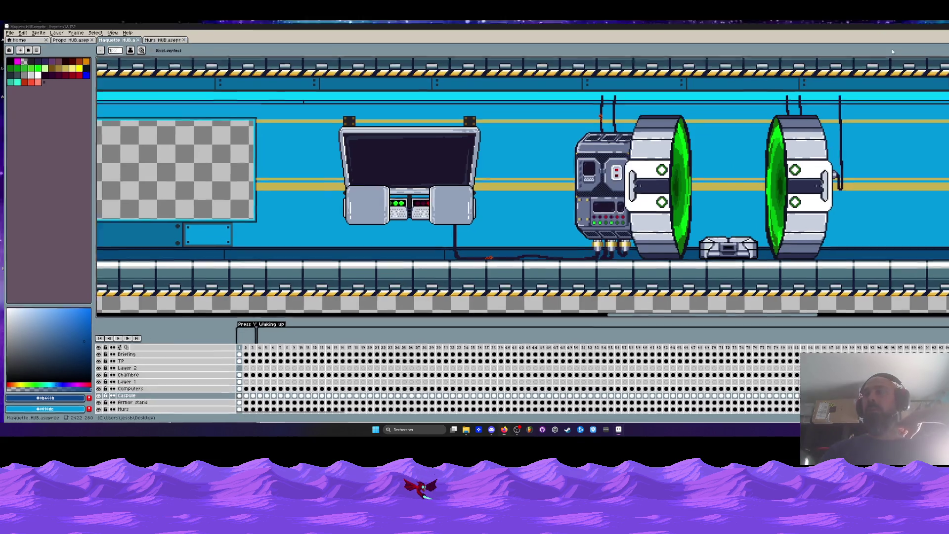
- Browse from Niveaux to Void Operators › UI + Misc and open Tuto pops in Aseprite
key(alt+F4)
click(307, 85)
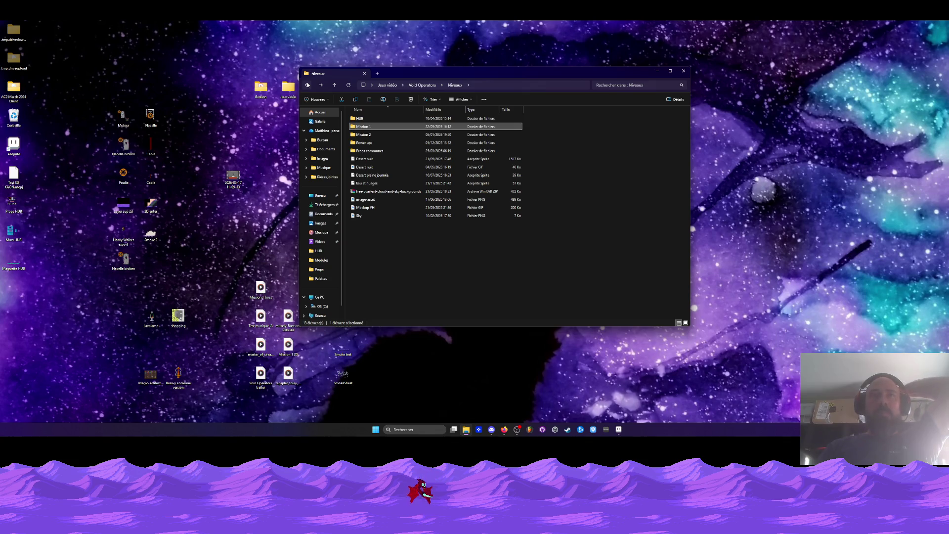
mouse_move(433, 73)
mouse_down()
mouse_move(416, 79)
mouse_move(438, 91)
mouse_up()
click(289, 91)
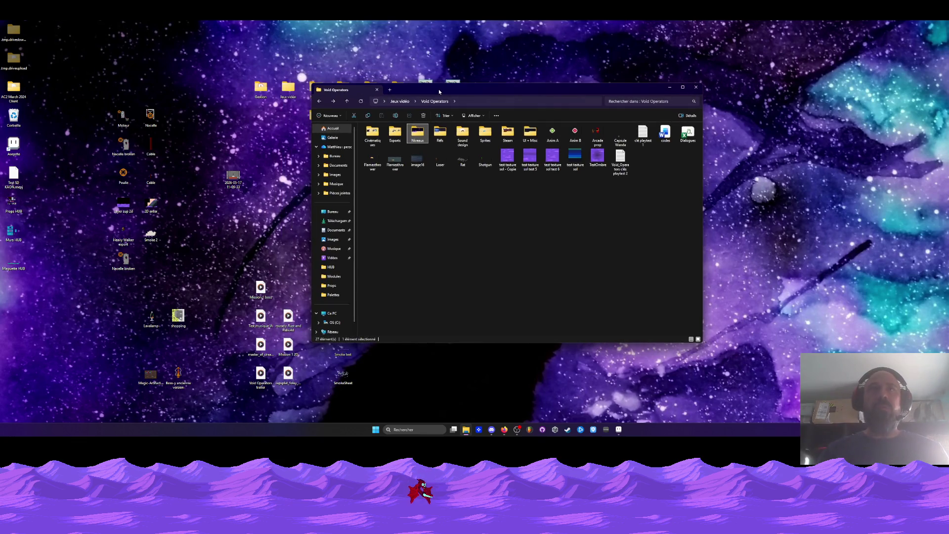
double_click(530, 132)
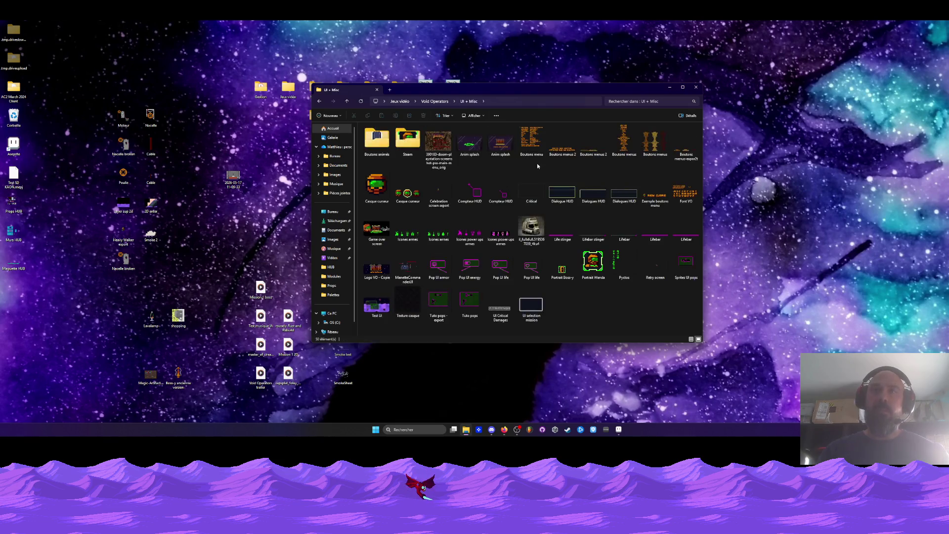
click(465, 306)
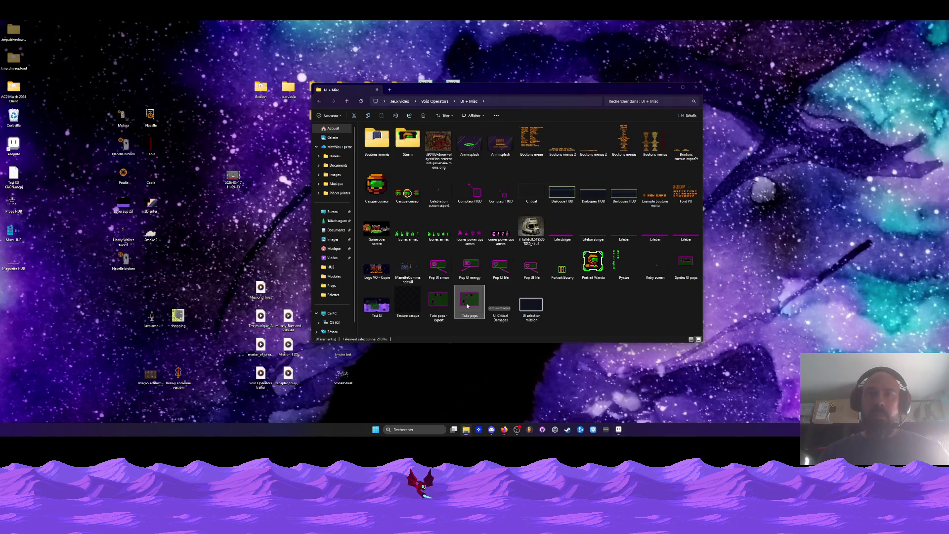
double_click(465, 306)
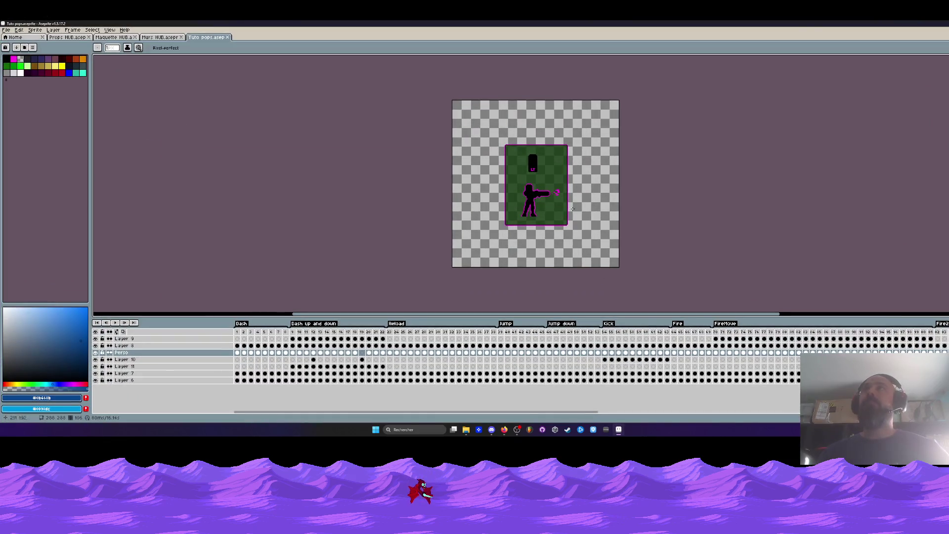
- Step through the Dash up and down frames from frame 11, ending on the first Jump down frame
click(306, 331)
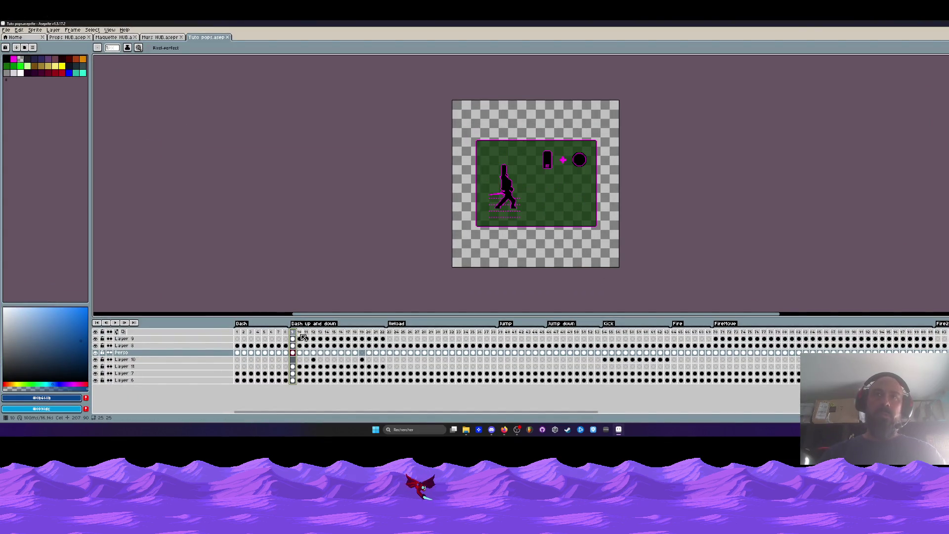
key(Right)
key(Right)
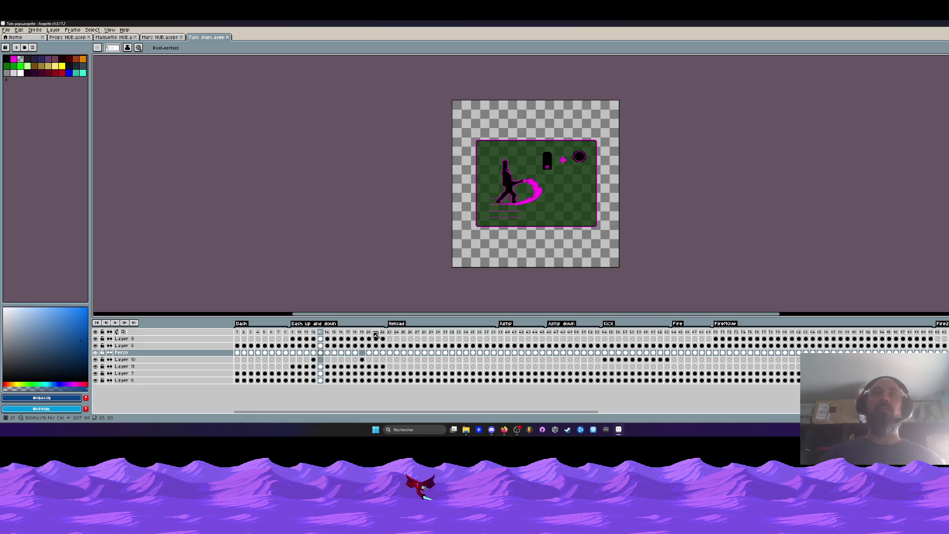
click(549, 331)
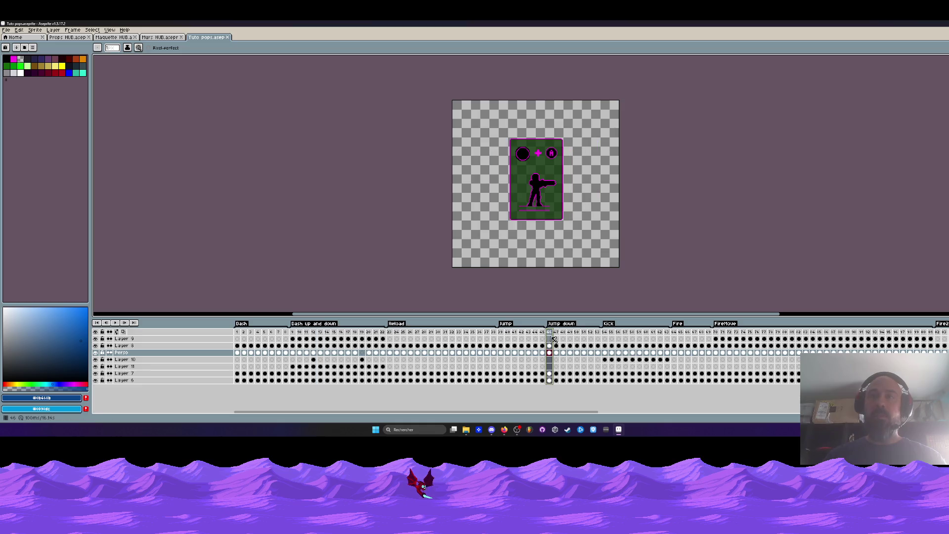
- Play the Lanes switch animation from its first frame, then replay it
drag(549, 412, 823, 412)
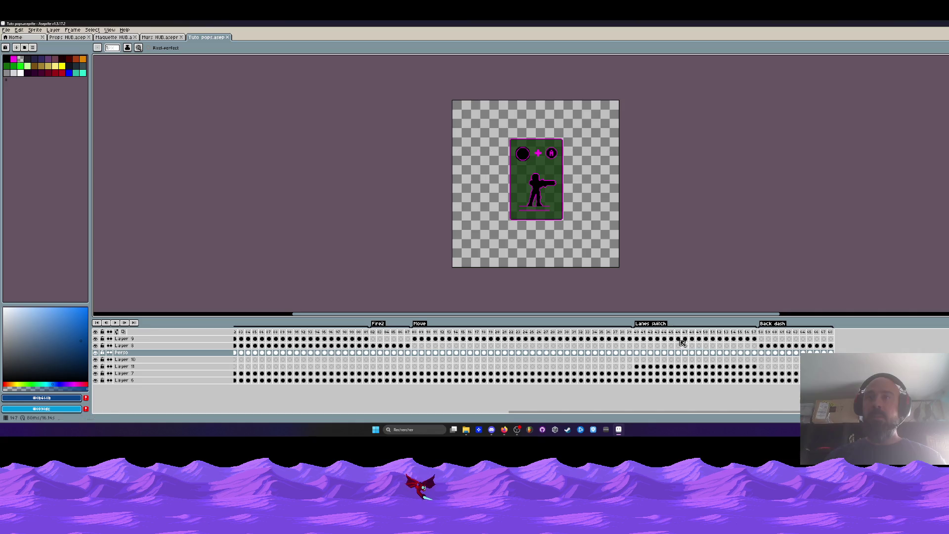
click(637, 332)
scroll(509, 168, up, 1)
key(Return)
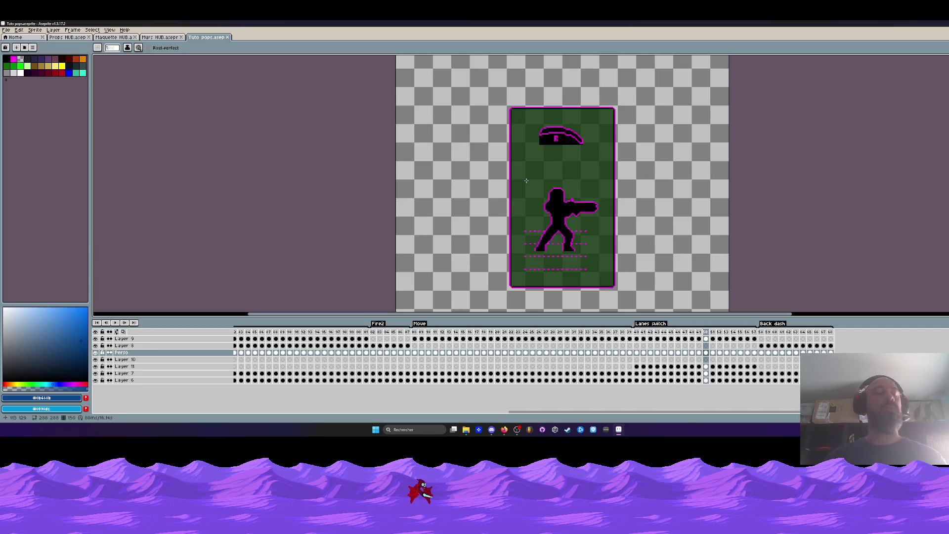
key(Left)
key(Left)
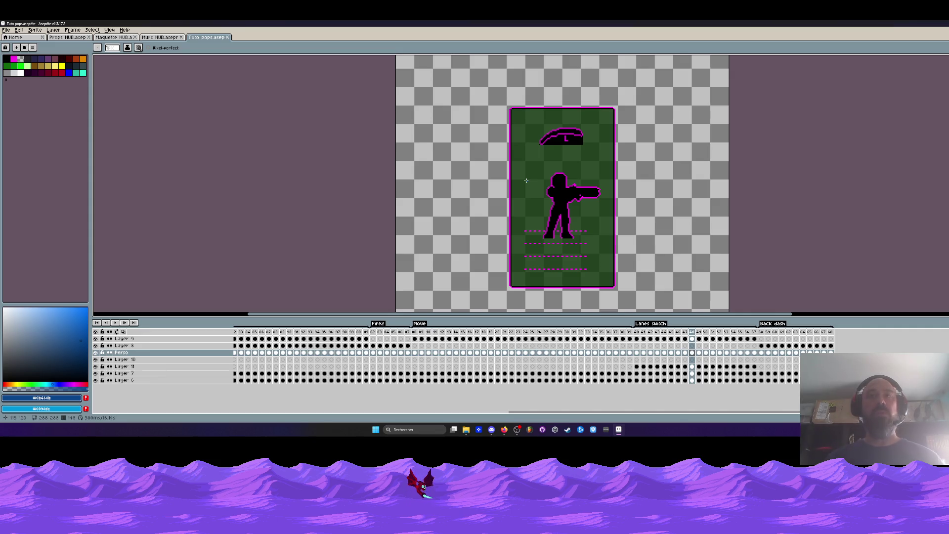
key(Return)
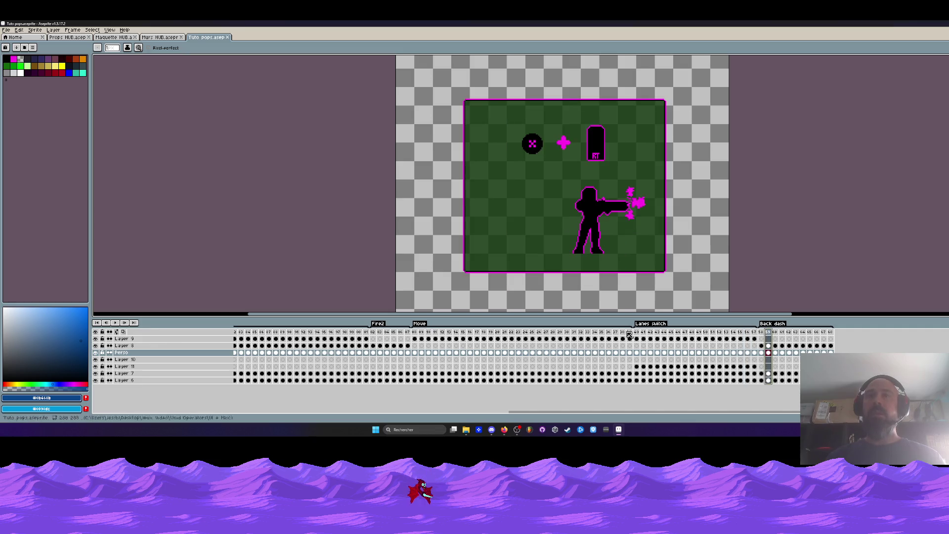
- Jump playback between the Move, Fire2 and Lanes switch tags, then minimise Aseprite
click(416, 332)
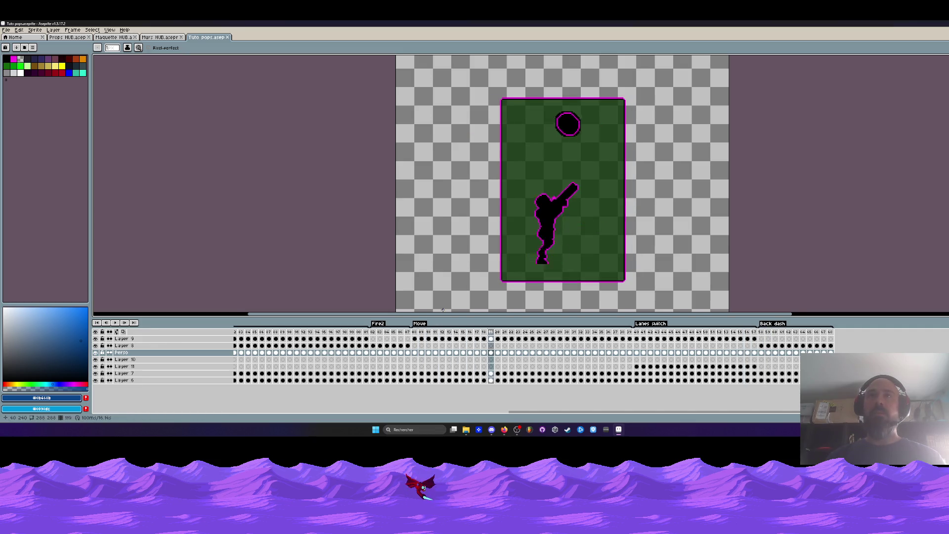
click(372, 335)
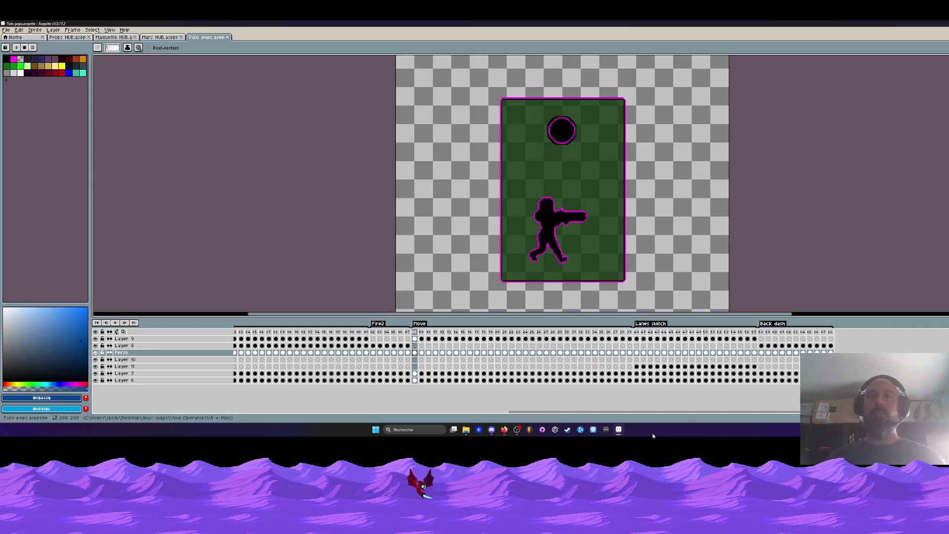
click(638, 333)
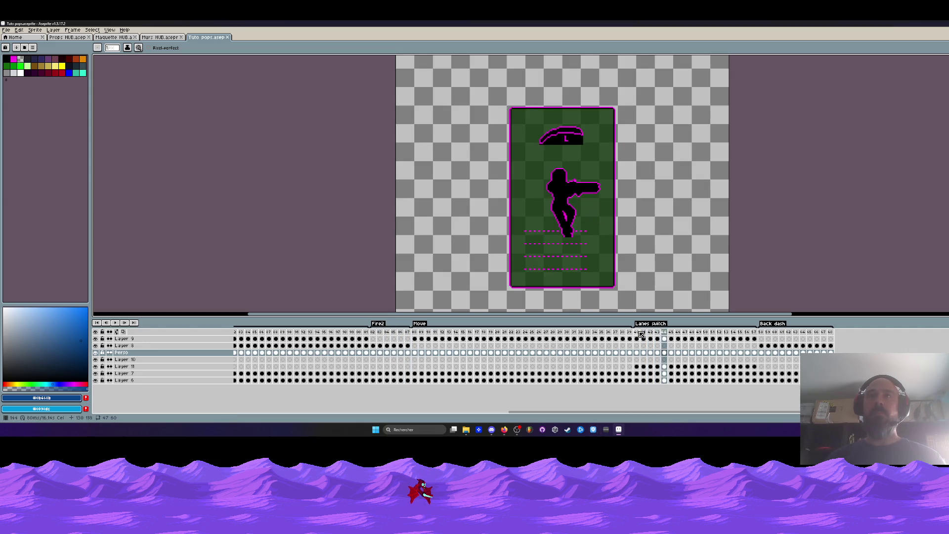
click(373, 338)
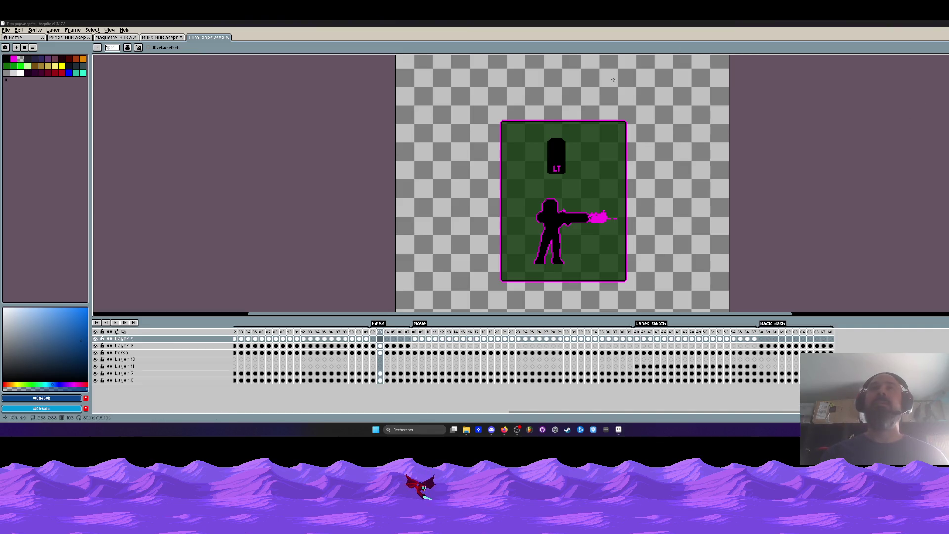
click(915, 23)
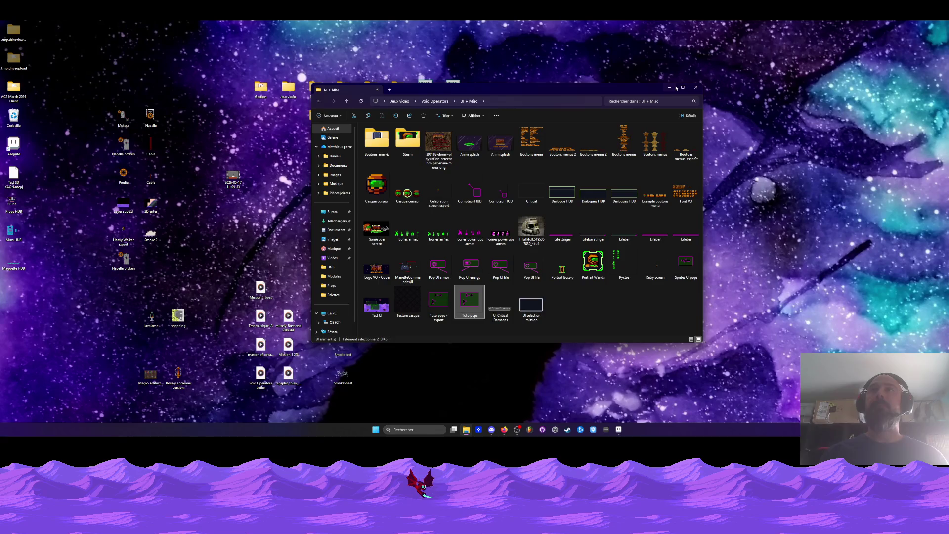
- Open the V0.26 build folder from the desktop and launch VoidOperators
click(675, 88)
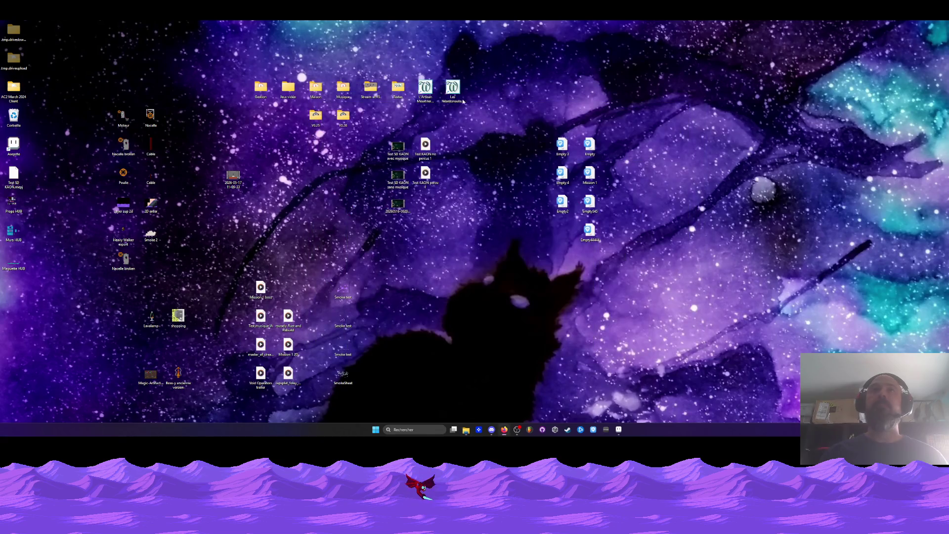
double_click(344, 117)
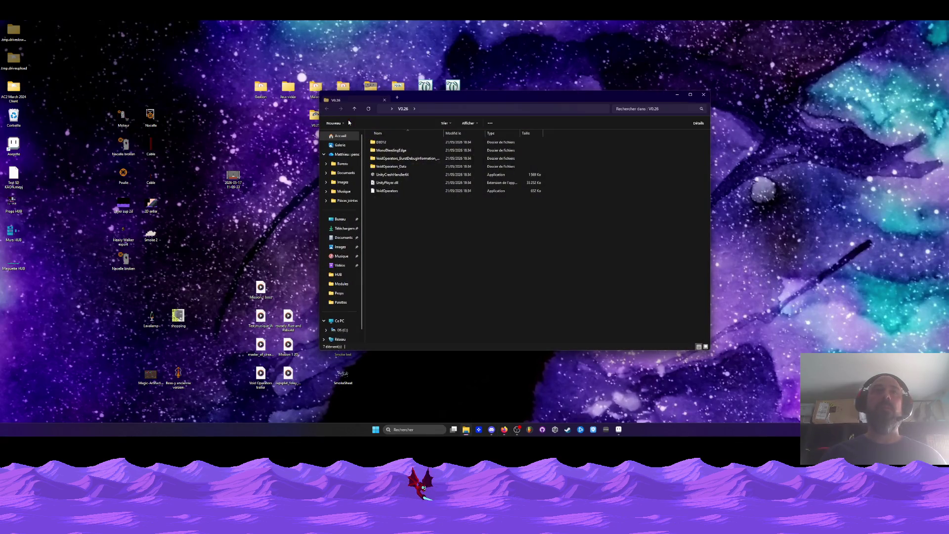
click(389, 192)
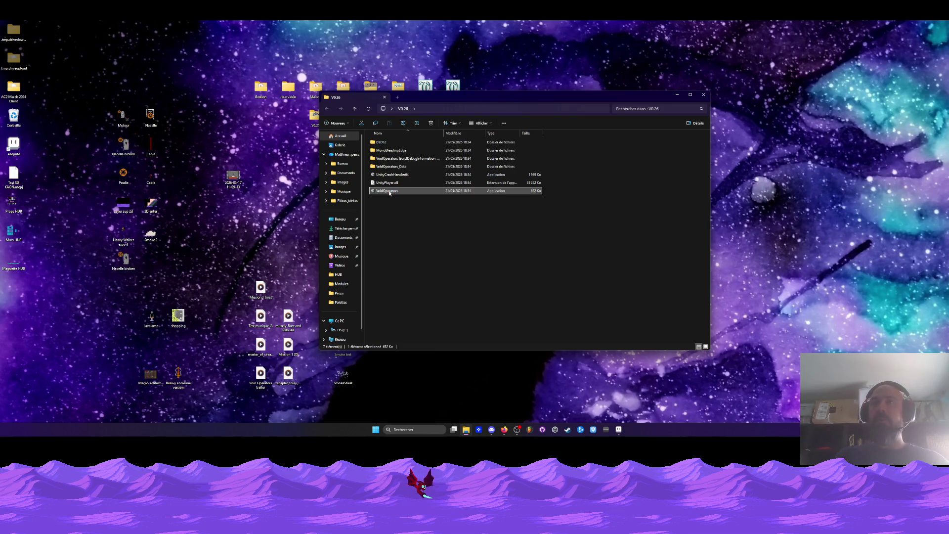
double_click(389, 191)
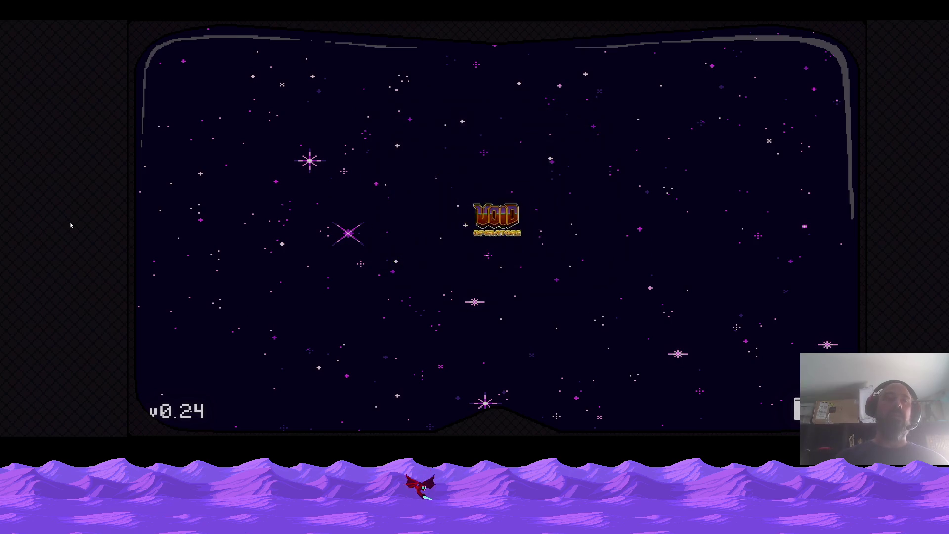
- Start a new game (NOUVELLE PARTIE) and run and jump around the desert level
key(Down)
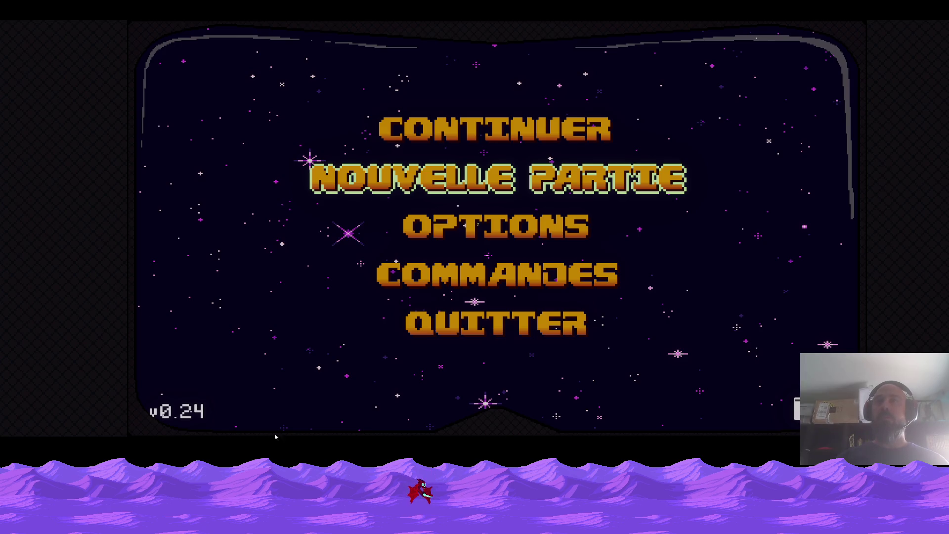
click(324, 226)
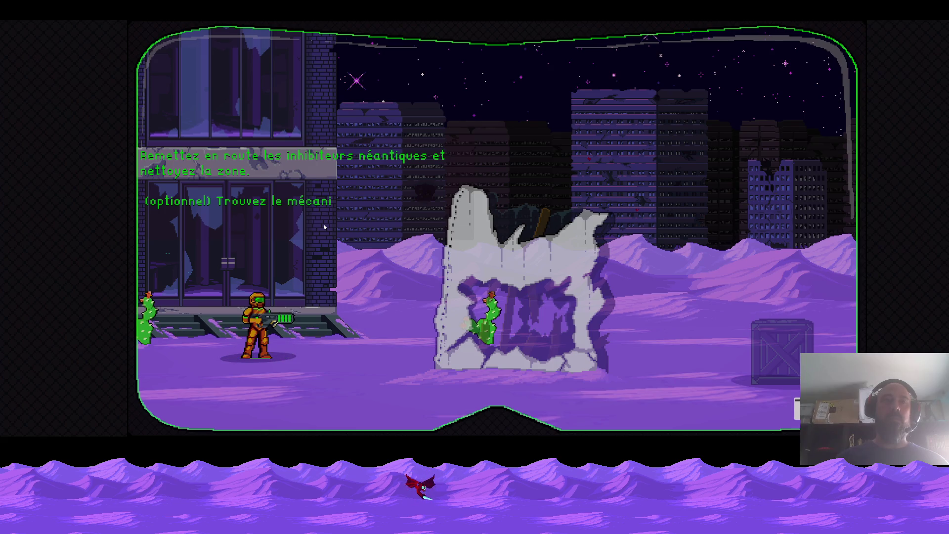
key(d)
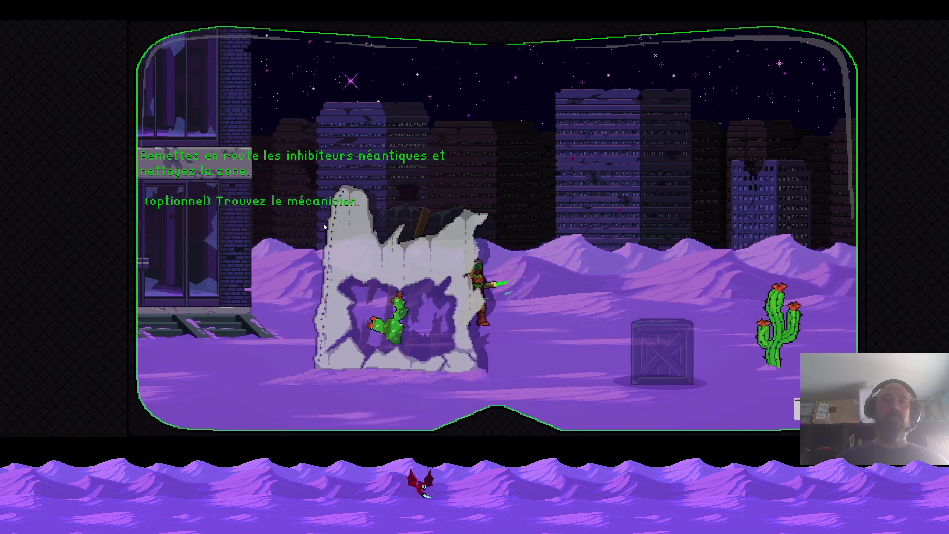
key(d)
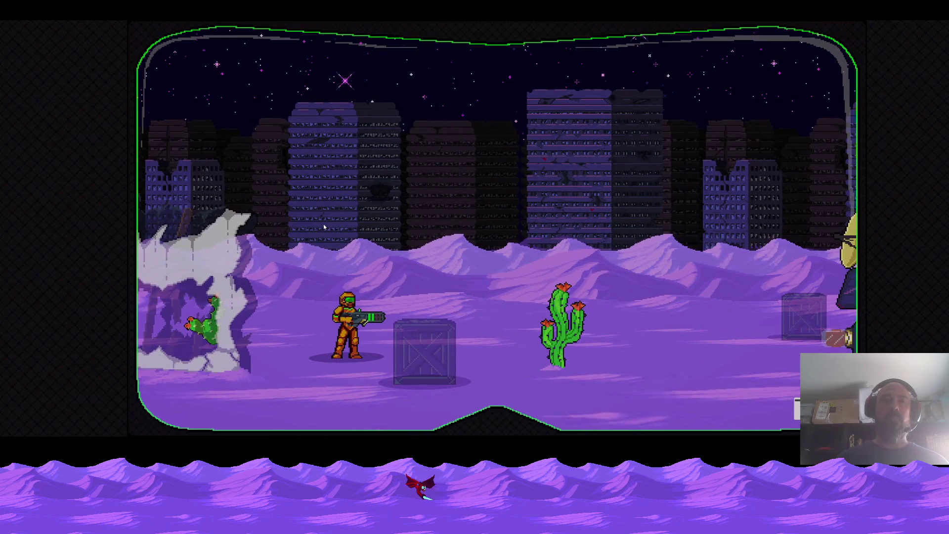
key(a)
key(space)
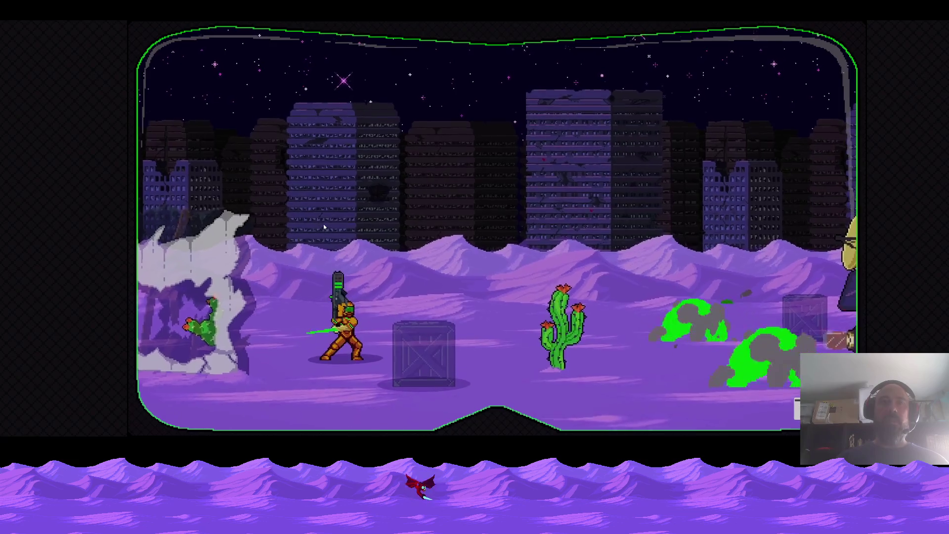
key(d)
key(a)
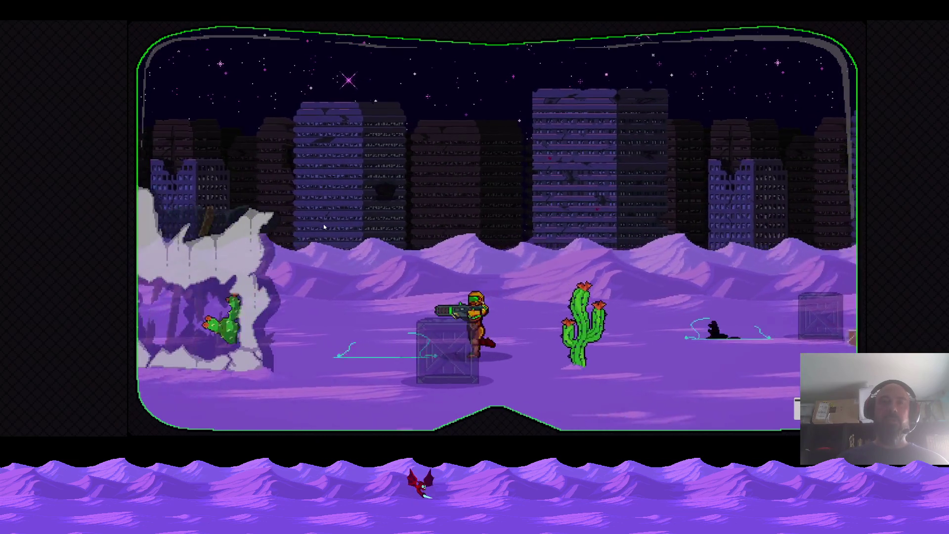
key(space)
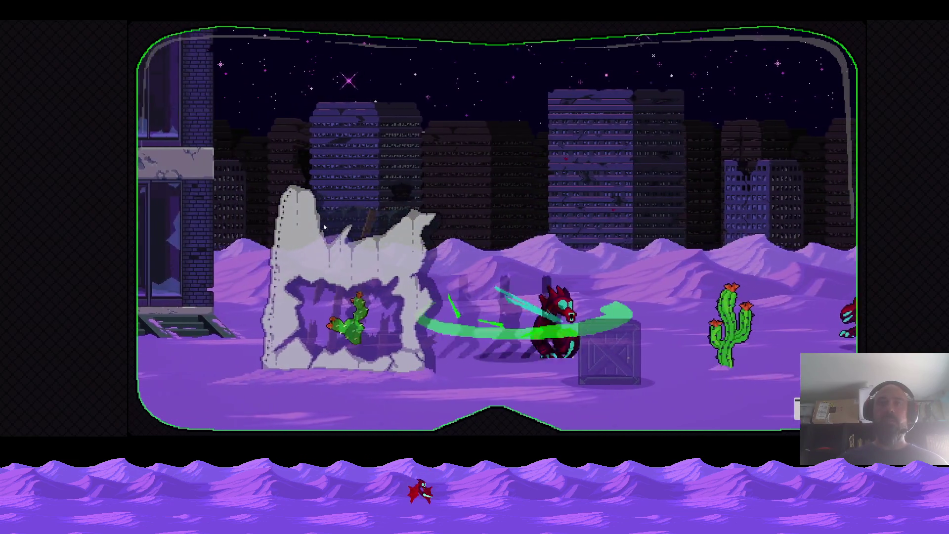
key(d)
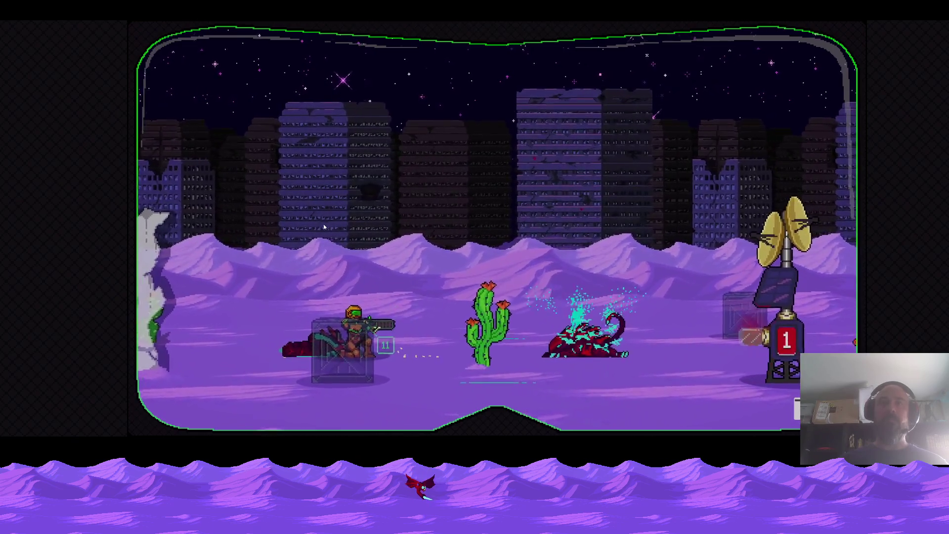
- Shoot and grenade the red beasts attacking near the rock wall
click(324, 227)
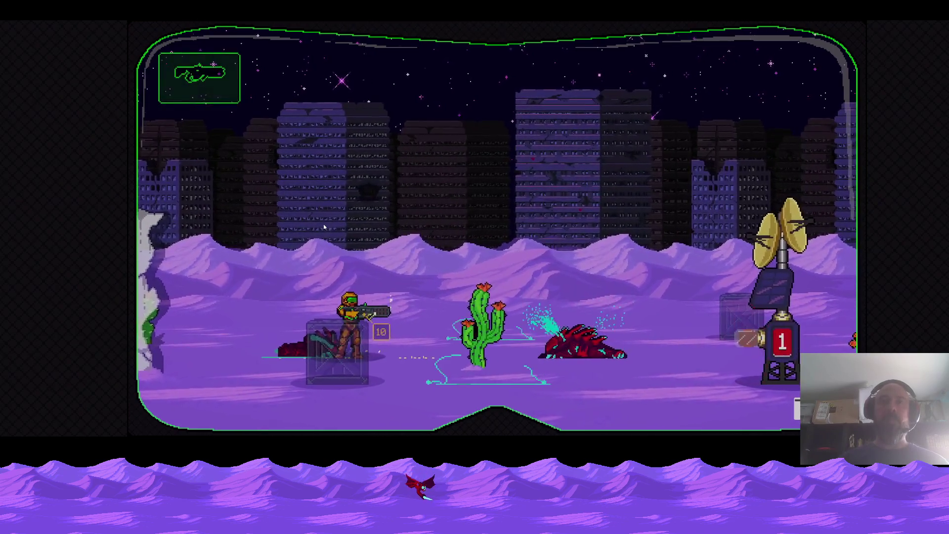
key(a)
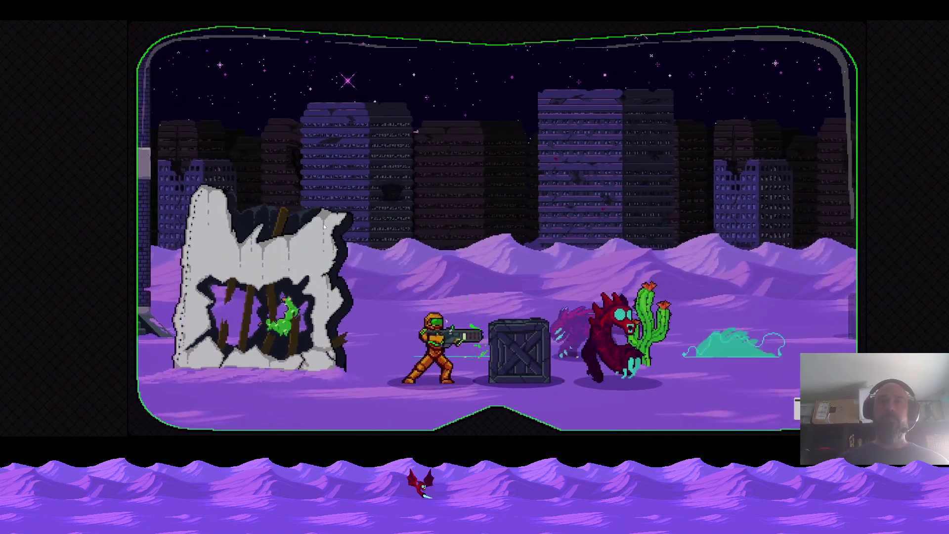
click(324, 227)
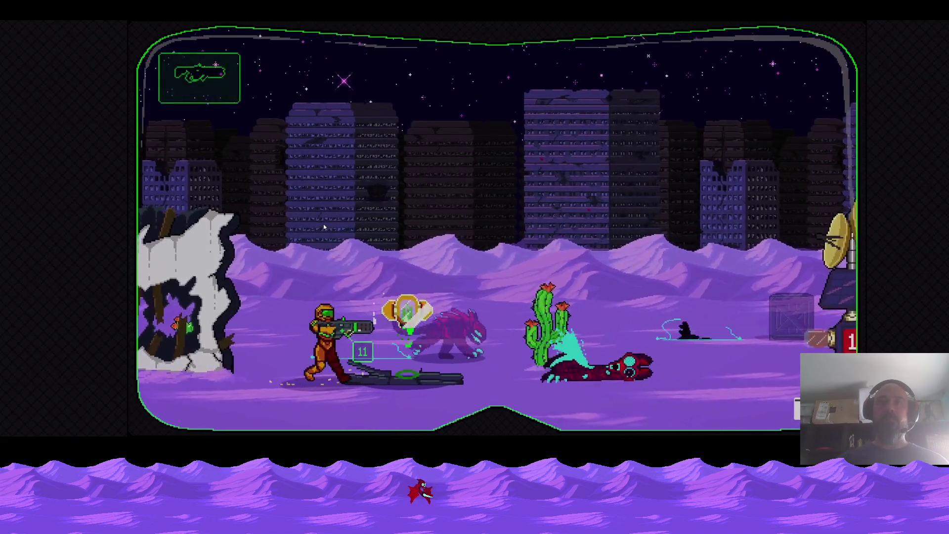
key(d)
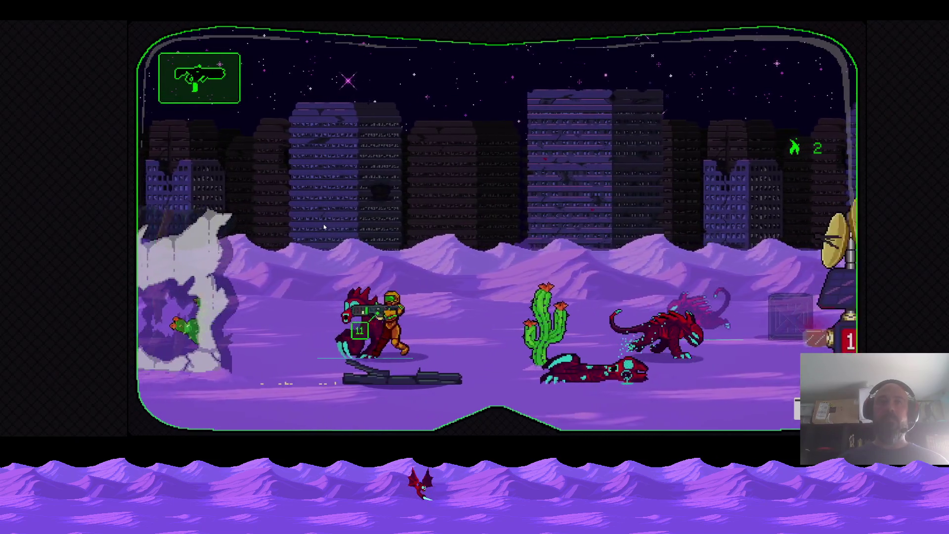
key(a)
click(324, 227)
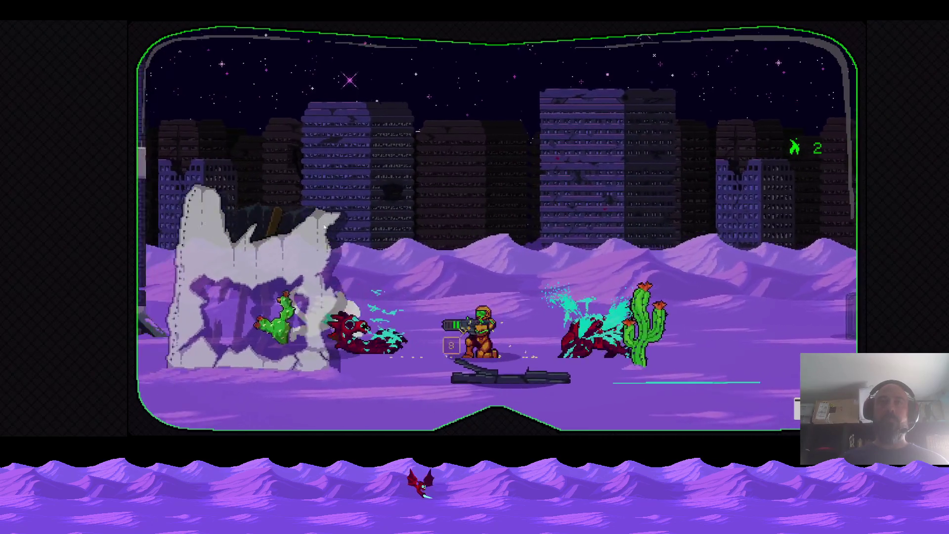
click(324, 227)
key(a)
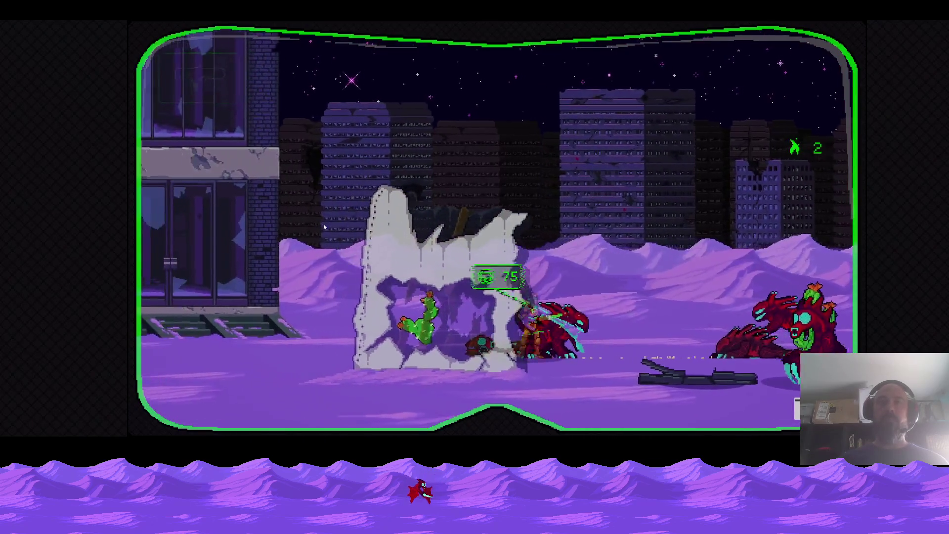
right_click(324, 227)
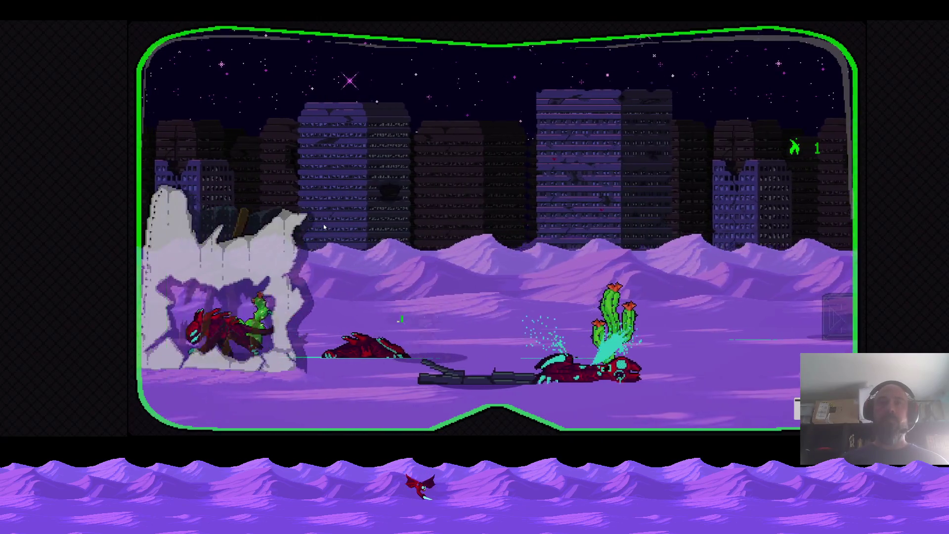
click(324, 227)
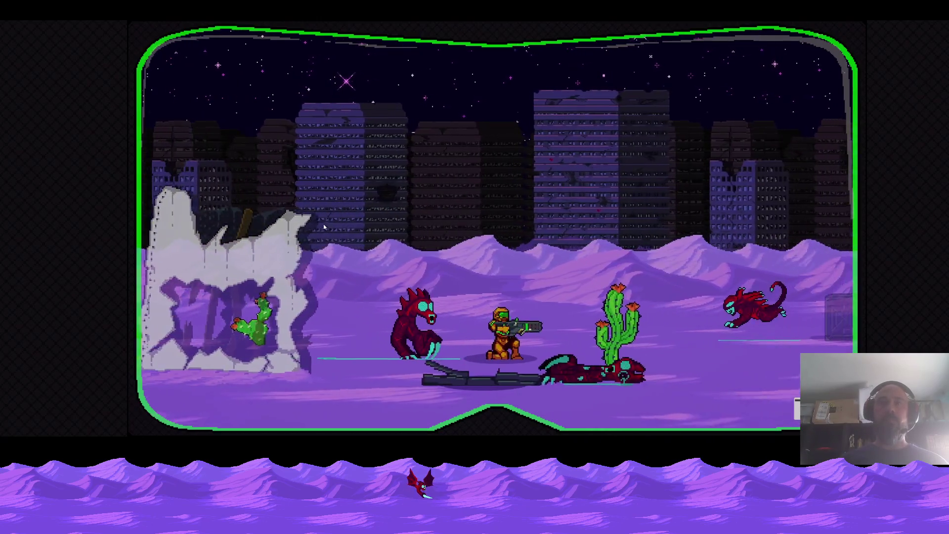
- Push right past the rock wall killing more beasts, then return to Aseprite
click(324, 226)
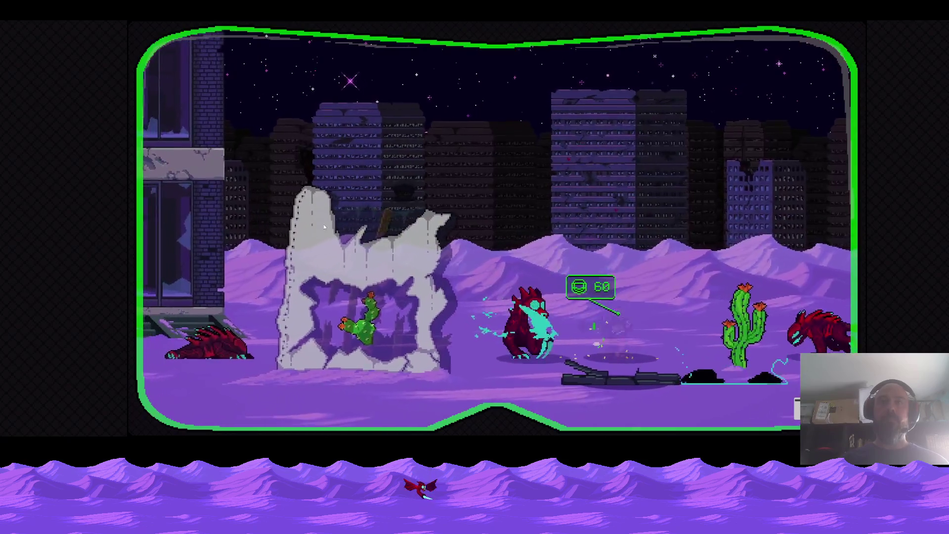
key(d)
click(325, 227)
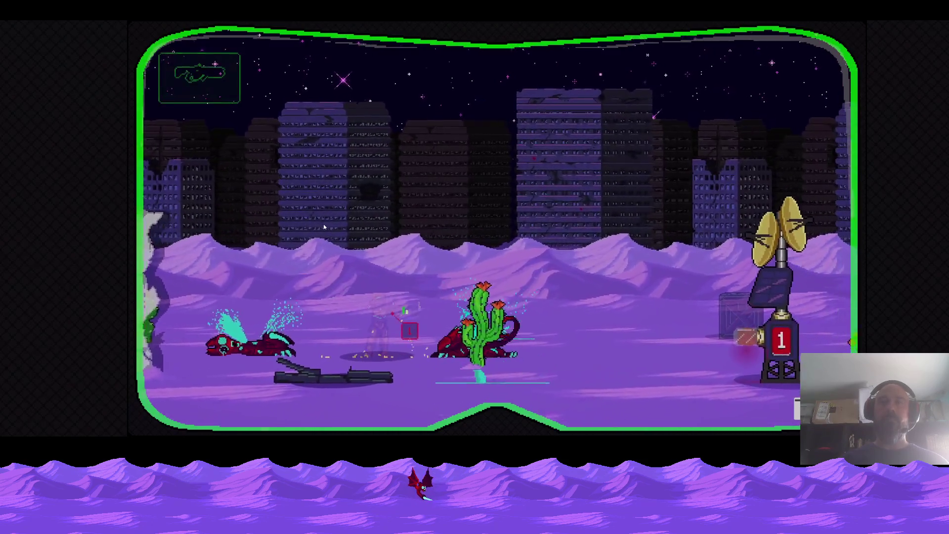
click(325, 227)
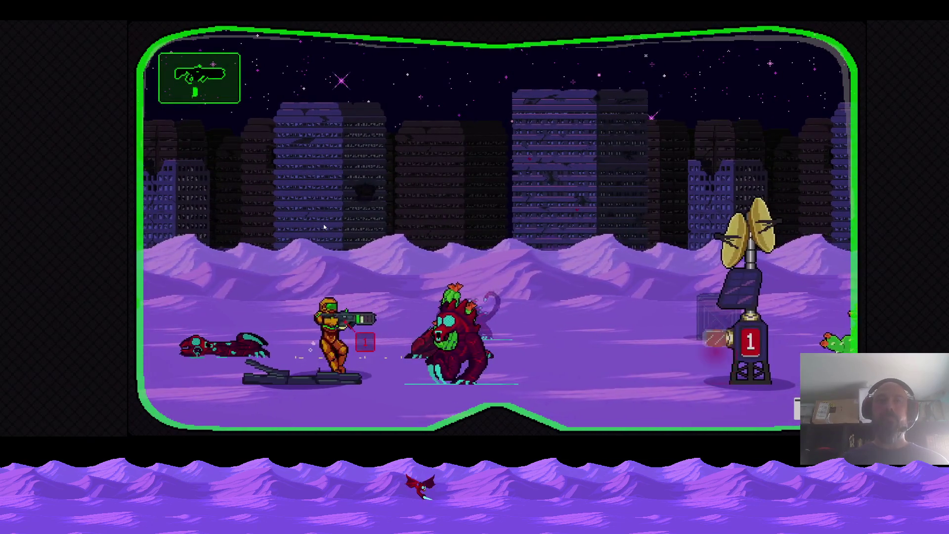
click(324, 227)
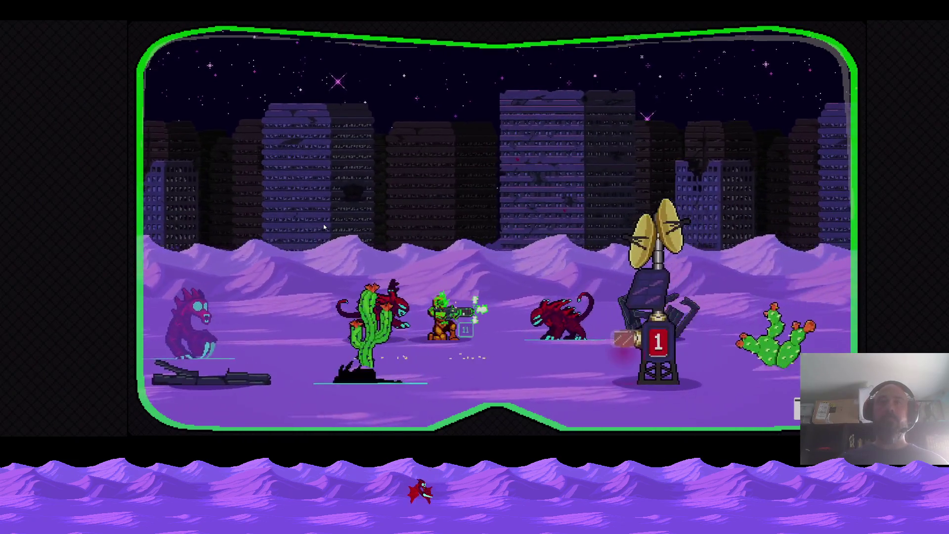
click(324, 227)
click(324, 227)
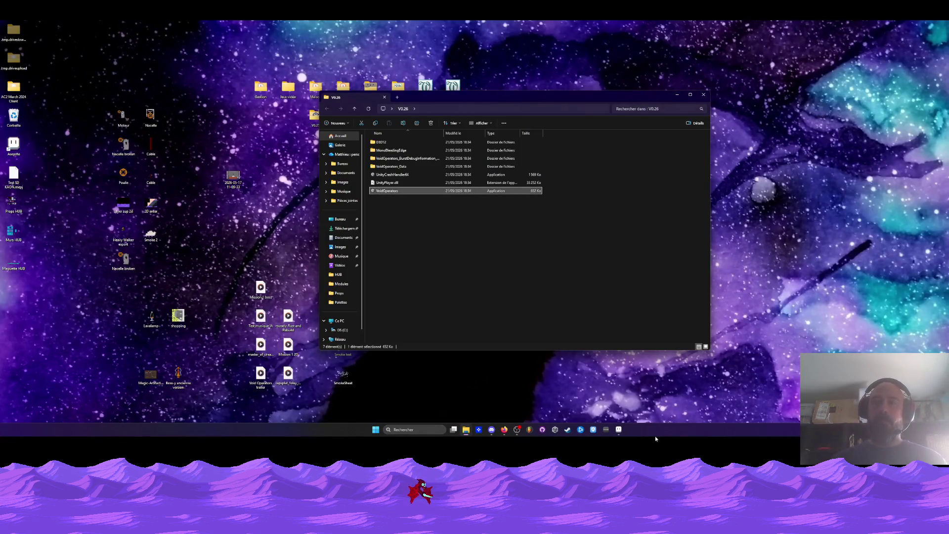
click(618, 430)
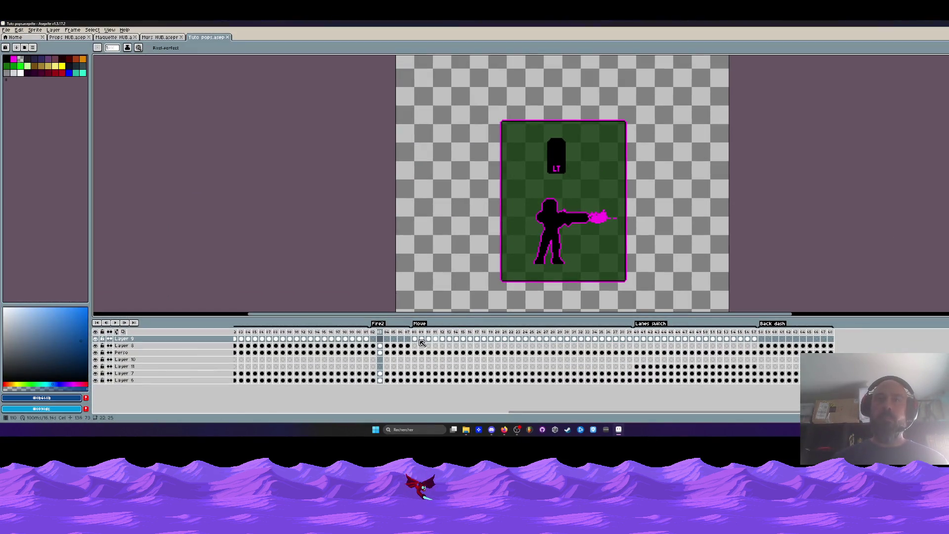
- Select the LT icon and the Layer 8 cels across the Fire2 frames
click(373, 345)
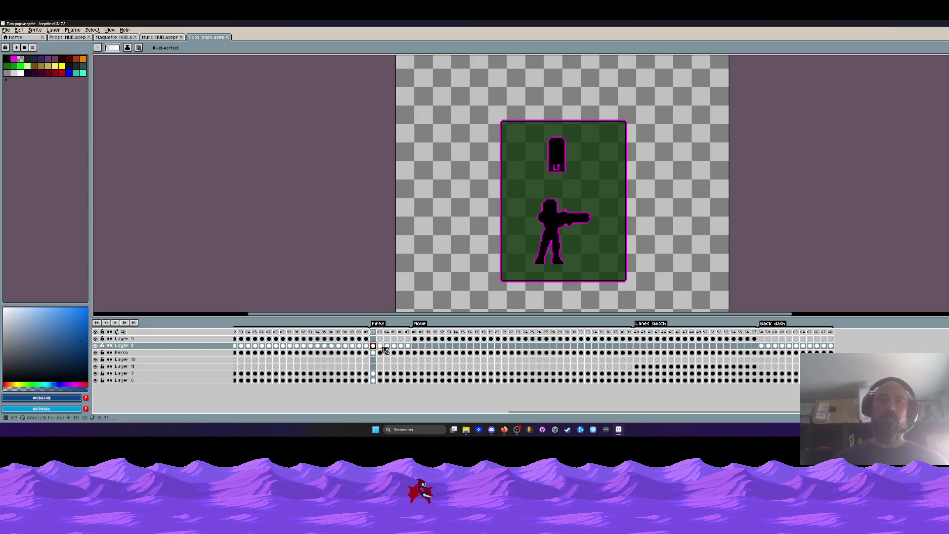
click(407, 345)
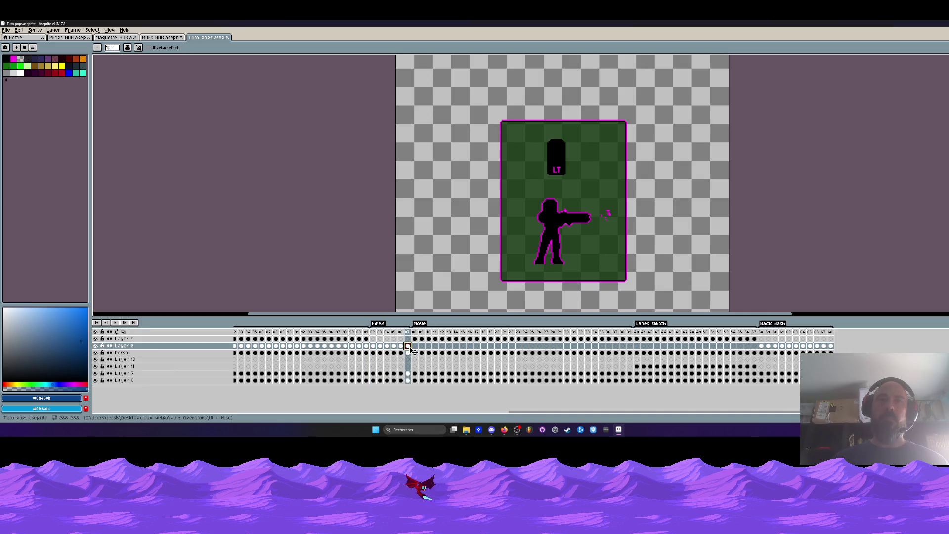
key(m)
drag(527, 127, 586, 182)
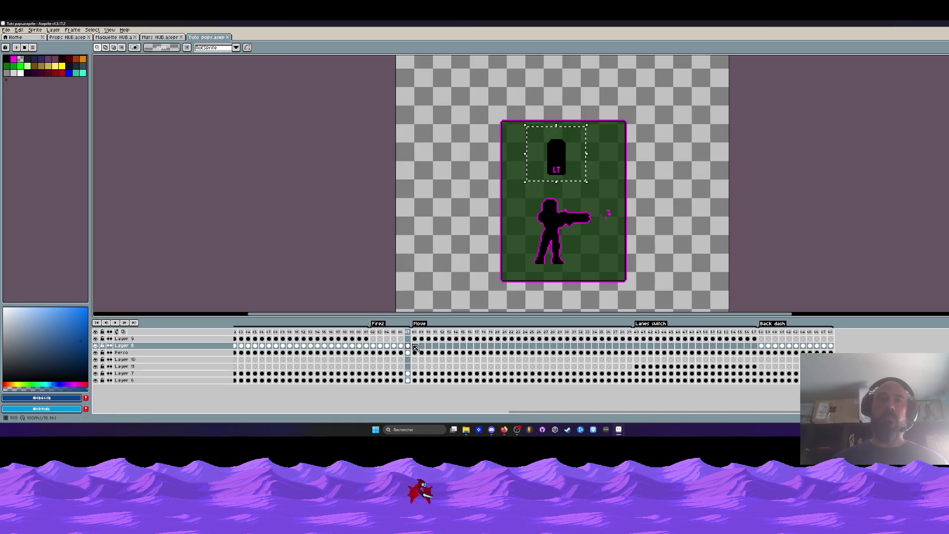
drag(403, 348, 372, 345)
- Check Layer 8's contents, then go to the first Lanes switch frame
click(96, 345)
click(97, 346)
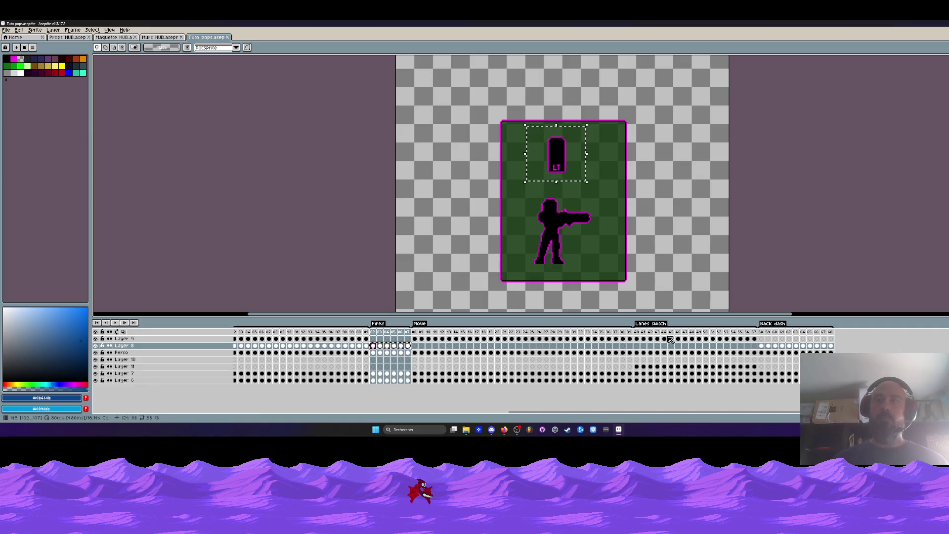
click(637, 346)
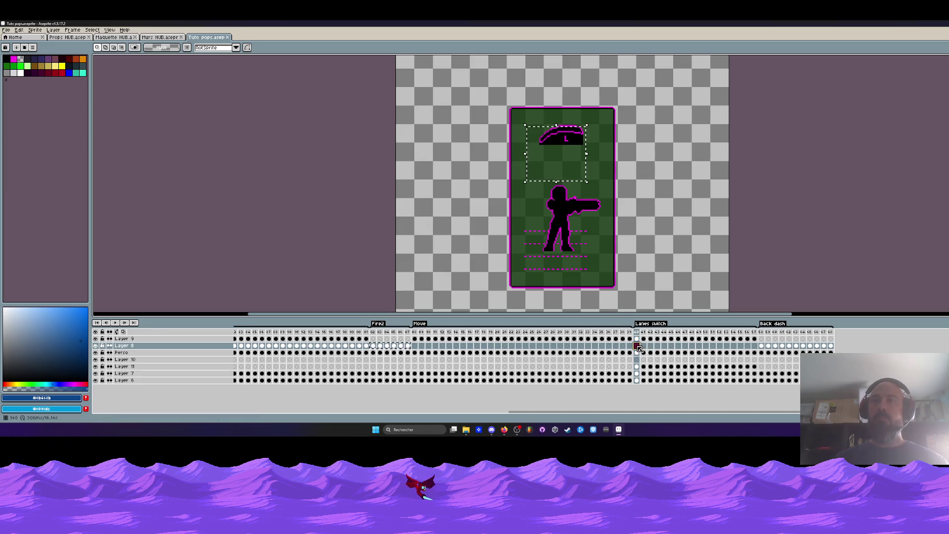
drag(641, 333, 641, 334)
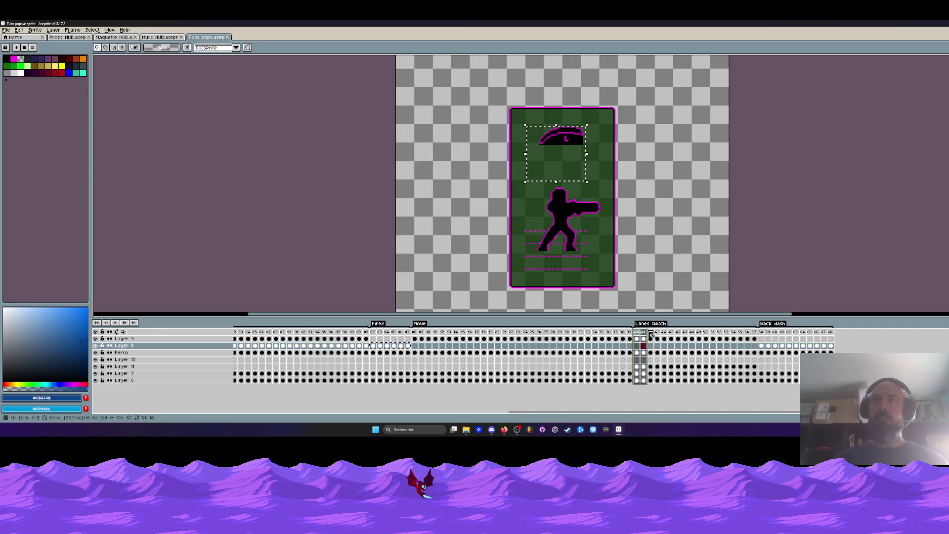
- Paste the LT icon cels into Layer 8 at the first Lanes switch frame
click(637, 345)
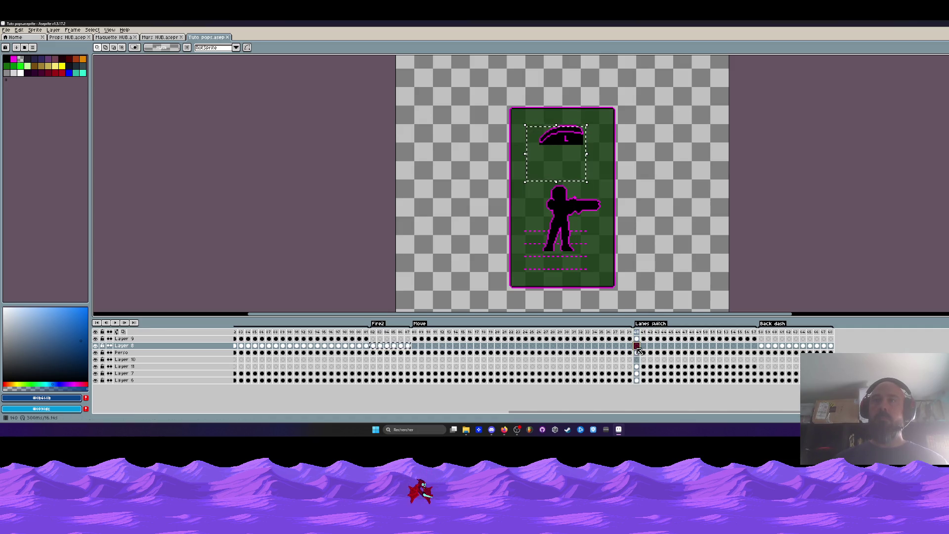
key(ctrl+v)
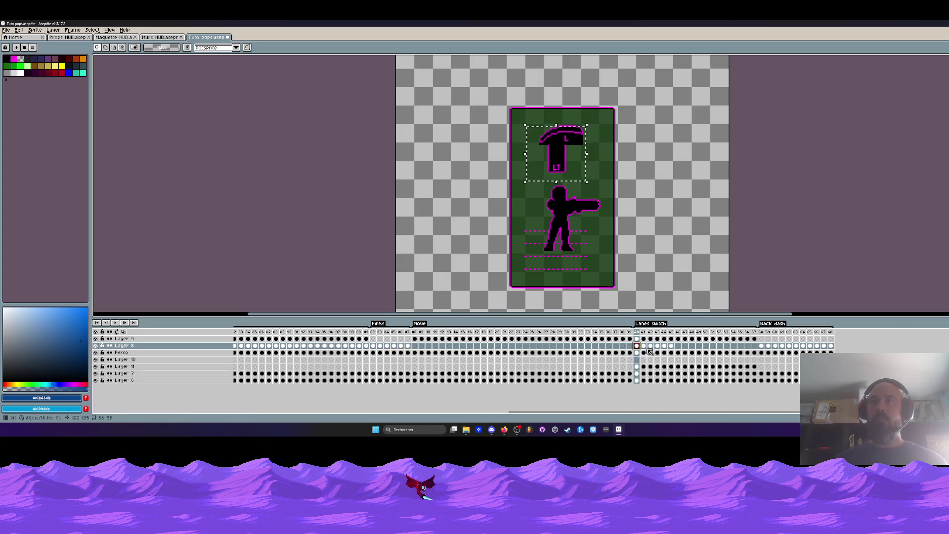
mouse_move(641, 341)
mouse_down()
mouse_move(755, 340)
mouse_move(452, 345)
mouse_move(715, 341)
mouse_up()
click(707, 340)
click(408, 338)
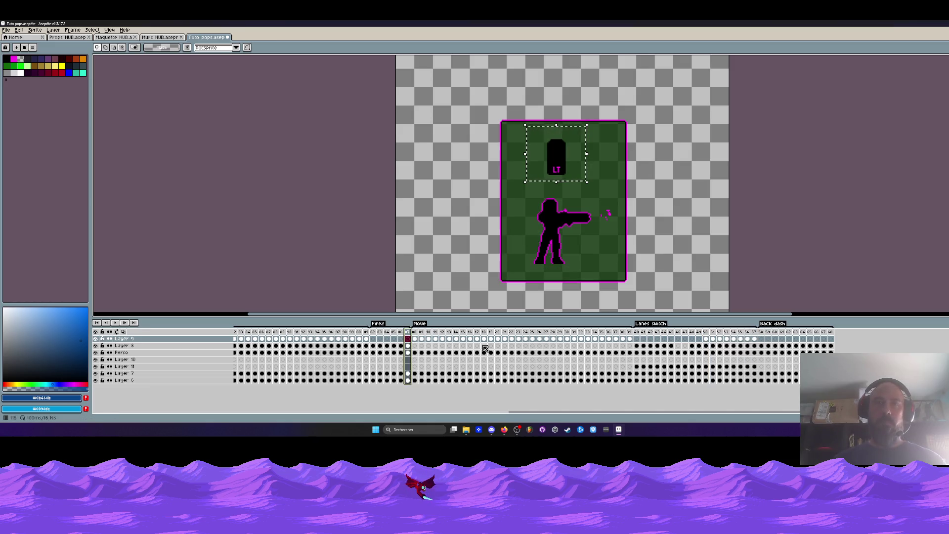
- Insert four frames, clear Fire2's LT icon cels and move the Lanes switch icon cels in
key(alt+n)
key(alt+n)
key(alt+n)
key(alt+n)
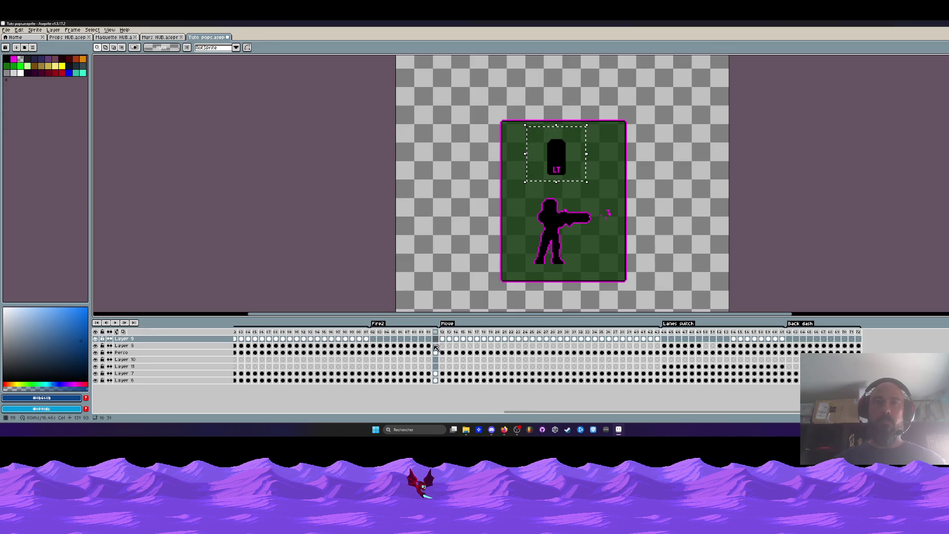
drag(436, 348, 374, 350)
key(Delete)
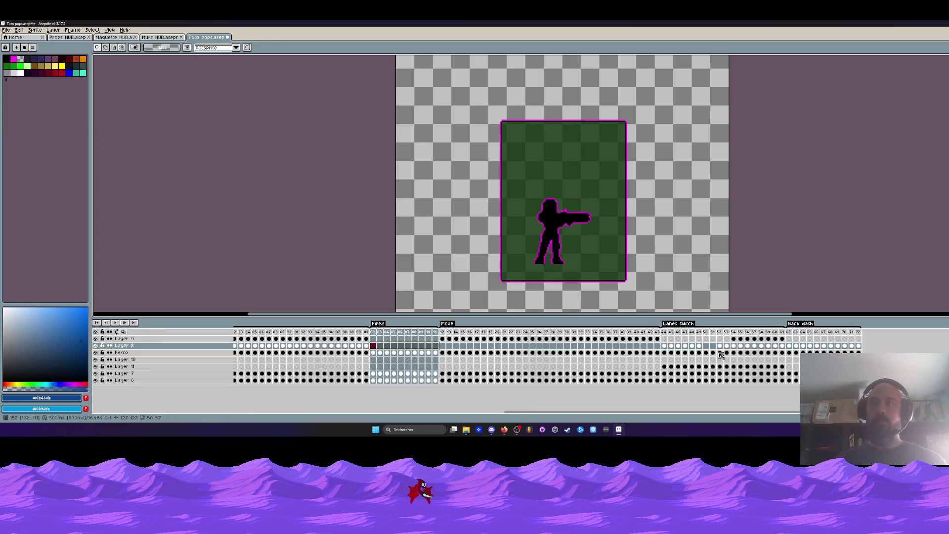
drag(781, 339, 373, 350)
click(375, 332)
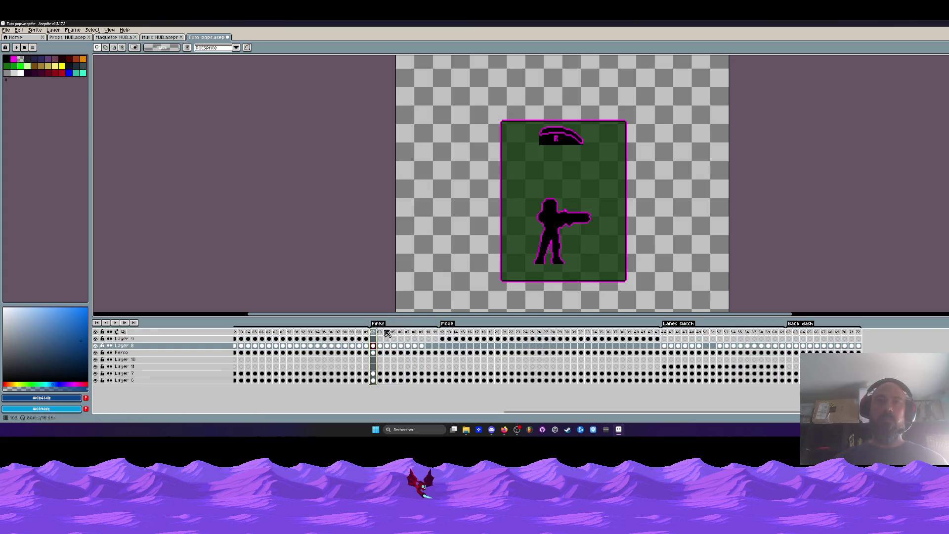
key(Return)
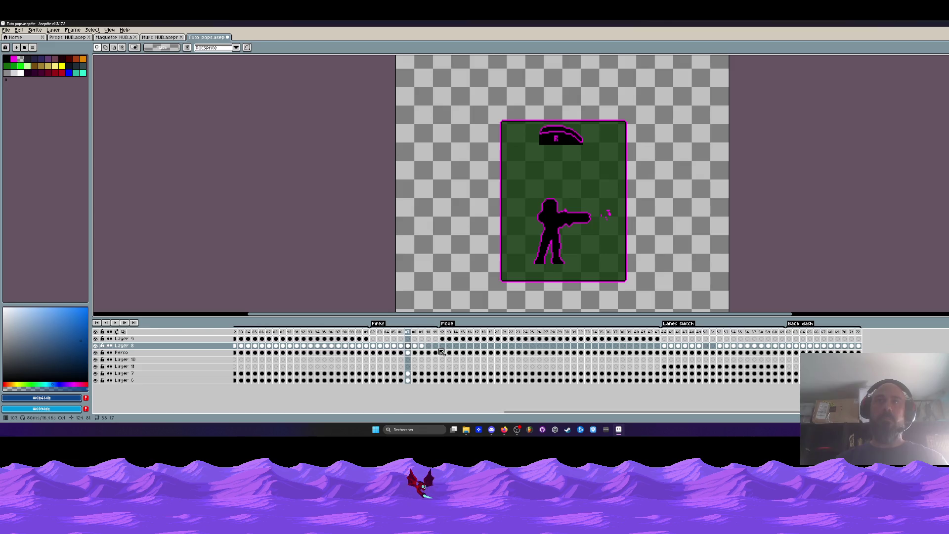
- Delete the two surplus frames at the end of Fire2 and check the result
click(415, 353)
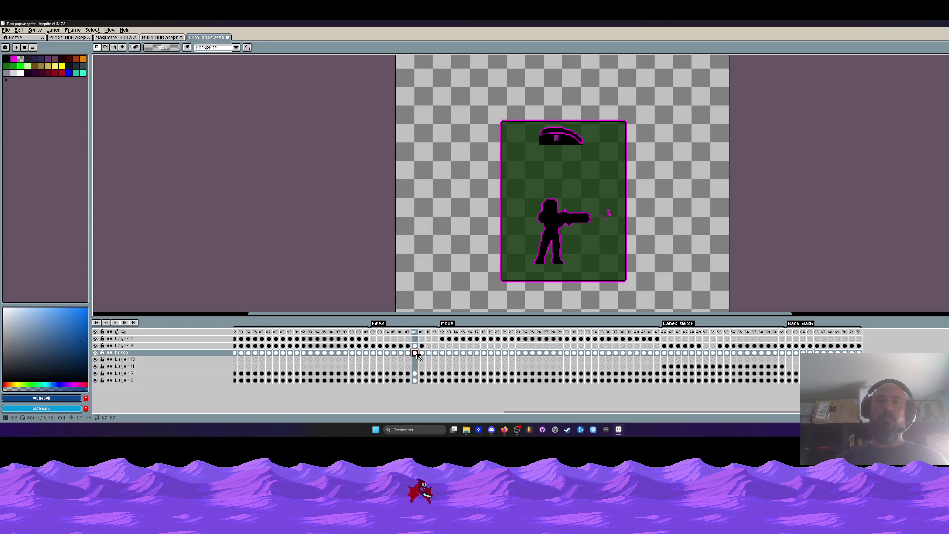
drag(438, 354, 430, 355)
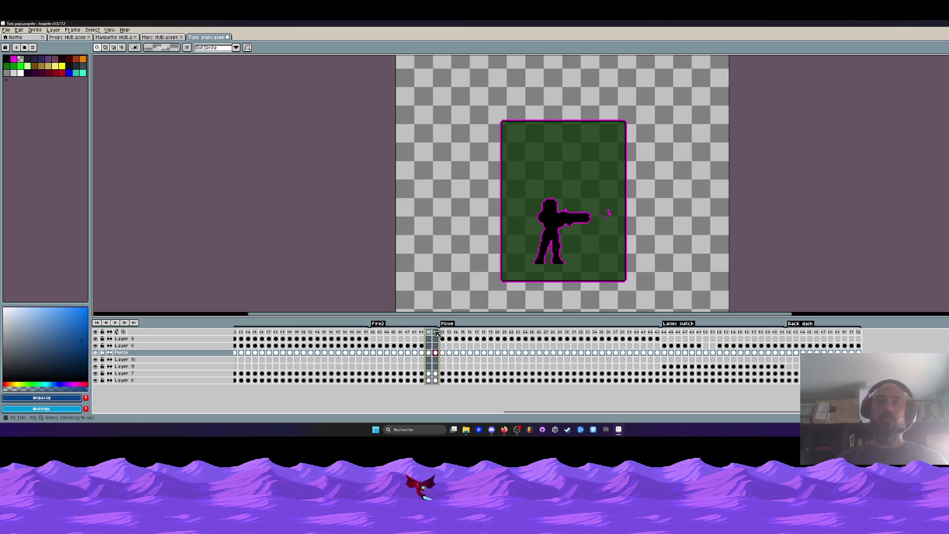
key(alt+BackSpace)
click(409, 354)
click(415, 352)
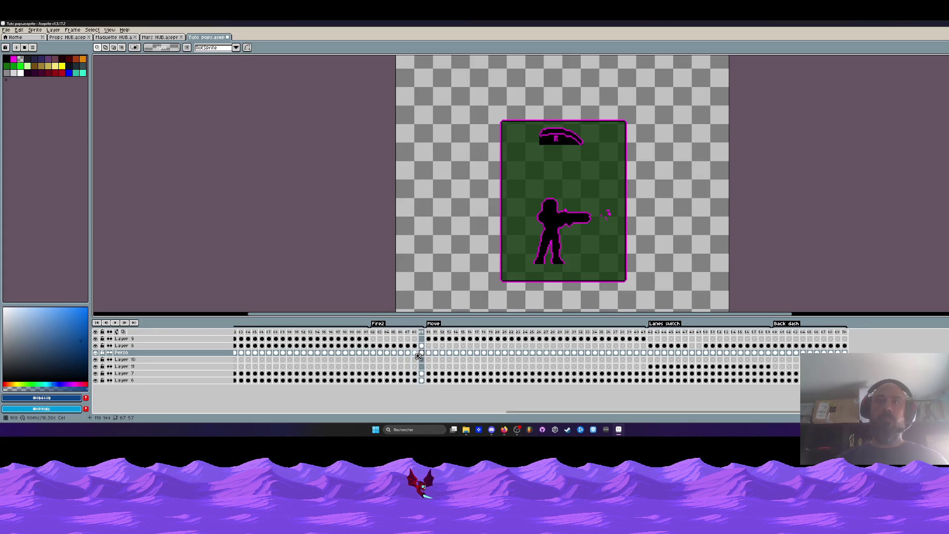
key(b)
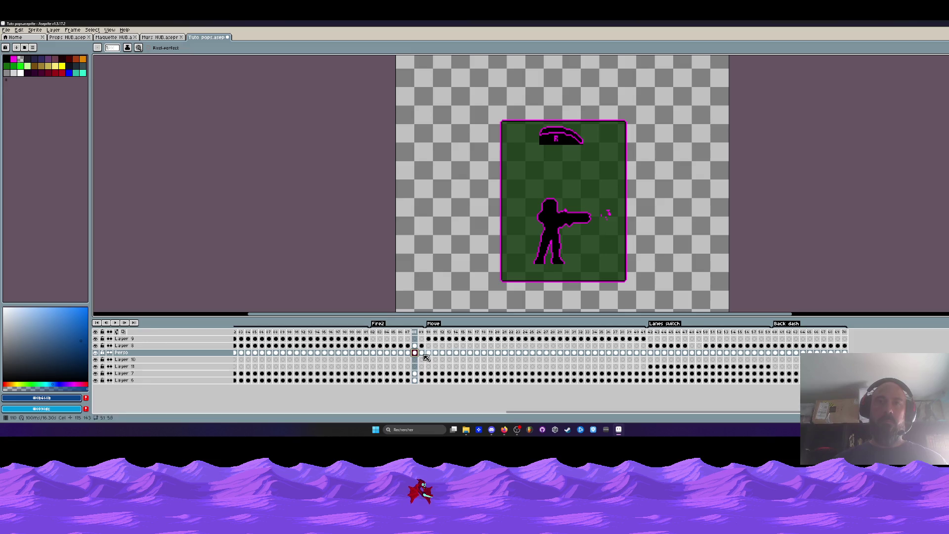
click(95, 373)
click(95, 373)
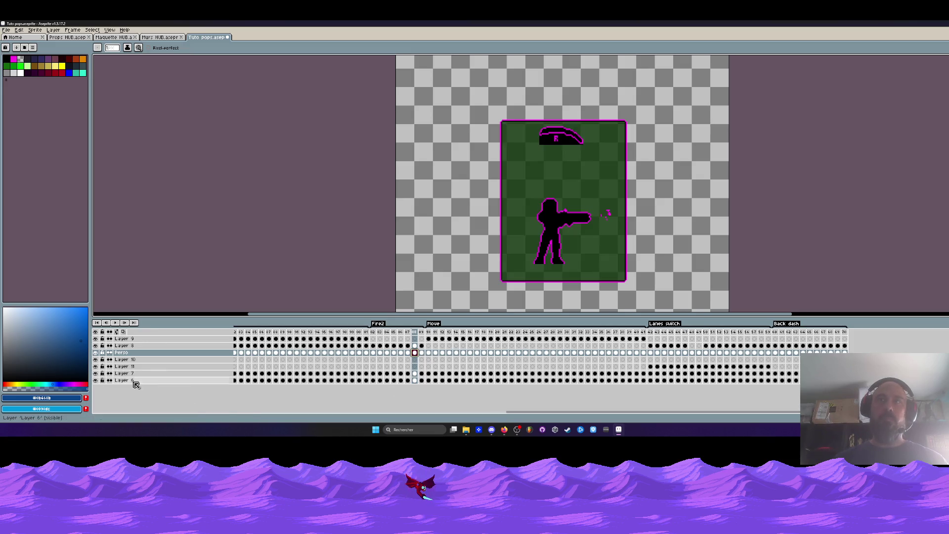
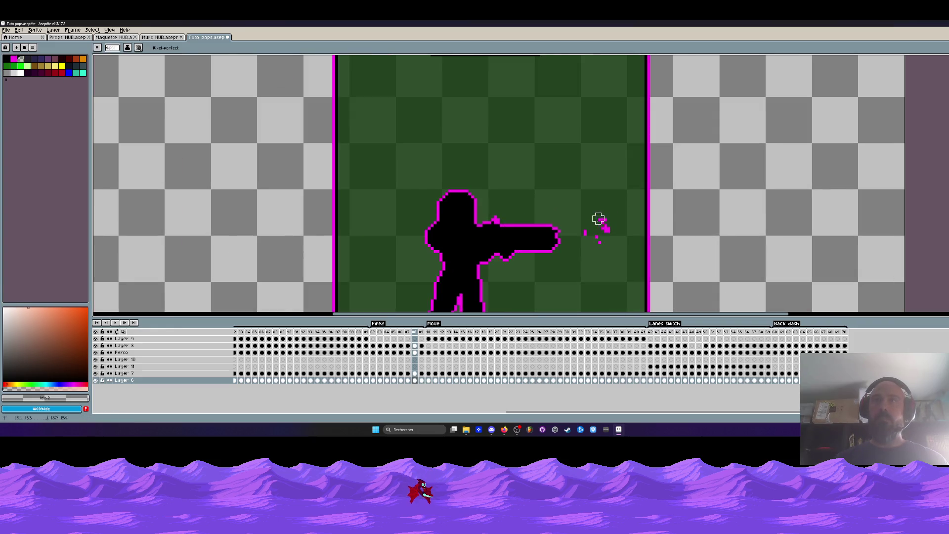
- Inspect Layers 7, 6 and 8, and toggle the Perso layer's visibility off and on
click(414, 374)
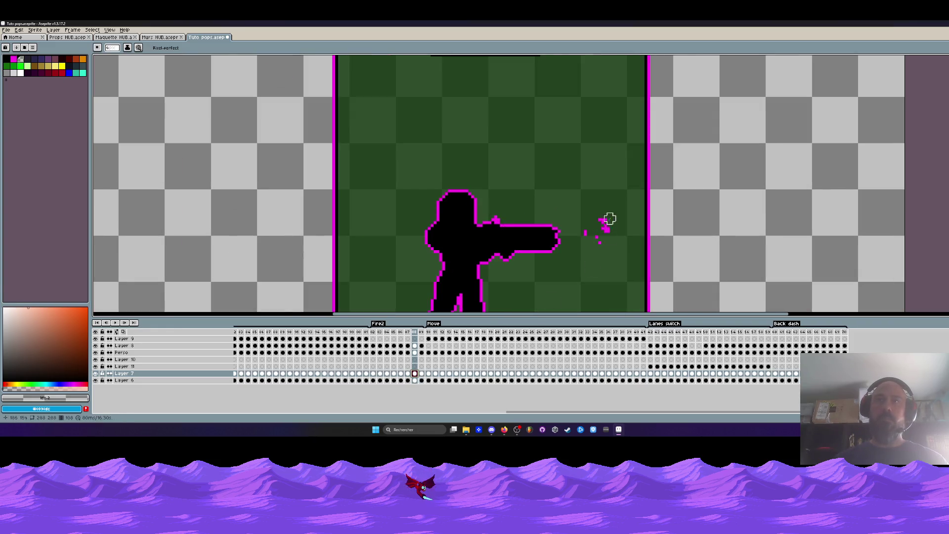
key(v)
click(410, 380)
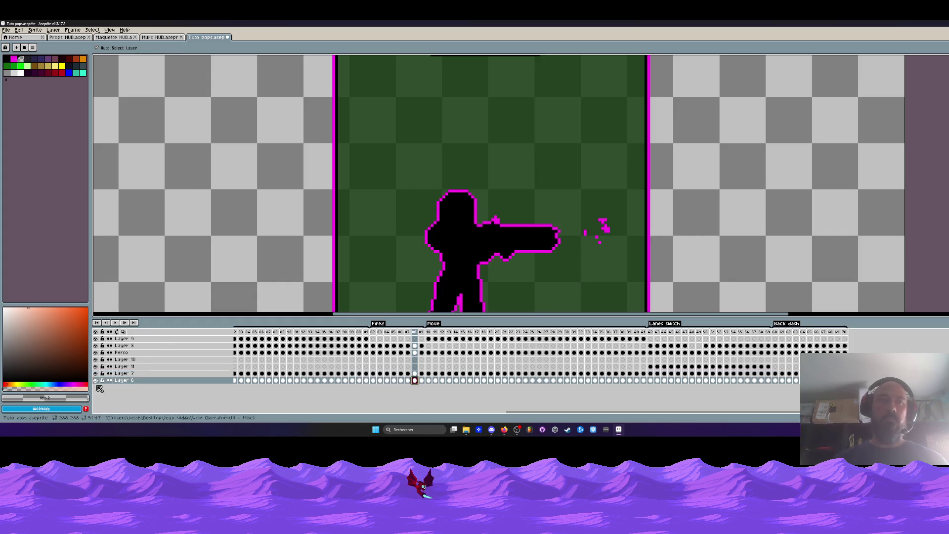
click(416, 345)
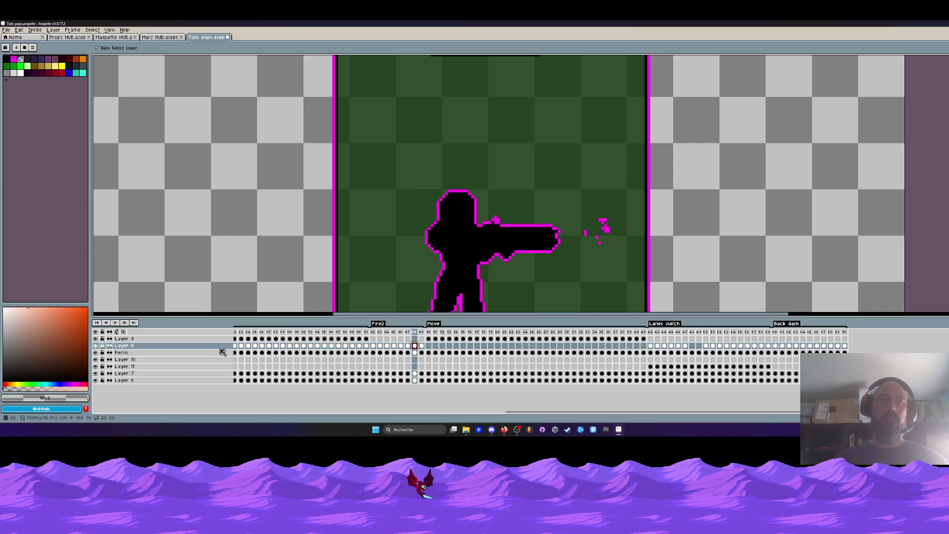
click(96, 352)
click(96, 352)
- Select the Perso cel, step forward one frame and play the Fire2 animation
click(414, 352)
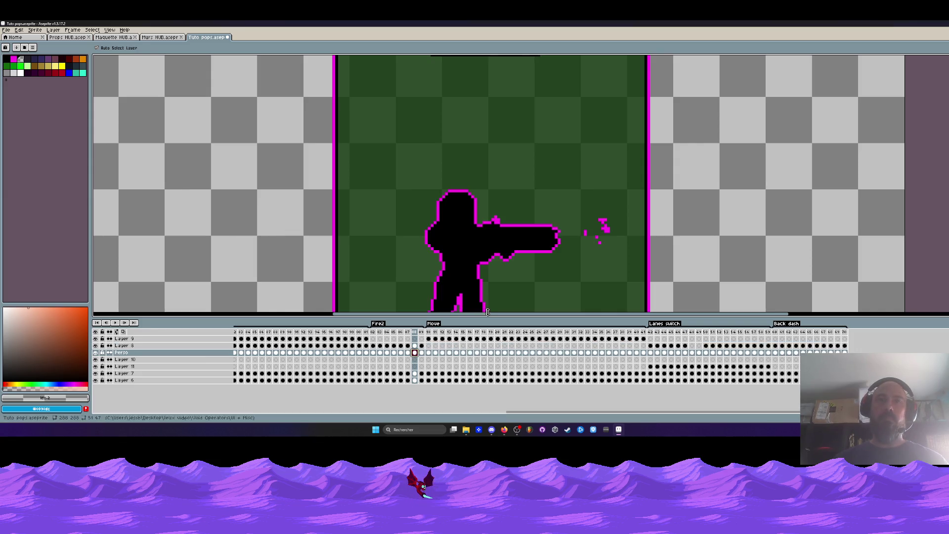
key(b)
key(Right)
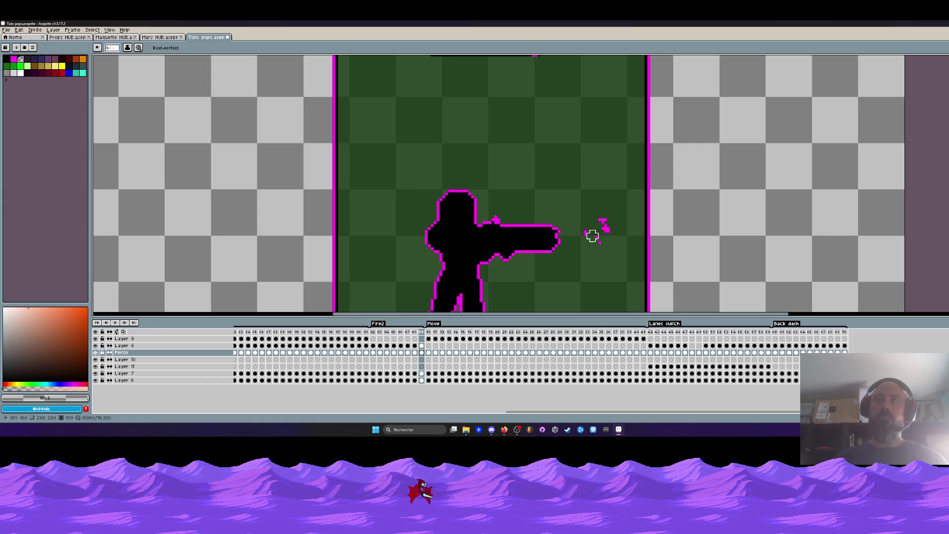
key(Return)
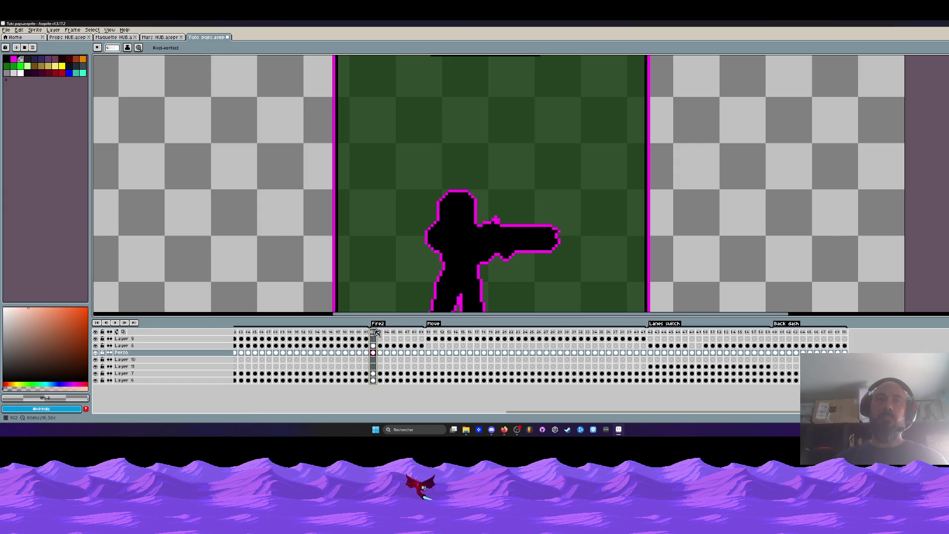
- Move the R emblem lower across the Fire2 frames on Layer 8 and replay to check
scroll(527, 229, down, 6)
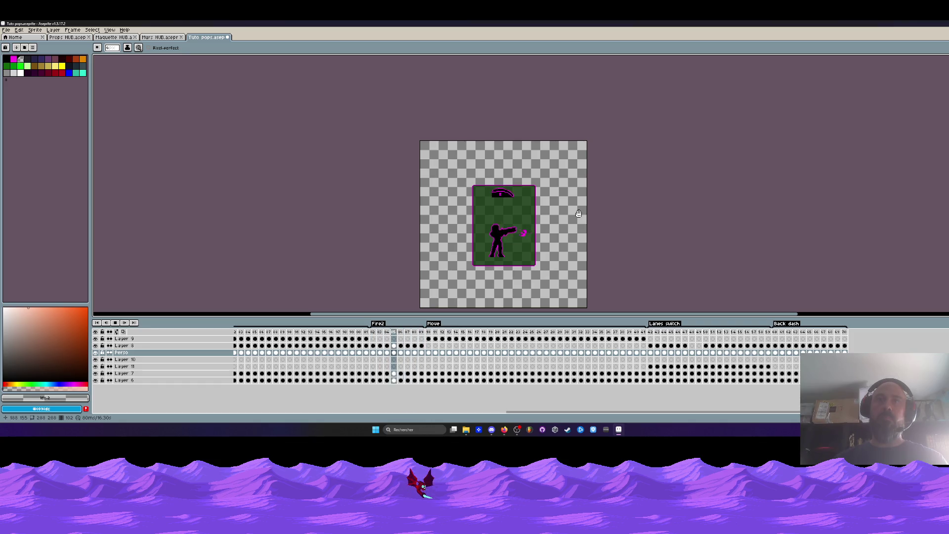
scroll(540, 203, up, 2)
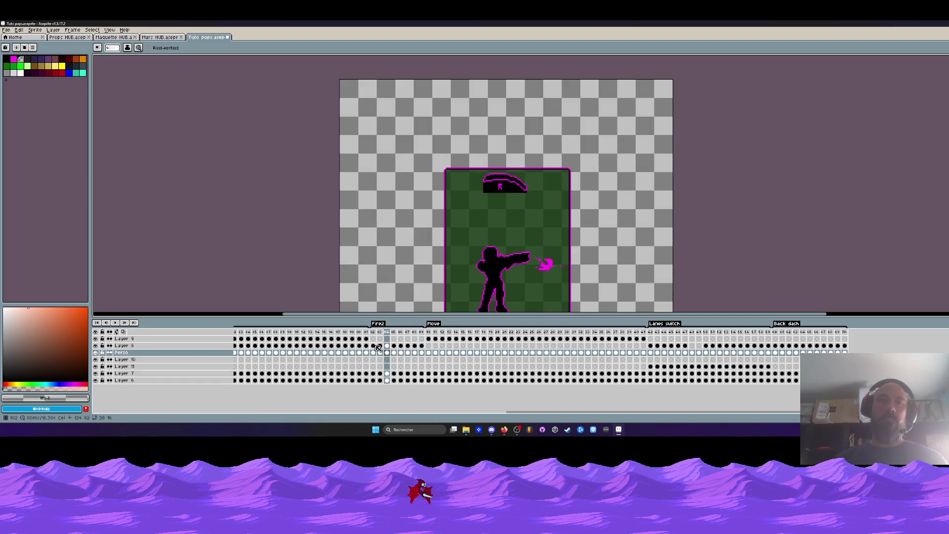
key(m)
drag(419, 147, 593, 226)
drag(421, 345, 373, 348)
scroll(518, 206, up, 1)
drag(509, 188, 509, 211)
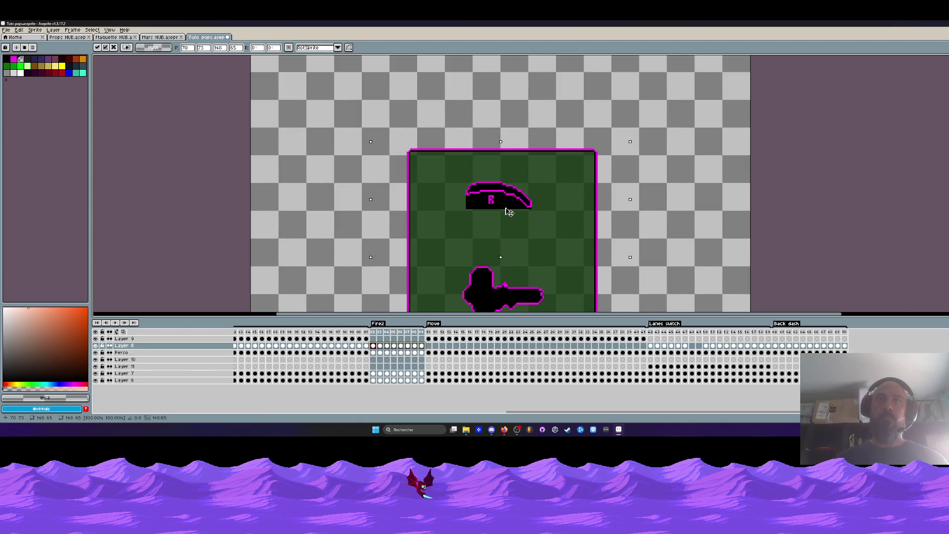
scroll(509, 212, down, 1)
click(392, 210)
scroll(393, 210, down, 1)
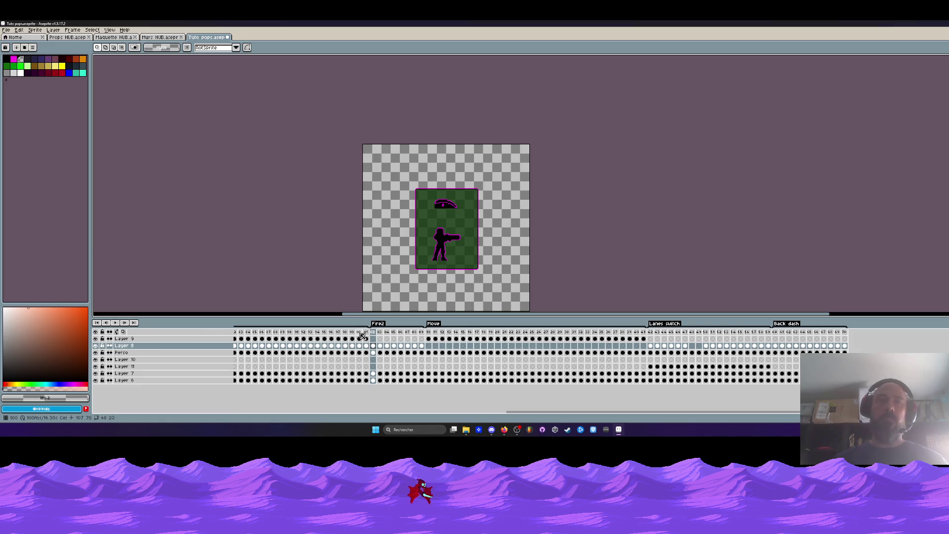
click(115, 322)
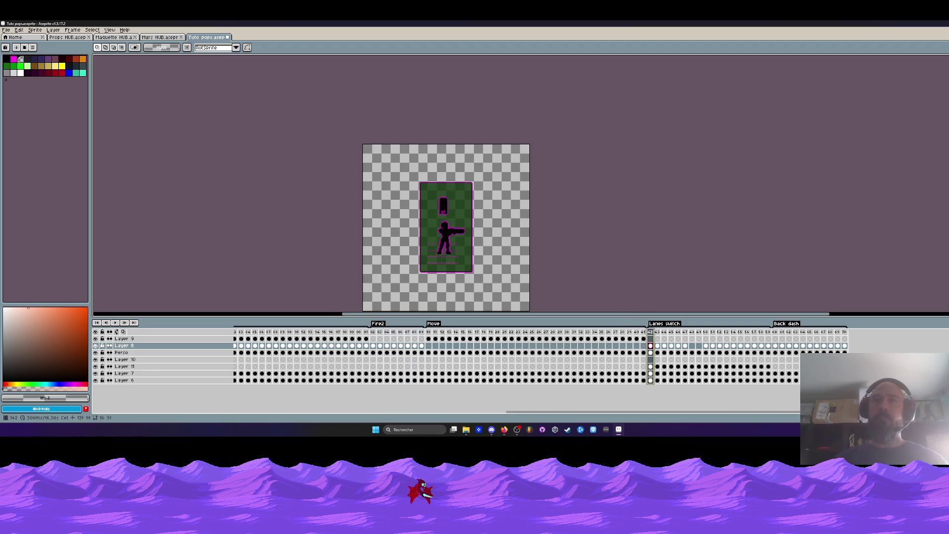
- Shift the LT capsule icon up and right across Layer 8 frames 42–47
drag(393, 163, 530, 267)
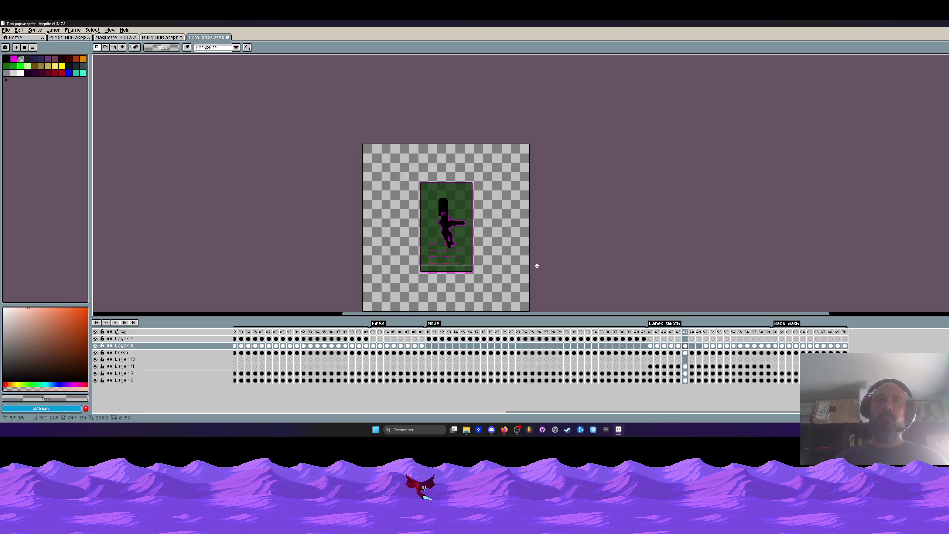
click(686, 346)
drag(687, 346, 650, 345)
scroll(463, 214, up, 1)
click(423, 197)
drag(424, 197, 427, 188)
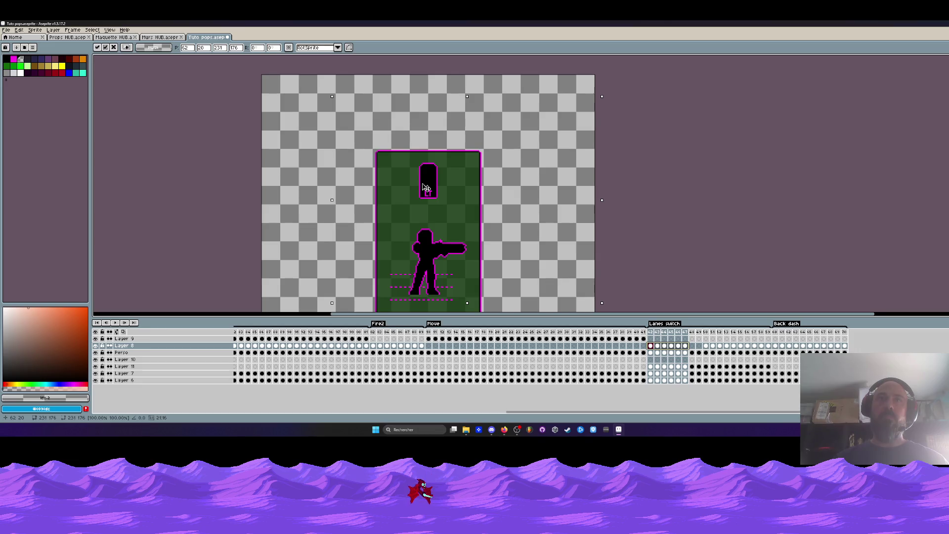
- Commit the raised LT icon and inspect Lanes switch frames 43–47 individually
key(Return)
key(Return)
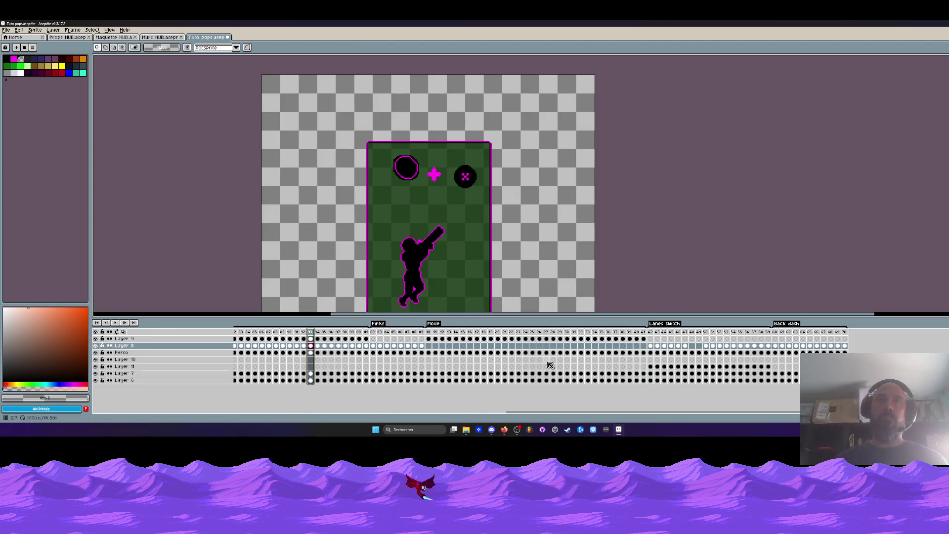
click(647, 333)
key(Return)
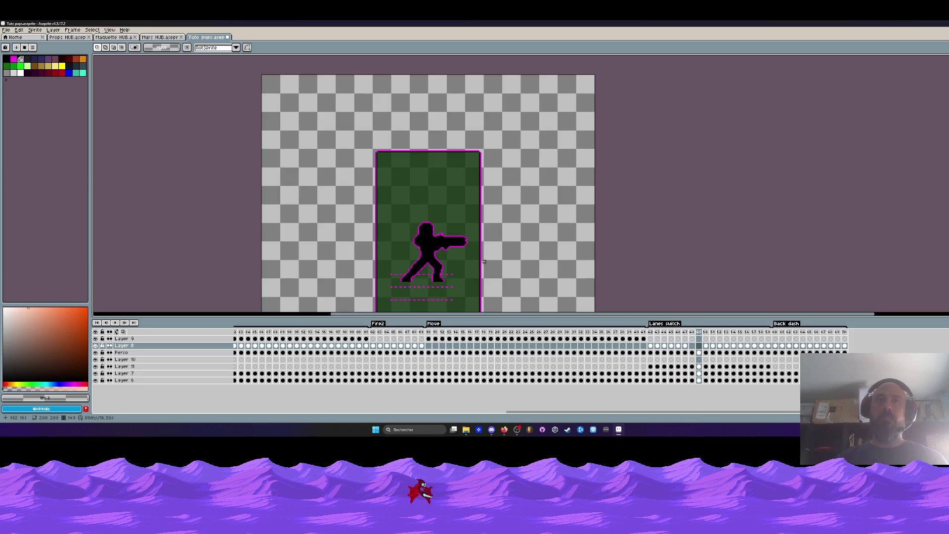
drag(685, 348, 664, 349)
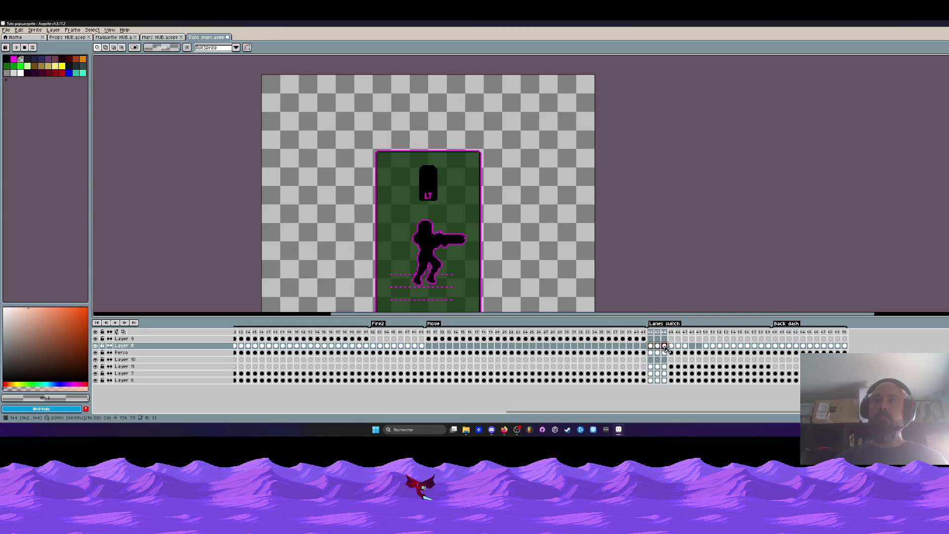
drag(671, 348, 678, 348)
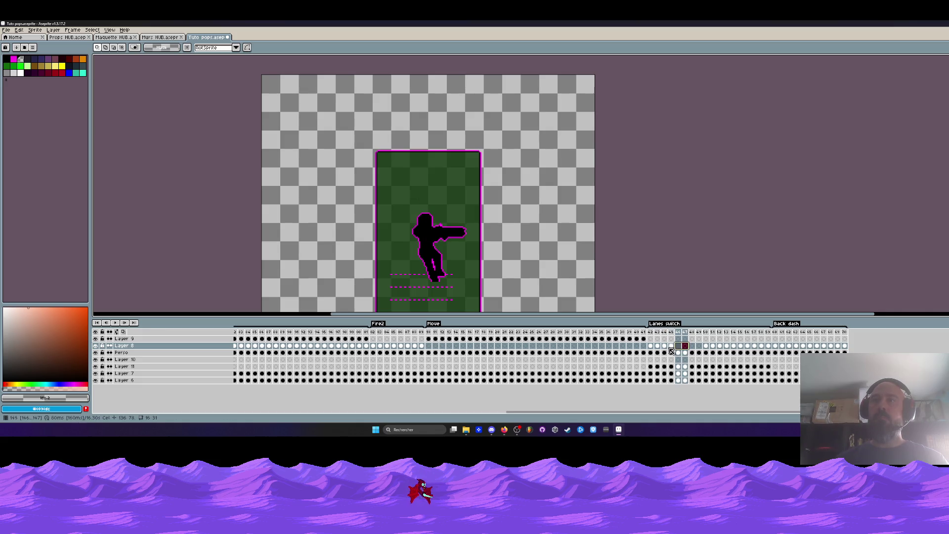
drag(671, 346, 656, 353)
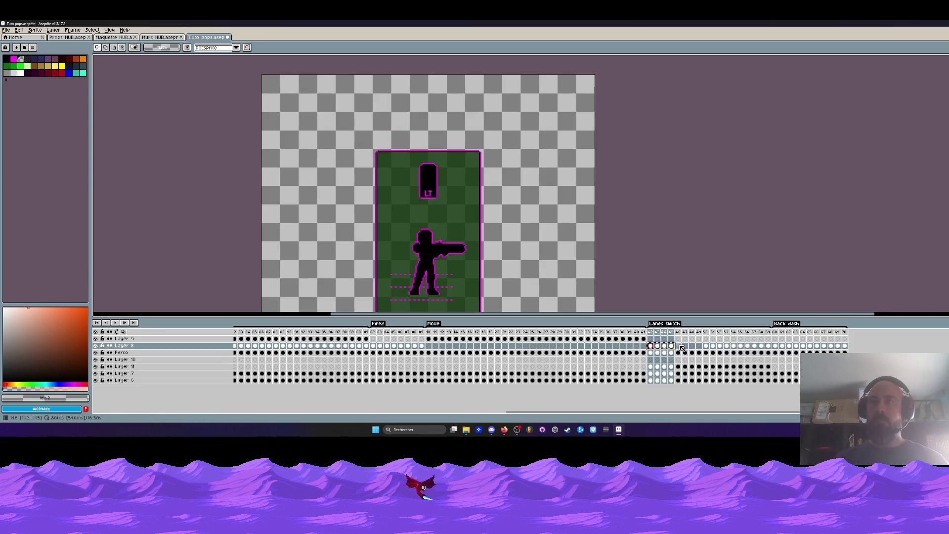
click(678, 346)
- Play the Lanes switch animation and review frame ranges 42–49 and 51–57
key(Return)
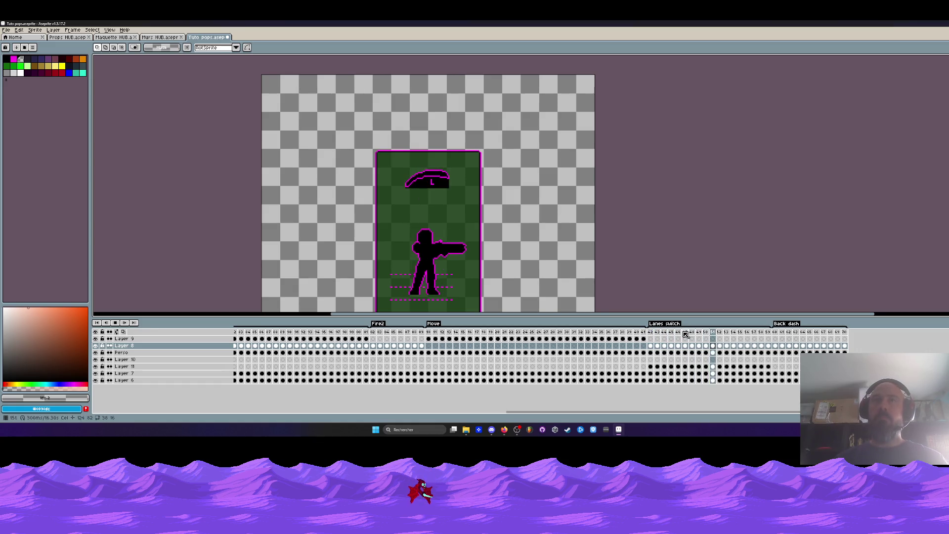
key(Return)
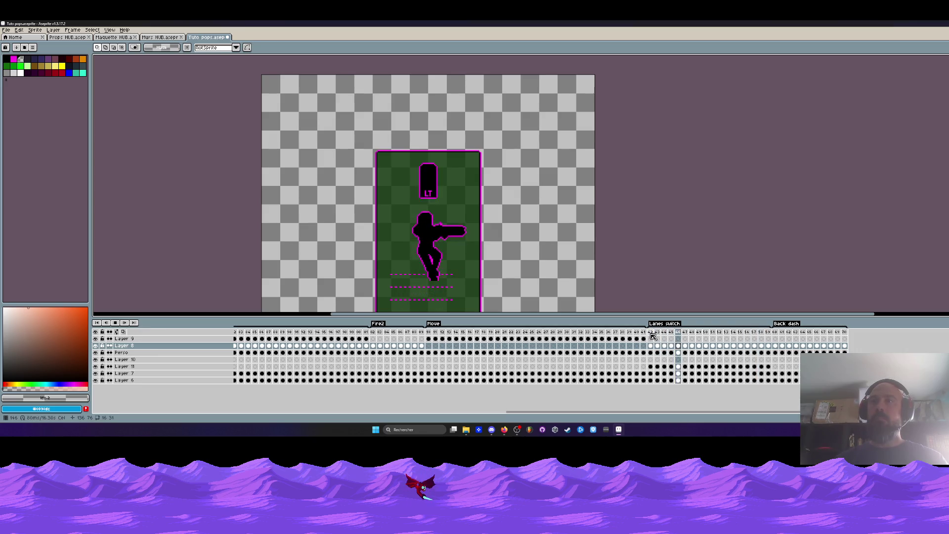
drag(652, 333, 705, 345)
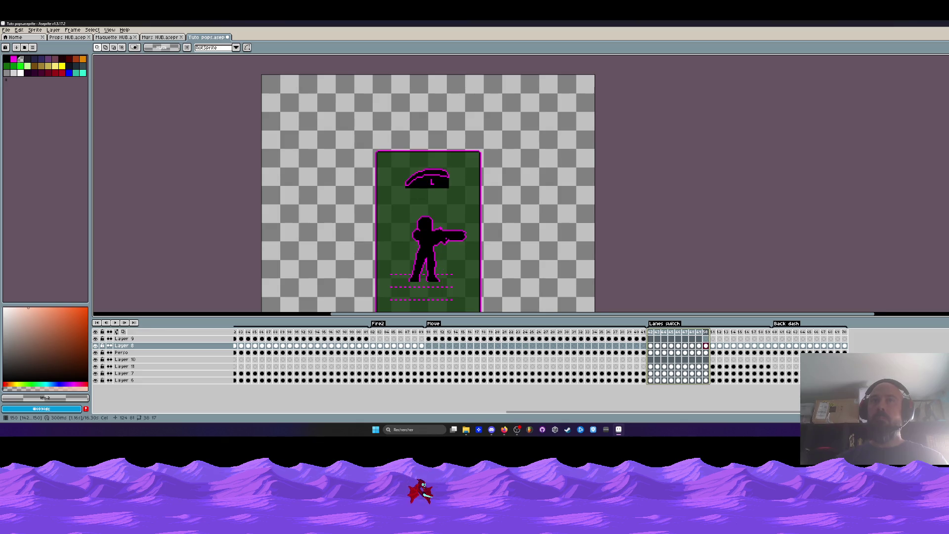
click(705, 335)
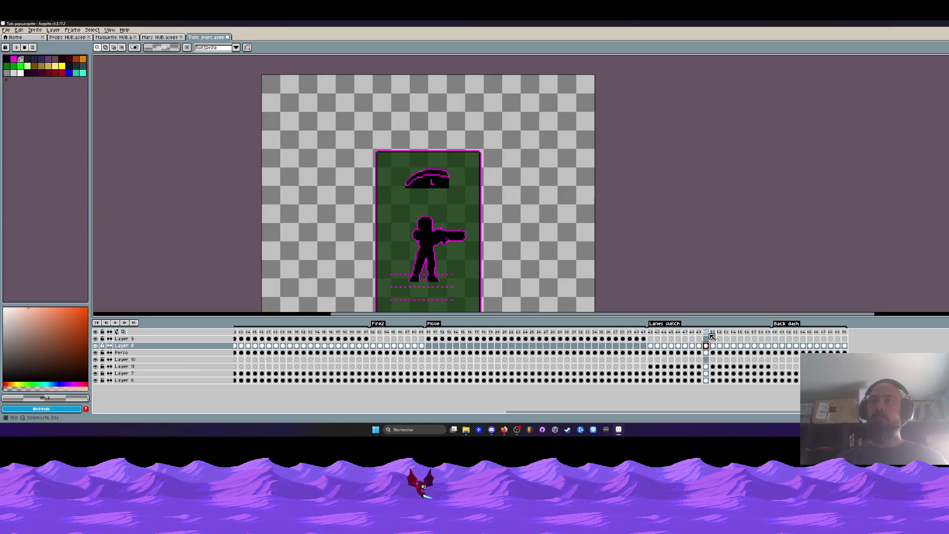
drag(714, 333, 754, 333)
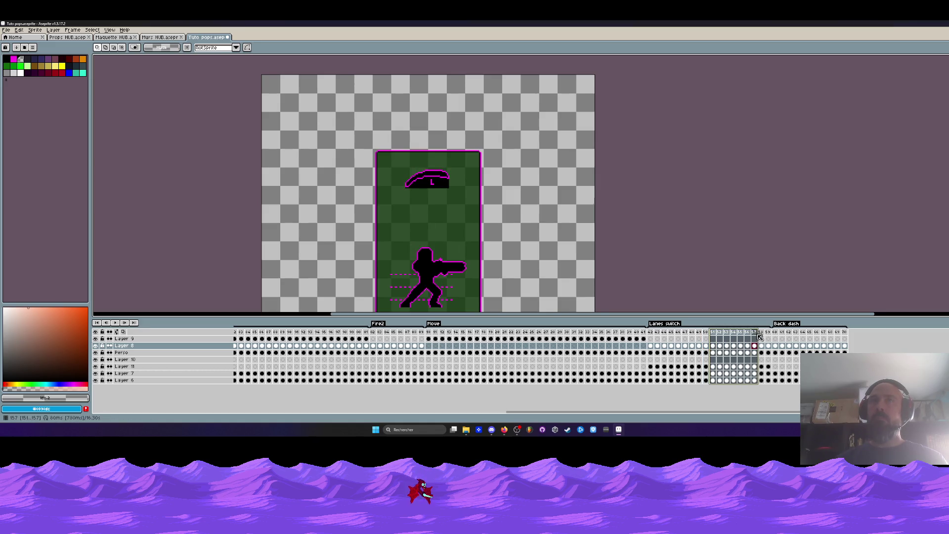
click(705, 333)
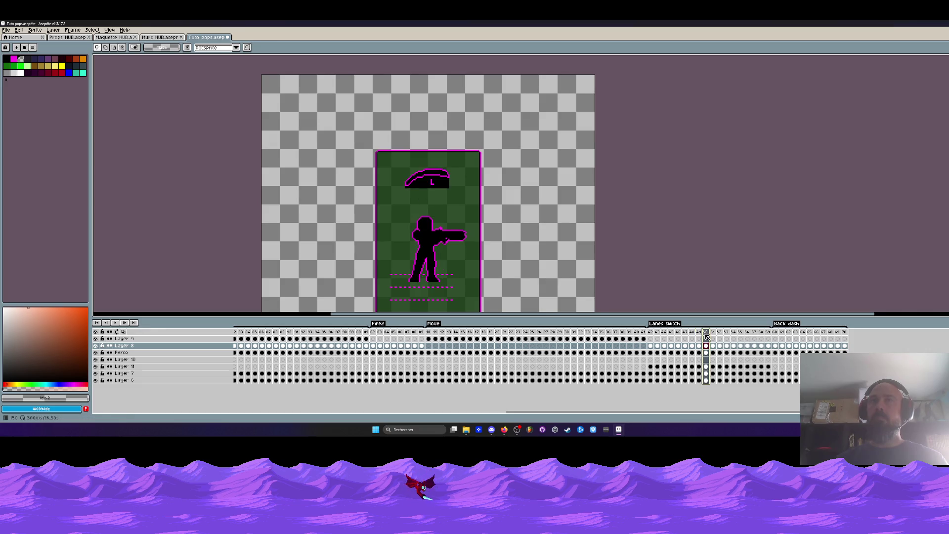
click(713, 333)
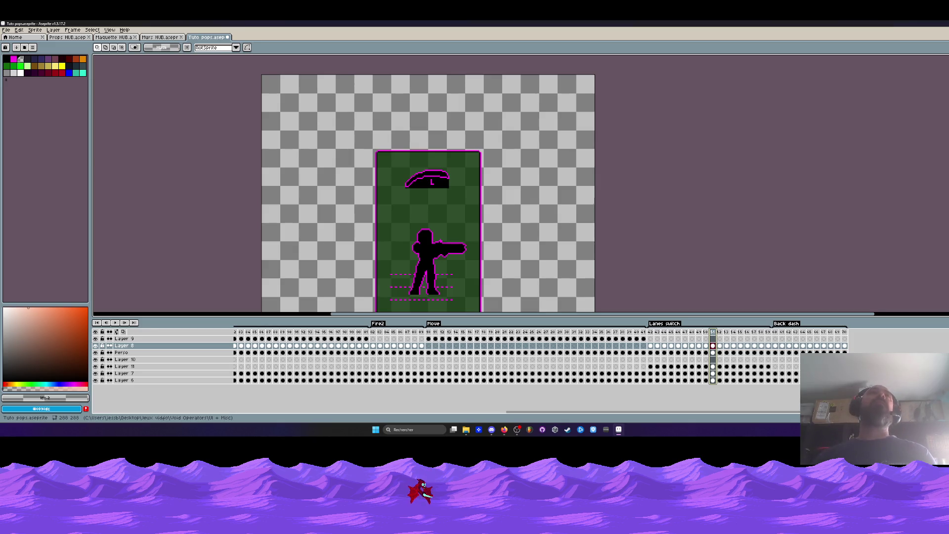
click(651, 333)
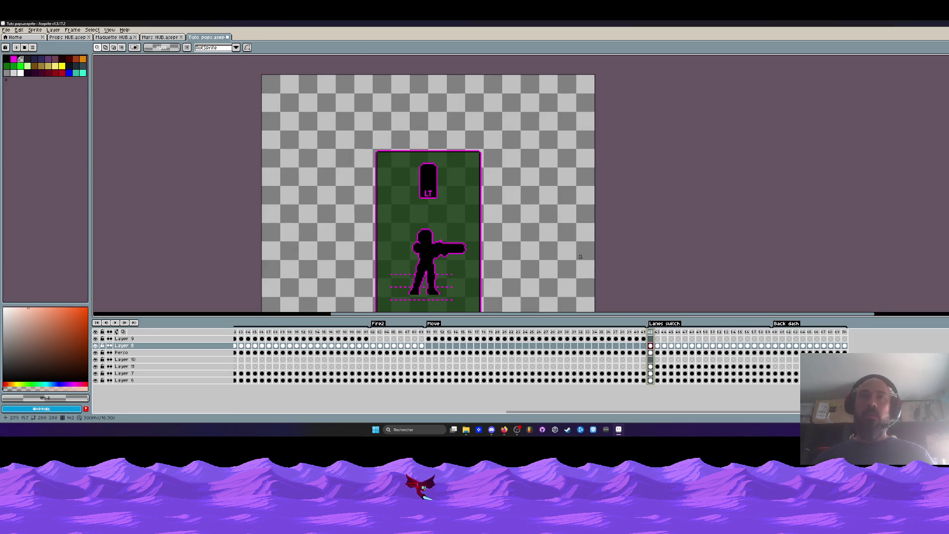
key(Return)
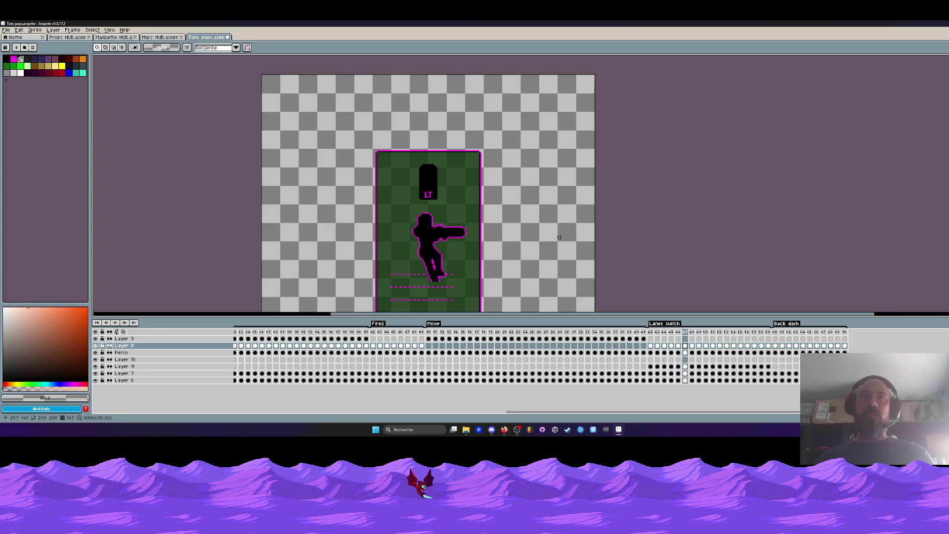
click(651, 334)
key(Return)
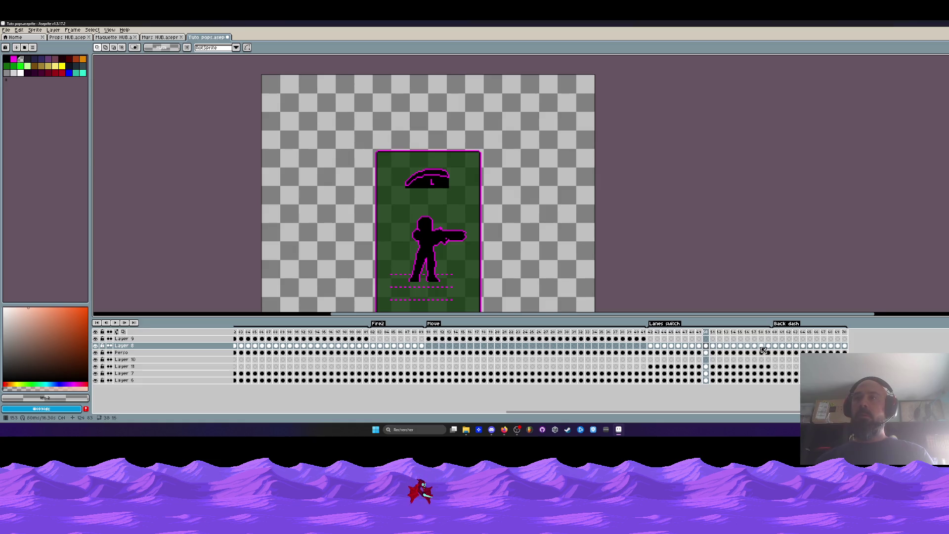
shift+click(715, 352)
click(713, 347)
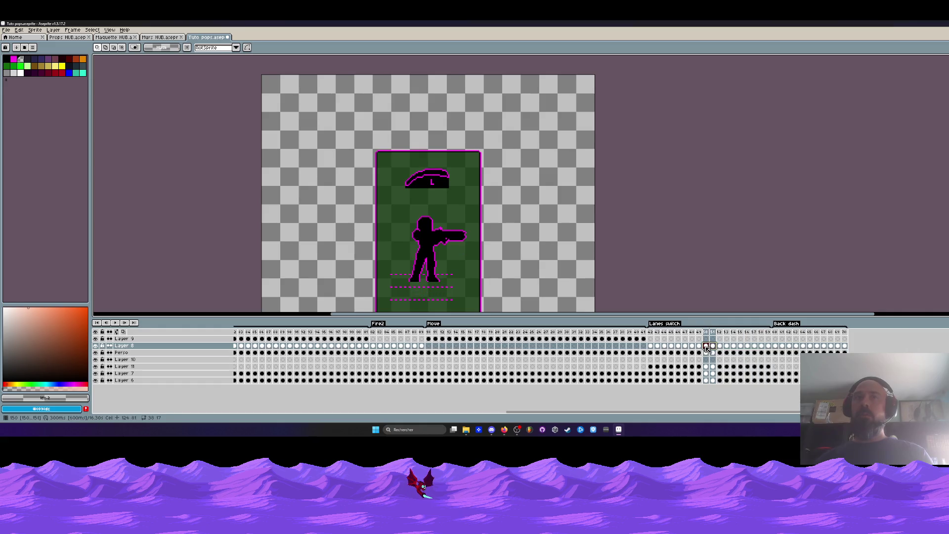
mouse_move(650, 332)
mouse_down()
mouse_move(699, 332)
mouse_move(681, 348)
mouse_move(769, 349)
mouse_up()
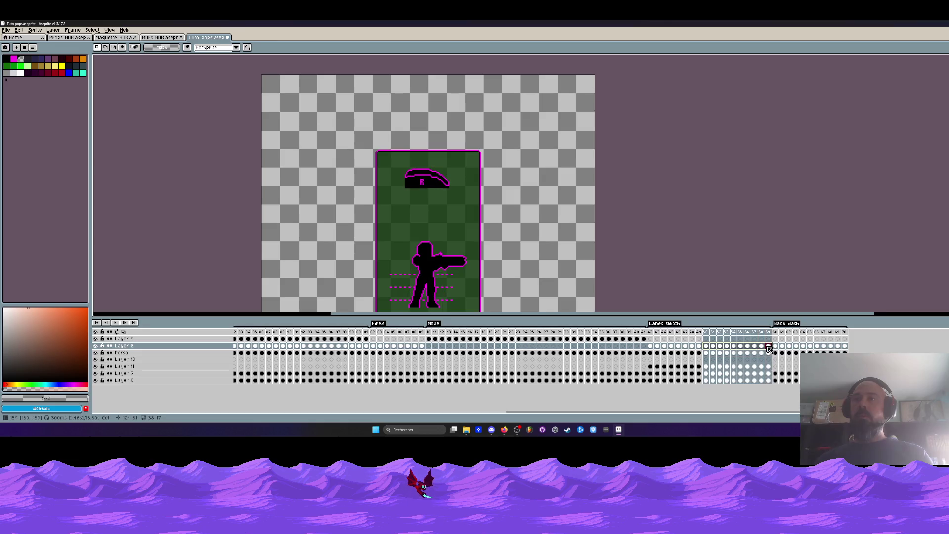
click(705, 348)
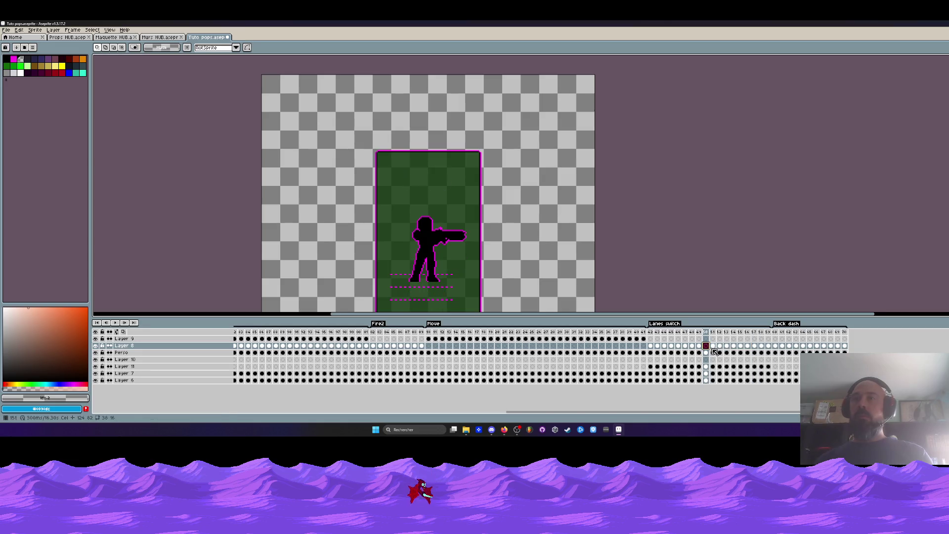
click(700, 347)
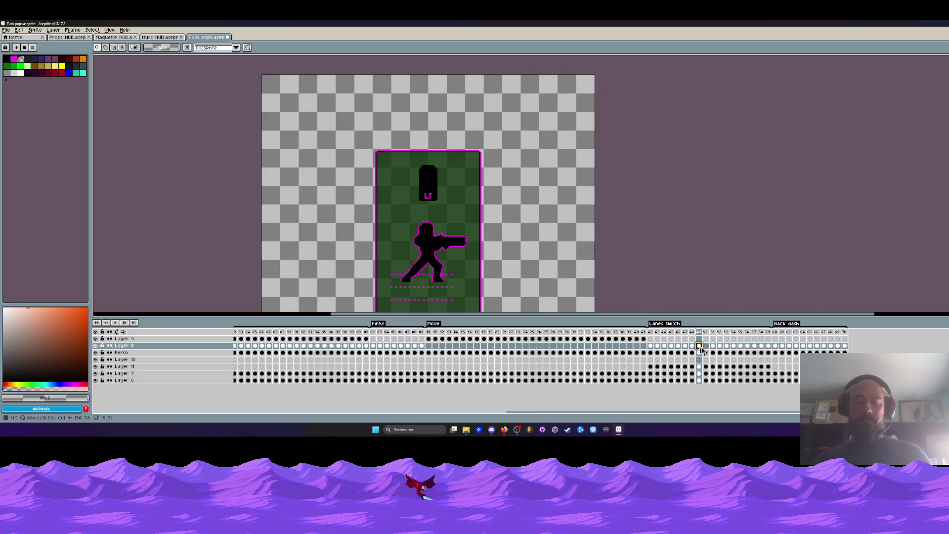
click(705, 345)
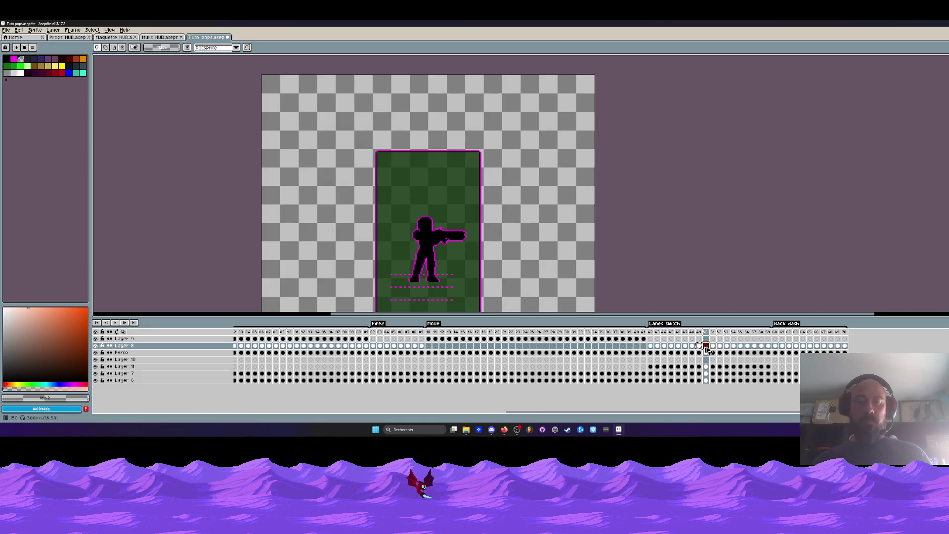
click(713, 346)
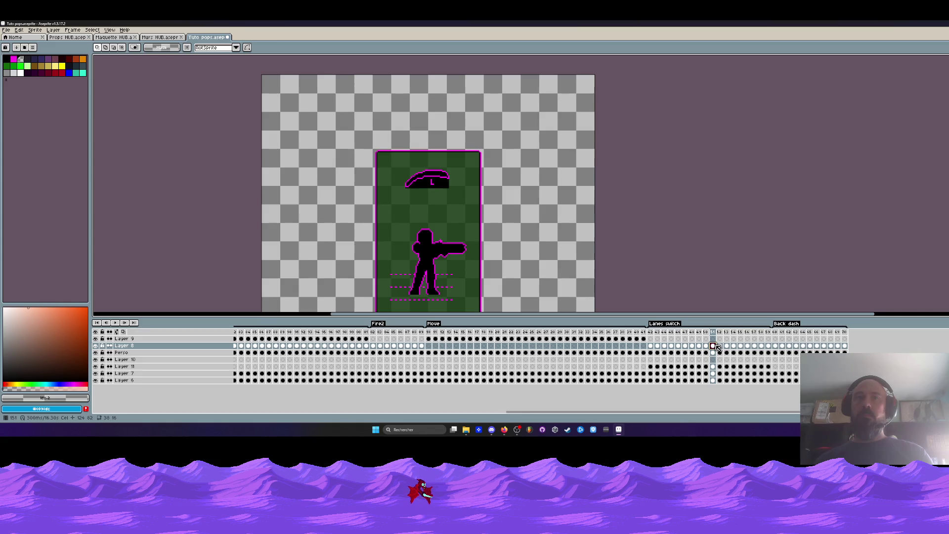
mouse_move(720, 348)
mouse_down()
mouse_move(754, 346)
mouse_move(690, 349)
mouse_up()
click(653, 336)
key(Return)
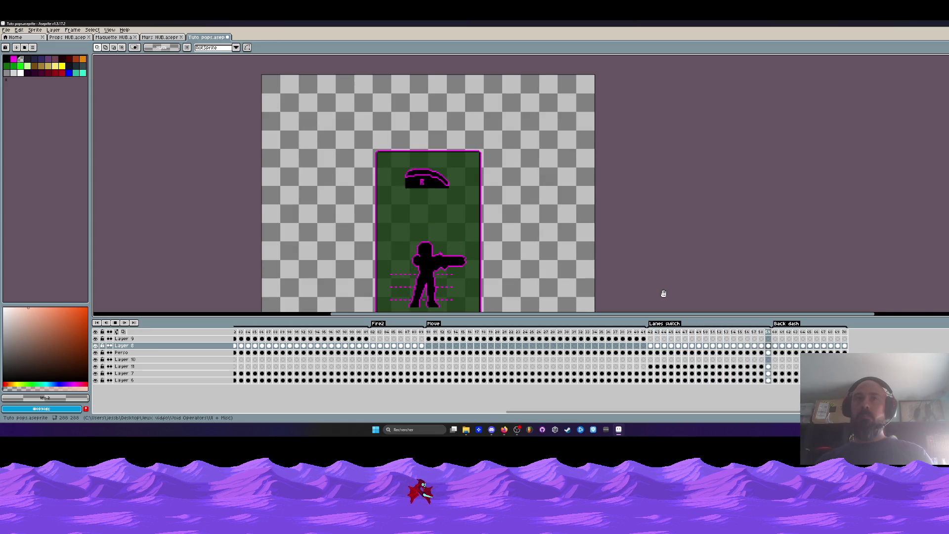
key(Return)
key(Right)
key(Right)
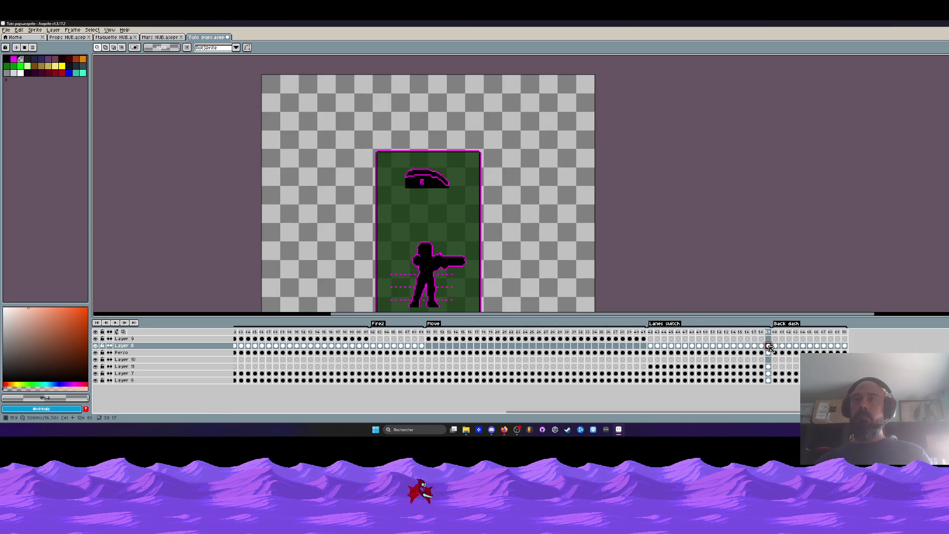
click(763, 347)
click(755, 346)
click(761, 346)
click(755, 346)
drag(755, 346, 741, 345)
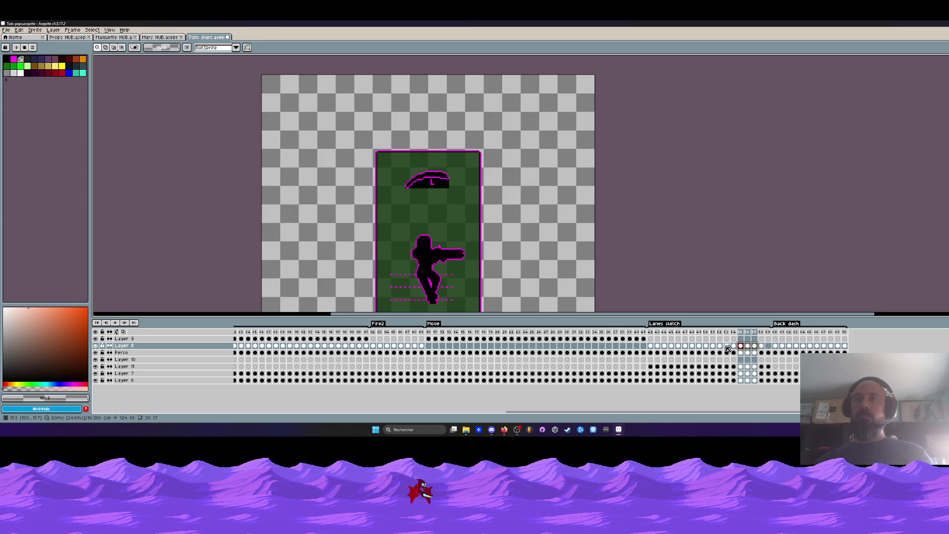
key(Left)
key(Left)
key(Left)
key(Right)
key(Right)
key(Right)
key(Right)
key(Right)
key(Right)
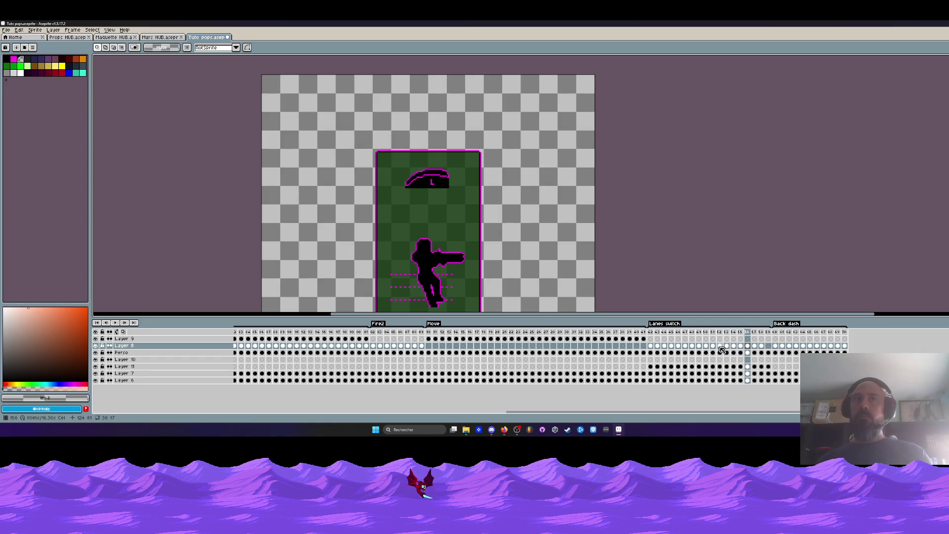
key(Right)
key(Right)
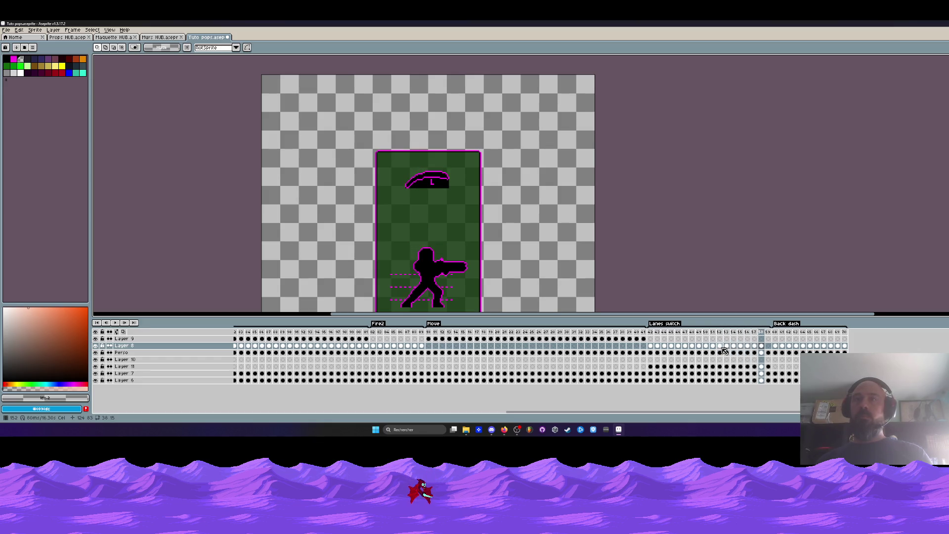
click(720, 346)
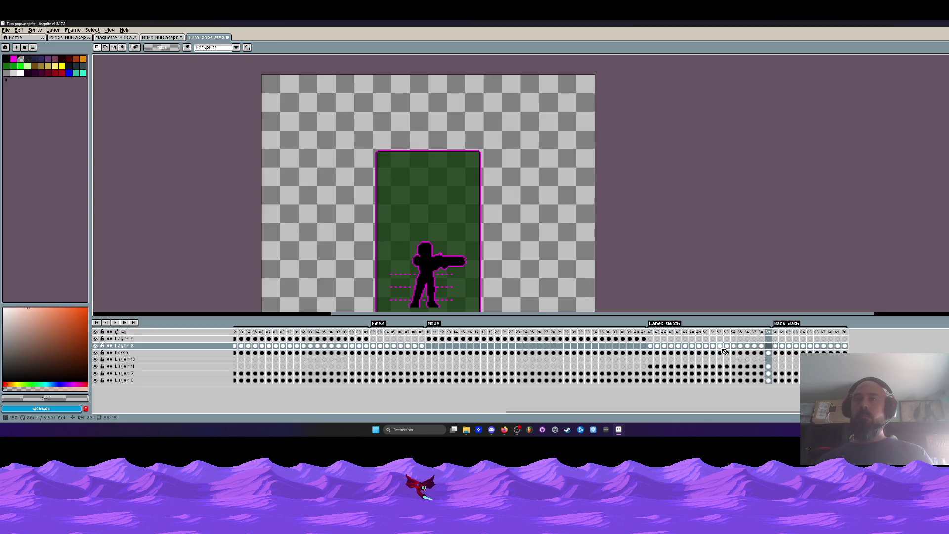
drag(721, 347, 726, 348)
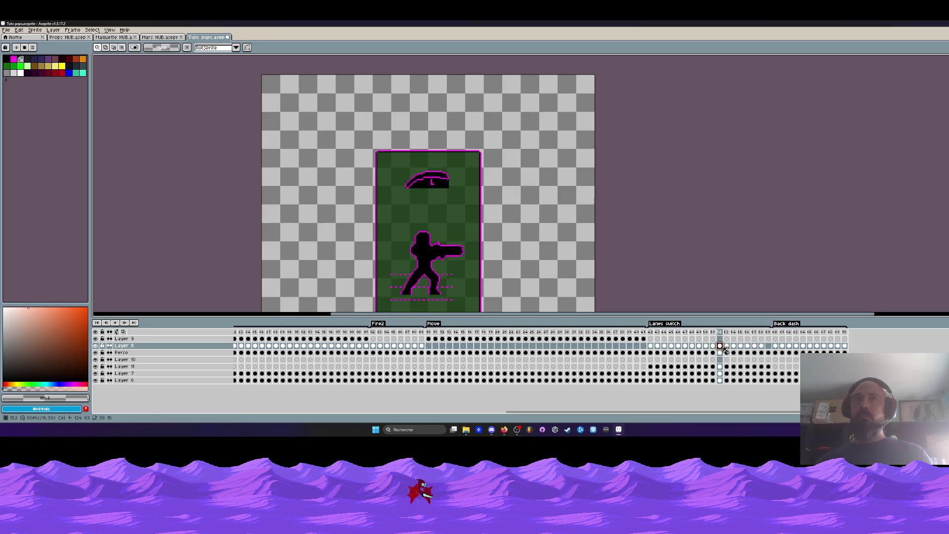
click(726, 347)
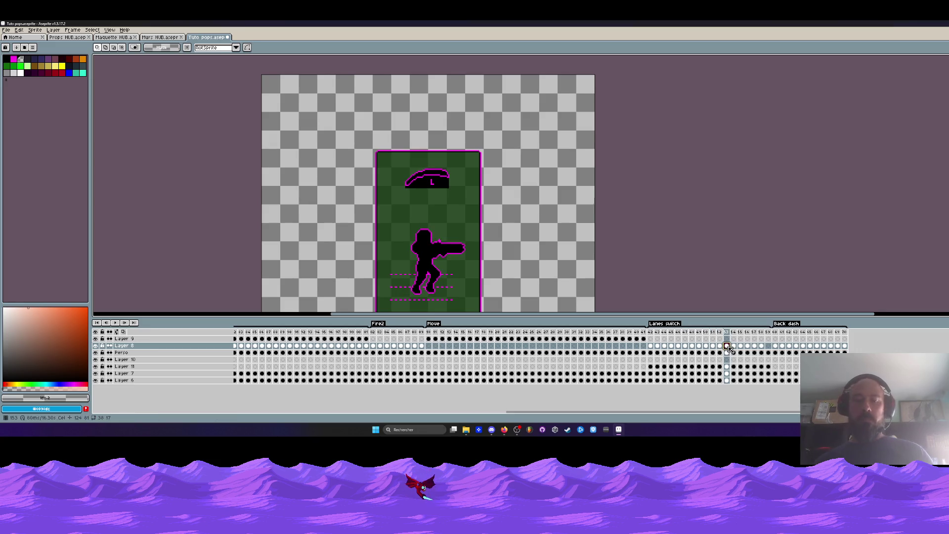
click(768, 345)
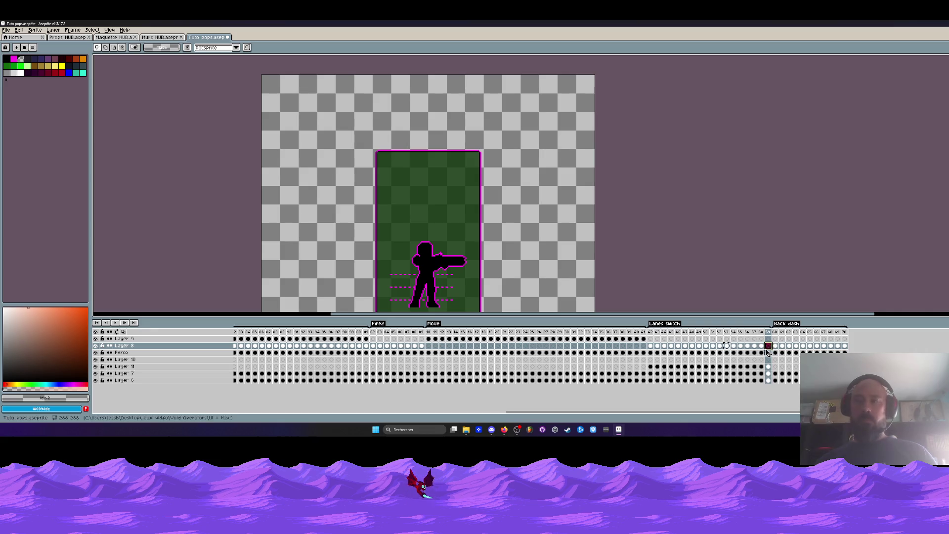
- Return to frame 144, step forward to frame 150, then play and stop the animation
click(650, 346)
click(657, 346)
click(663, 345)
key(Right)
key(Right)
key(Right)
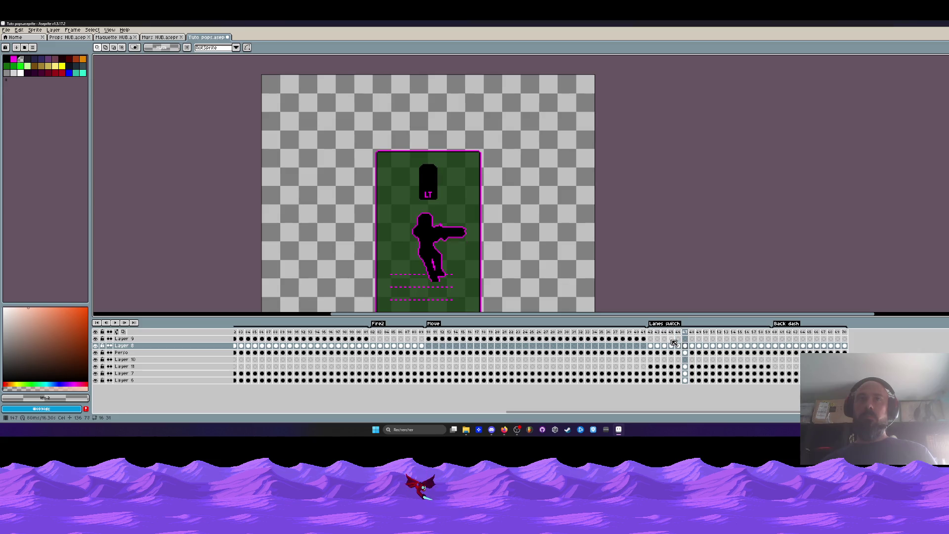
key(Right)
key(Right)
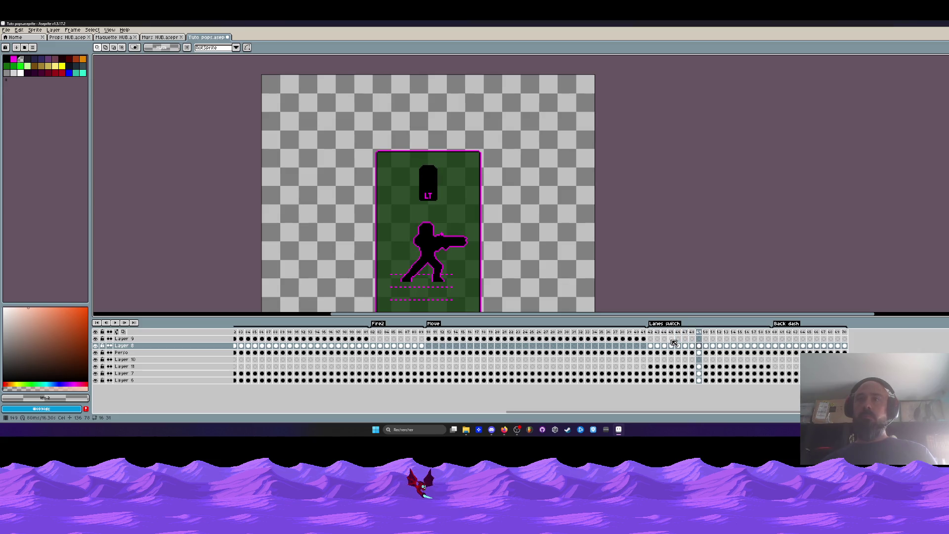
key(Right)
key(Return)
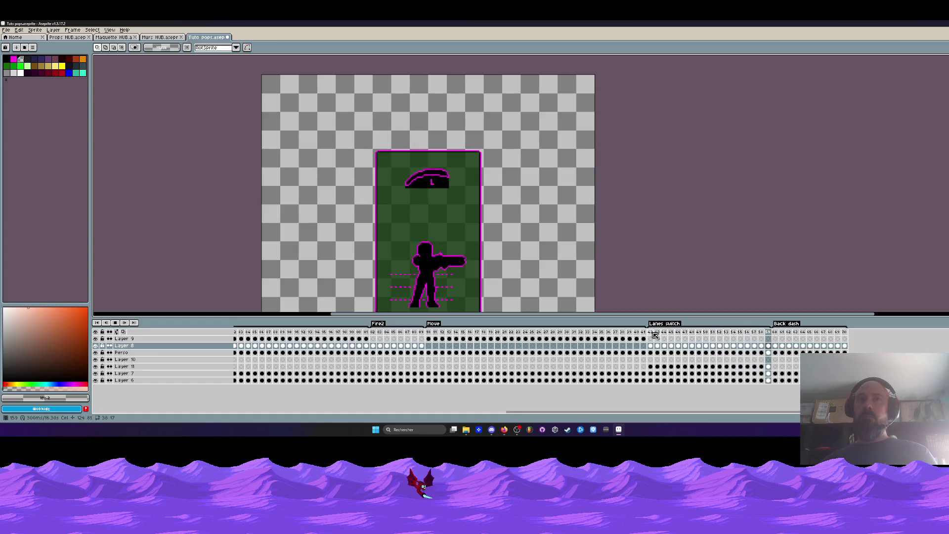
click(115, 322)
- Save Tuto popup.aseprite and show the wider Back dash popup frame
click(6, 30)
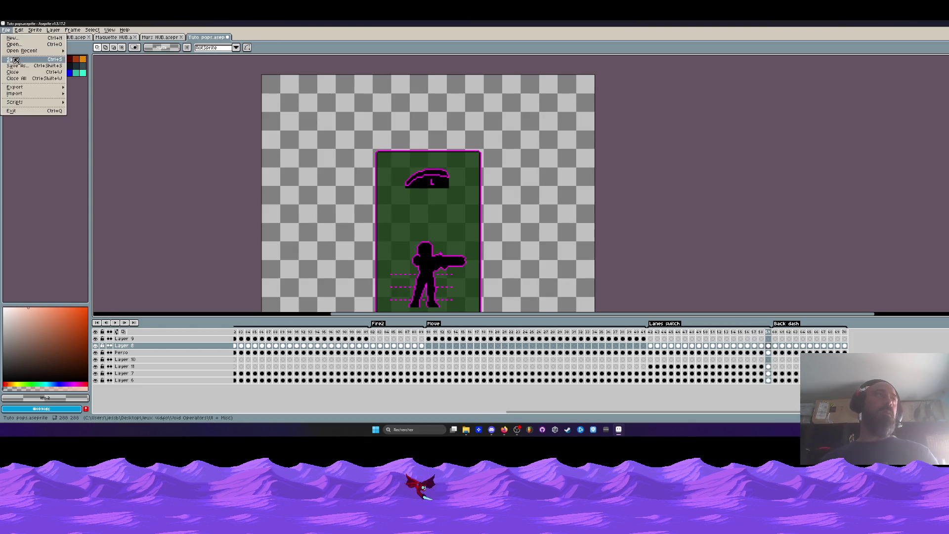
click(12, 59)
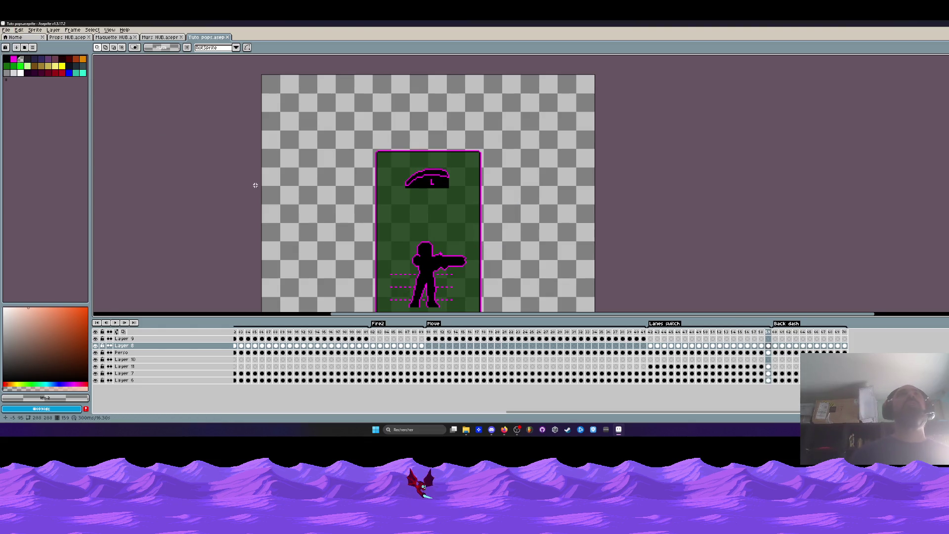
click(777, 334)
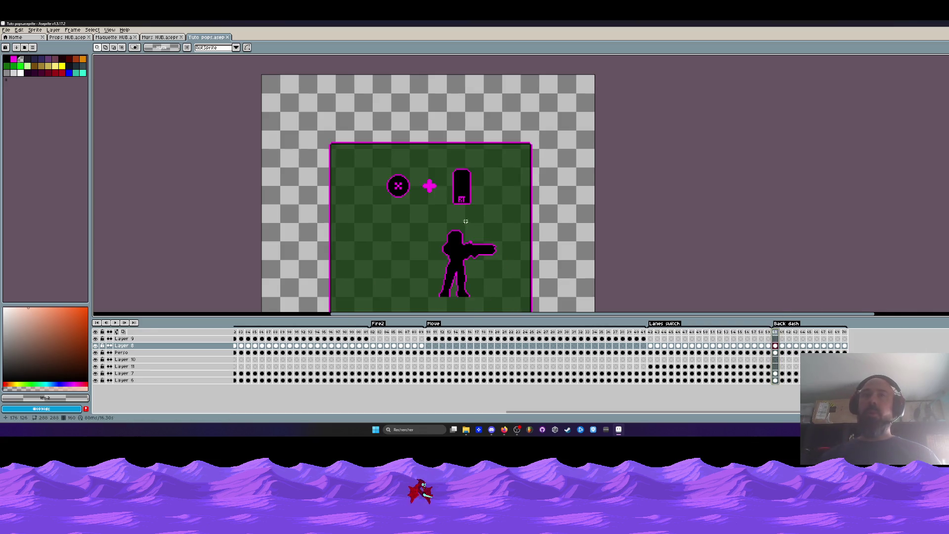
scroll(459, 226, down, 2)
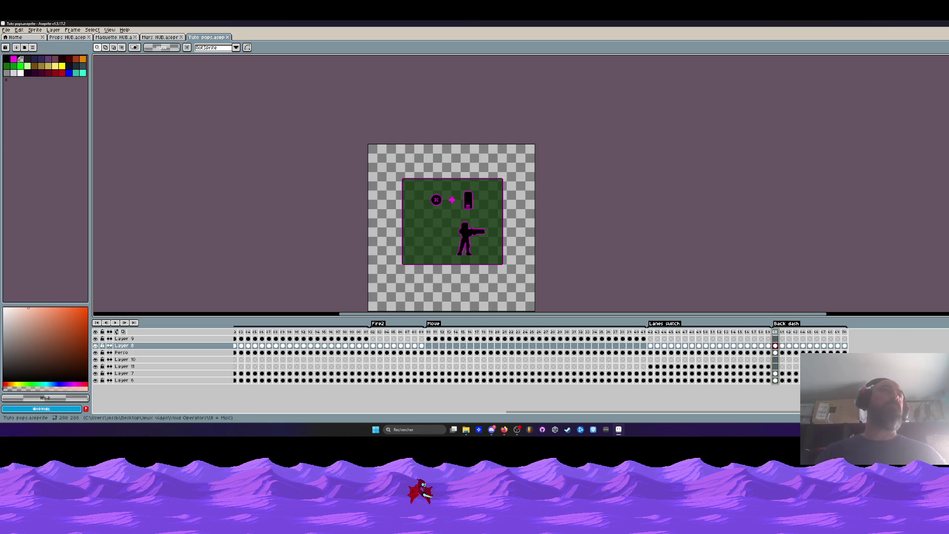
- Save Tuto popup.aseprite twice via File > Save, letting the save finish
click(6, 29)
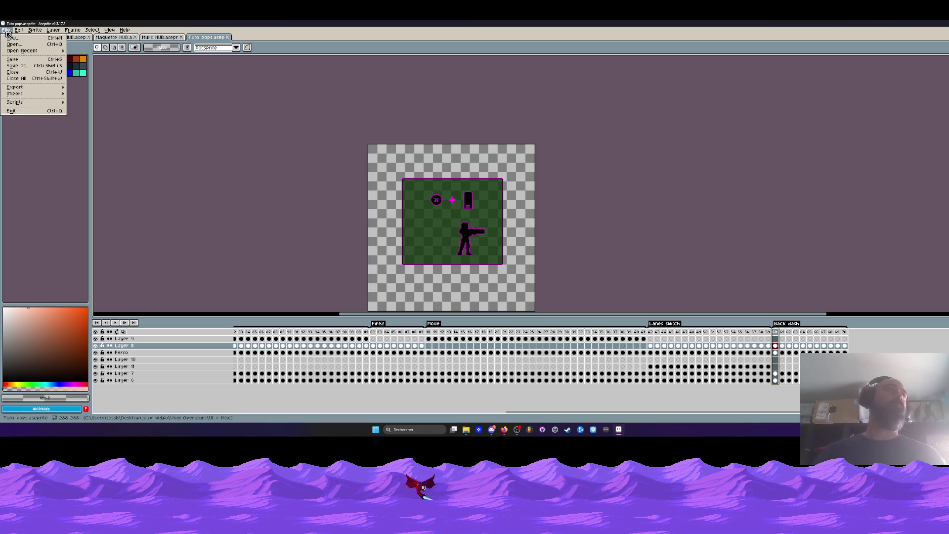
click(17, 66)
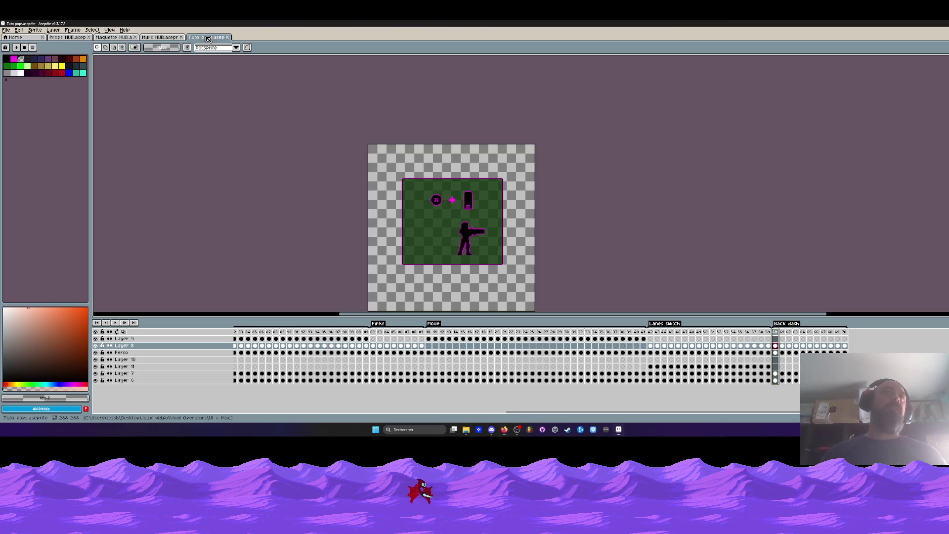
click(6, 29)
click(66, 77)
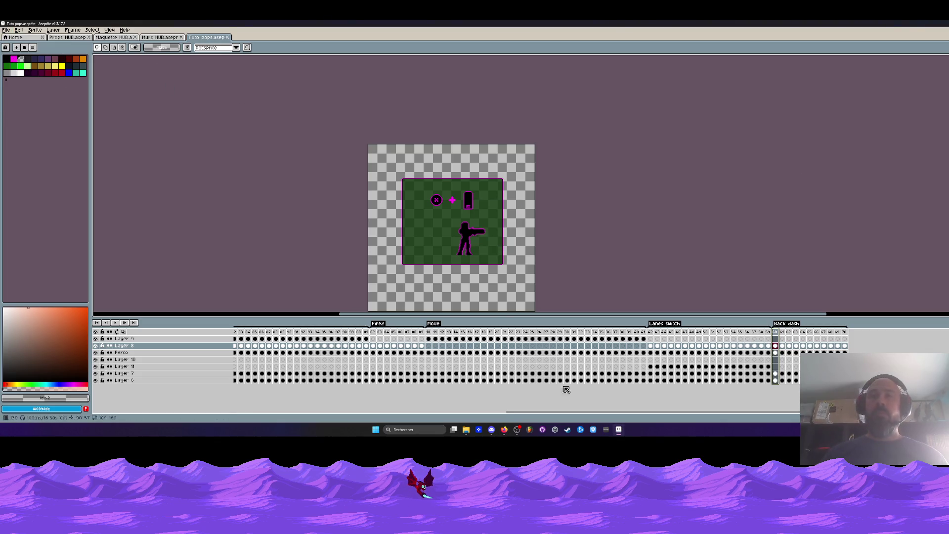
scroll(470, 239, down, 1)
scroll(475, 242, up, 1)
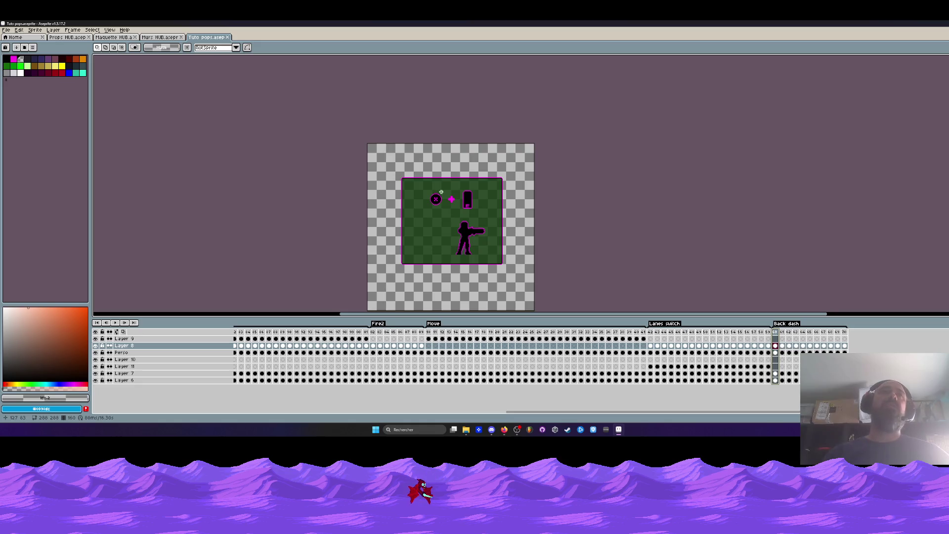
- Minimize Aseprite, reposition the V0.26 build folder window, then switch back to Aseprite
click(619, 429)
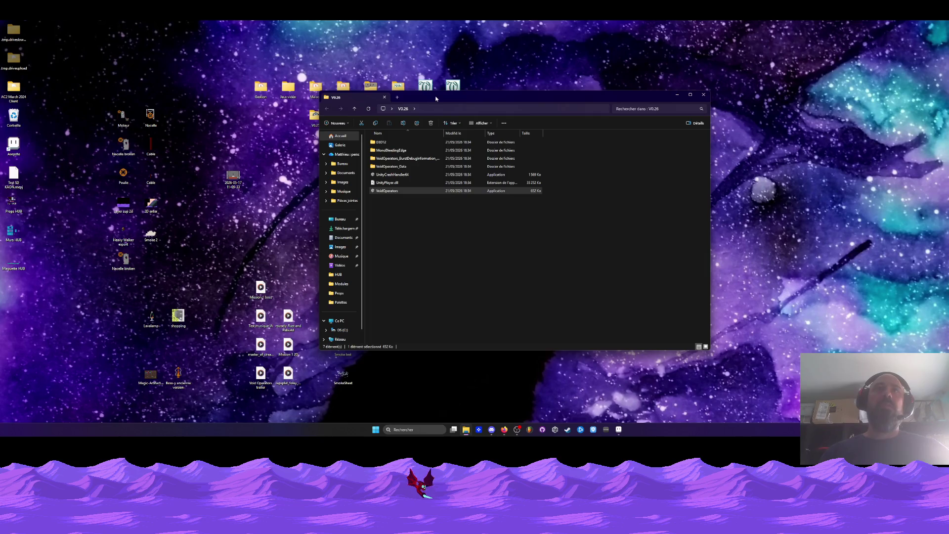
drag(436, 99, 374, 146)
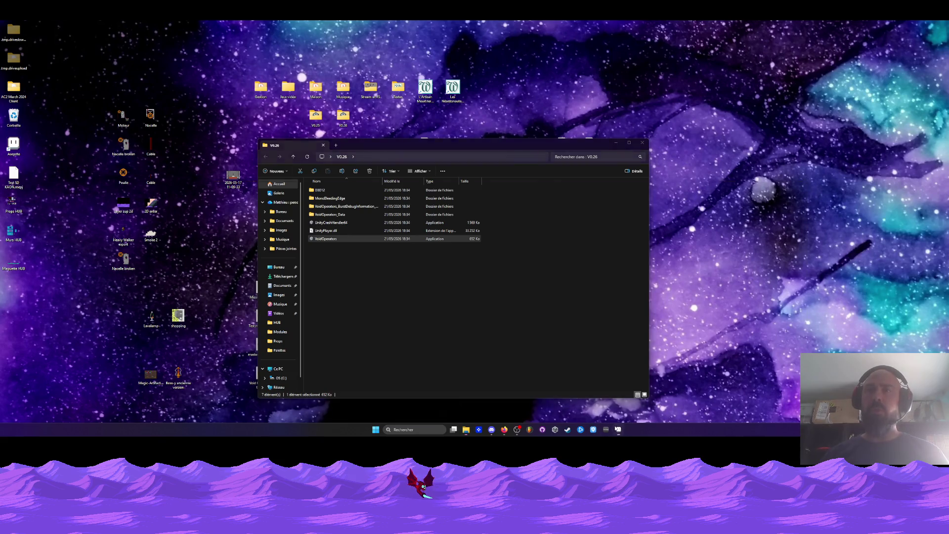
key(alt+Tab)
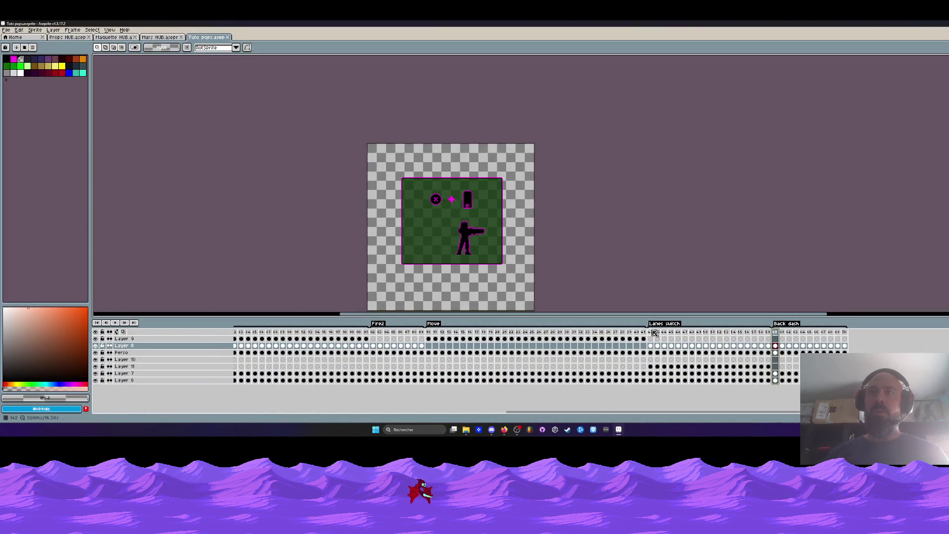
- Play the popup animation from the first Lanes switch frame, then select a frame range
click(650, 332)
scroll(445, 242, up, 2)
key(Return)
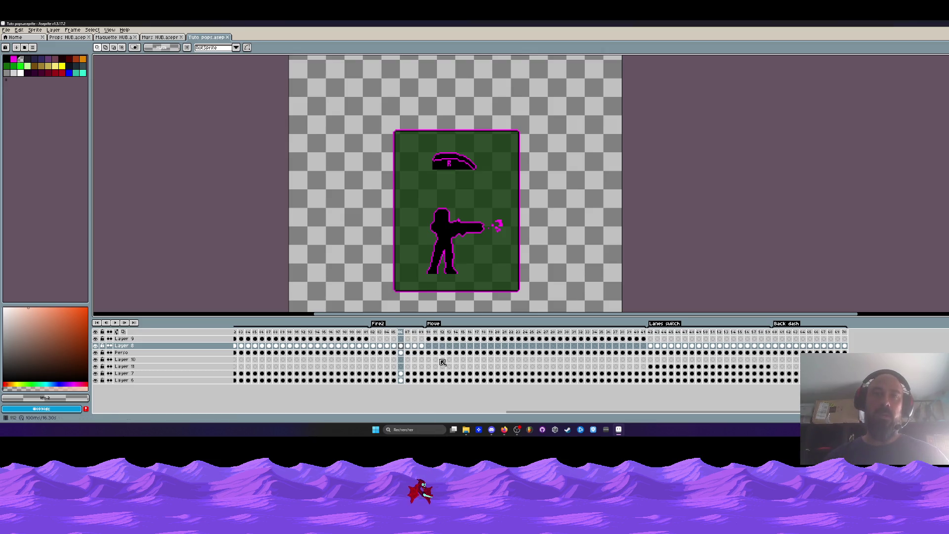
drag(428, 331, 452, 336)
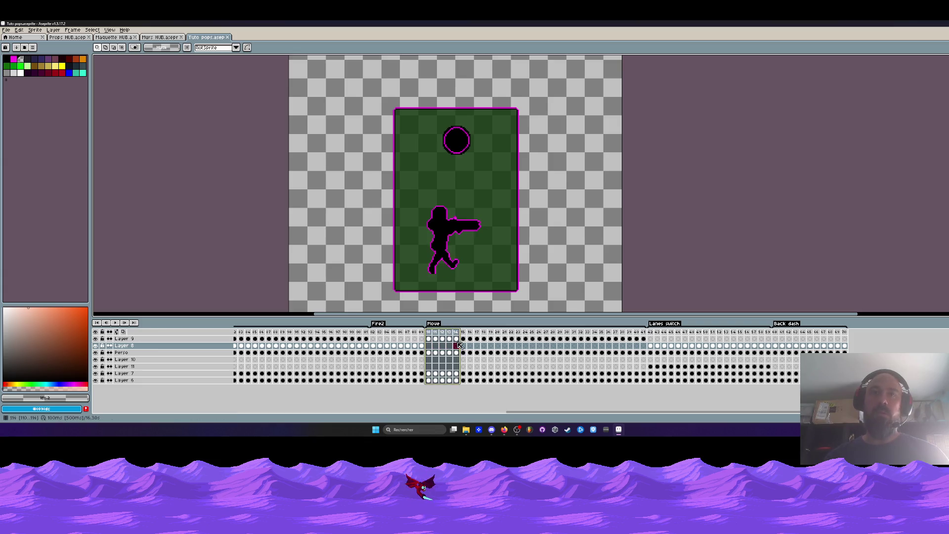
- Play from the last Move frame and stop on the first Lanes switch frame showing the LT card
click(643, 331)
key(Return)
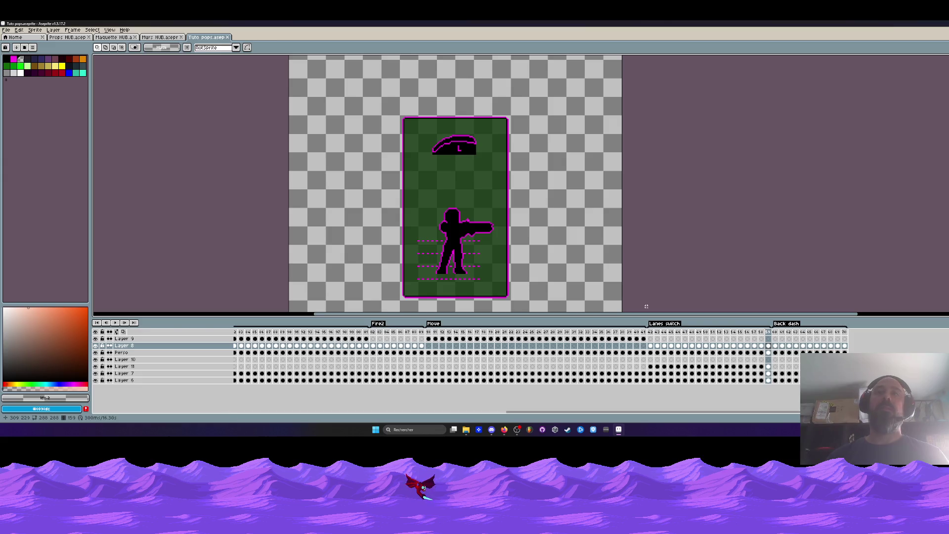
click(649, 332)
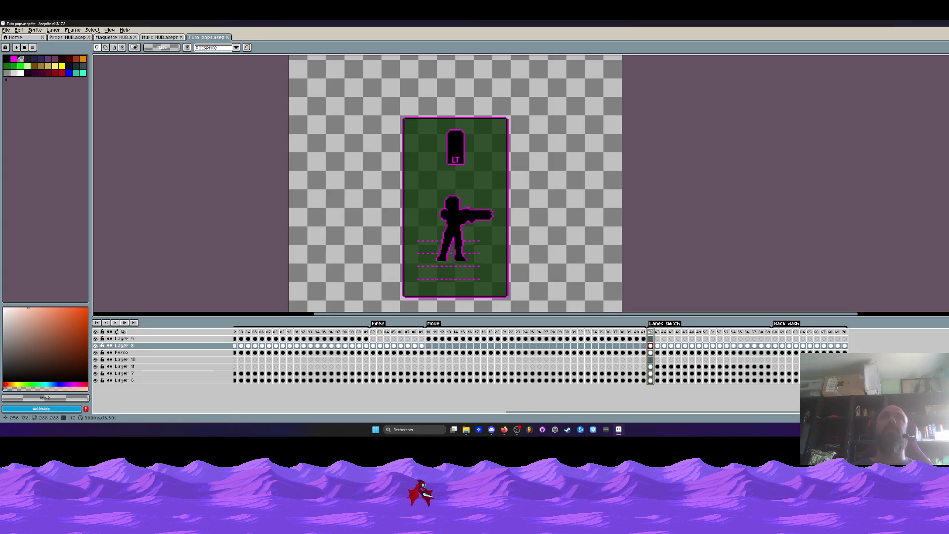
key(alt+Tab)
- Refocus Aseprite and replay the popup animation from the Lanes switch section
click(450, 51)
scroll(450, 52, down, 1)
scroll(455, 89, up, 1)
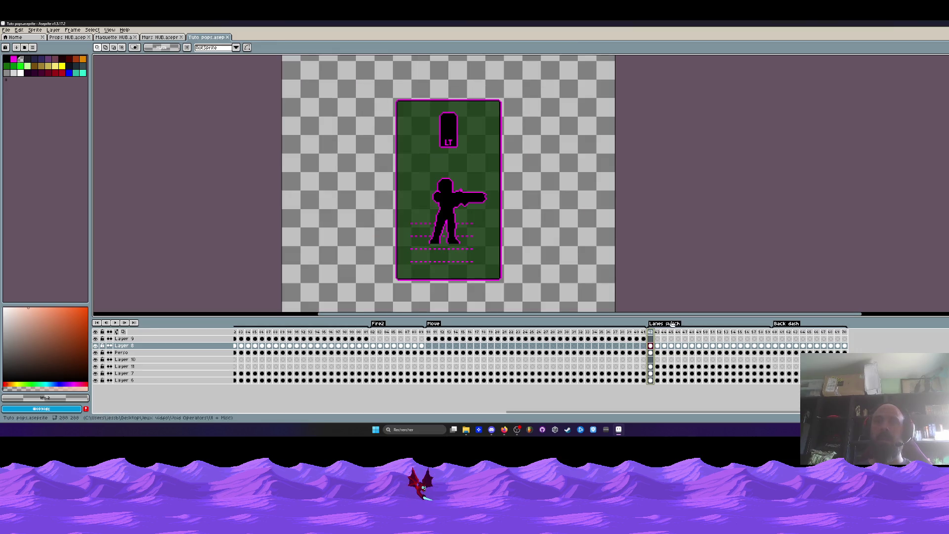
key(Return)
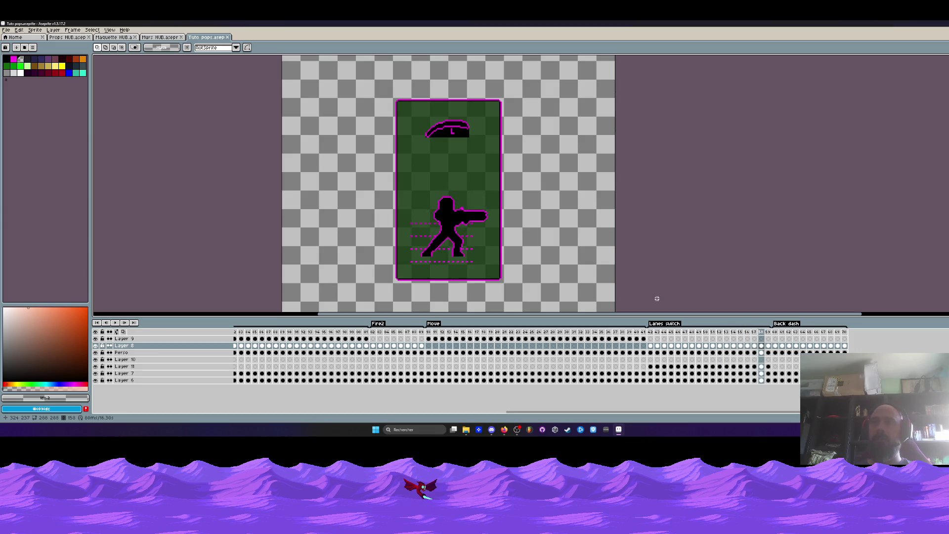
key(alt+Tab)
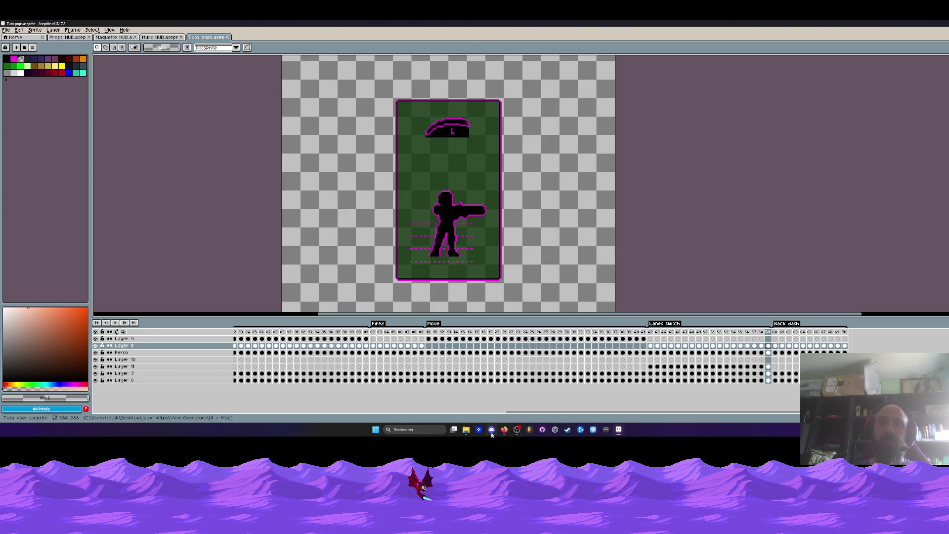
mouse_move(491, 434)
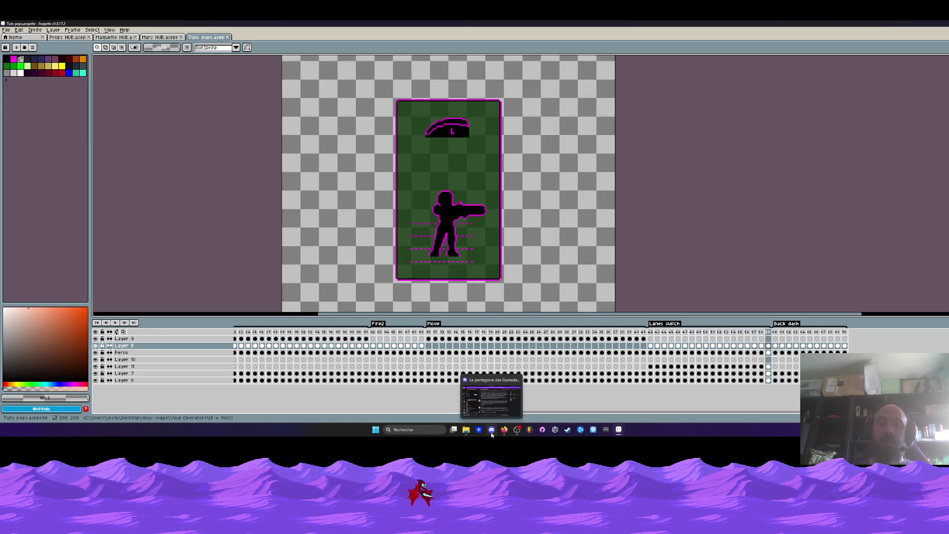
mouse_move(618, 430)
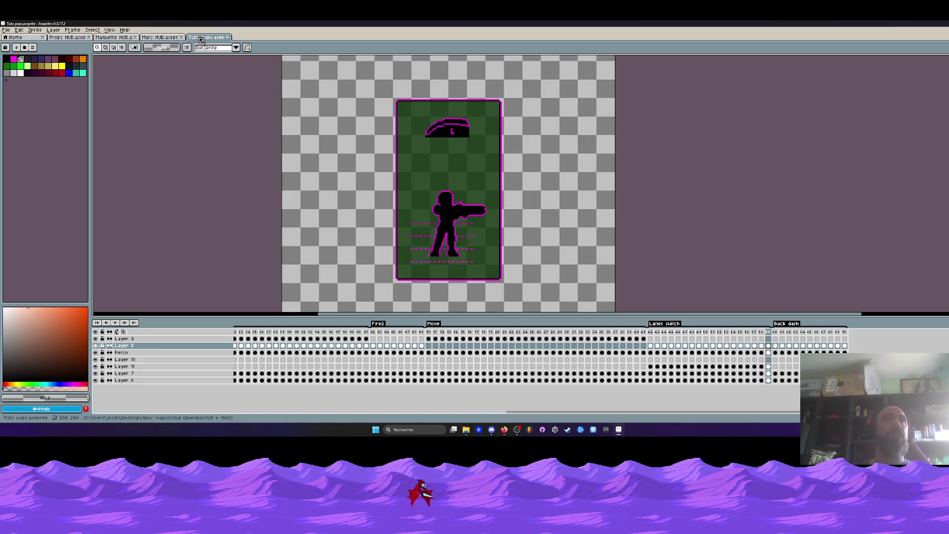
- Float Aseprite as a window, raise the V0.26 folder window to the top, then maximize Aseprite
mouse_move(687, 23)
mouse_down()
mouse_move(653, 127)
mouse_move(579, 178)
mouse_up()
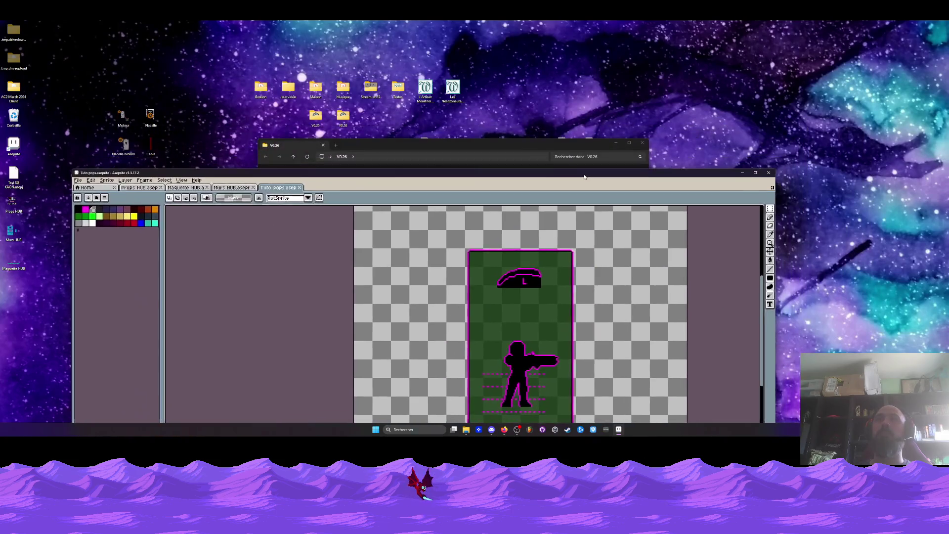
drag(544, 147, 648, 32)
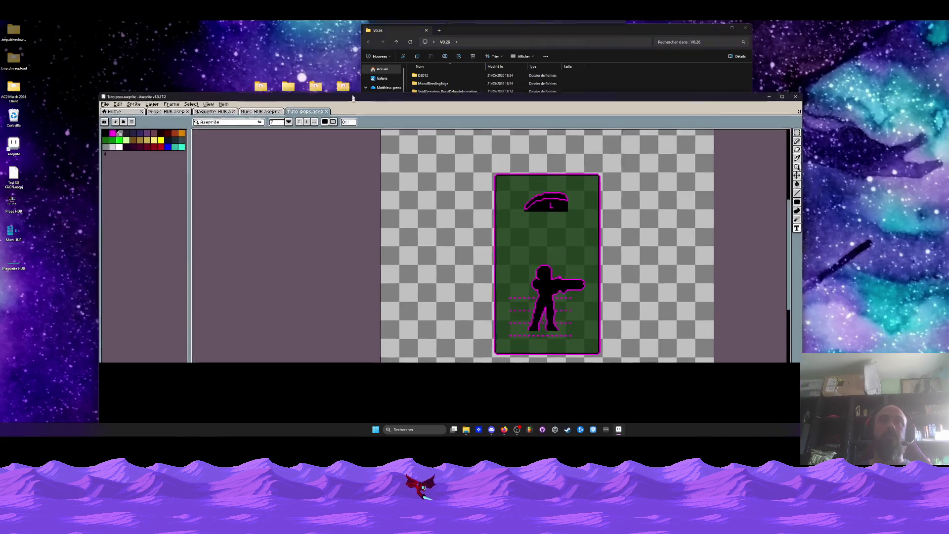
drag(328, 182, 348, 104)
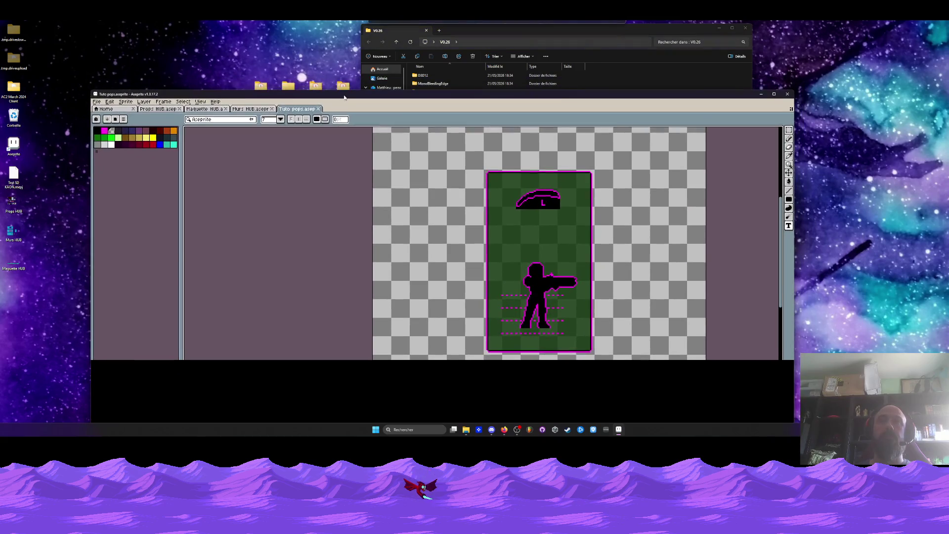
click(545, 31)
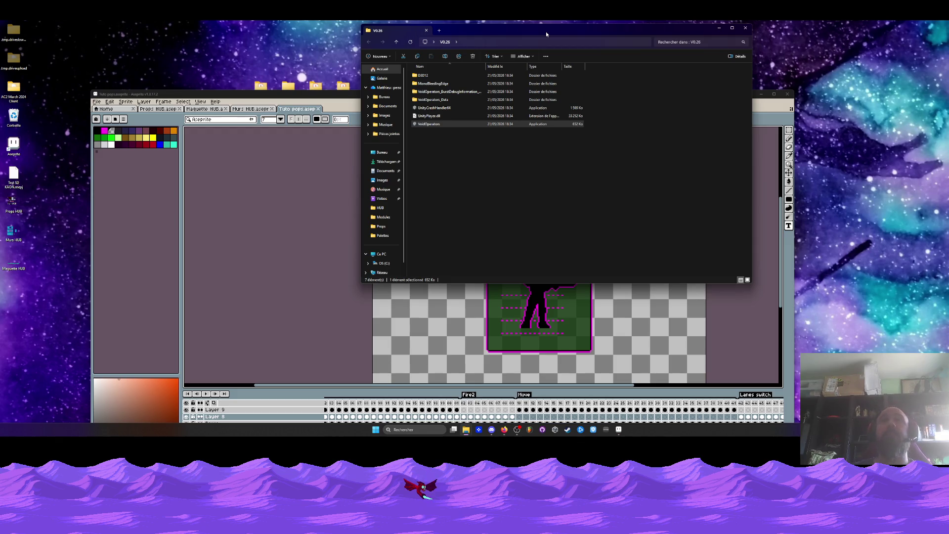
drag(327, 94, 327, 55)
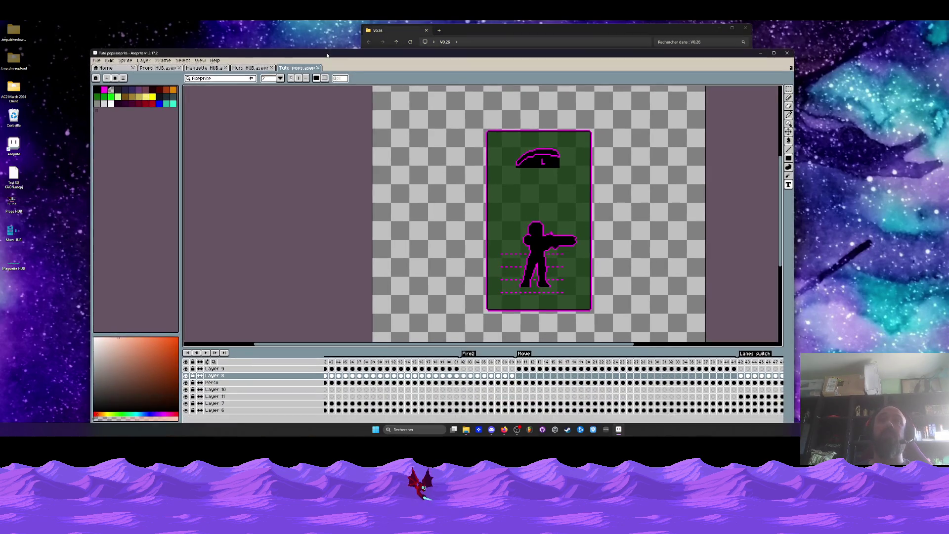
double_click(356, 56)
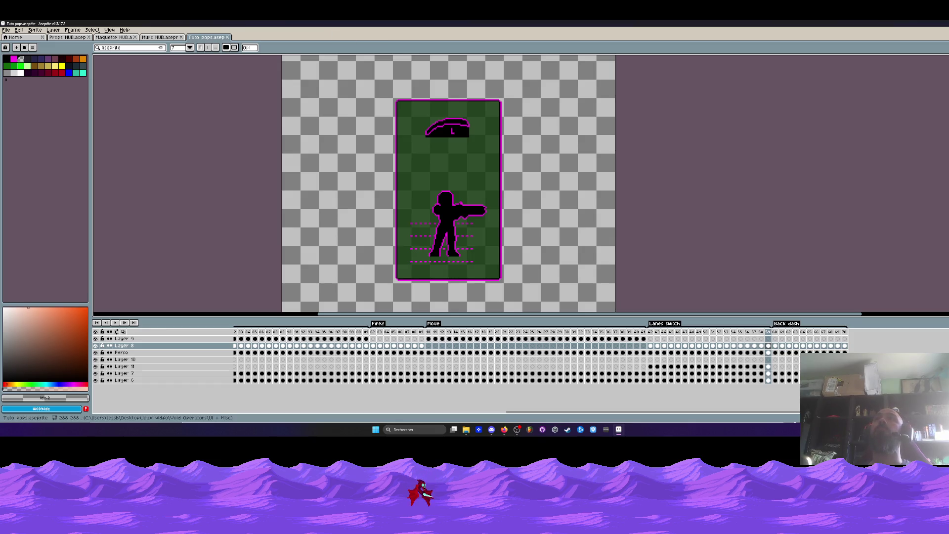
- Return from the browser to Aseprite and switch to the Murs HUB.aseprite tab
key(alt+Tab)
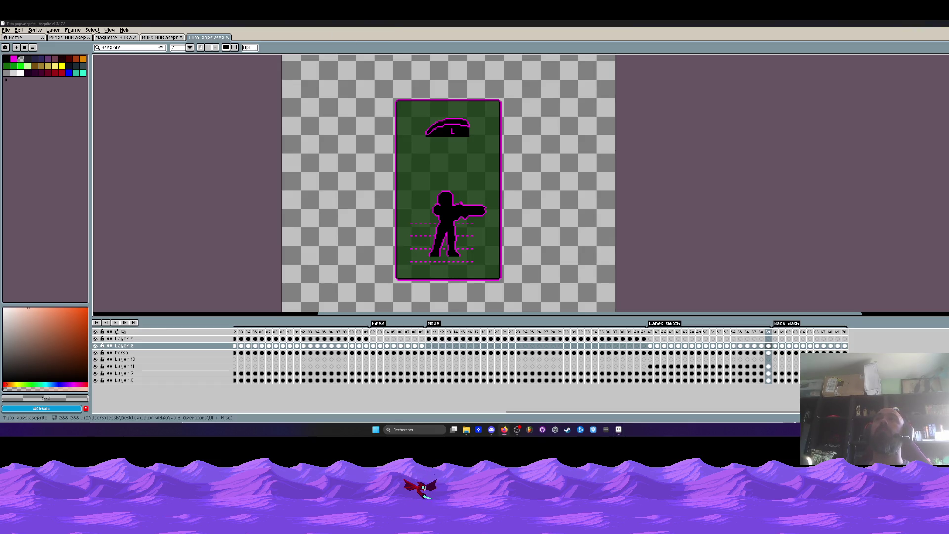
key(alt+Tab)
key(ctrl+shift+Tab)
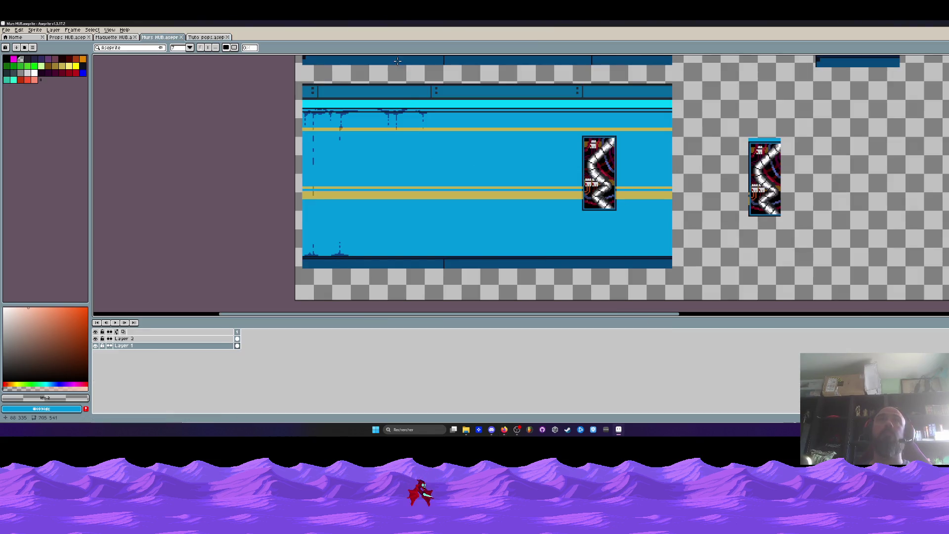
- Zoom in and sample the wall's dark blue drip colour with the Eyedropper
scroll(378, 100, up, 1)
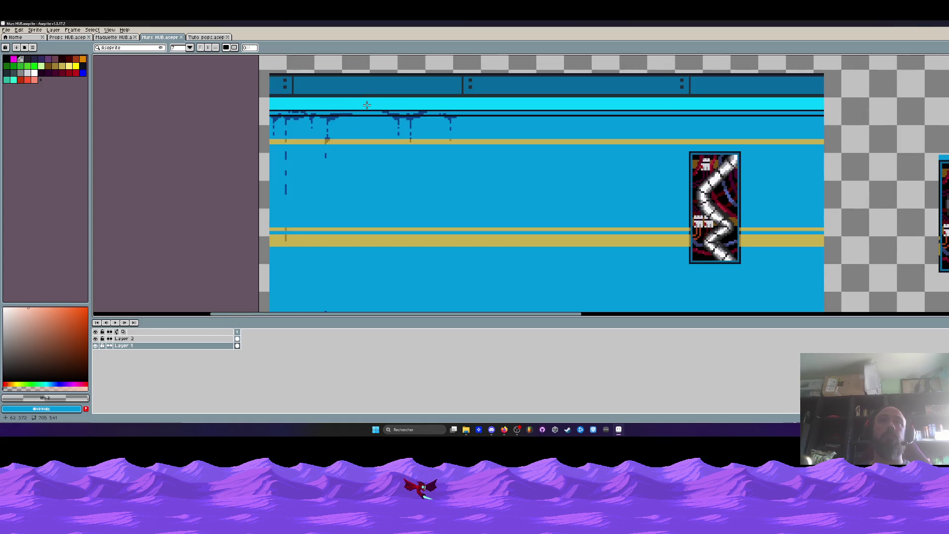
key(i)
scroll(410, 123, up, 1)
scroll(409, 123, up, 1)
click(424, 123)
- With the Pencil, draw a dotted dark-blue drip down the wall, undoing a misplaced first line
key(b)
scroll(424, 123, up, 1)
scroll(444, 123, down, 2)
scroll(469, 123, up, 1)
scroll(492, 122, up, 1)
mouse_move(491, 122)
mouse_down()
mouse_move(566, 122)
mouse_move(549, 135)
mouse_move(576, 142)
mouse_move(557, 158)
mouse_move(553, 226)
mouse_up()
key(ctrl+z)
right_click(556, 188)
scroll(549, 207, down, 4)
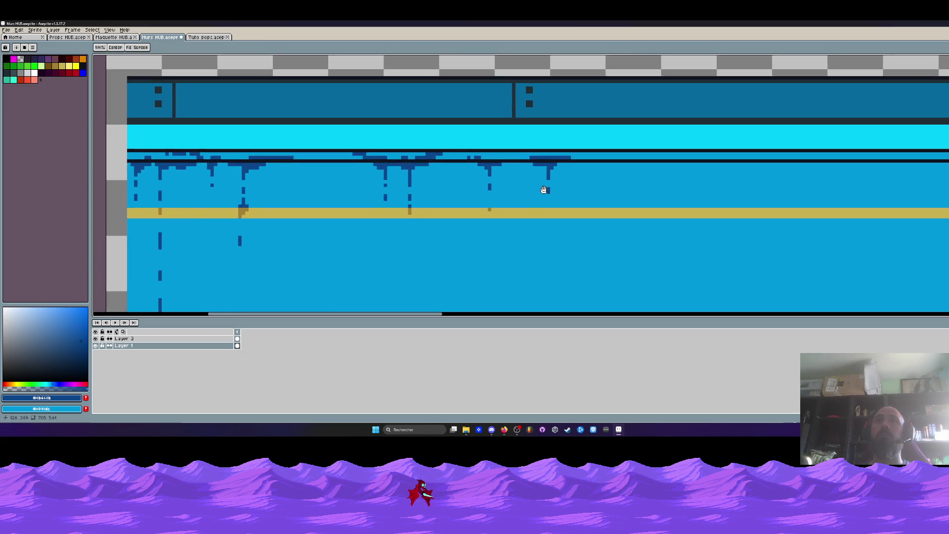
scroll(540, 163, down, 2)
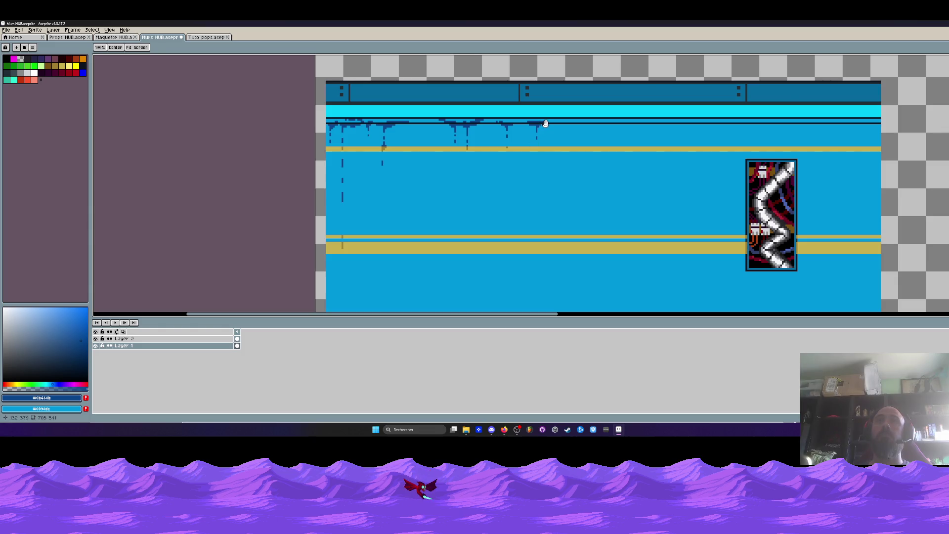
scroll(545, 124, up, 4)
- Add dark-blue bars, single drip pixels and an L-shaped drip along the wall's top edge
drag(603, 109, 665, 110)
mouse_move(686, 109)
mouse_down()
mouse_move(589, 109)
mouse_move(588, 127)
mouse_move(638, 128)
mouse_up()
drag(583, 127, 551, 128)
click(672, 127)
drag(688, 127, 718, 128)
mouse_move(599, 137)
mouse_down()
mouse_move(570, 146)
mouse_move(570, 184)
mouse_up()
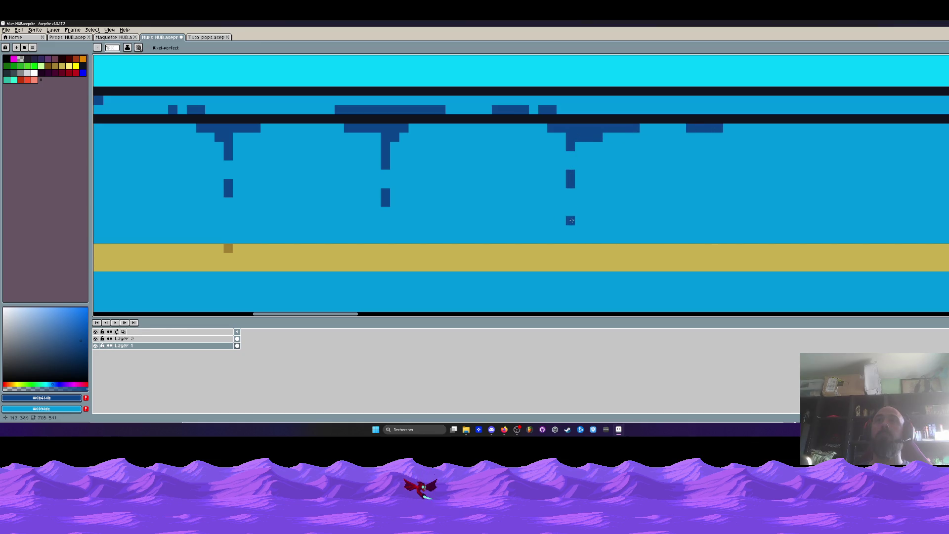
drag(570, 230, 570, 211)
- Pan left across the wall and thicken the dark-blue band along its top edge
scroll(584, 196, down, 3)
scroll(584, 196, down, 2)
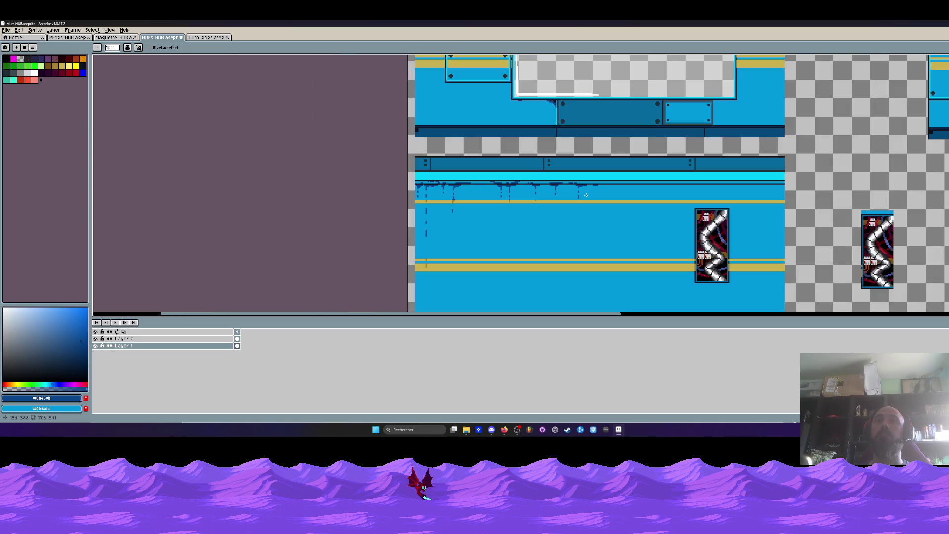
scroll(580, 183, up, 3)
scroll(575, 162, up, 1)
scroll(576, 163, down, 2)
scroll(577, 161, down, 1)
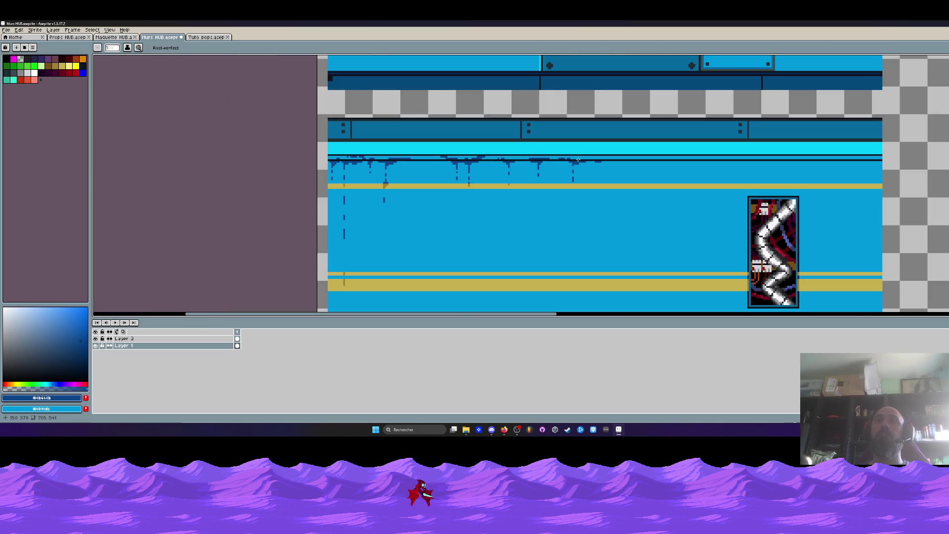
scroll(361, 156, up, 1)
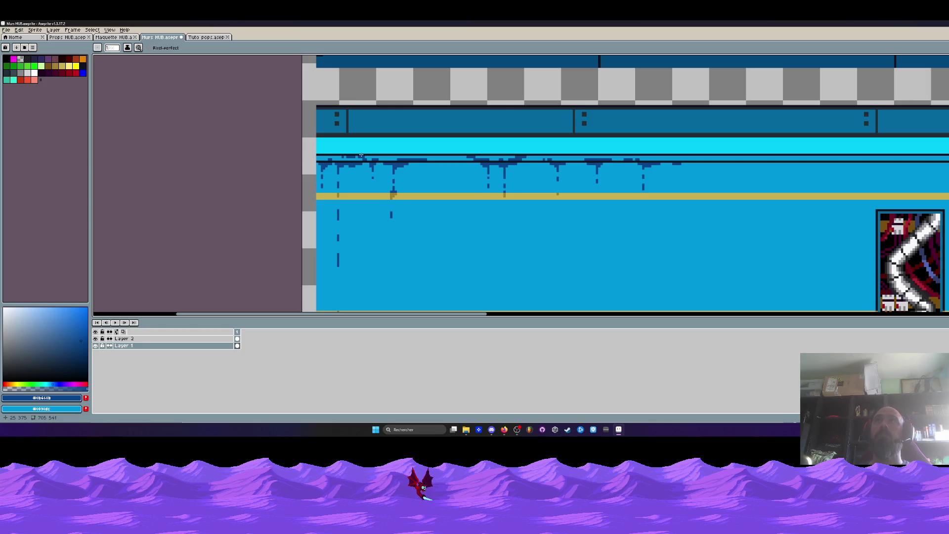
scroll(484, 136, down, 2)
drag(664, 166, 552, 163)
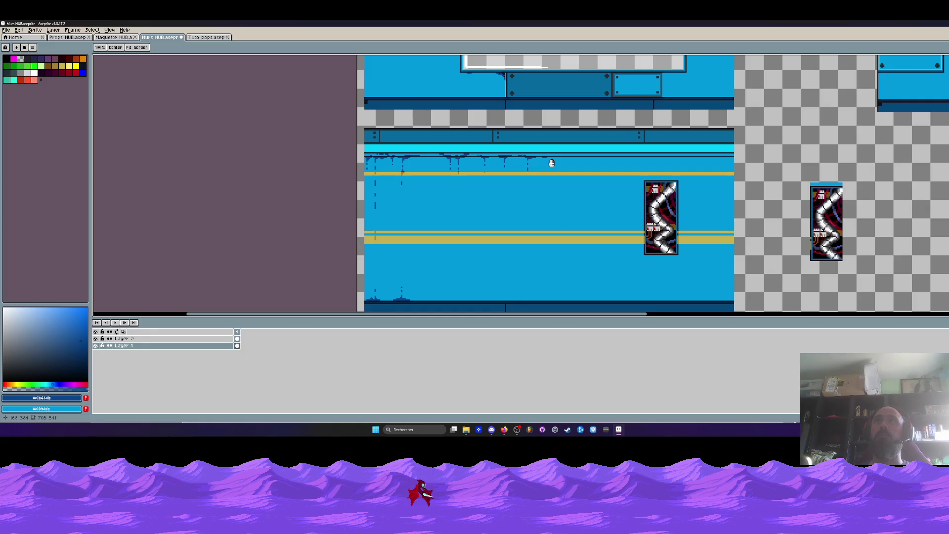
scroll(554, 163, up, 2)
scroll(542, 148, up, 2)
mouse_move(482, 133)
mouse_down()
mouse_move(411, 132)
mouse_move(446, 170)
mouse_move(446, 220)
mouse_move(441, 150)
mouse_up()
scroll(454, 232, down, 3)
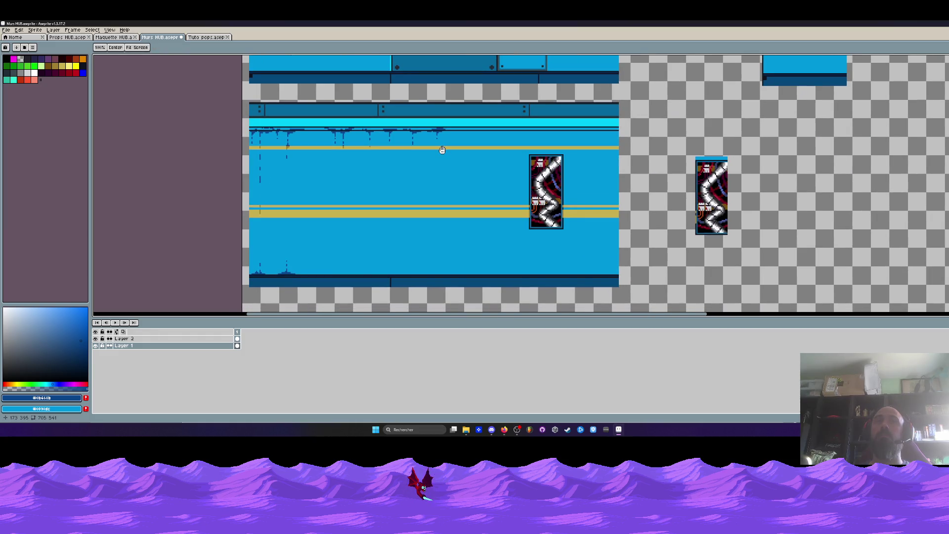
drag(389, 192, 389, 182)
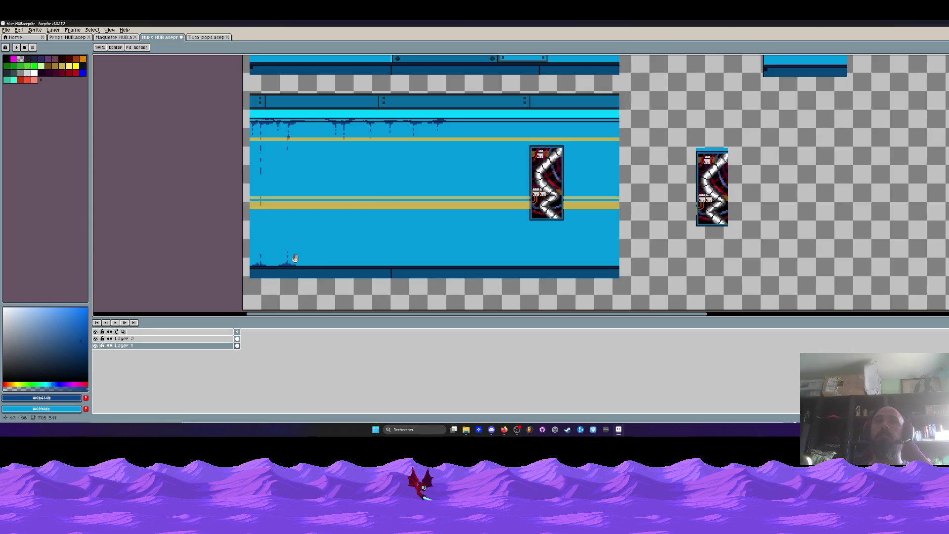
- Draw a dark drip stroke along the wall's ground line with the Pencil
scroll(356, 257, up, 1)
scroll(356, 257, up, 1)
key(b)
scroll(346, 262, up, 2)
mouse_move(353, 272)
mouse_down()
mouse_move(323, 273)
mouse_move(408, 270)
mouse_up()
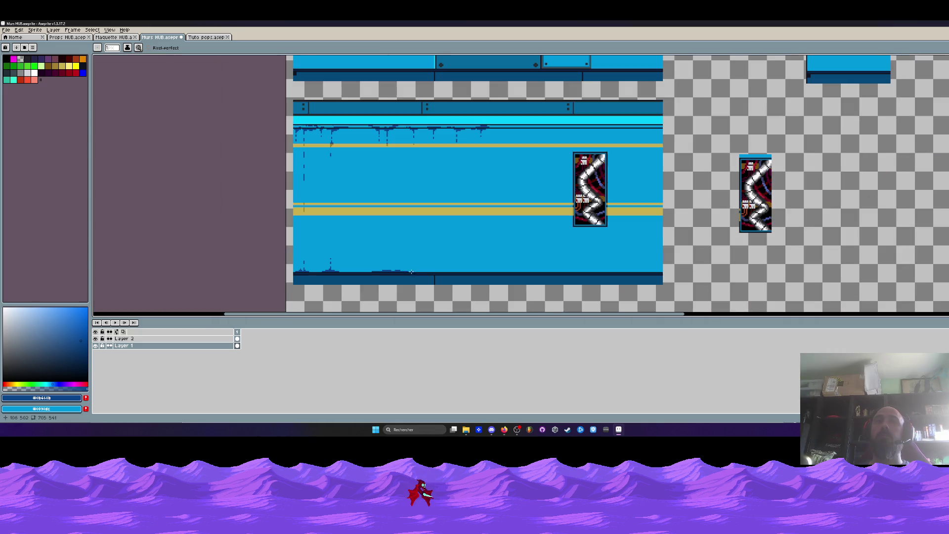
scroll(408, 264, down, 2)
- With the Line tool, draw a vertical line down the wall and a short drip above the ground line
key(l)
scroll(403, 165, up, 2)
drag(370, 127, 370, 267)
scroll(368, 252, down, 2)
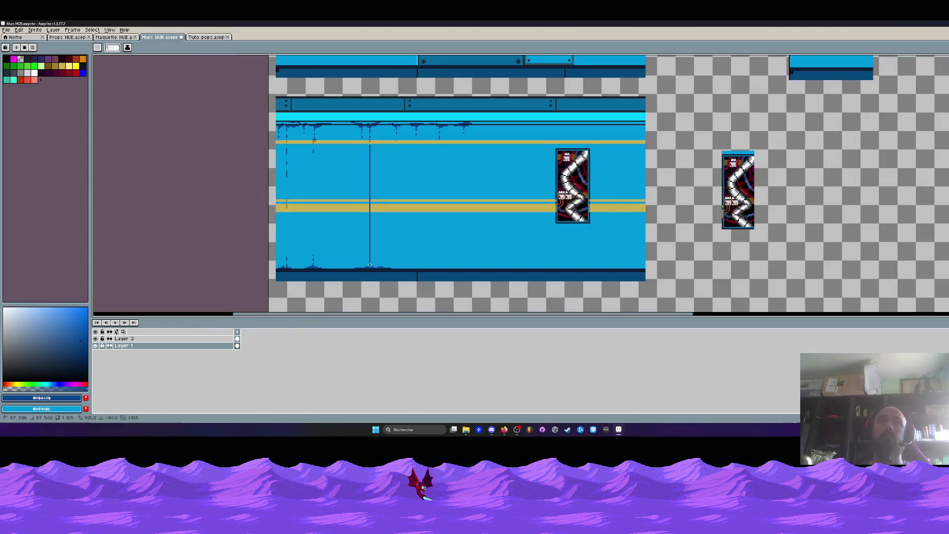
scroll(369, 266, up, 3)
mouse_move(369, 266)
mouse_down()
mouse_move(370, 241)
mouse_move(374, 266)
mouse_up()
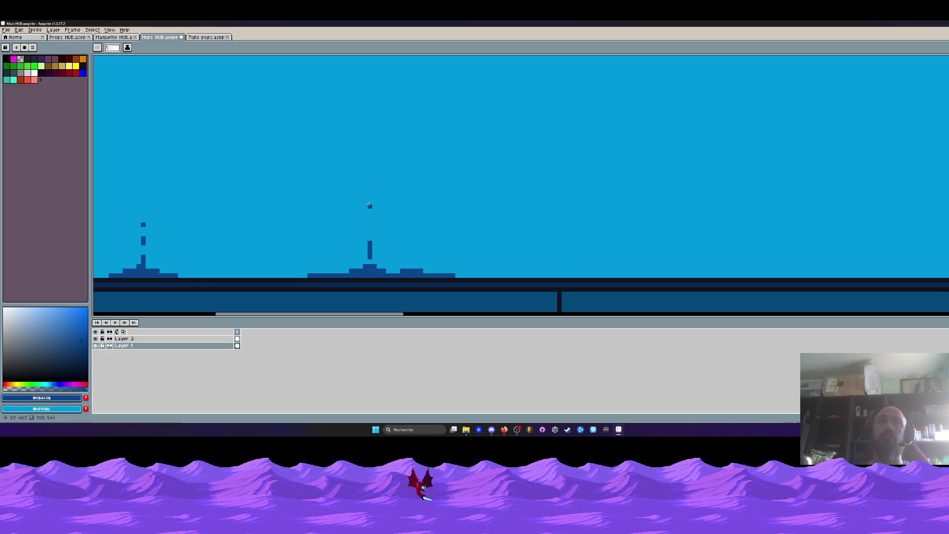
- Switch back to the Tuto pops.aseprite animation
scroll(370, 230, down, 1)
scroll(385, 233, down, 2)
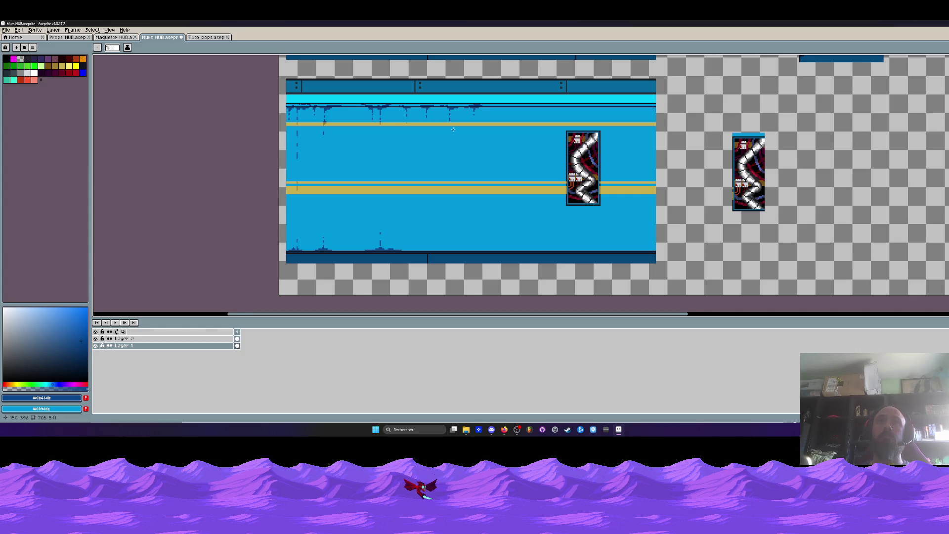
scroll(454, 132, up, 1)
scroll(454, 132, up, 1)
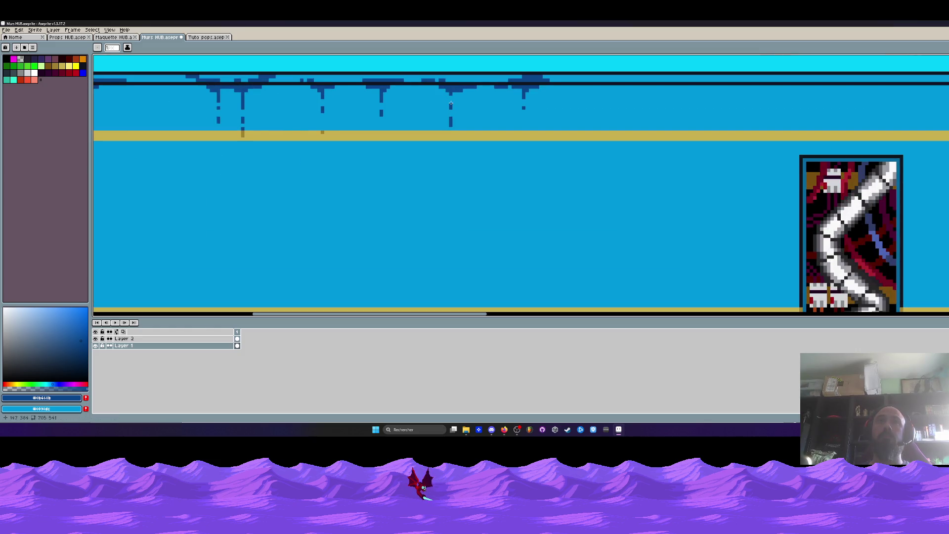
scroll(493, 89, down, 1)
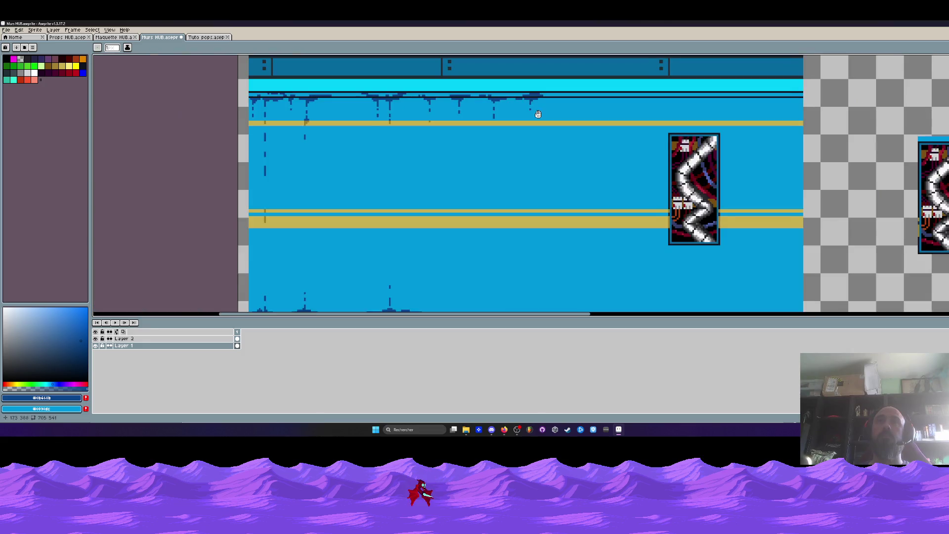
scroll(494, 103, down, 1)
key(i)
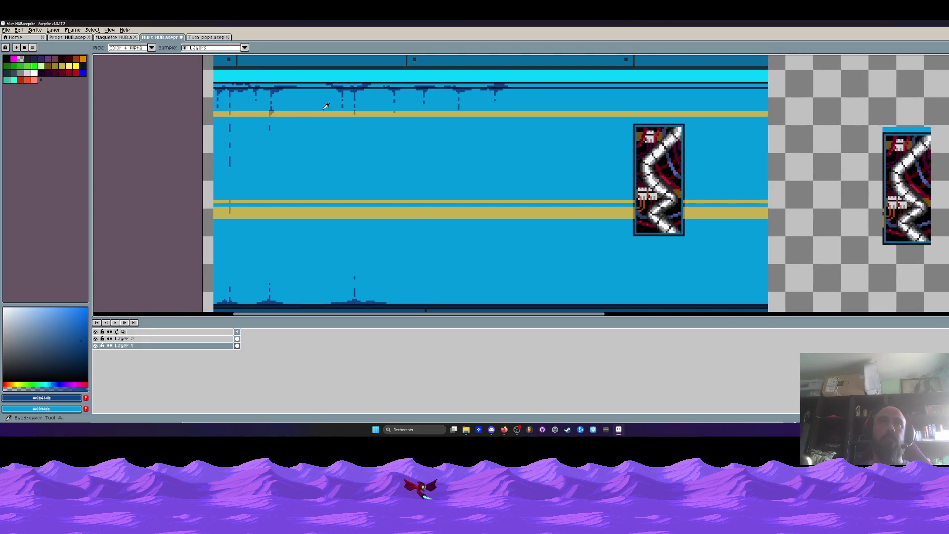
click(199, 37)
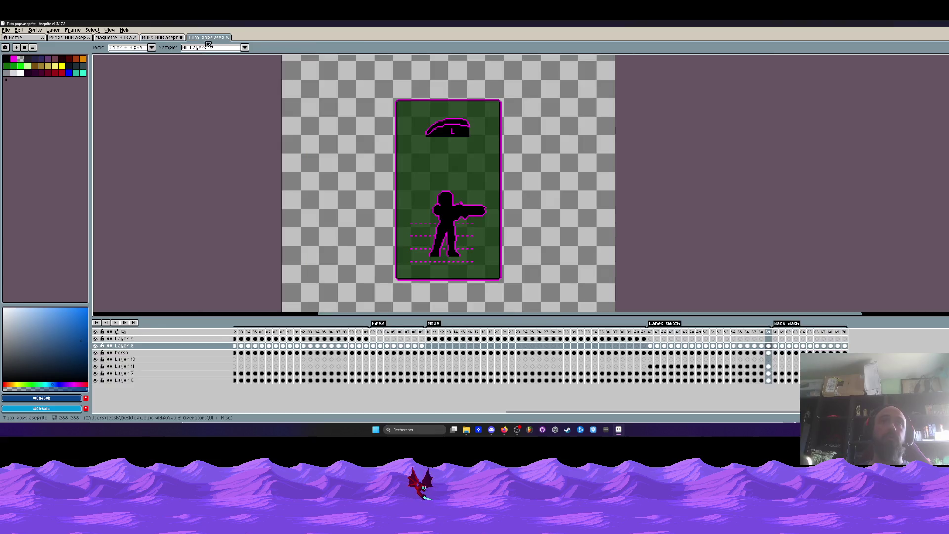
- Restore Aseprite to a smaller window and minimize the V0.26 folder window
scroll(336, 273, down, 3)
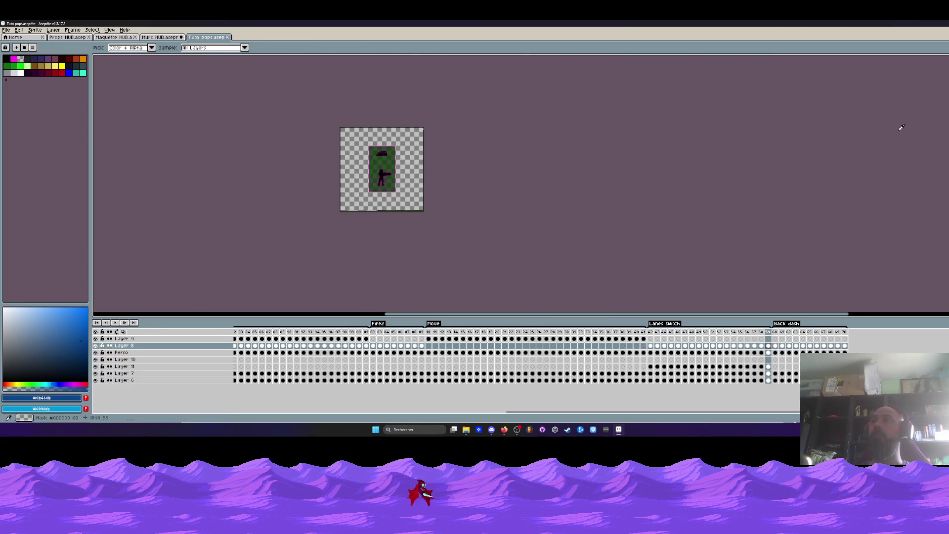
double_click(593, 23)
click(593, 42)
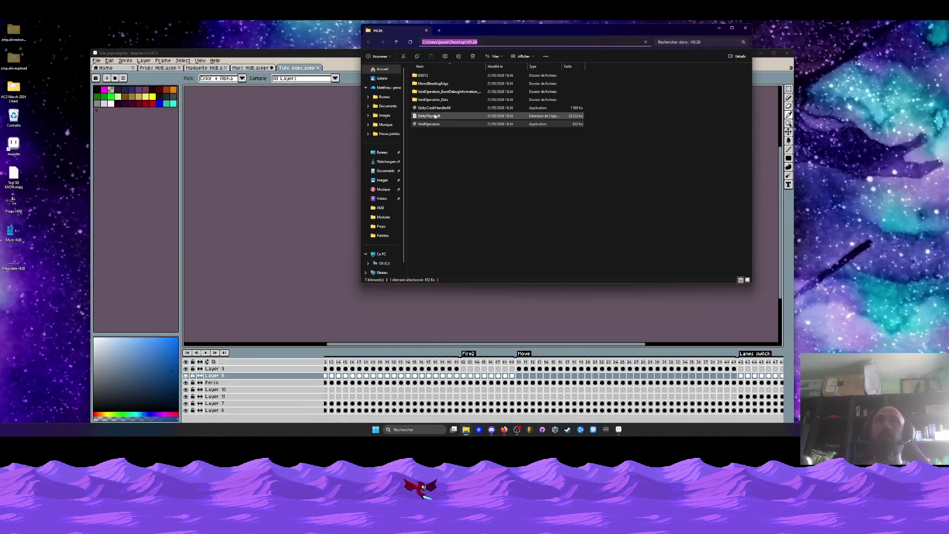
click(718, 30)
drag(247, 53, 173, 243)
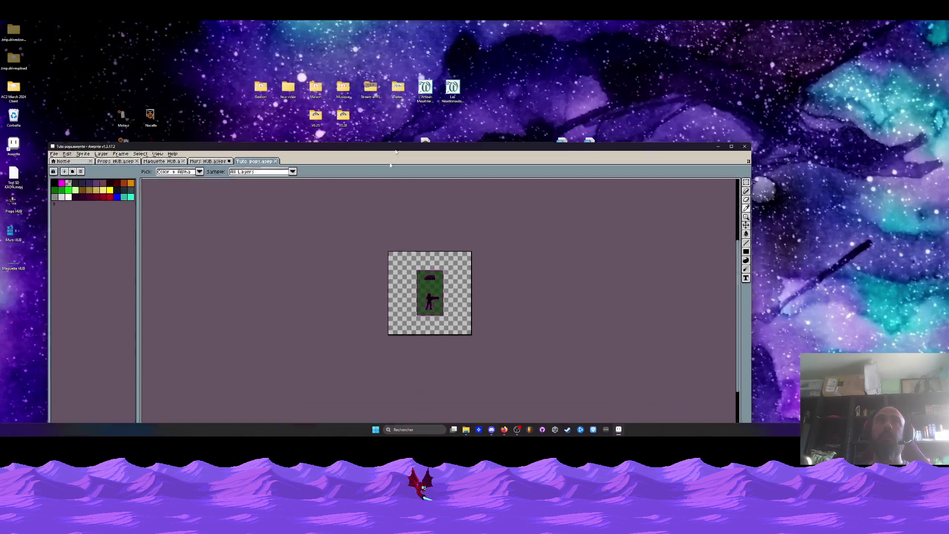
- Browse to Jeux vidéo > Void Operators > UI + Misc and open Tuto pops - export
double_click(288, 94)
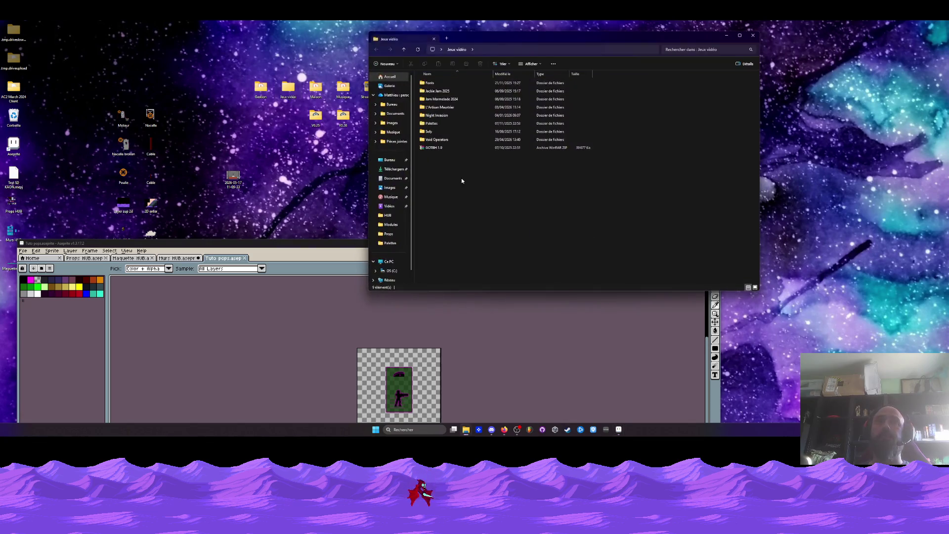
double_click(442, 141)
double_click(586, 82)
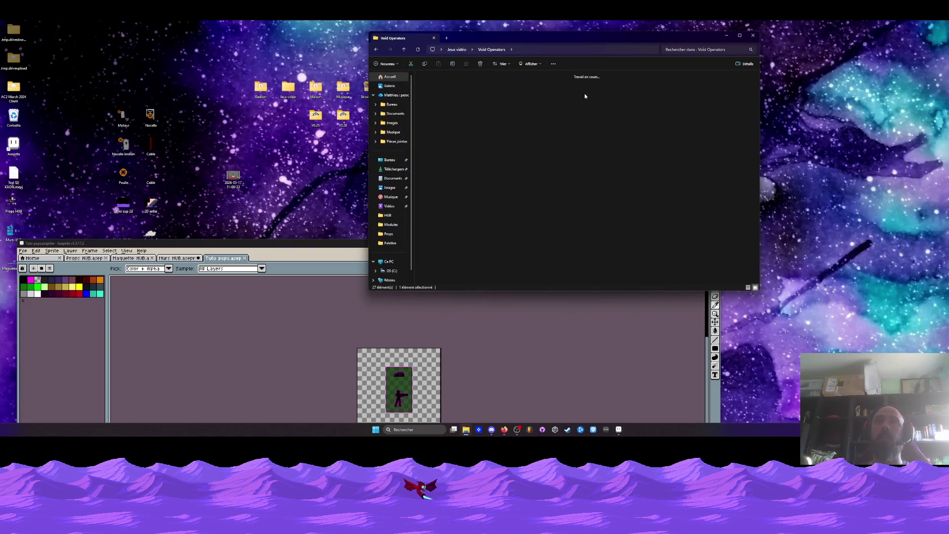
double_click(496, 254)
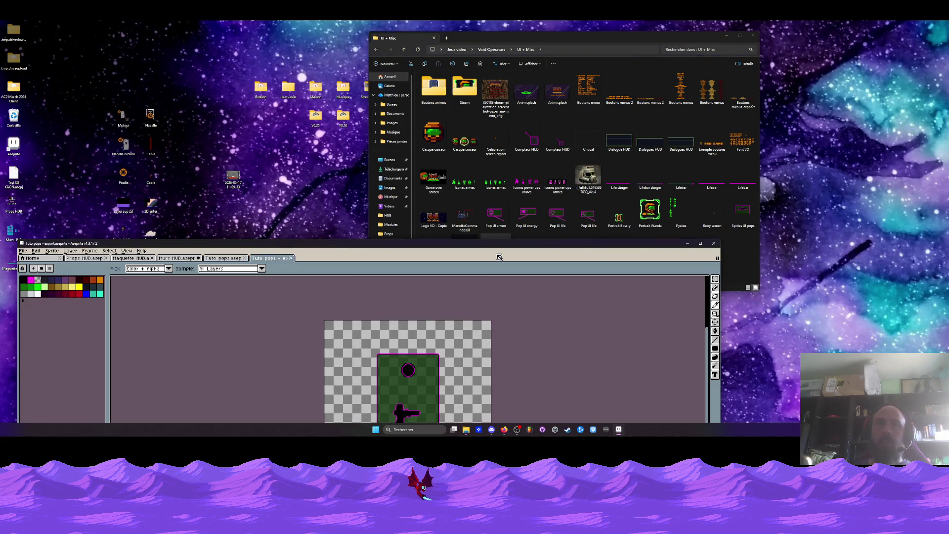
- Reopen Tuto pops in a maximized Aseprite, then close it and minimize Aseprite
mouse_move(470, 245)
mouse_down()
mouse_move(505, 48)
mouse_move(493, 112)
mouse_up()
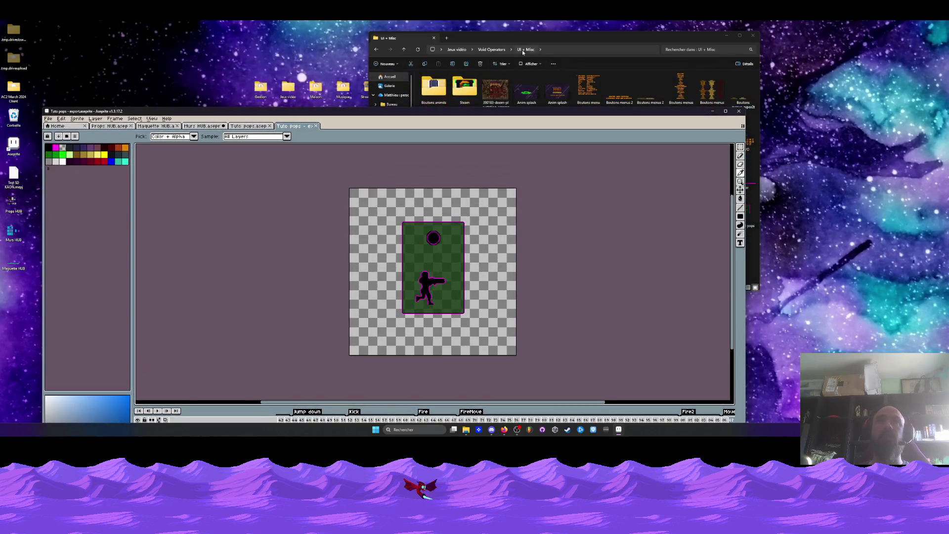
click(522, 50)
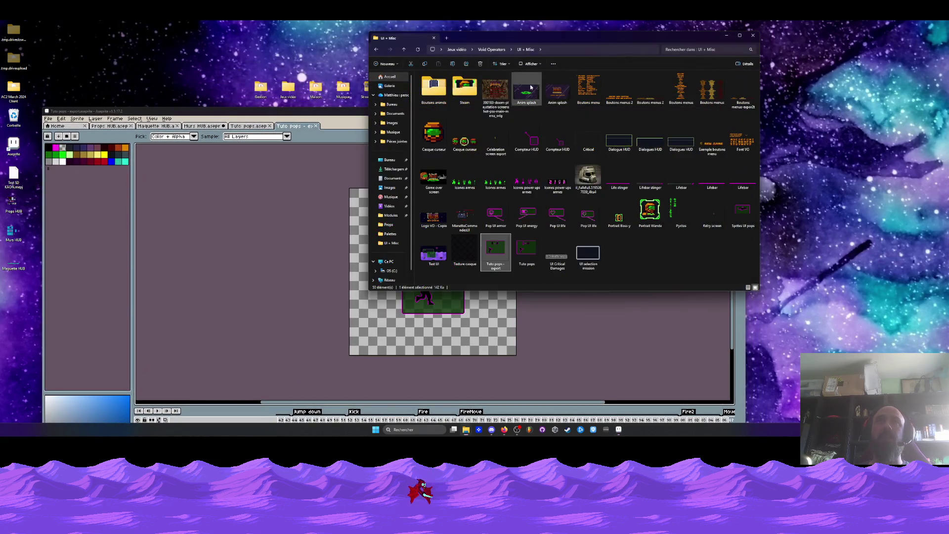
double_click(527, 250)
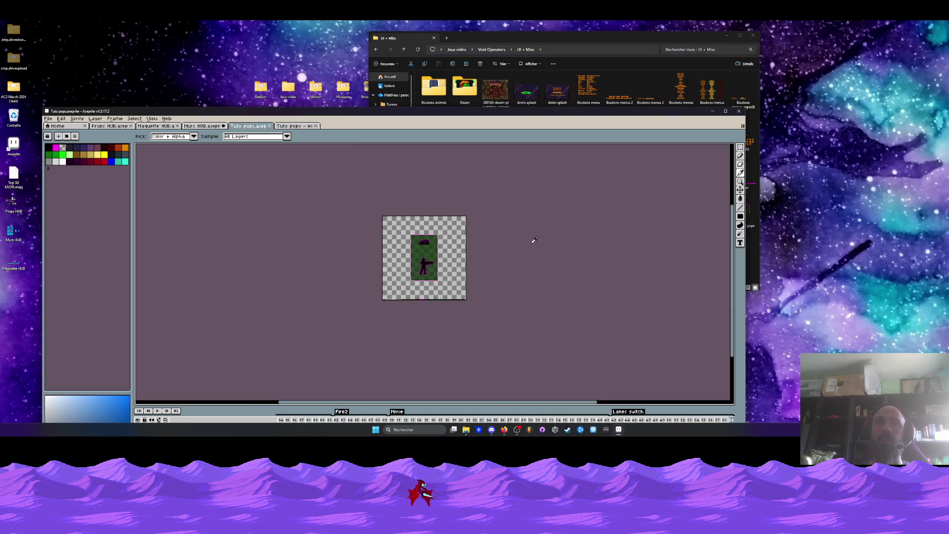
click(725, 111)
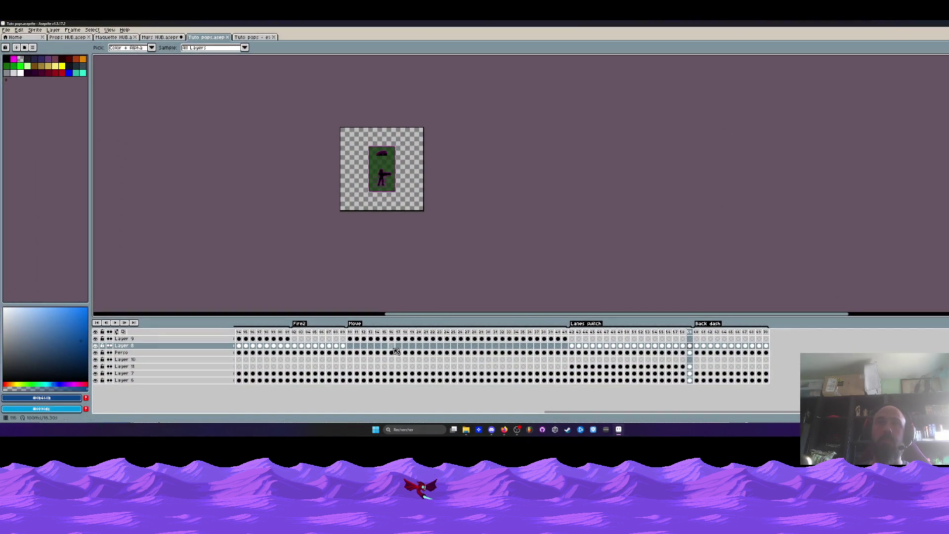
drag(548, 413, 238, 412)
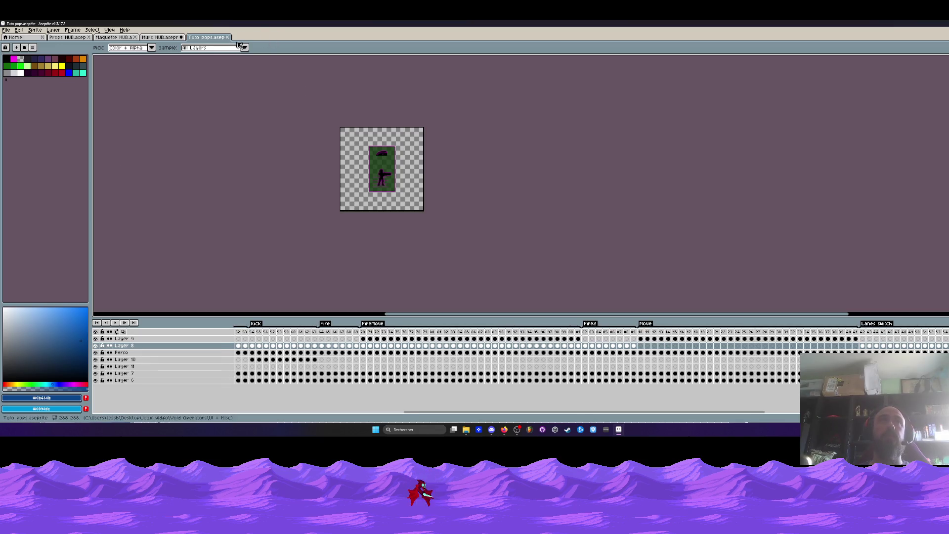
click(227, 37)
click(618, 429)
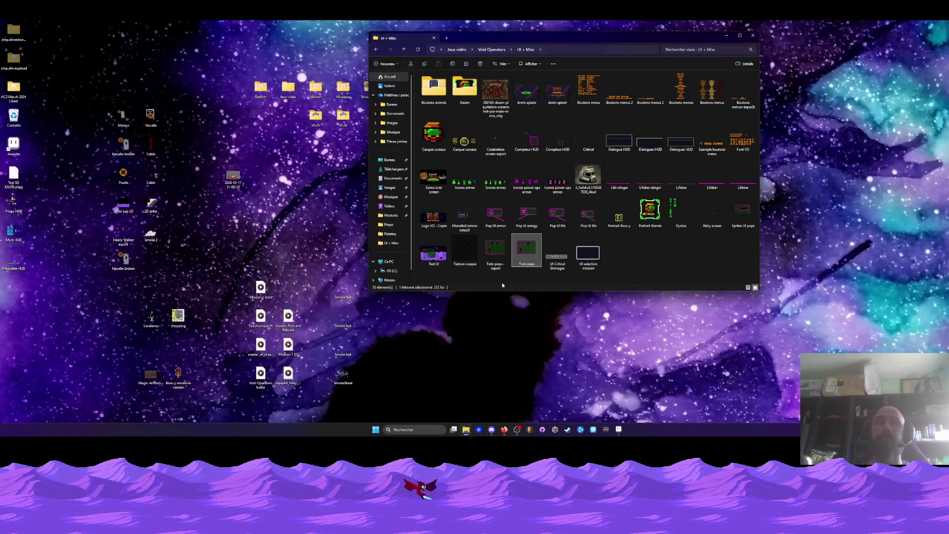
- Copy the Tuto pops file from UI + Misc and paste it onto the desktop
right_click(522, 248)
click(551, 258)
click(37, 313)
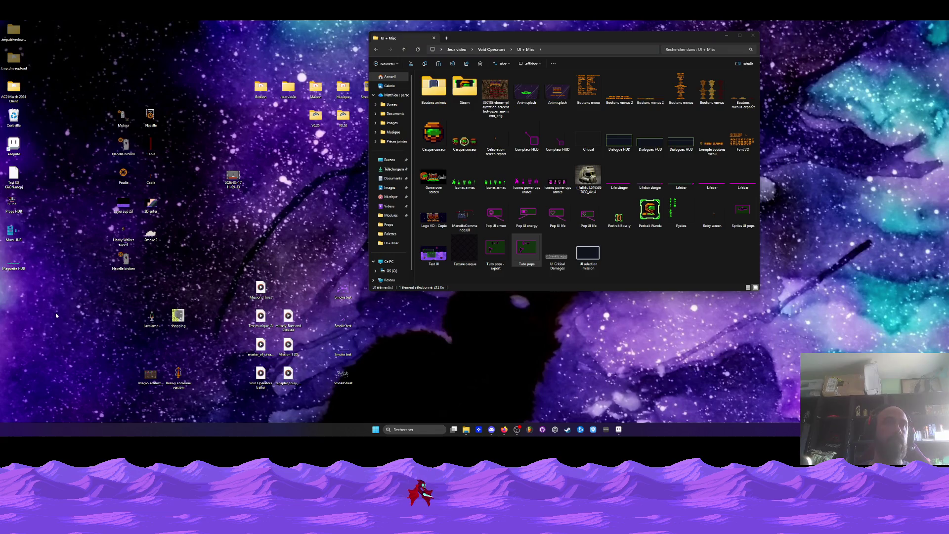
right_click(56, 313)
click(66, 321)
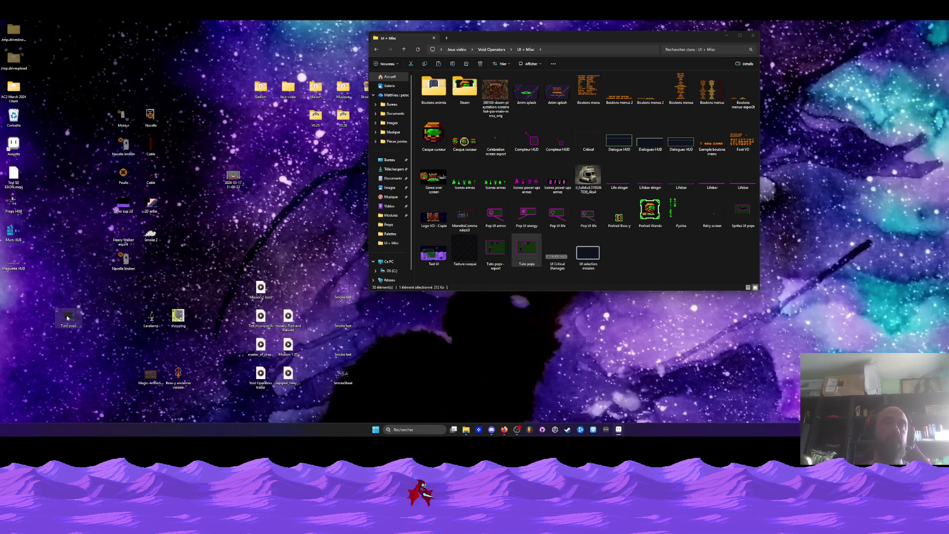
click(608, 431)
- Flatten all Tuto pops layers into one layer and play the animation from frame 102
right_click(127, 347)
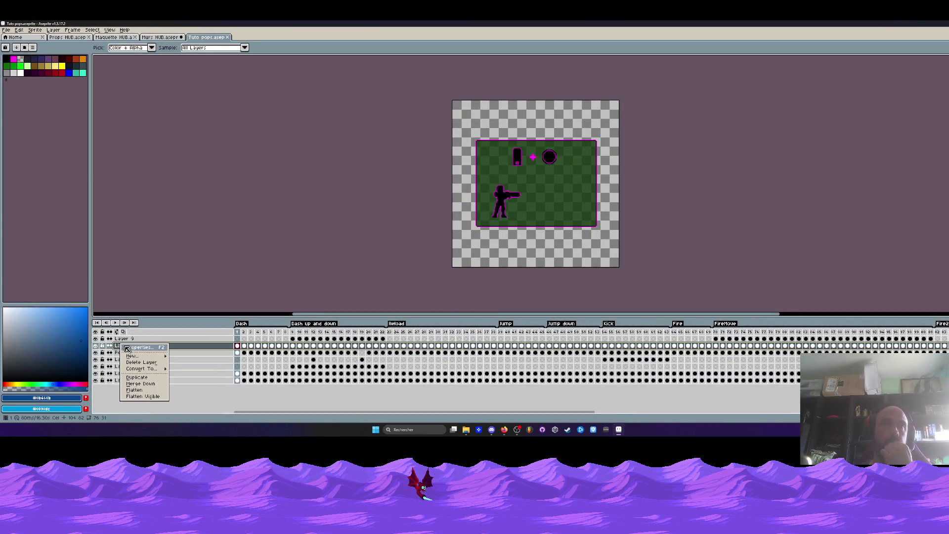
click(136, 390)
drag(238, 339, 860, 339)
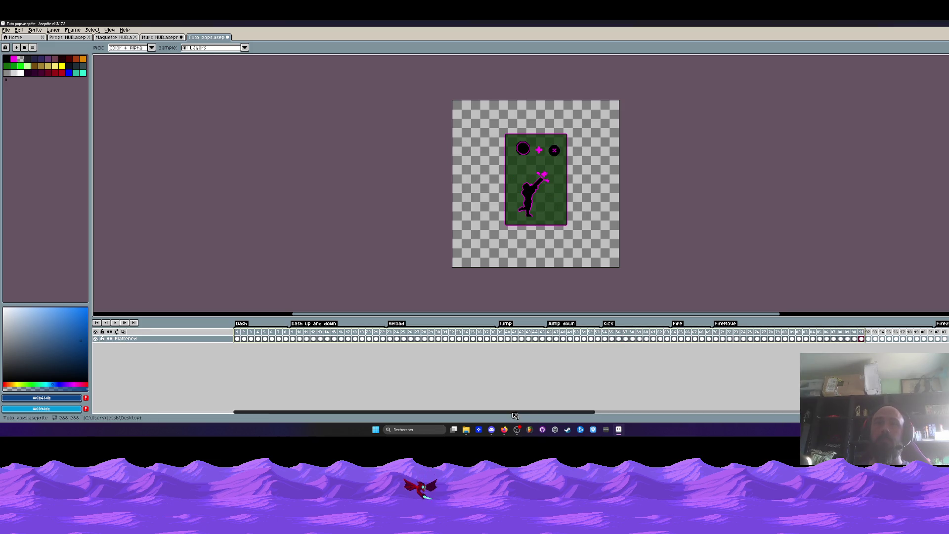
drag(514, 415, 670, 415)
click(617, 339)
key(Return)
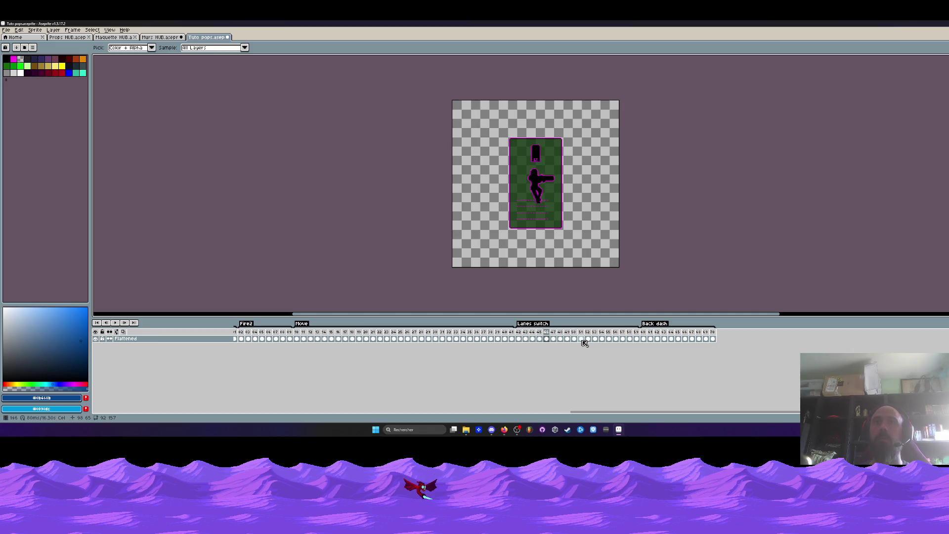
- Marquee the LT button on frames 45–46 of Lanes switch, play it, then deselect
click(547, 339)
scroll(552, 150, up, 2)
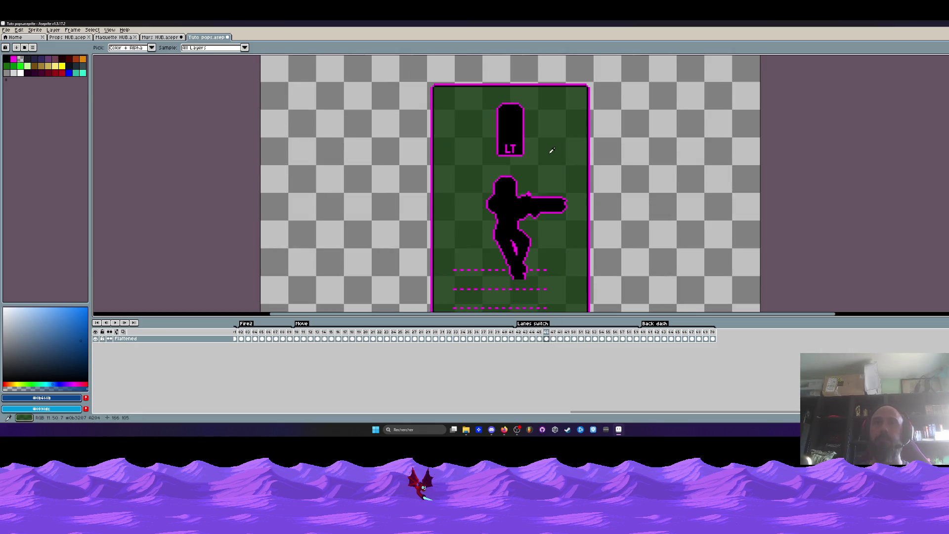
key(m)
drag(484, 92, 539, 164)
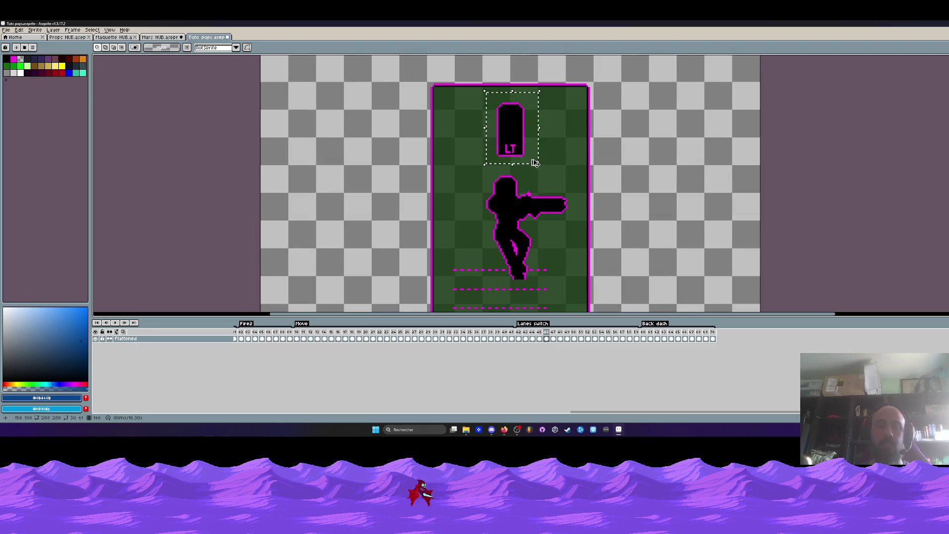
key(Return)
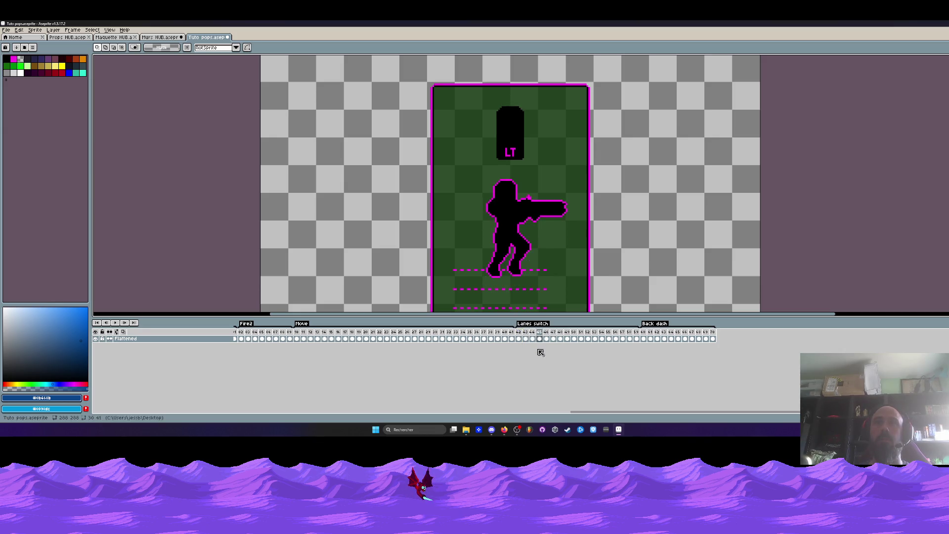
click(547, 332)
key(Left)
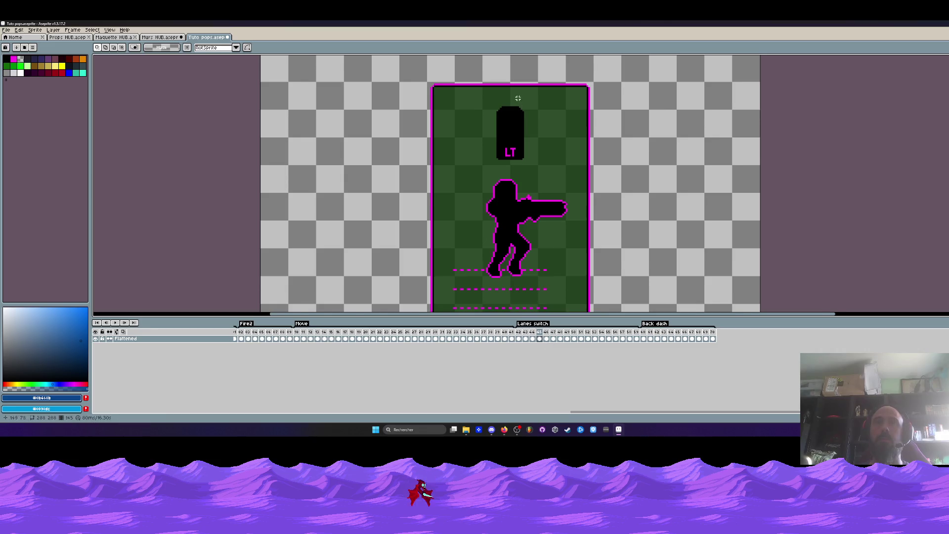
scroll(509, 160, up, 1)
scroll(509, 160, up, 1)
key(ctrl+z)
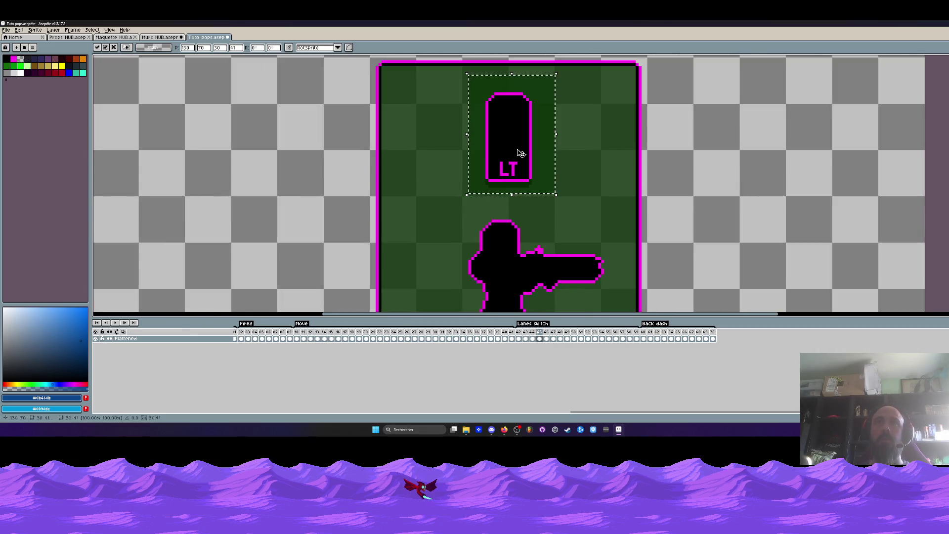
key(ctrl+d)
scroll(506, 150, down, 1)
- Open Tuto pops - export full-size to check it, then close it and the Tuto pops tab
click(160, 37)
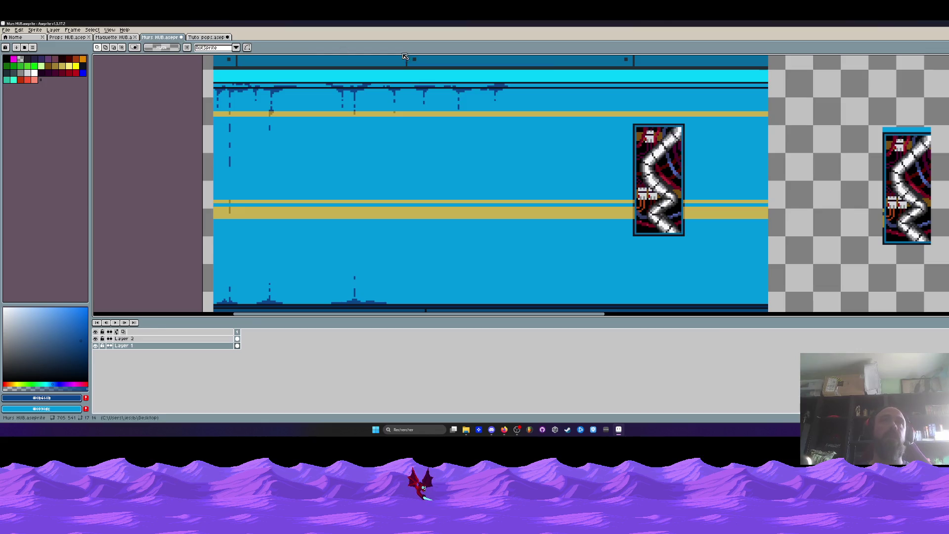
key(super+Down)
key(super+Down)
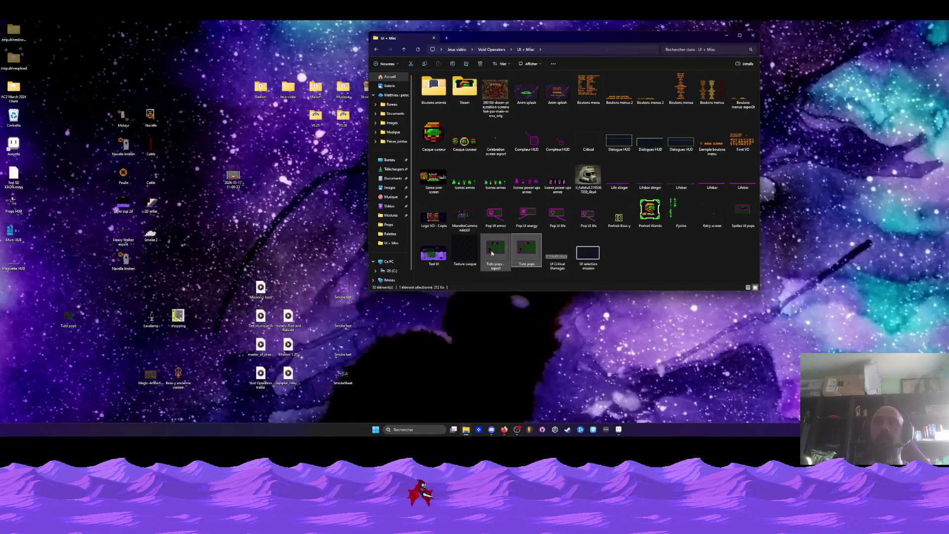
key(Return)
key(super+Up)
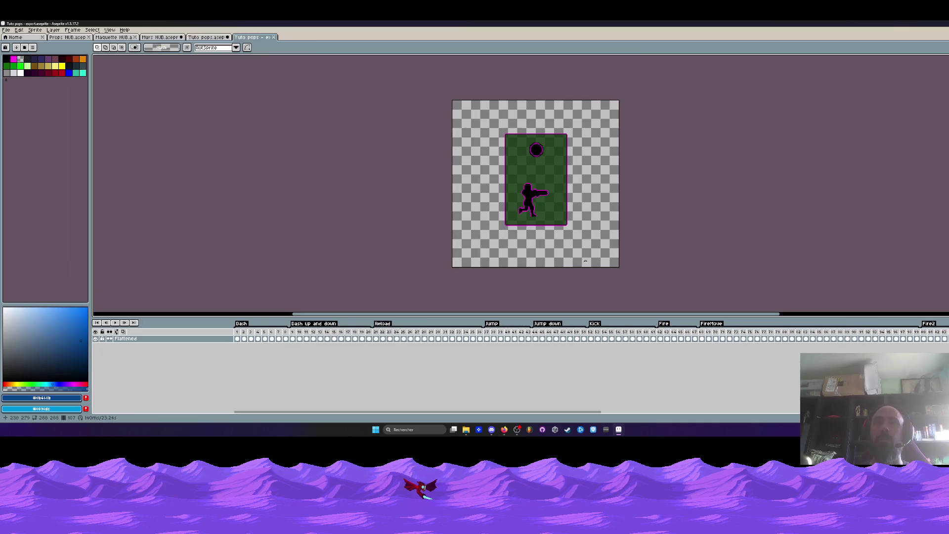
scroll(591, 307, up, 1)
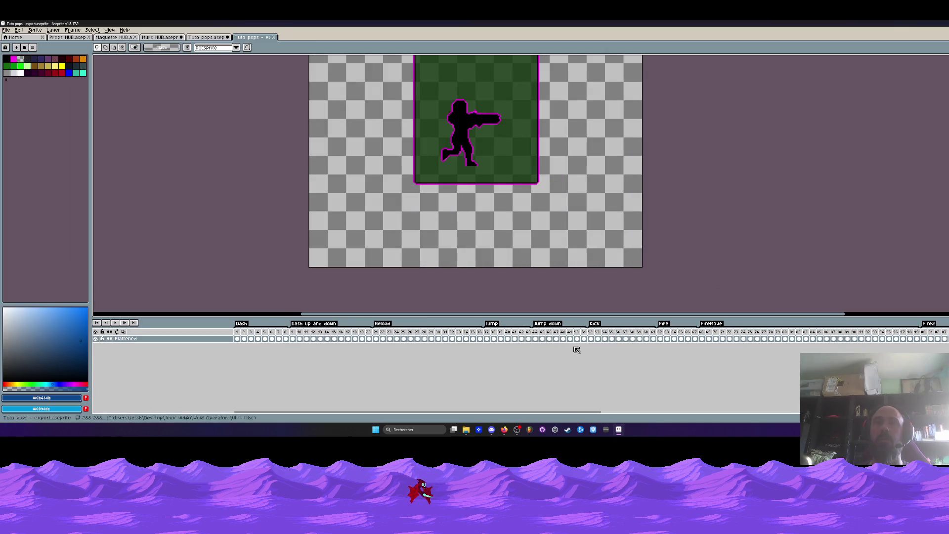
click(269, 38)
click(229, 38)
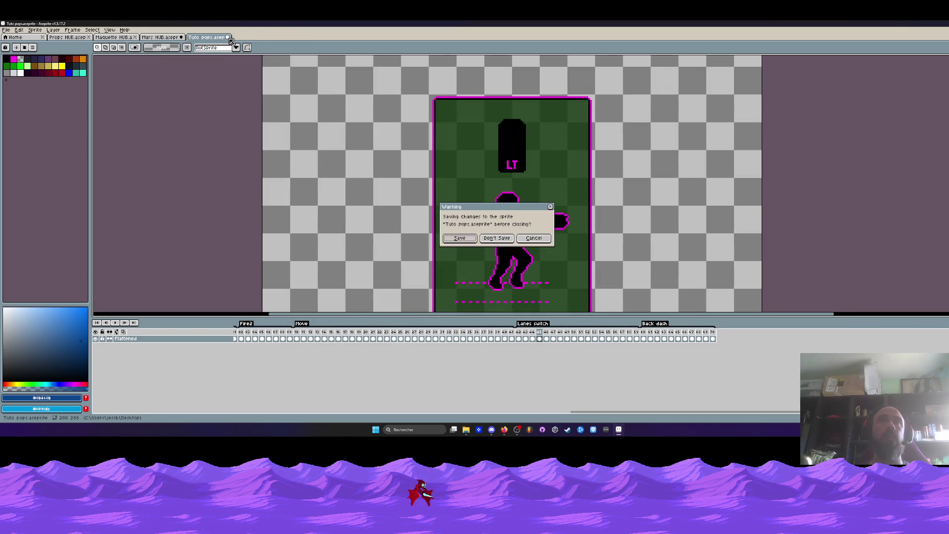
- Cancel the save prompt and play the Lanes switch animation from frame 42
click(531, 238)
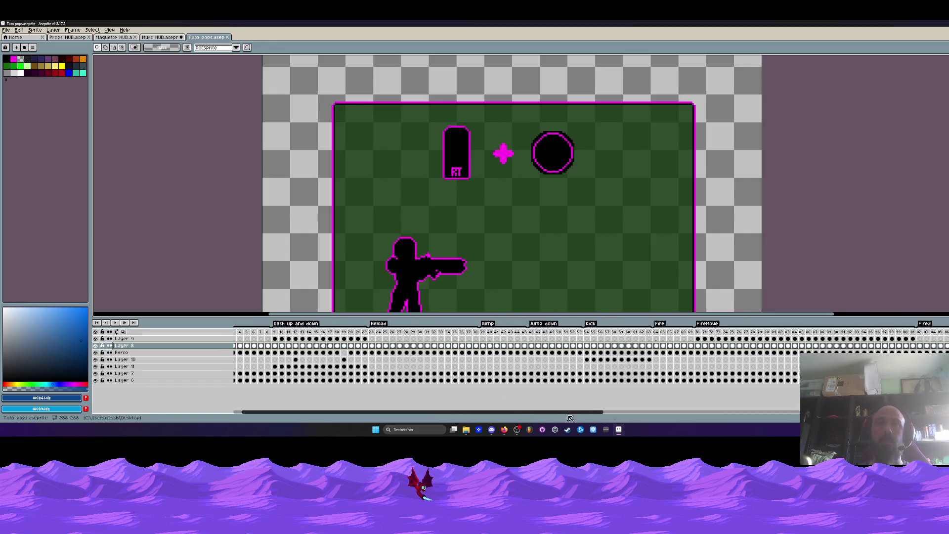
drag(440, 411, 739, 394)
click(435, 331)
scroll(527, 159, up, 1)
key(Return)
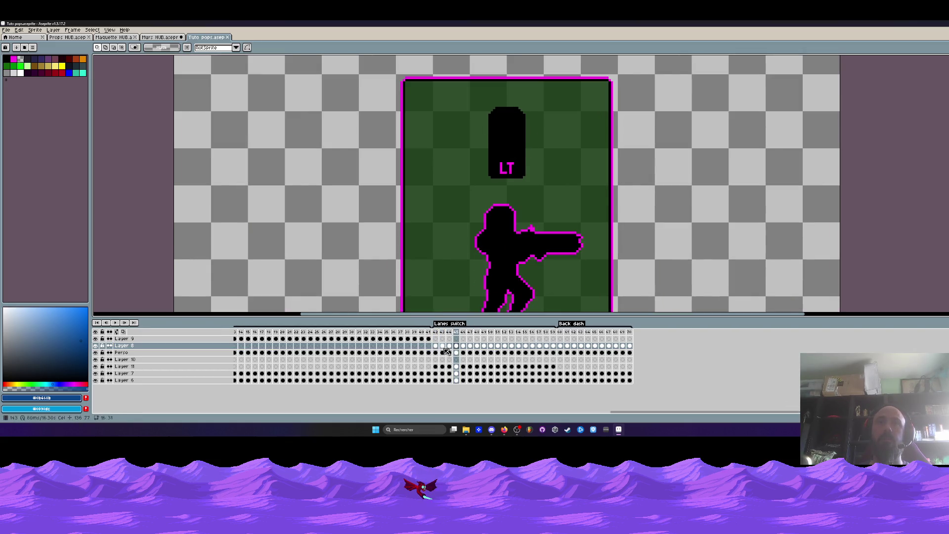
- Hide Layer 8, delete the black LT button shape on frame 45, and replay to check
click(96, 346)
drag(474, 90, 541, 184)
key(Delete)
drag(462, 345, 498, 347)
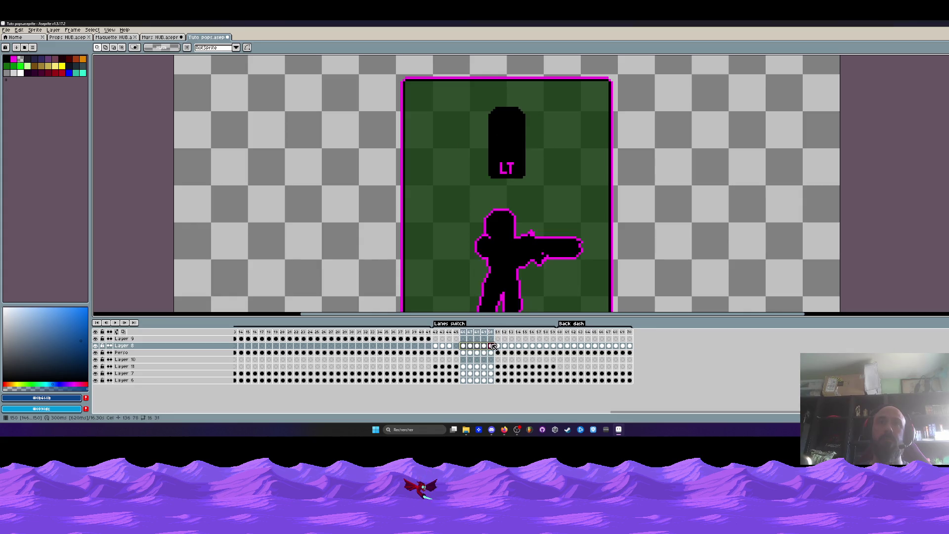
drag(435, 346, 449, 347)
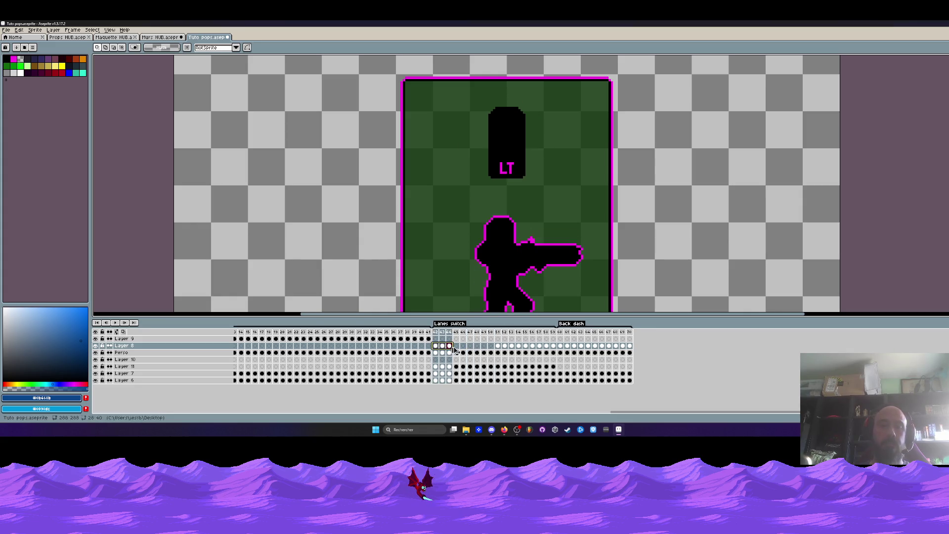
click(455, 345)
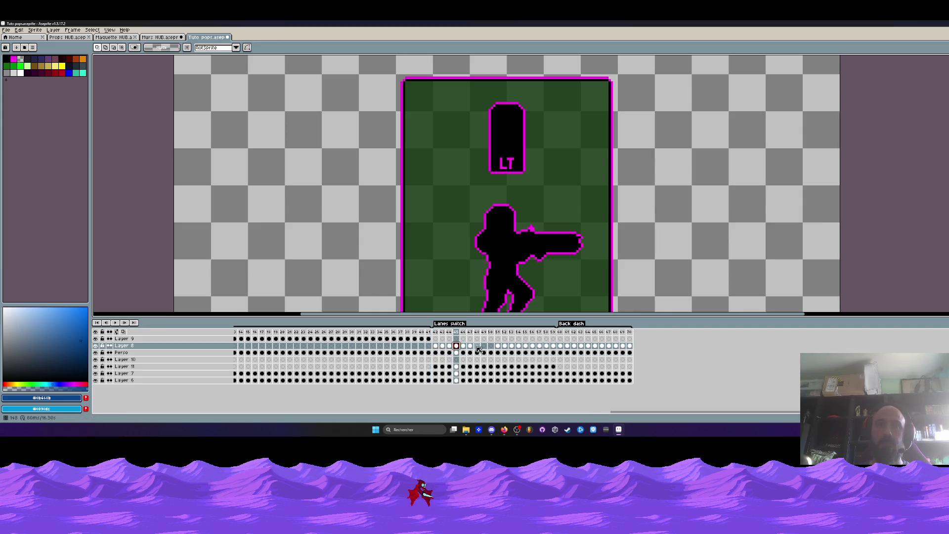
key(Return)
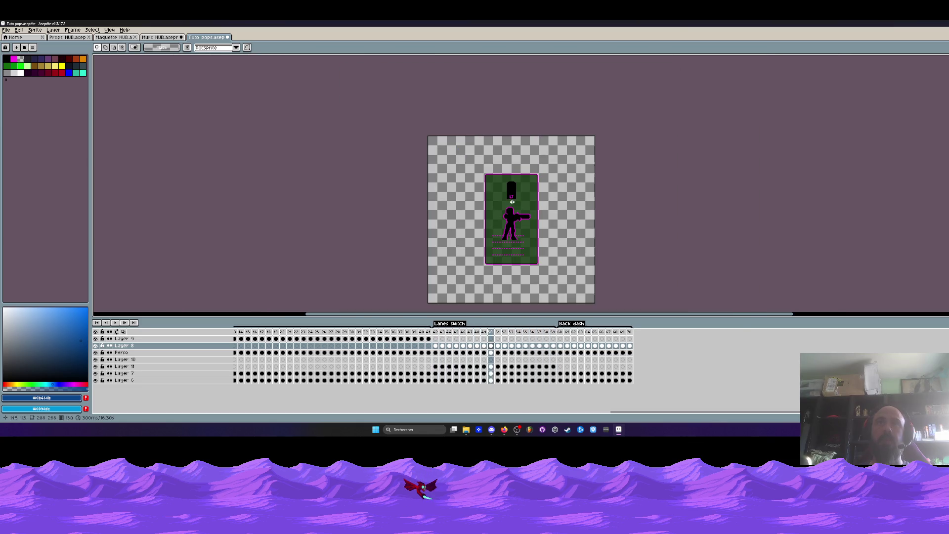
- Zoom out and close Tuto pops, answering the save-changes prompt
key(1)
click(228, 37)
click(475, 243)
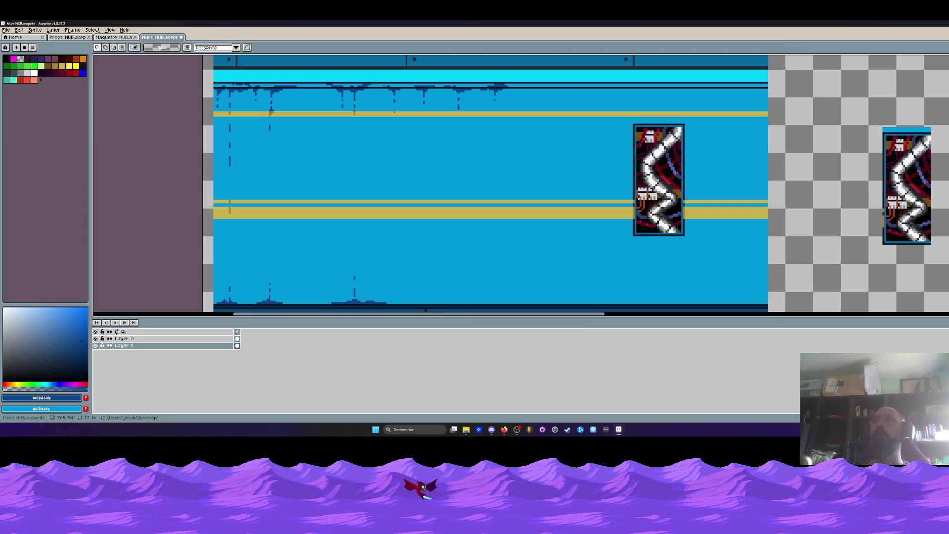
- Flatten all visible layers of Tuto pops into one layer from Layer 8's options
key(super+Down)
key(super+Down)
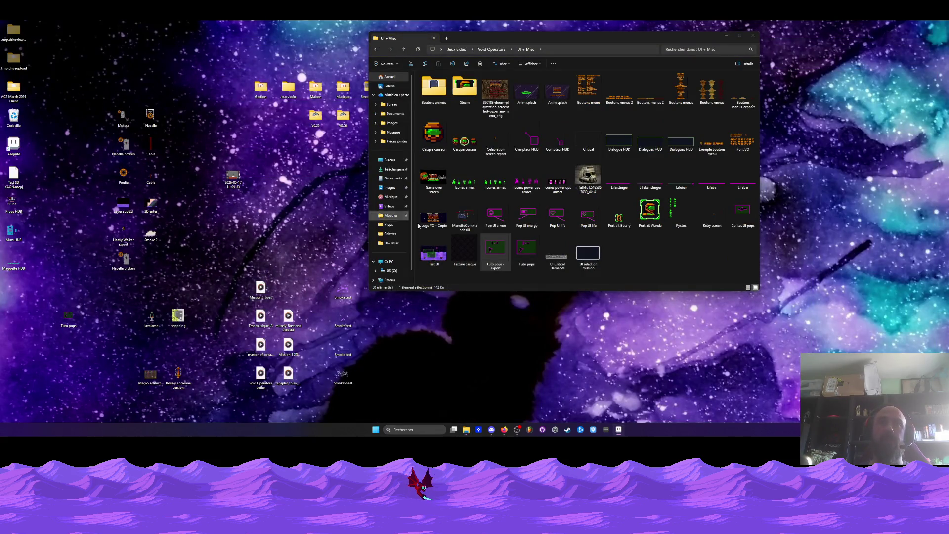
click(619, 429)
click(123, 345)
right_click(151, 345)
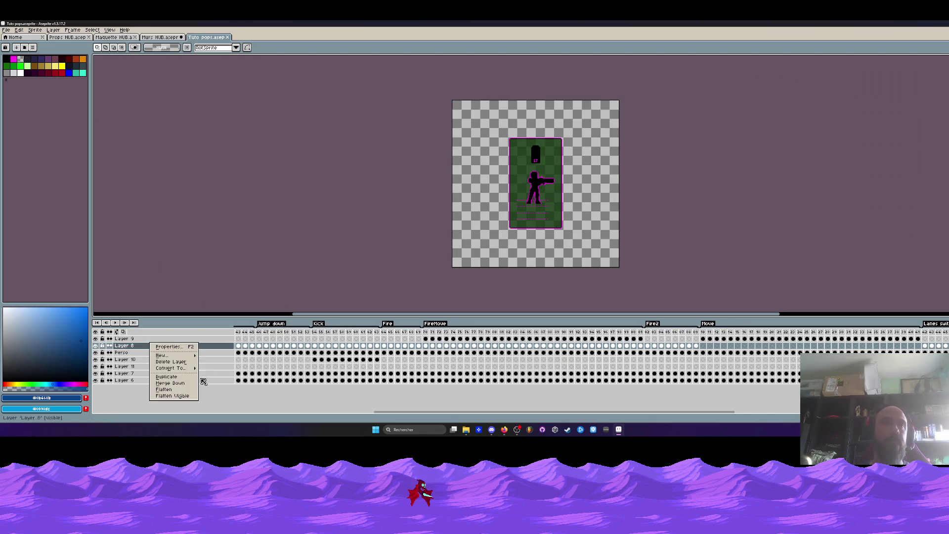
click(183, 397)
- Play the flattened animation, checking the Move, Fire2, Lanes switch and Back dash tags
key(Return)
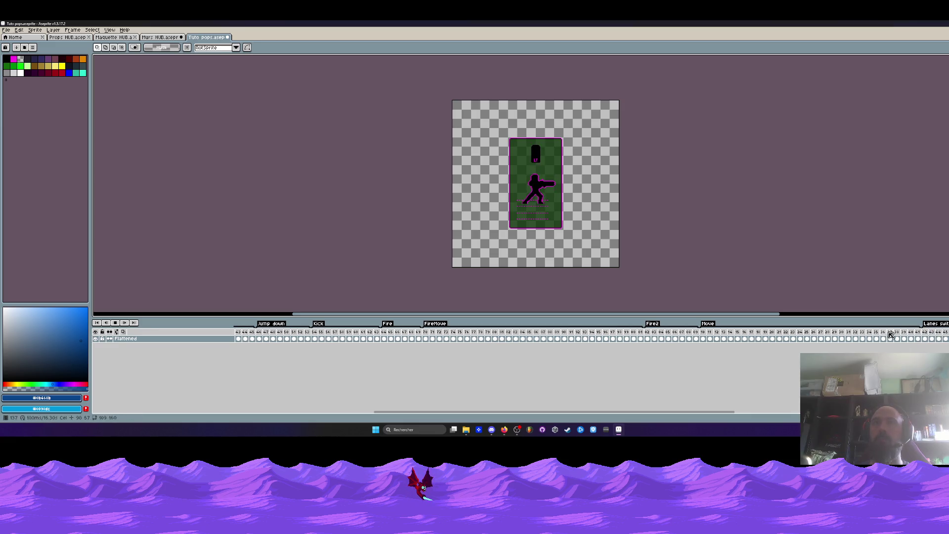
click(328, 332)
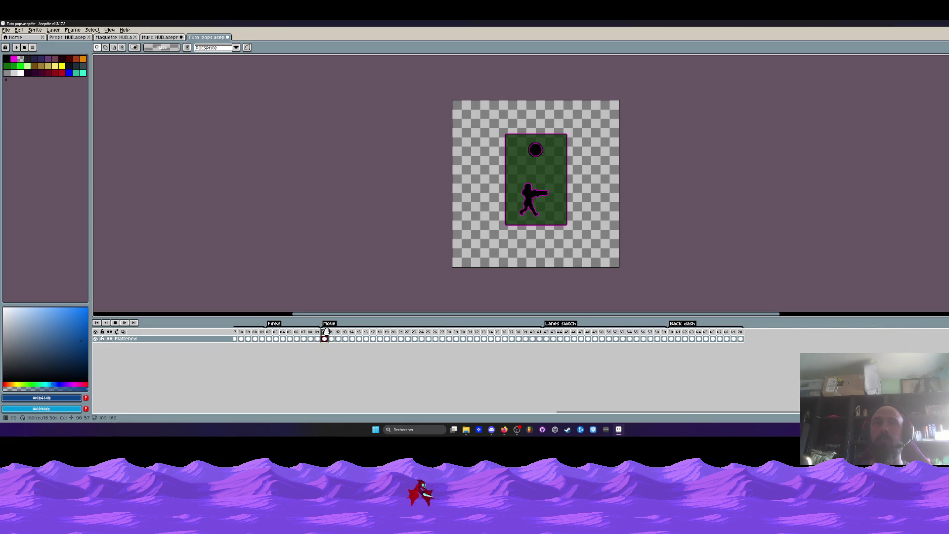
click(278, 335)
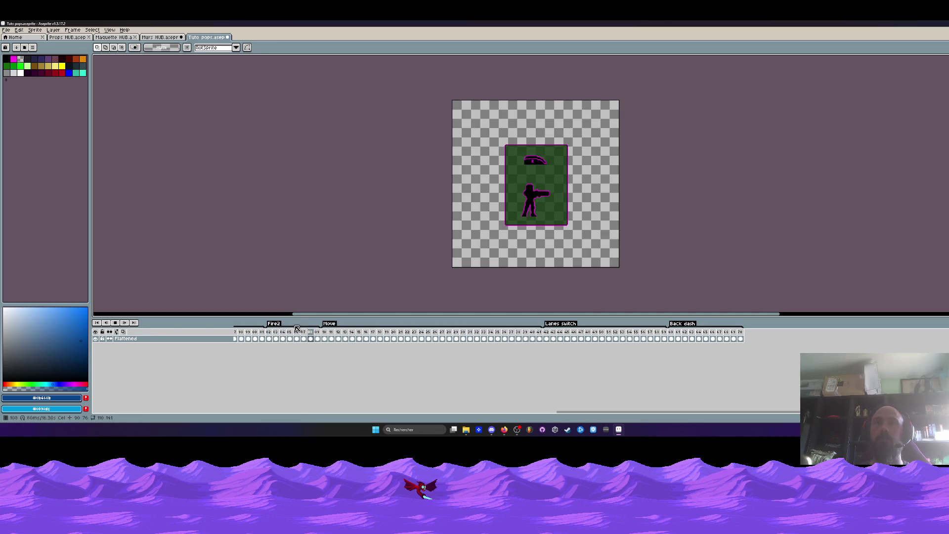
click(550, 334)
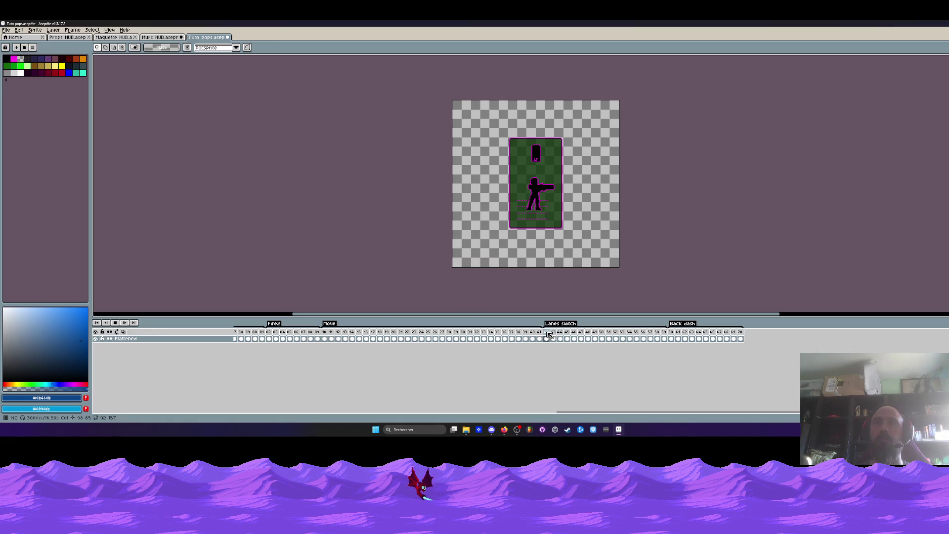
click(670, 340)
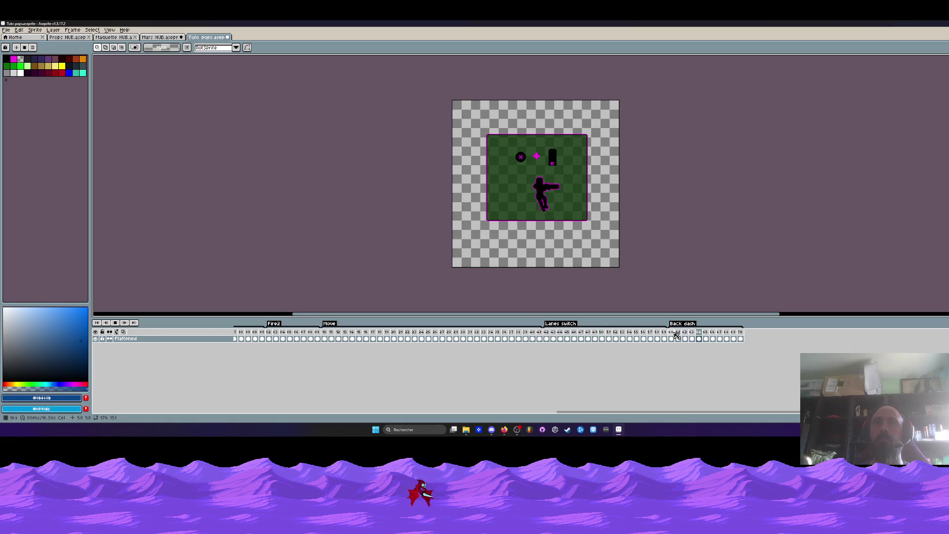
click(324, 332)
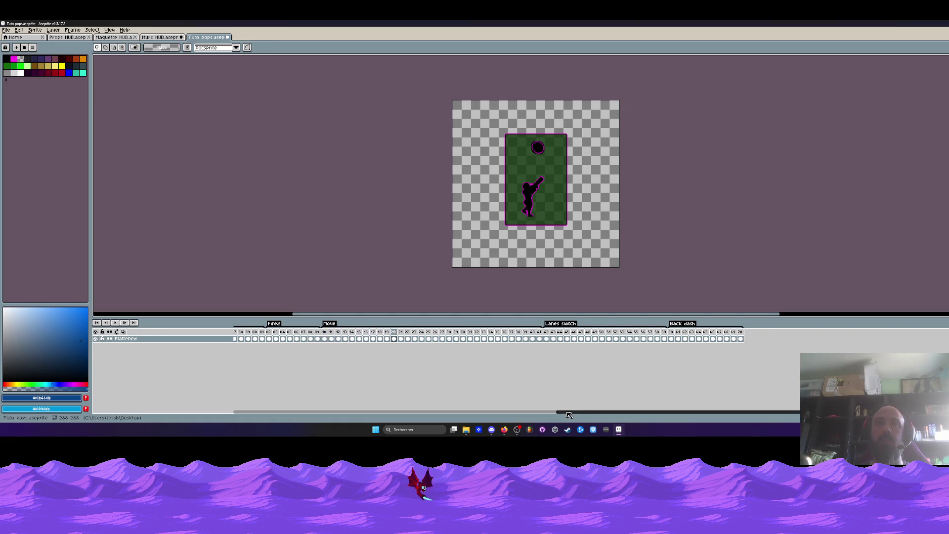
- Review the FireMove, Fire, Kick and Jump tags, stepping back to frame 53, and stop playback
drag(561, 412, 444, 422)
scroll(441, 373, left, 3)
click(451, 339)
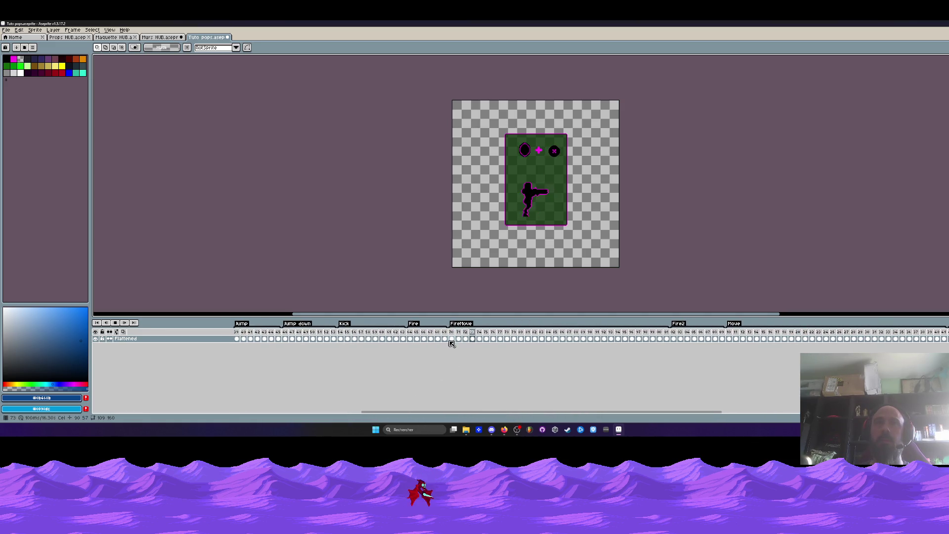
click(414, 332)
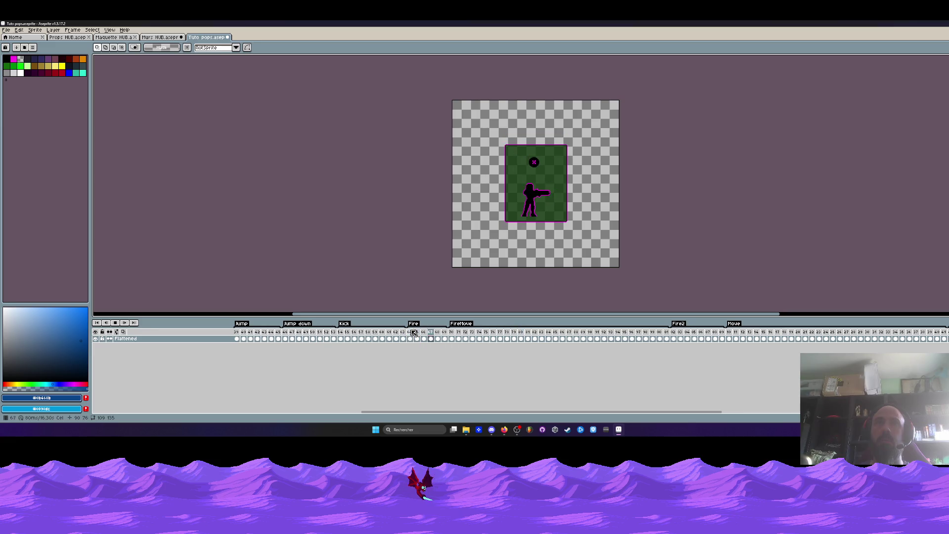
click(349, 332)
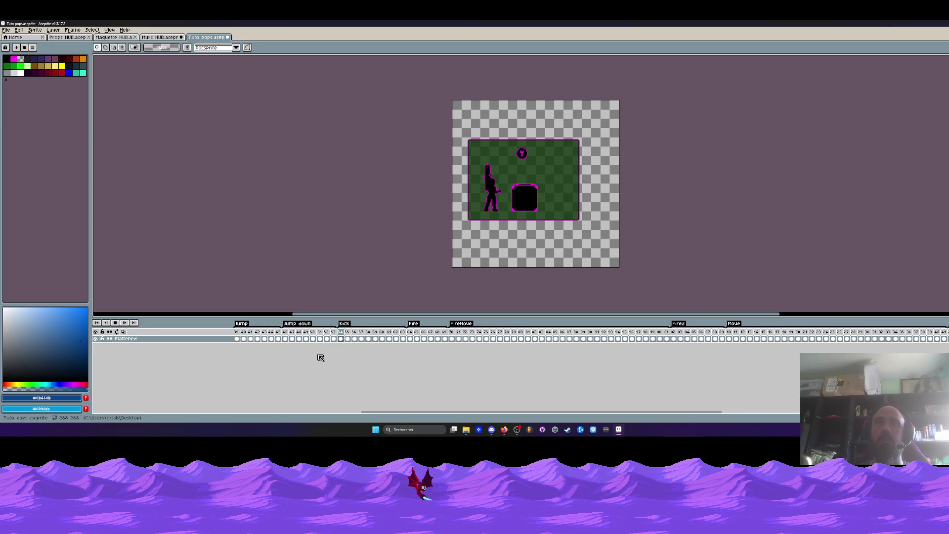
key(Left)
click(244, 336)
scroll(242, 335, up, 3)
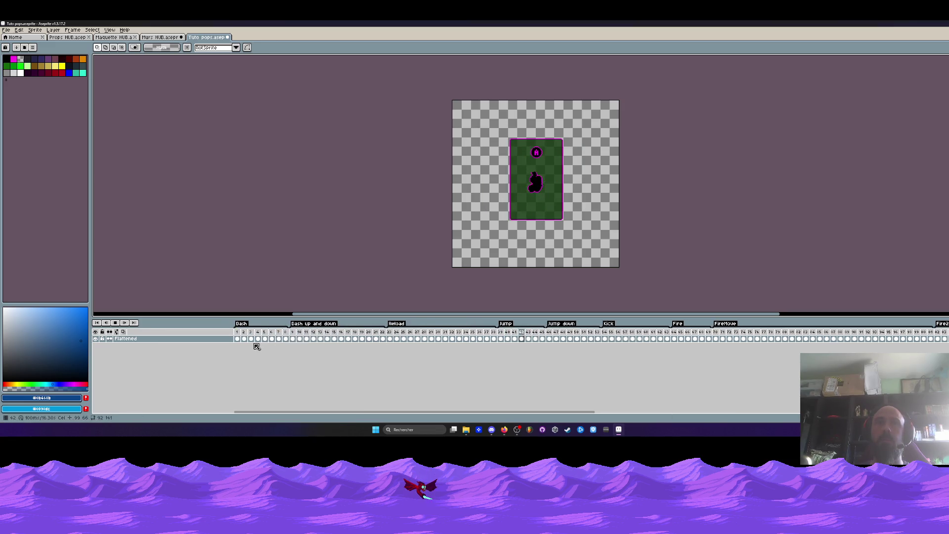
key(Return)
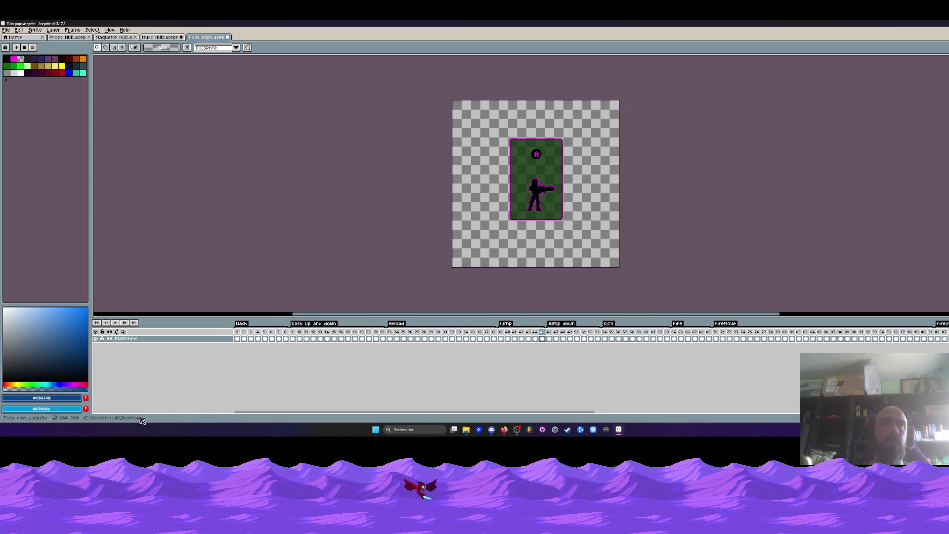
- Widen the timeline, close Tuto pops answering its save prompt, and minimize Aseprite
drag(235, 331, 162, 331)
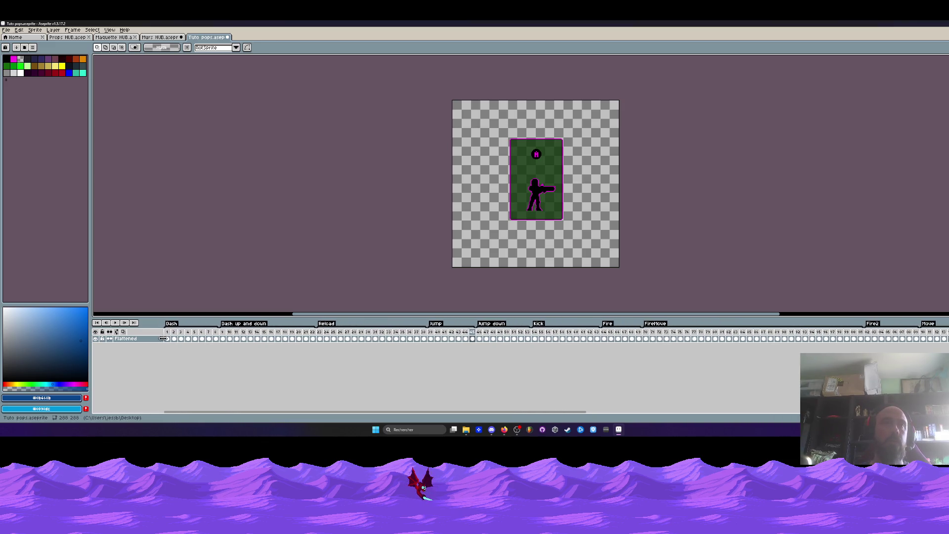
click(230, 39)
click(448, 235)
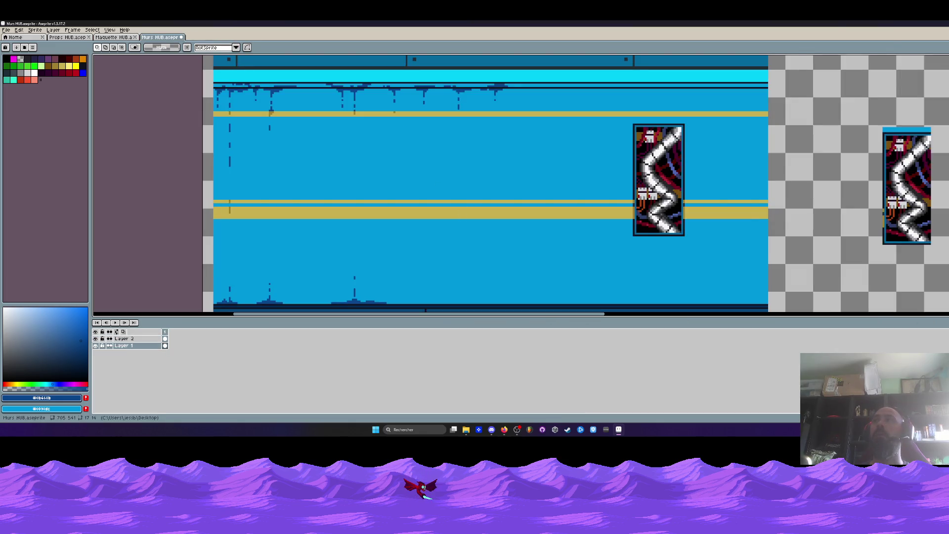
click(934, 23)
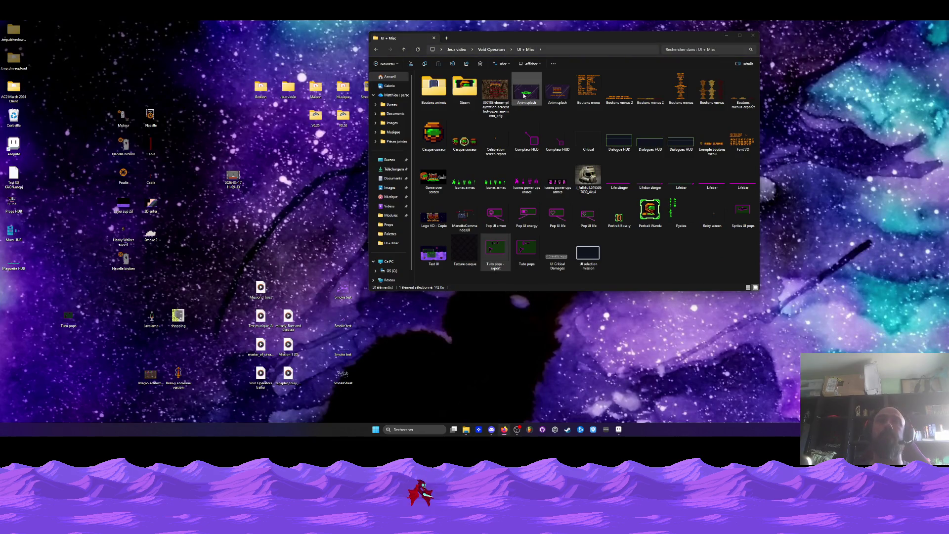
- Rename the desktop Tuto pops file to 'Tuto pops export'
right_click(71, 322)
click(116, 326)
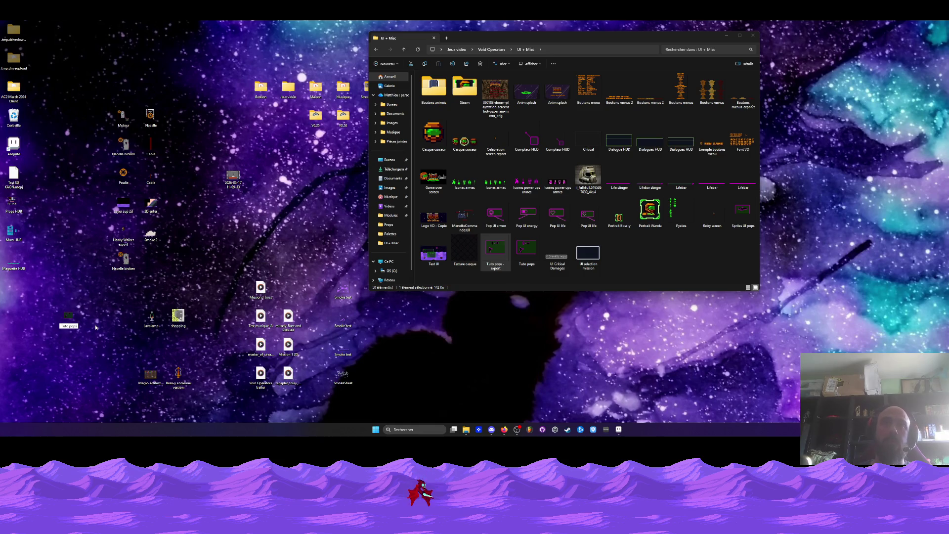
text( export)
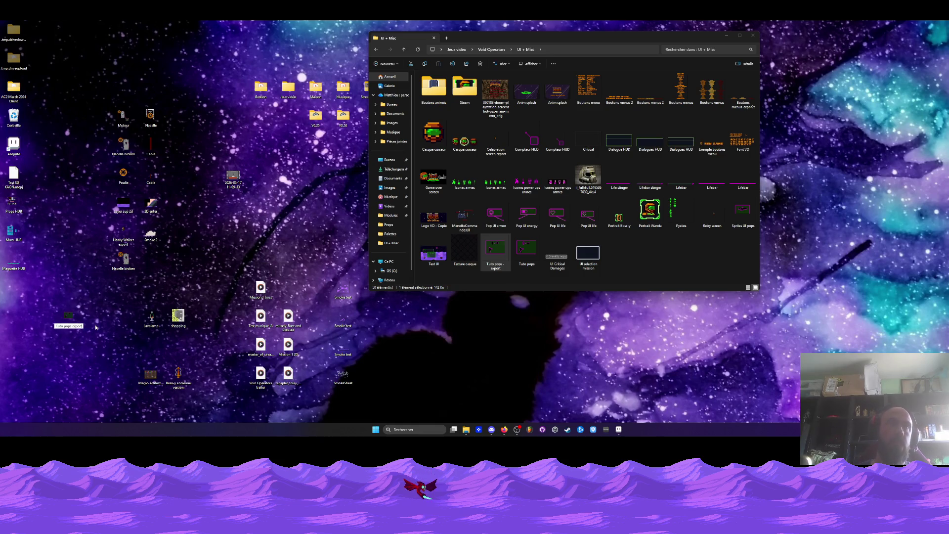
key(Return)
- Delete the old 'Tuto pops - export' file and move 'Tuto pops export' into UI + Misc
click(496, 252)
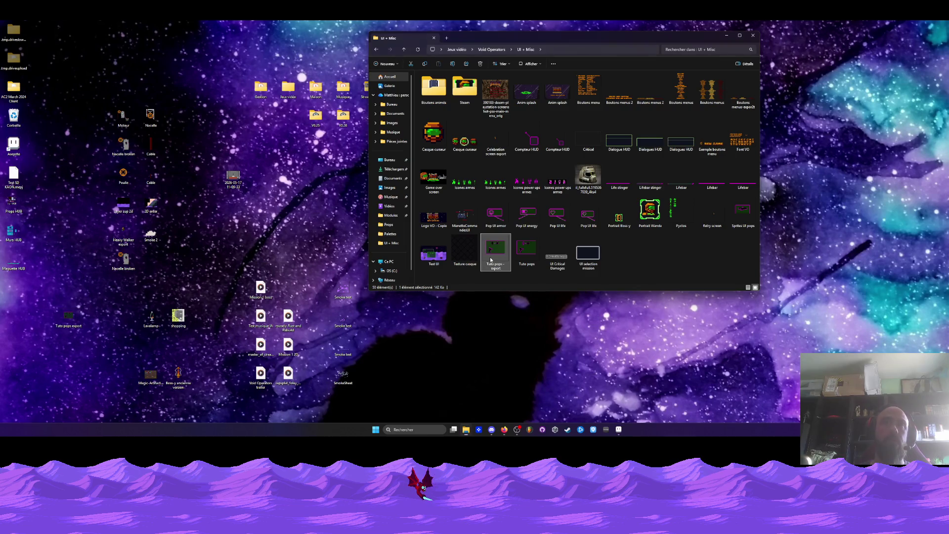
key(Delete)
key(Return)
drag(68, 316, 595, 260)
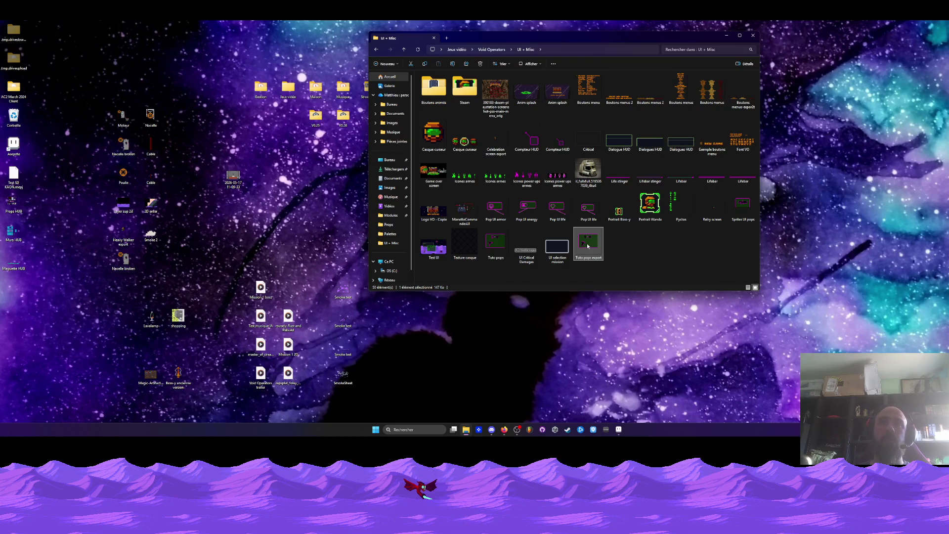
- Copy the export onto the desktop, delete that leftover desktop file, and return to Aseprite
right_click(587, 246)
click(615, 252)
right_click(52, 323)
click(65, 294)
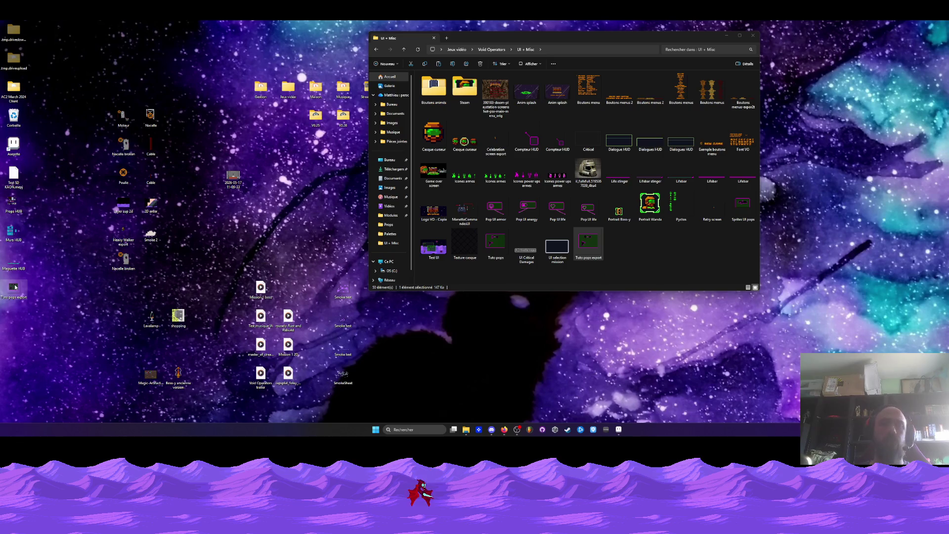
key(Delete)
click(529, 240)
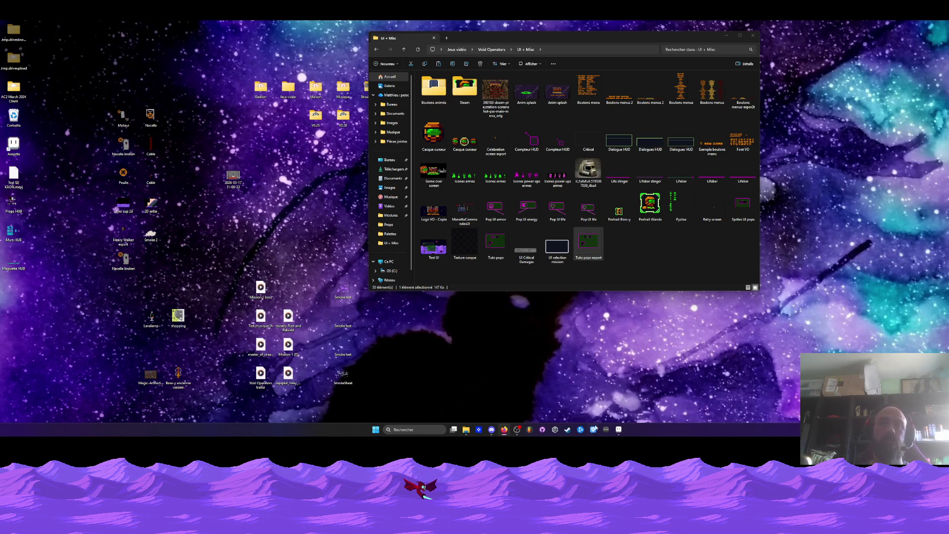
click(618, 429)
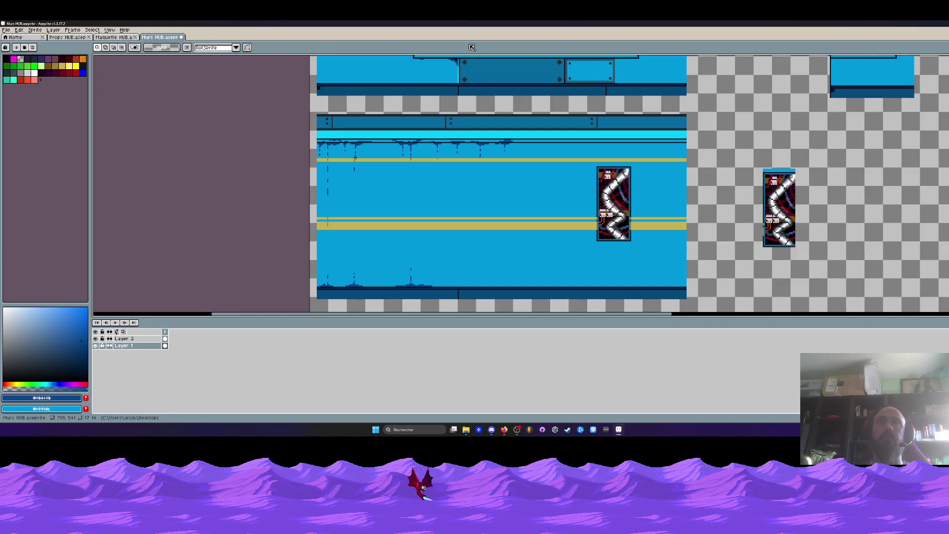
- Zoom in on the framed picture of the Murs HUB wall and eyedrop its dark blue
scroll(437, 147, up, 1)
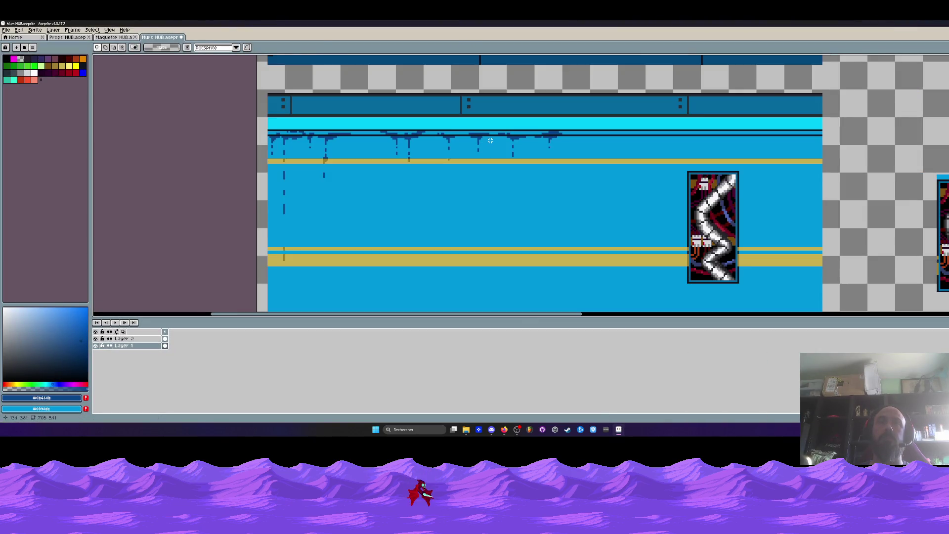
scroll(490, 140, down, 1)
scroll(444, 144, down, 1)
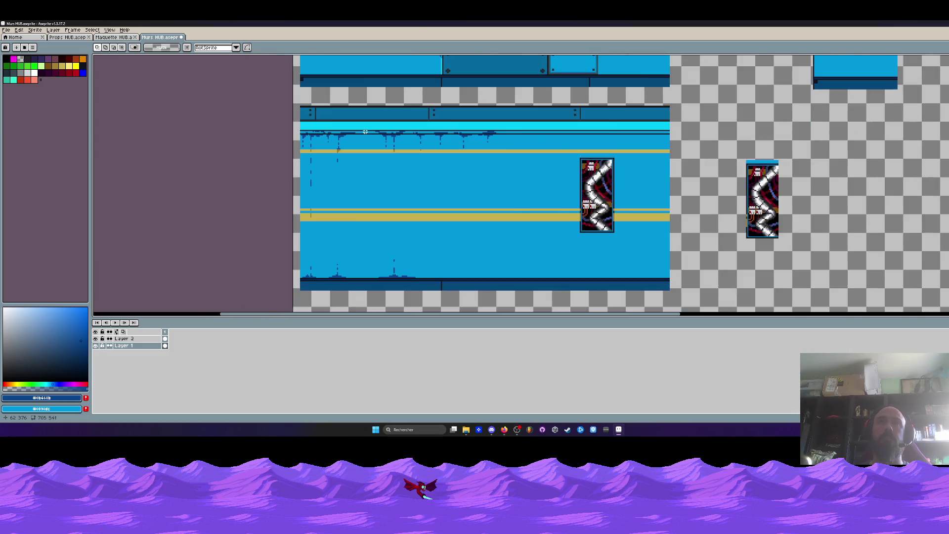
scroll(405, 146, down, 1)
drag(385, 147, 353, 148)
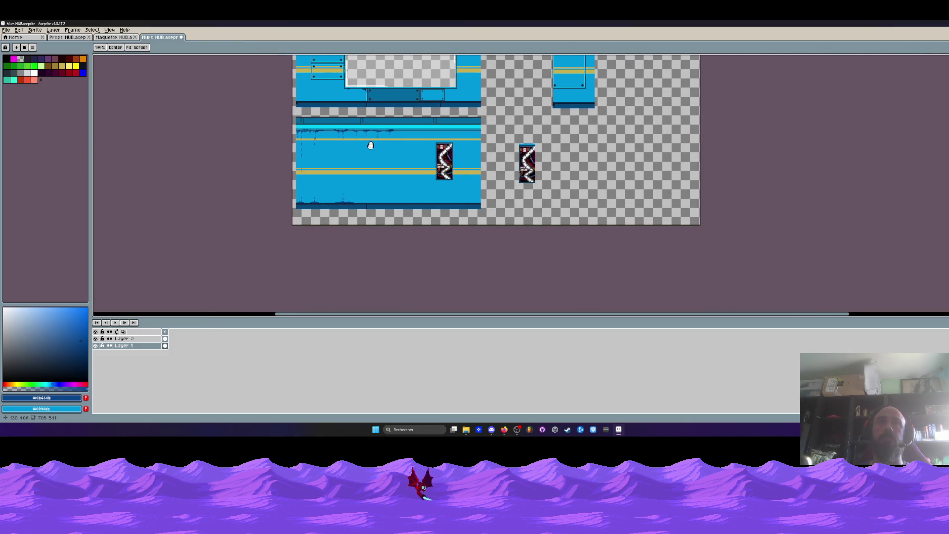
scroll(424, 143, up, 1)
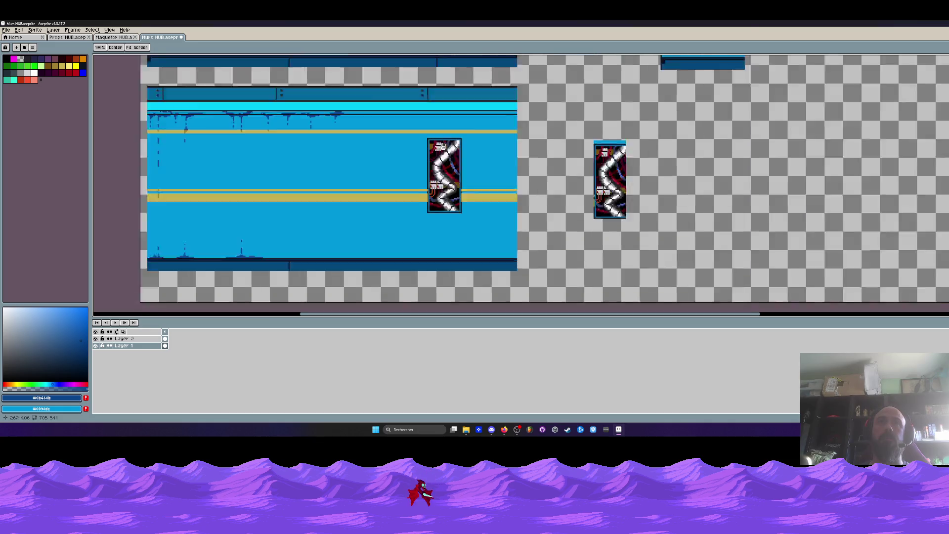
scroll(424, 142, up, 1)
key(i)
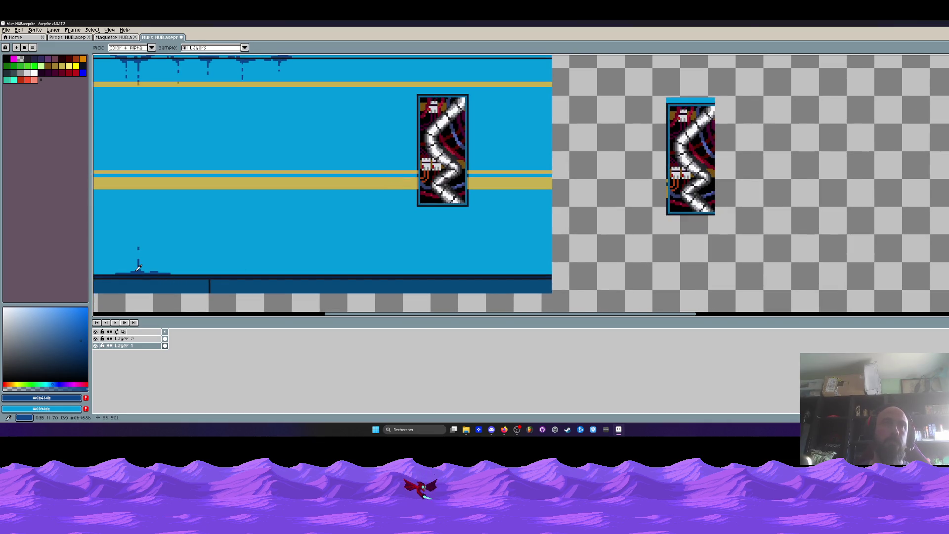
- Draw dark-blue drip marks under the framed picture with the Pencil
scroll(445, 206, up, 1)
scroll(460, 206, up, 1)
key(b)
drag(390, 197, 541, 197)
mouse_move(548, 197)
mouse_down()
mouse_move(530, 221)
mouse_move(535, 212)
mouse_move(530, 242)
mouse_up()
- Add drops and a stepped drip below the frame and lengthen the left drip
click(461, 204)
mouse_move(465, 203)
mouse_down()
mouse_move(487, 203)
mouse_move(468, 228)
mouse_up()
click(461, 238)
scroll(399, 204, down, 4)
scroll(399, 205, down, 1)
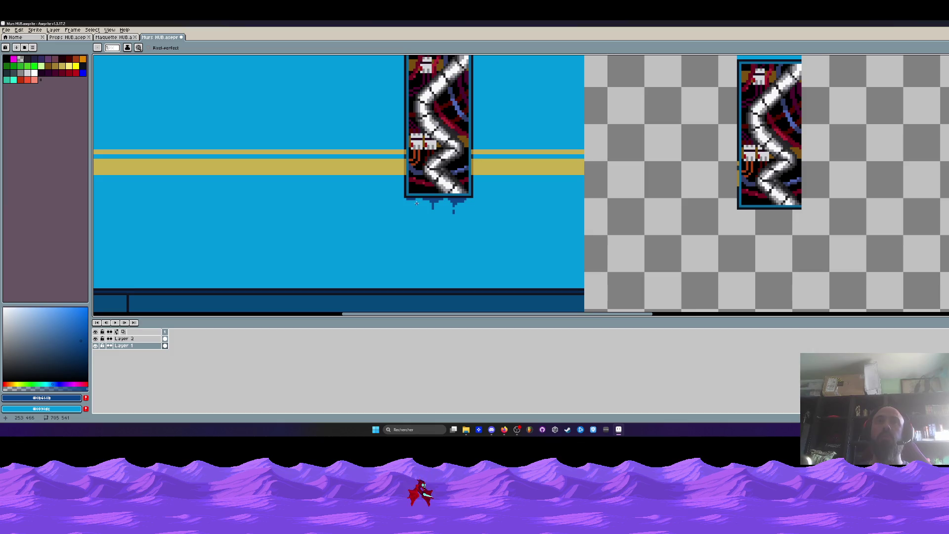
scroll(397, 205, up, 2)
scroll(397, 205, up, 2)
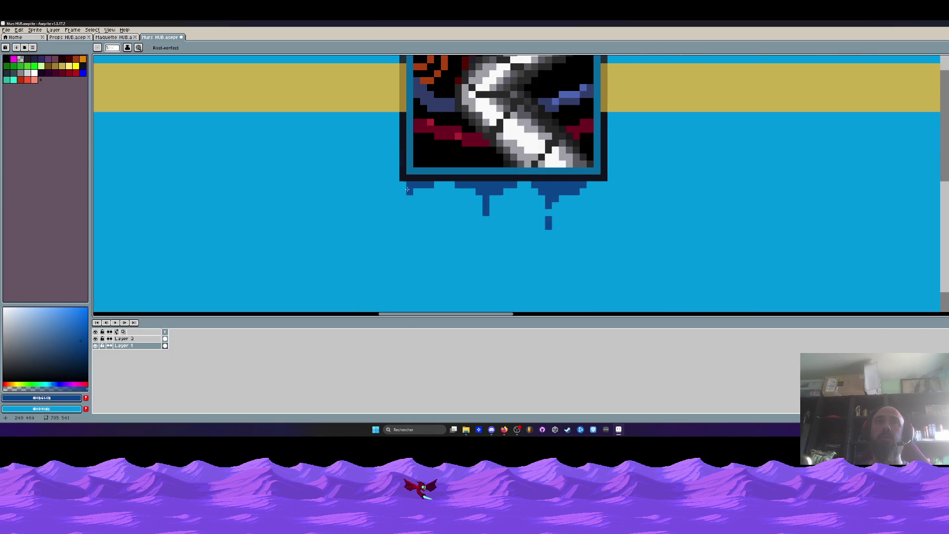
drag(417, 206, 414, 214)
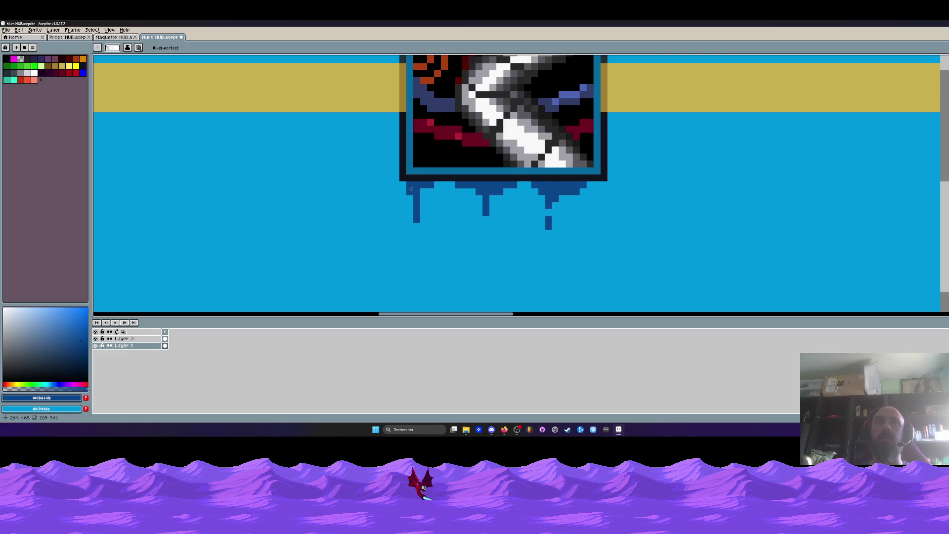
- Paint a dashed drip trail falling down the wall
scroll(405, 182, down, 2)
scroll(410, 220, down, 3)
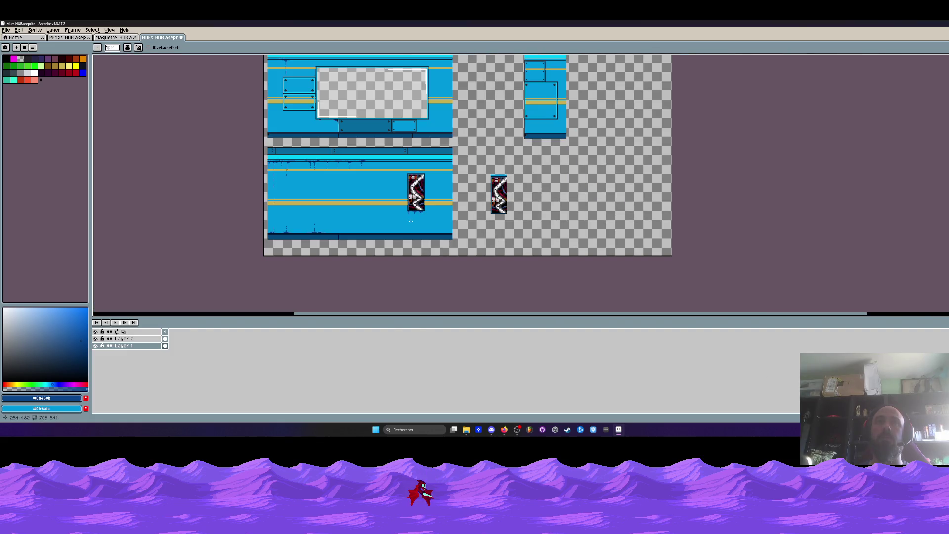
scroll(410, 220, up, 3)
scroll(454, 185, up, 2)
drag(455, 197, 455, 215)
drag(455, 230, 455, 242)
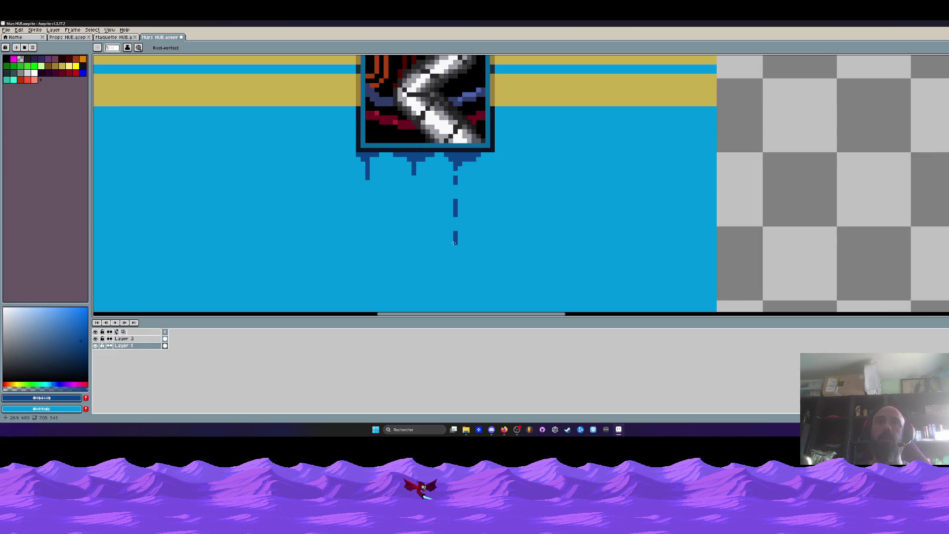
scroll(452, 237, down, 2)
scroll(410, 226, up, 2)
- Paint a dark-blue puddle along the floor strip, undoing the stray rising stroke
drag(397, 228, 451, 228)
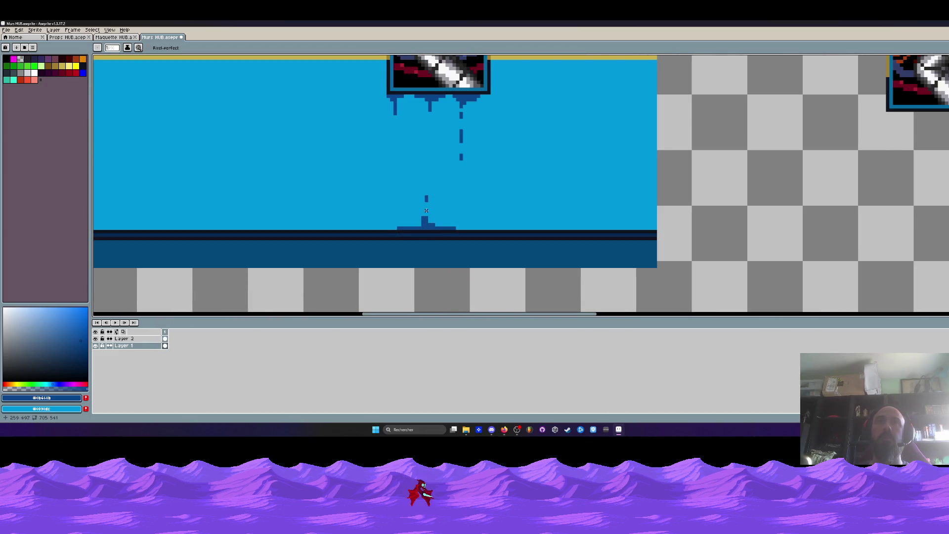
mouse_move(428, 216)
mouse_down()
mouse_move(427, 193)
mouse_move(441, 223)
mouse_up()
key(ctrl+z)
key(ctrl+z)
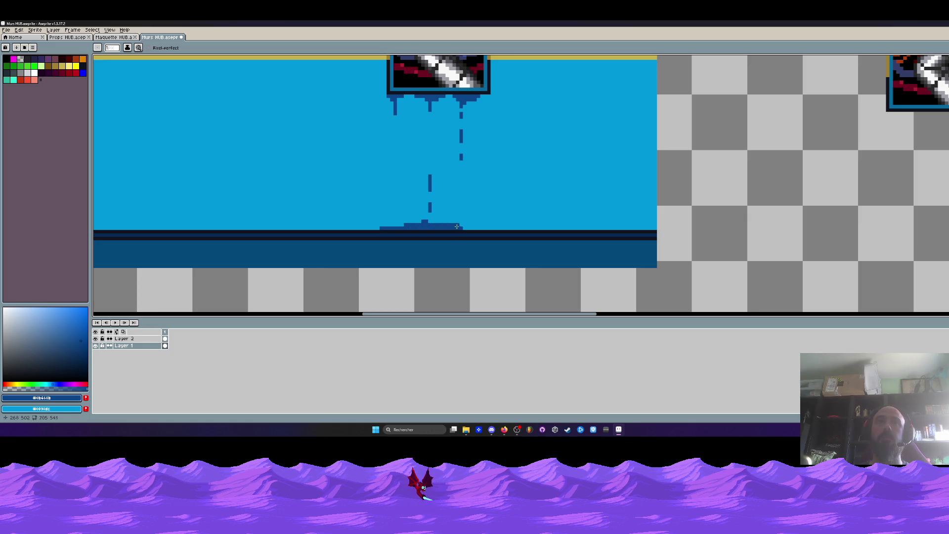
scroll(450, 224, down, 2)
scroll(445, 220, up, 2)
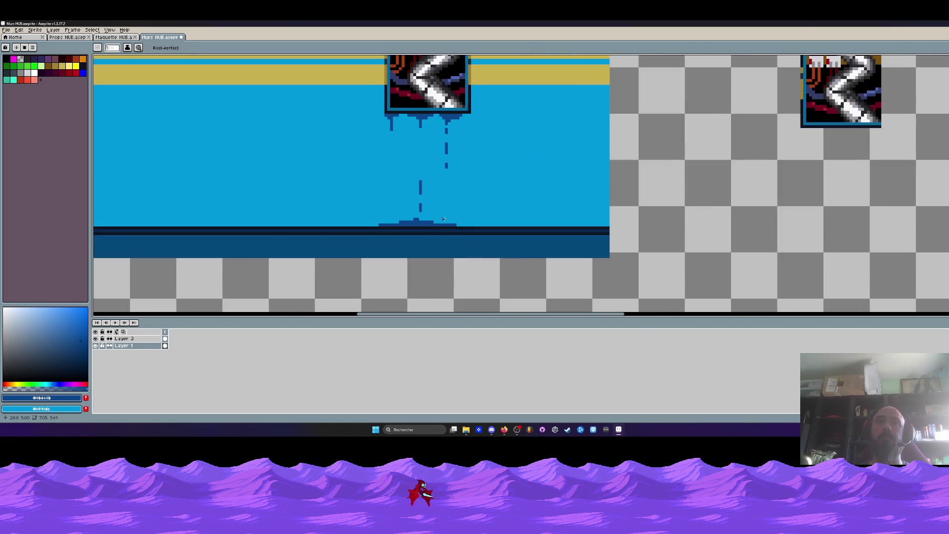
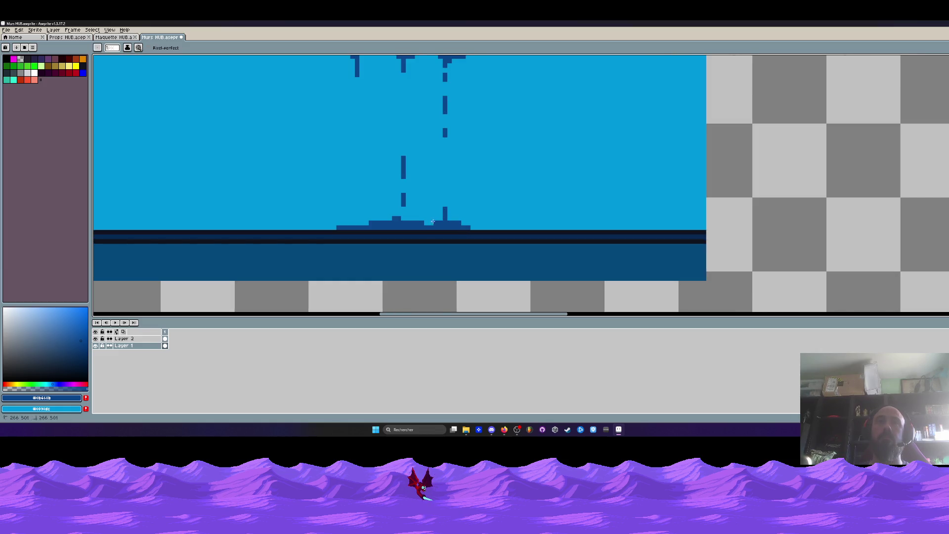
- Undo the last drip stroke and extend the dark-blue floor puddle to the right
key(ctrl+z)
scroll(447, 169, down, 1)
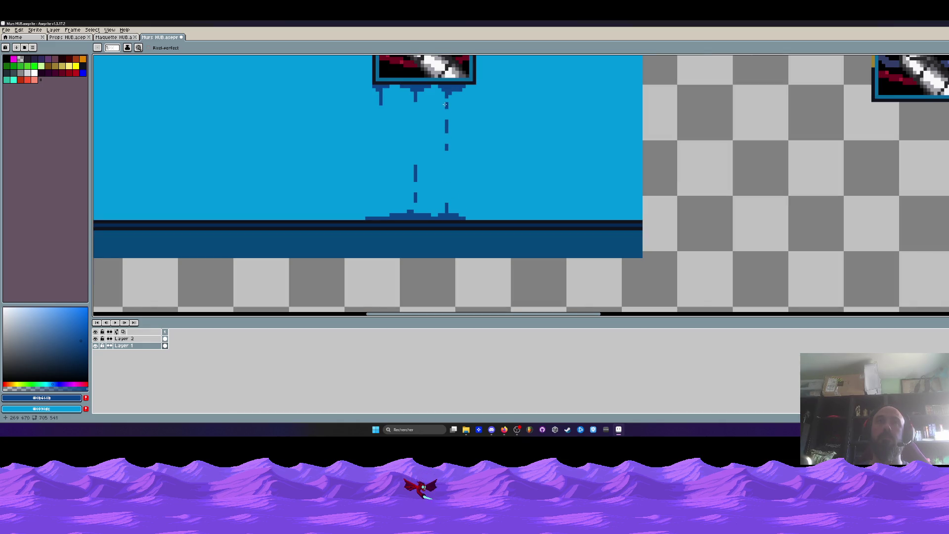
scroll(446, 101, down, 2)
scroll(464, 169, up, 2)
drag(462, 182, 470, 181)
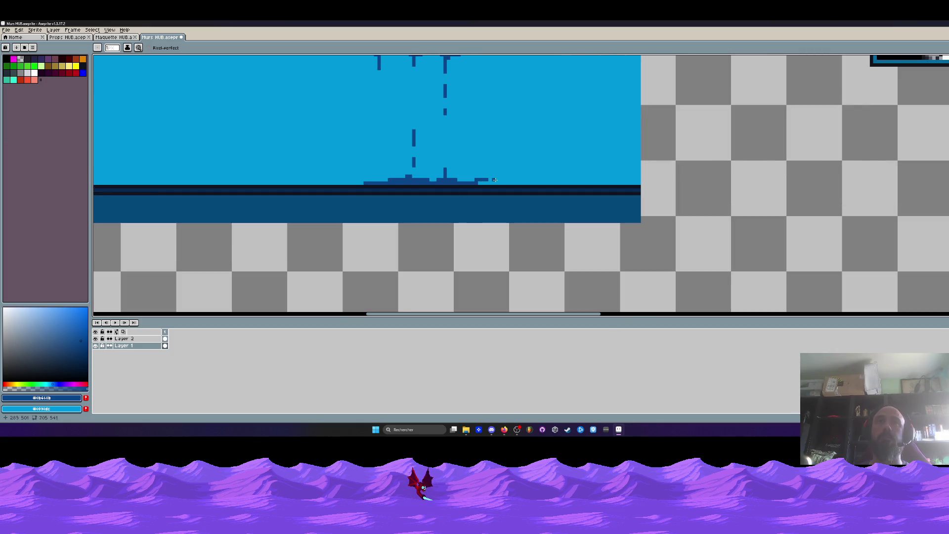
- Marquee-select a stretch of the ceiling drip strip and drag it to the wall's right end
scroll(492, 182, down, 1)
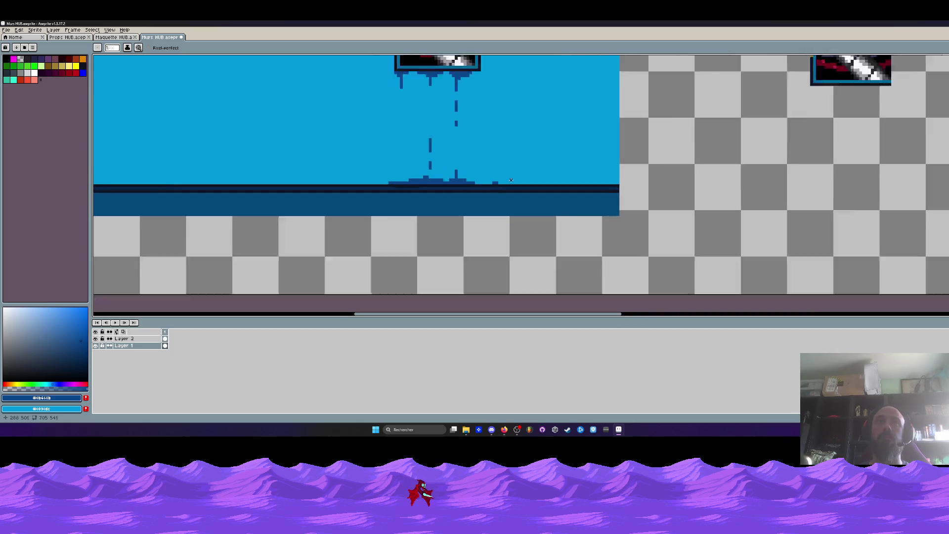
scroll(511, 179, down, 1)
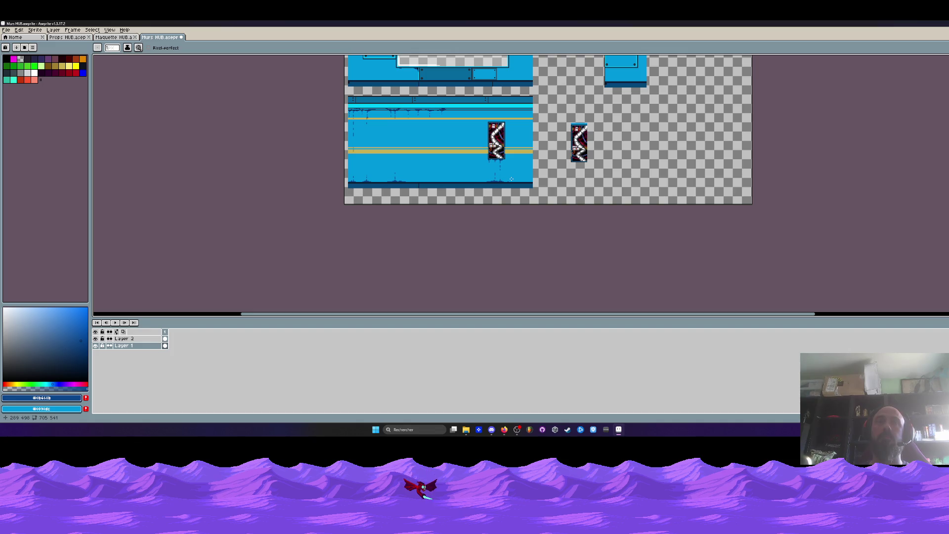
scroll(459, 120, up, 1)
key(space)
scroll(453, 112, up, 1)
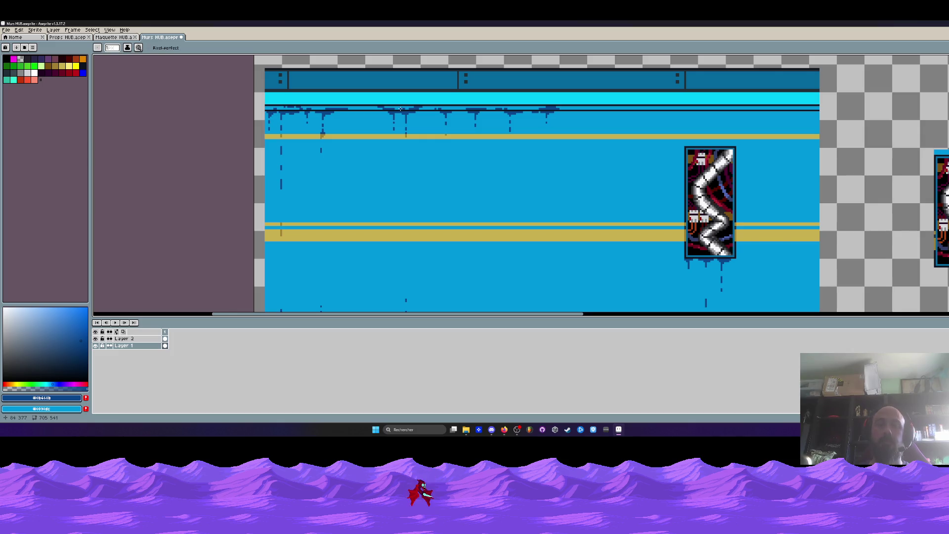
scroll(376, 99, up, 1)
drag(375, 99, 637, 158)
mouse_move(535, 130)
mouse_down()
mouse_move(352, 164)
mouse_move(679, 163)
mouse_up()
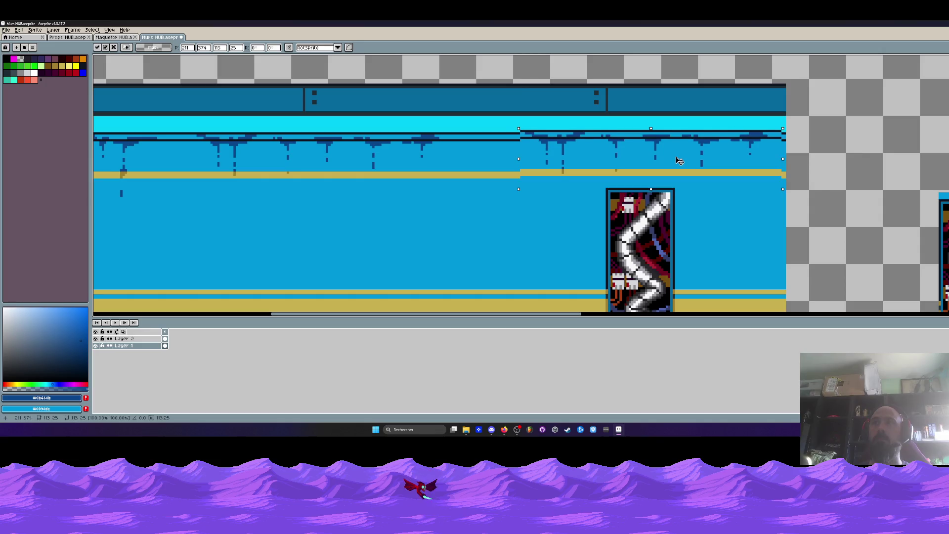
- Nudge the moved drip strip two pixels left and commit it in place
key(Left)
key(Left)
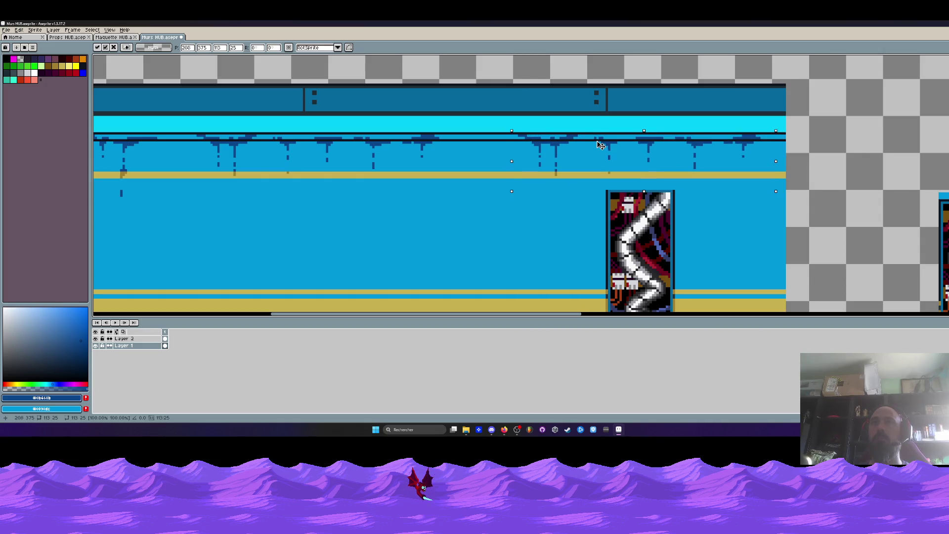
key(Left)
key(Left)
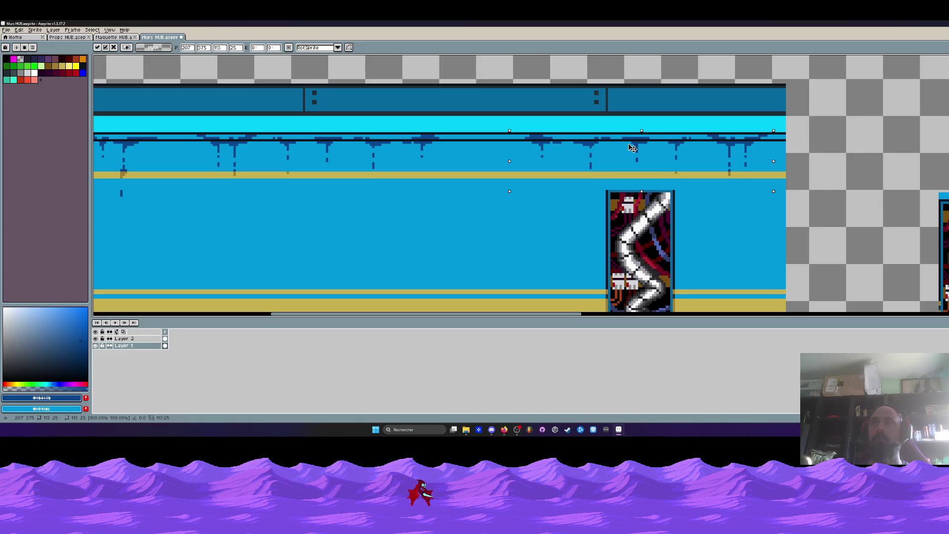
key(Return)
scroll(622, 148, down, 4)
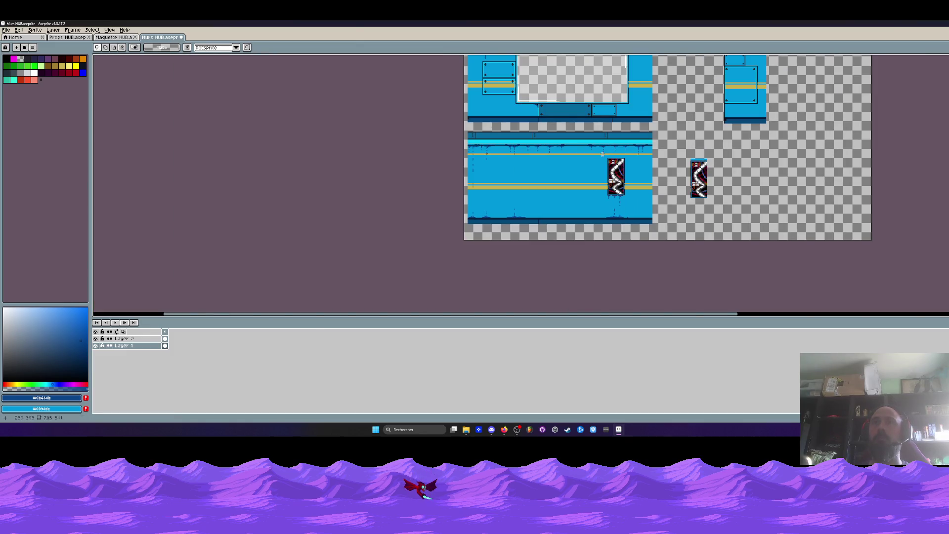
scroll(577, 144, up, 3)
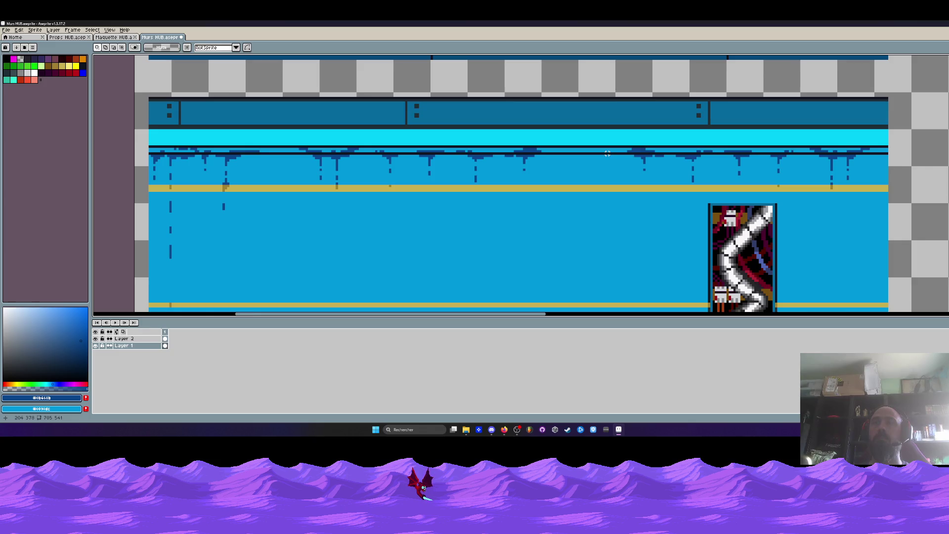
scroll(608, 154, up, 1)
- With the Pencil and the light wall blue, paint over stray dark pixels along the ceiling
key(b)
alt+click(610, 151)
scroll(614, 148, up, 2)
drag(669, 144, 755, 150)
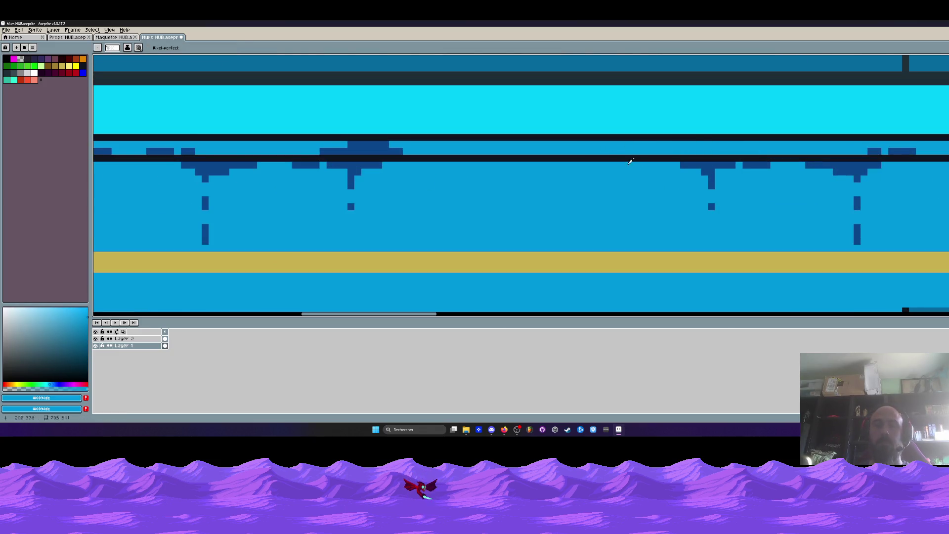
- Pick the dark drip blue and extend the dark drip line along the ceiling
alt+click(689, 164)
click(662, 150)
drag(658, 151, 642, 152)
mouse_move(580, 165)
mouse_down()
mouse_move(611, 165)
mouse_move(571, 165)
mouse_move(610, 172)
mouse_move(594, 208)
mouse_up()
scroll(594, 208, down, 3)
scroll(581, 194, up, 2)
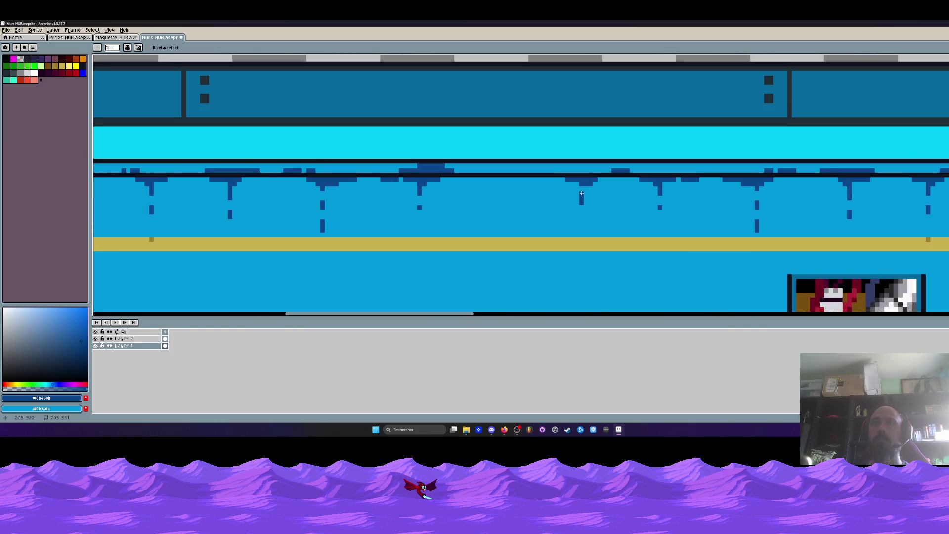
scroll(579, 208, down, 2)
scroll(553, 236, down, 1)
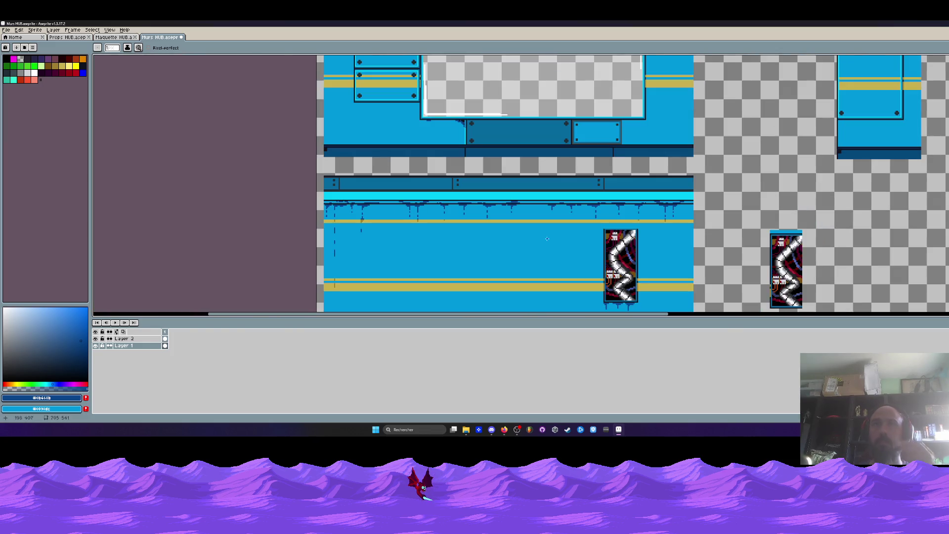
scroll(529, 198, up, 2)
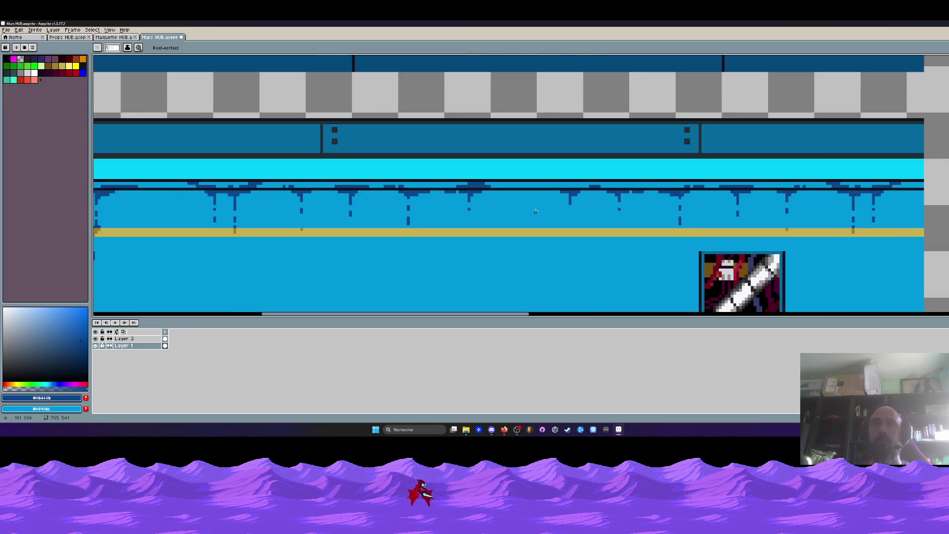
scroll(513, 176, up, 1)
- Thicken the drip line under the ceiling and paint a new drip running down from the bump
mouse_move(513, 176)
mouse_down()
mouse_move(565, 180)
mouse_move(549, 193)
mouse_move(509, 190)
mouse_move(540, 198)
mouse_up()
drag(475, 190, 515, 187)
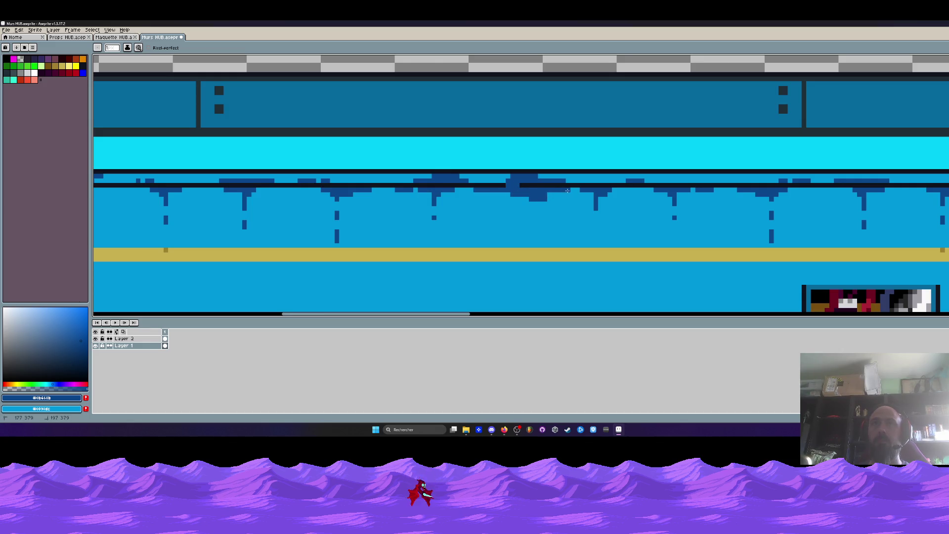
scroll(517, 189, down, 1)
scroll(518, 188, up, 2)
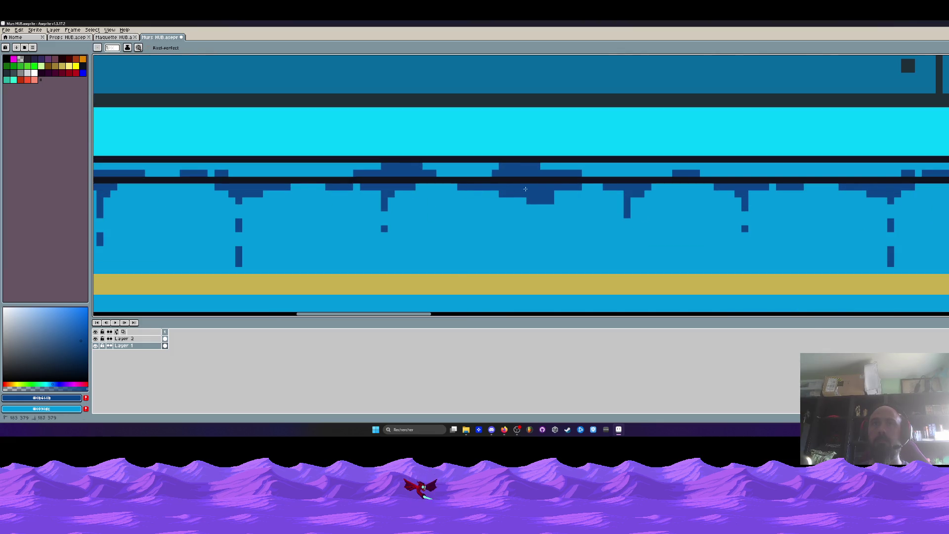
drag(535, 198, 537, 267)
drag(548, 211, 567, 193)
- Draw a two-row dark-blue band leftward along the drips, discarding a stray pixel
key(v)
scroll(538, 208, down, 2)
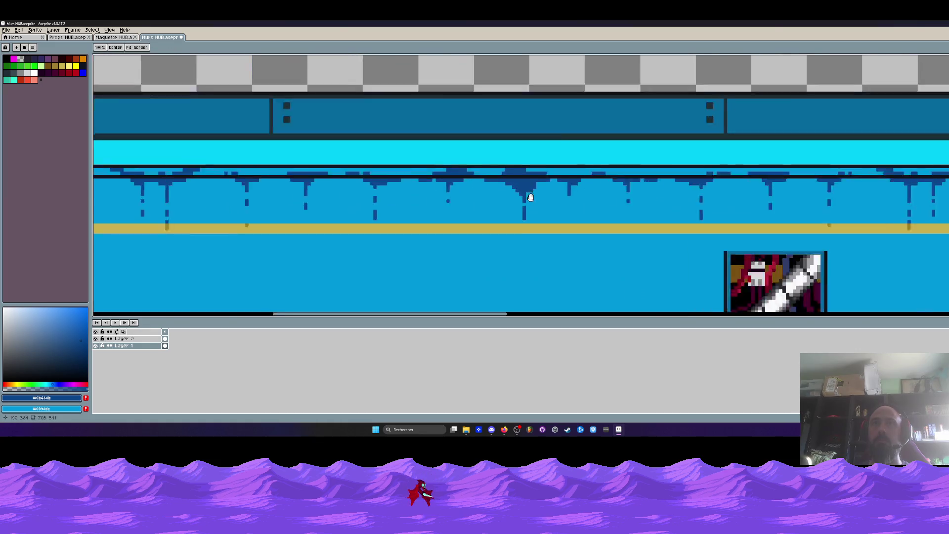
scroll(538, 209, up, 1)
key(b)
scroll(532, 187, up, 2)
click(470, 176)
key(ctrl+z)
mouse_move(531, 173)
mouse_down()
mouse_move(402, 164)
mouse_move(450, 169)
mouse_up()
- Extend the dark band further left, add pixels beside the drip column, and paint a lower falling drip
scroll(494, 149, down, 2)
scroll(494, 144, down, 1)
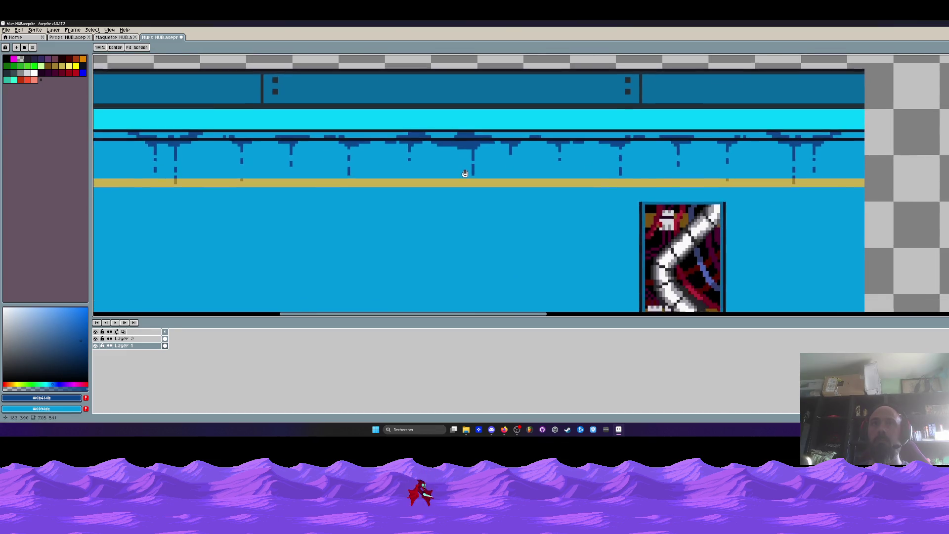
scroll(495, 131, up, 2)
drag(489, 116, 514, 111)
drag(466, 133, 454, 130)
drag(468, 232, 469, 247)
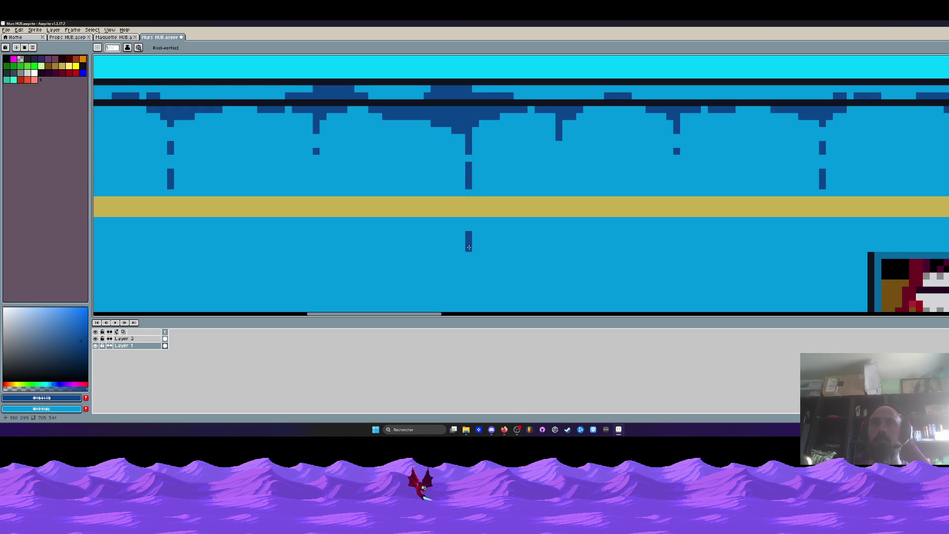
scroll(471, 158, down, 3)
scroll(470, 140, up, 1)
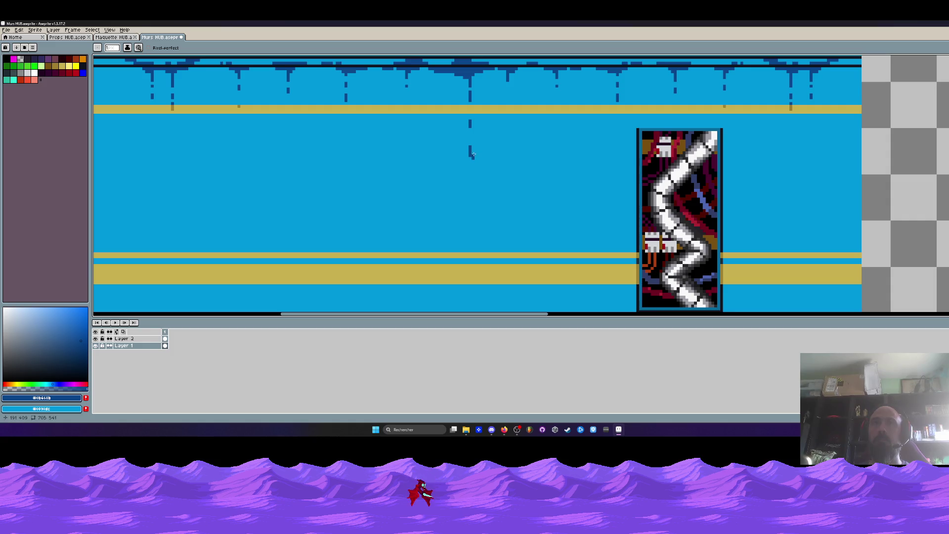
scroll(470, 166, down, 1)
scroll(470, 166, down, 2)
scroll(472, 183, up, 2)
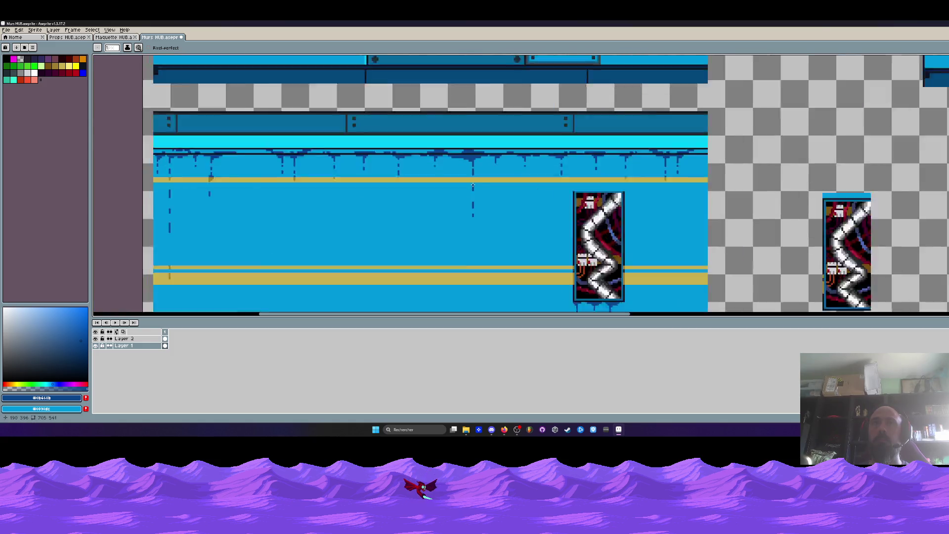
- Pick the stripe gold and paint a darker gold splash where the drip meets the stripe
scroll(473, 185, up, 1)
alt+click(474, 178)
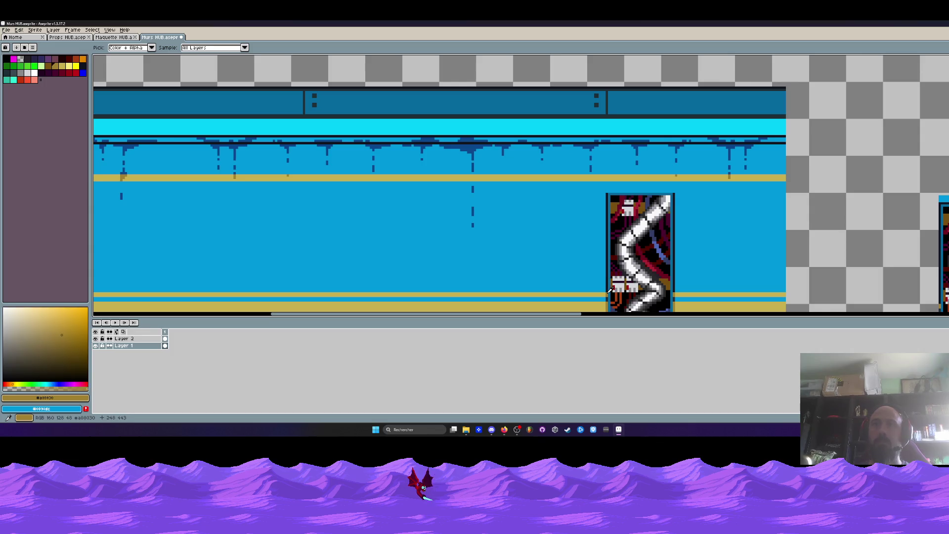
scroll(472, 178, up, 3)
drag(471, 178, 464, 178)
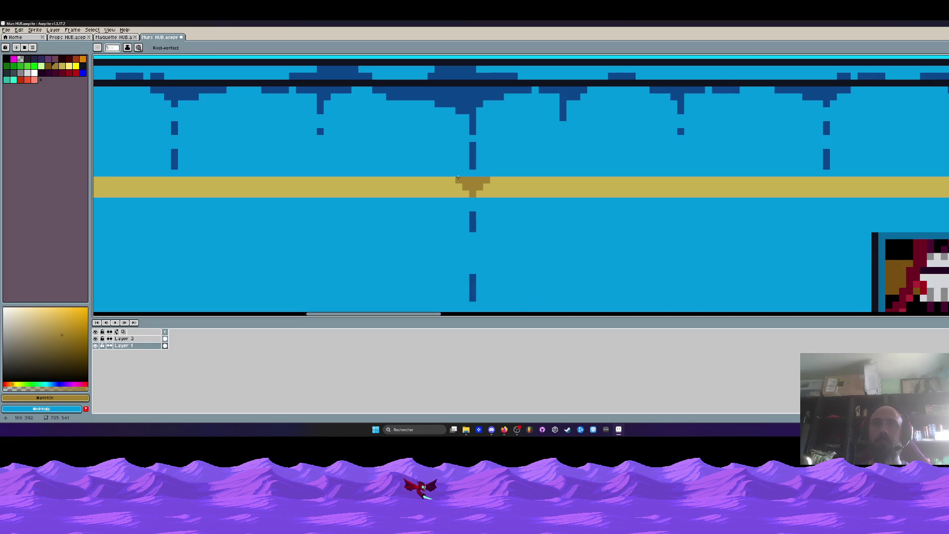
scroll(457, 177, down, 5)
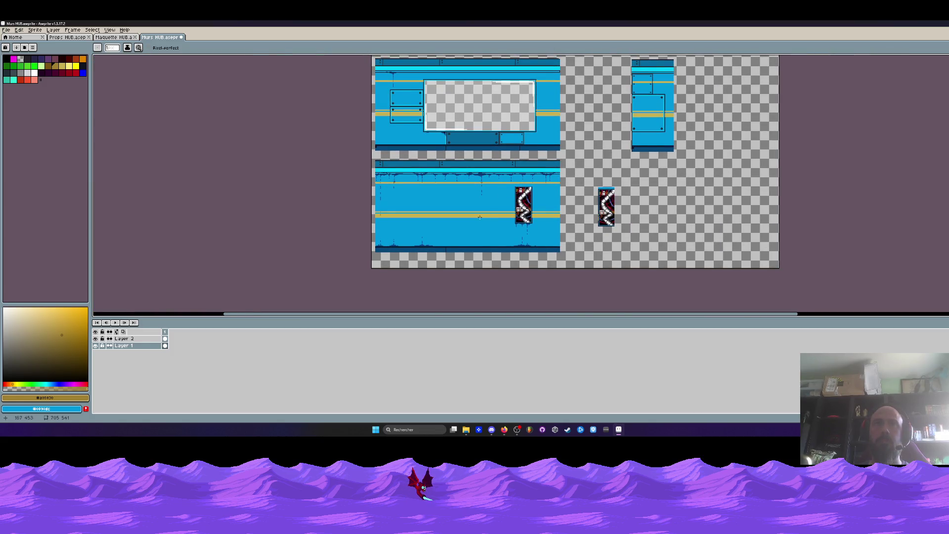
scroll(479, 217, up, 4)
scroll(483, 210, up, 1)
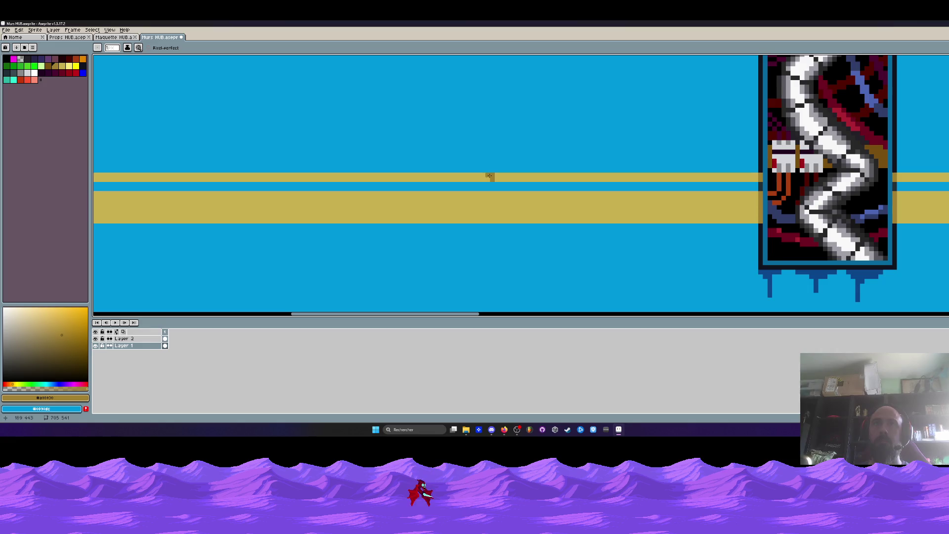
- Paint a short dark-gold drip running down from the gold stripe
drag(491, 193, 492, 200)
scroll(489, 225, down, 3)
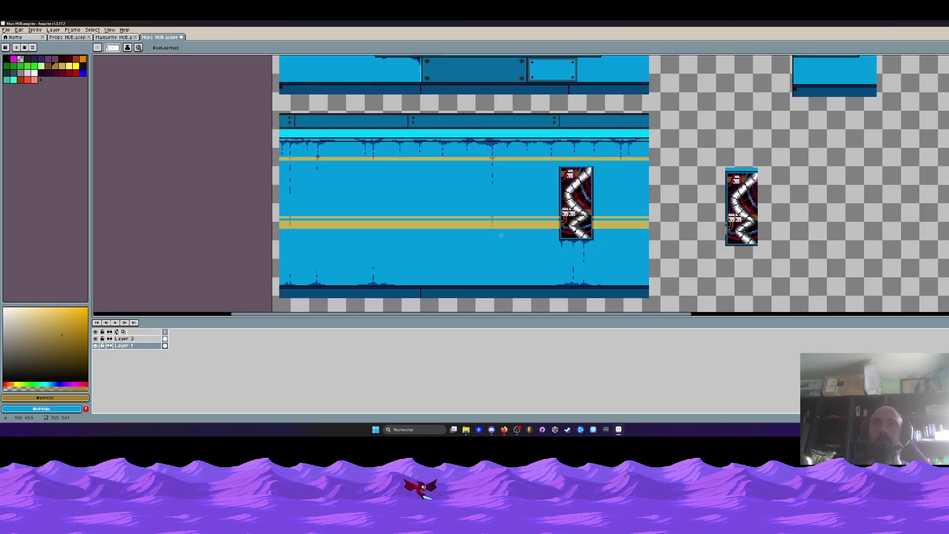
scroll(381, 235, up, 1)
scroll(375, 230, up, 1)
scroll(369, 225, up, 2)
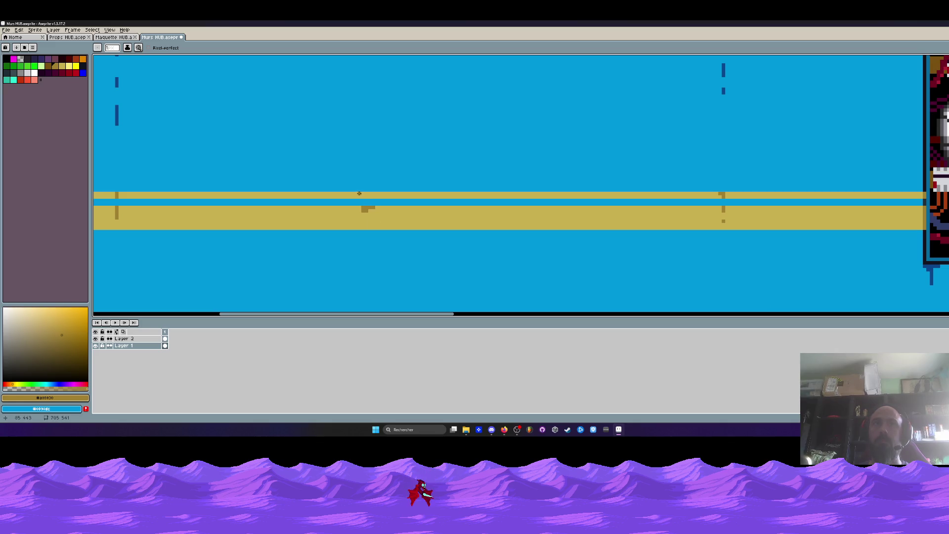
scroll(360, 194, up, 1)
- Add dark-gold stain pixels to both the upper and lower gold stripes
mouse_move(357, 192)
mouse_down()
mouse_move(380, 192)
mouse_move(348, 192)
mouse_move(389, 193)
mouse_move(353, 197)
mouse_up()
click(369, 220)
scroll(369, 235, down, 3)
scroll(375, 243, down, 2)
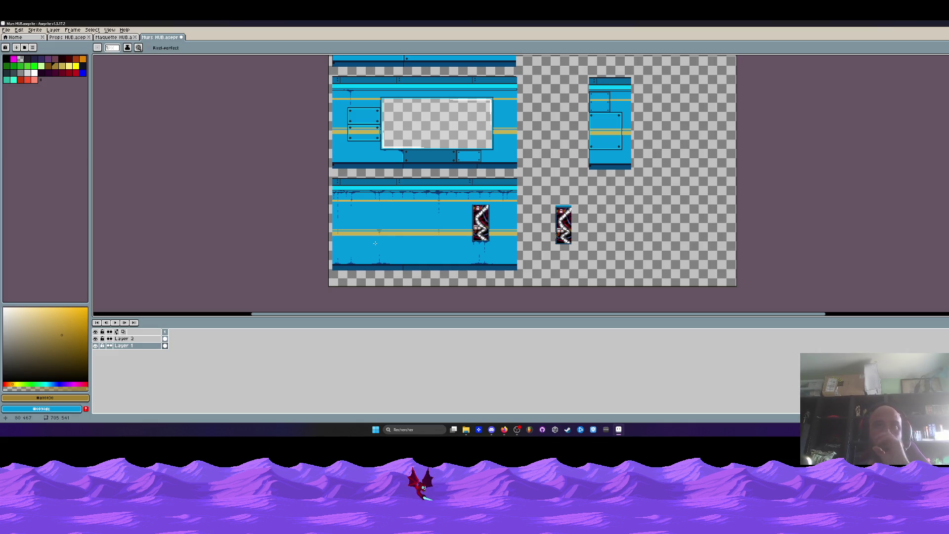
scroll(475, 271, up, 3)
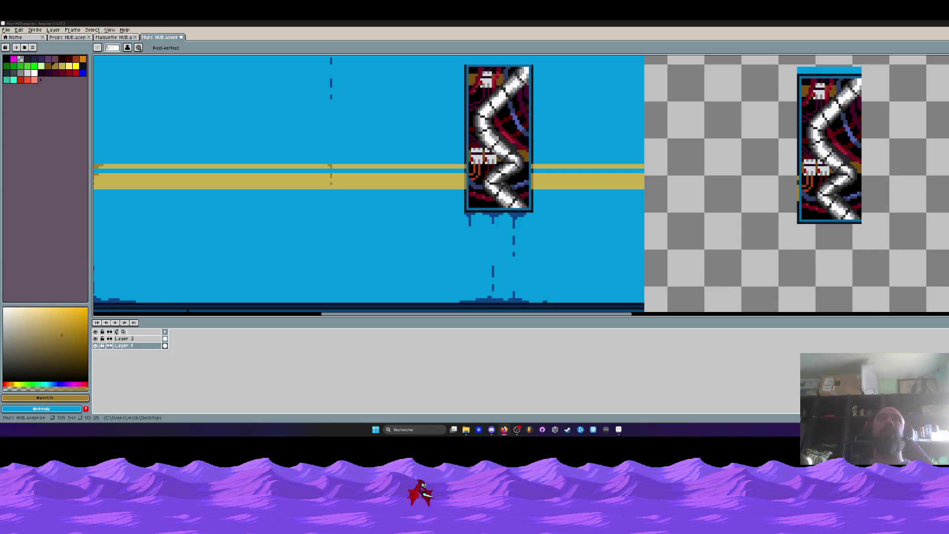
- Eyedrop the floor line's dark blue and draw a stepped dark-blue puddle on the lower wall's floor
scroll(331, 73, down, 5)
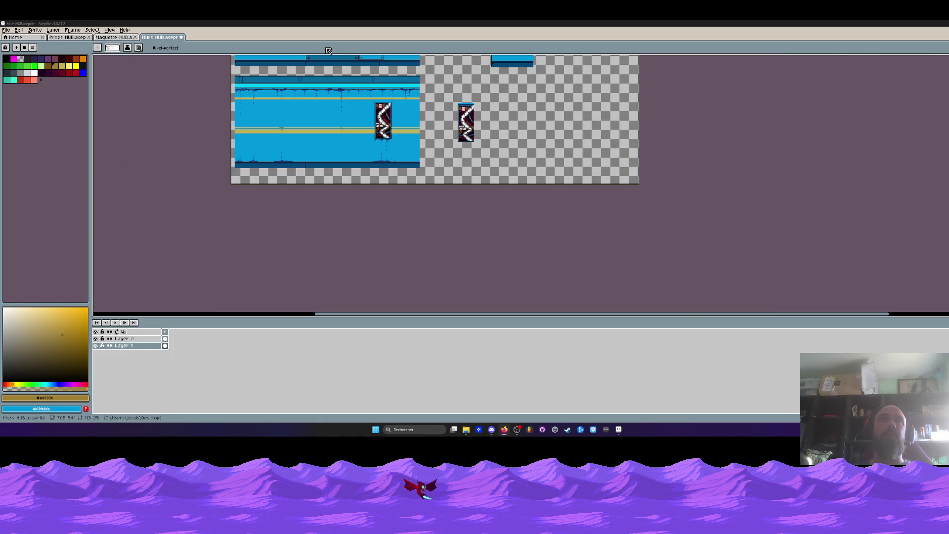
scroll(331, 73, up, 3)
drag(331, 73, 283, 178)
scroll(283, 178, up, 2)
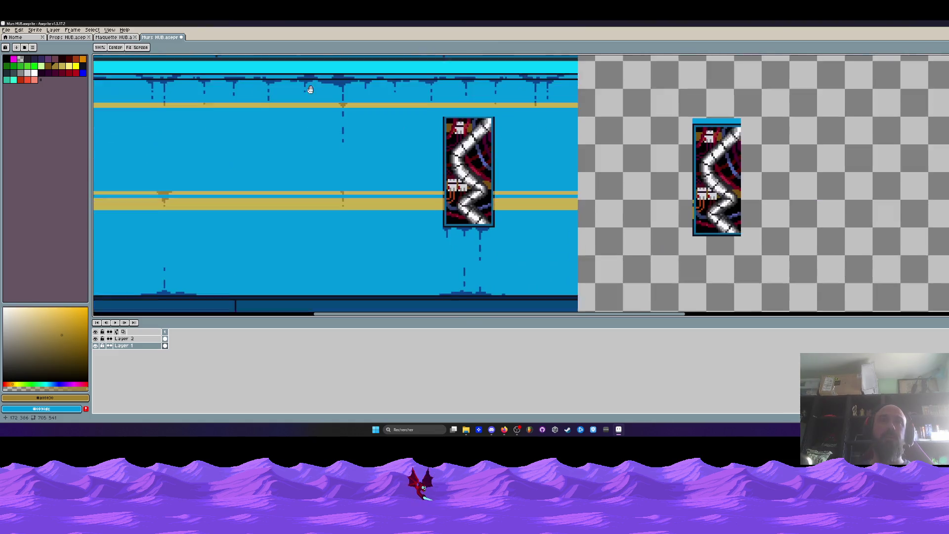
scroll(350, 247, up, 2)
scroll(349, 226, up, 1)
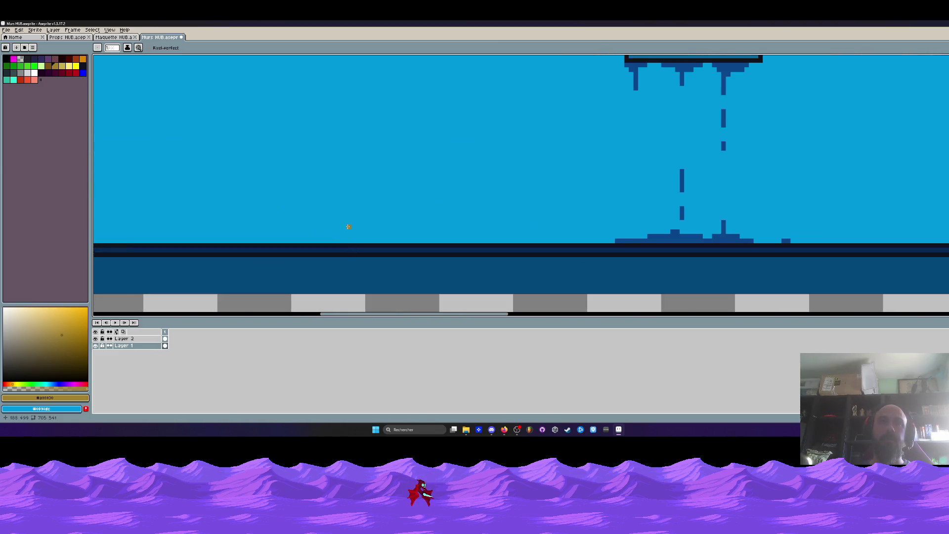
key(i)
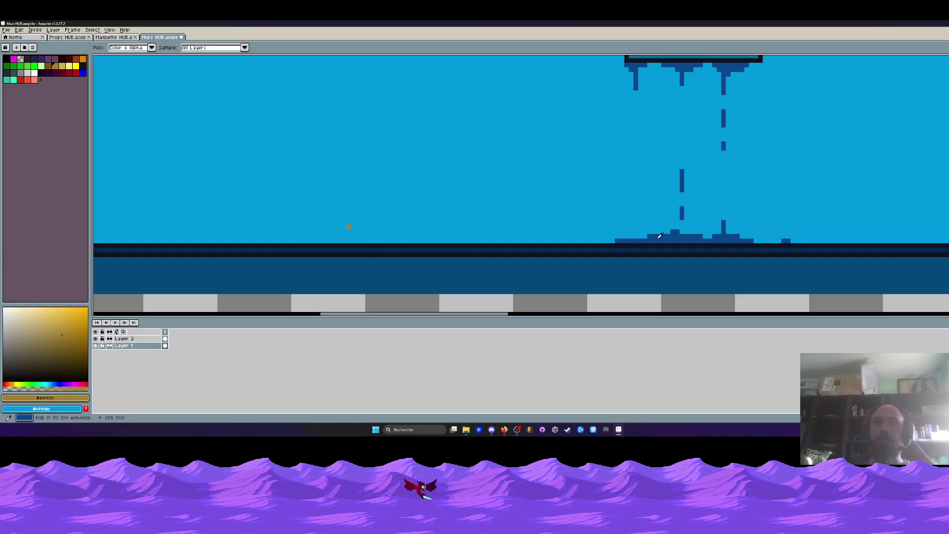
click(682, 212)
key(b)
scroll(322, 229, up, 2)
mouse_move(330, 225)
mouse_down()
mouse_move(285, 253)
mouse_move(425, 253)
mouse_up()
- Undo the small floor bump and recent drip strokes, then restore two steps of the drip stroke
scroll(427, 232, down, 1)
scroll(428, 232, down, 2)
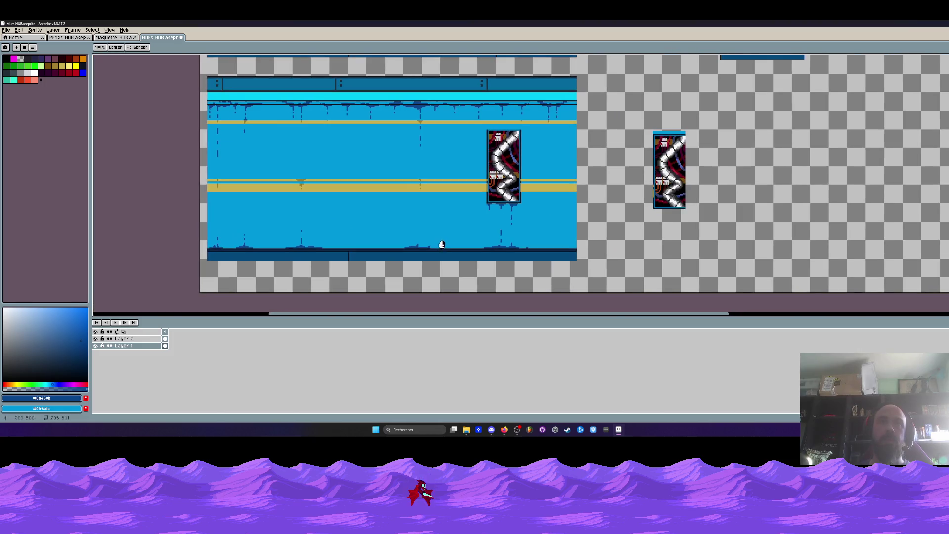
scroll(428, 230, up, 2)
scroll(405, 249, up, 1)
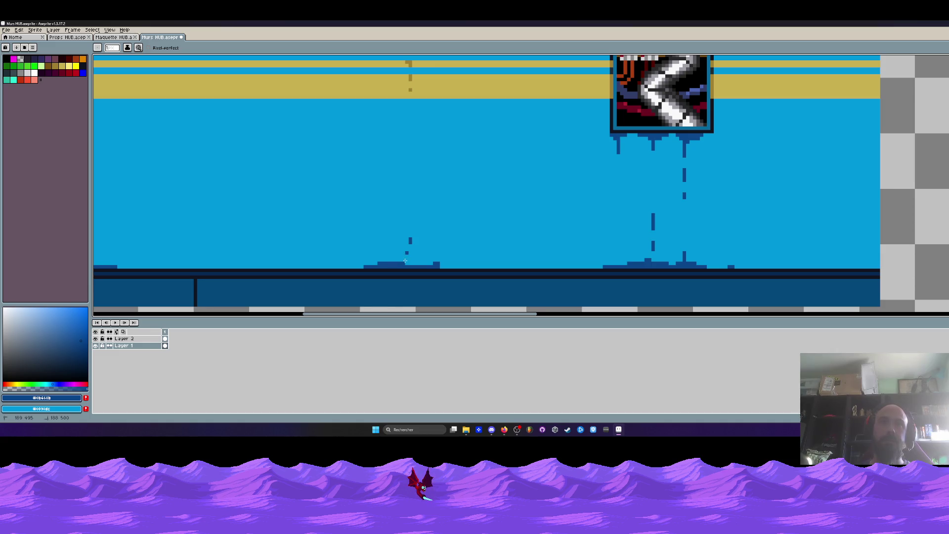
key(ctrl+z)
scroll(419, 261, up, 2)
key(ctrl+z)
key(ctrl+z)
key(ctrl+z)
key(ctrl+z)
key(ctrl+z)
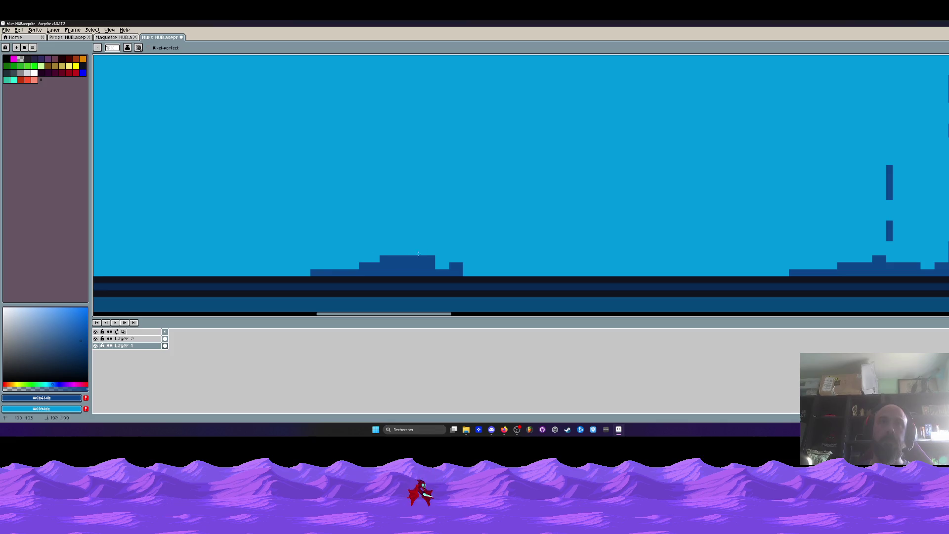
key(ctrl+z)
key(ctrl+z)
key(ctrl+y)
key(ctrl+y)
- Paint a dark-blue puddle mound, trim its right part with light blue, and add a thin puddle strip
scroll(404, 208, down, 2)
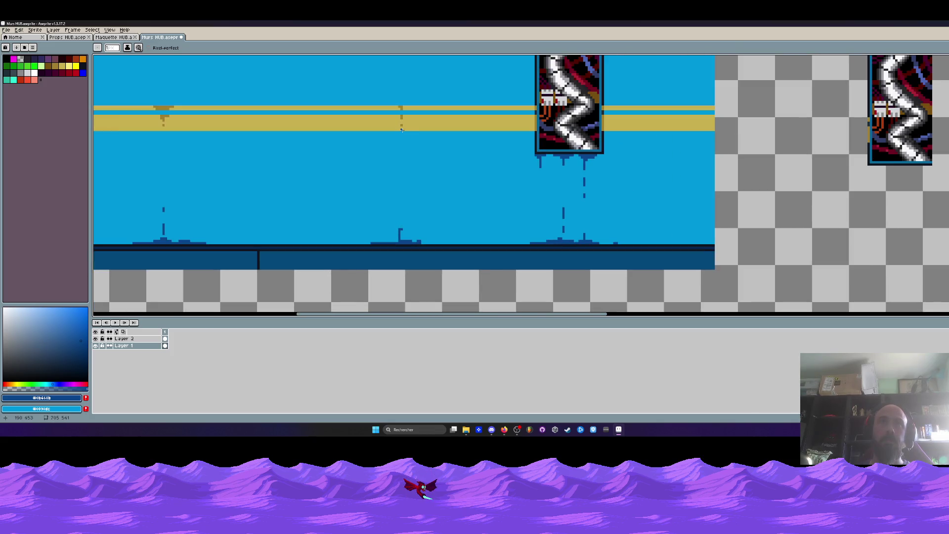
scroll(403, 233, up, 1)
scroll(400, 222, up, 1)
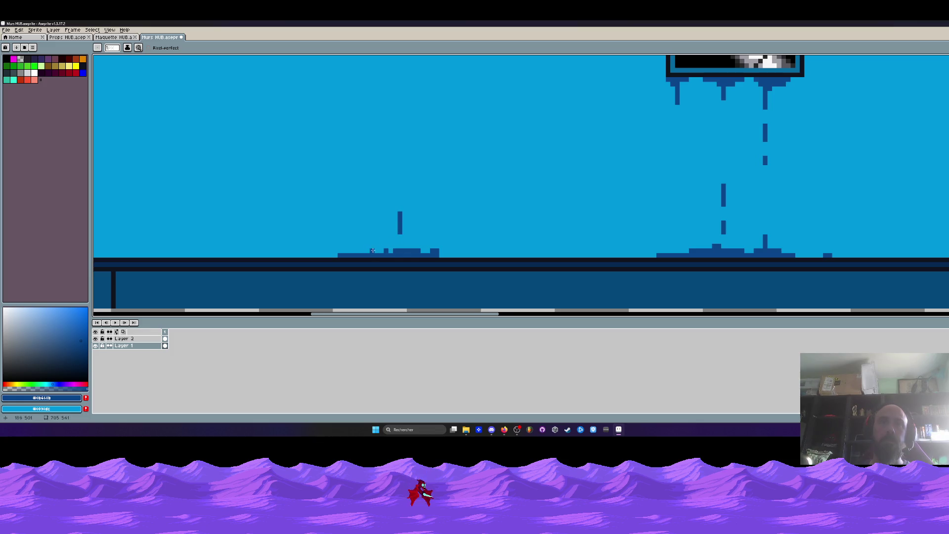
drag(407, 245, 412, 250)
scroll(417, 248, down, 3)
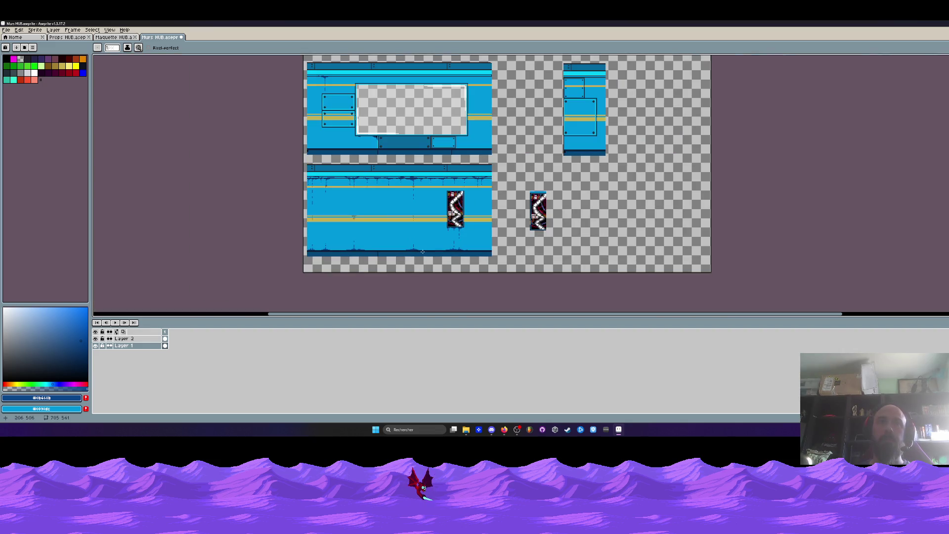
scroll(423, 252, up, 2)
scroll(395, 248, up, 1)
drag(454, 243, 498, 256)
drag(309, 255, 284, 256)
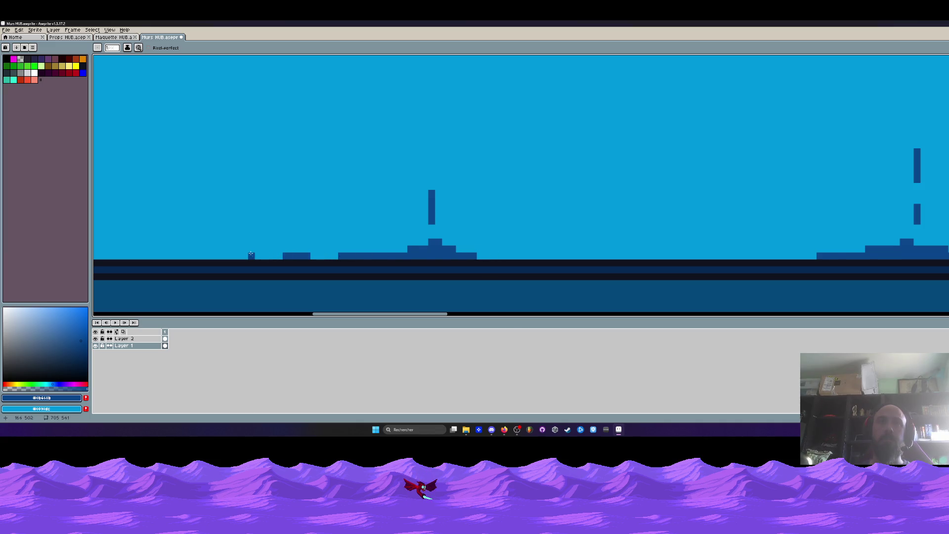
- Draw another stepped dark-blue puddle further along the floor line
scroll(345, 249, down, 1)
scroll(382, 248, left, 2)
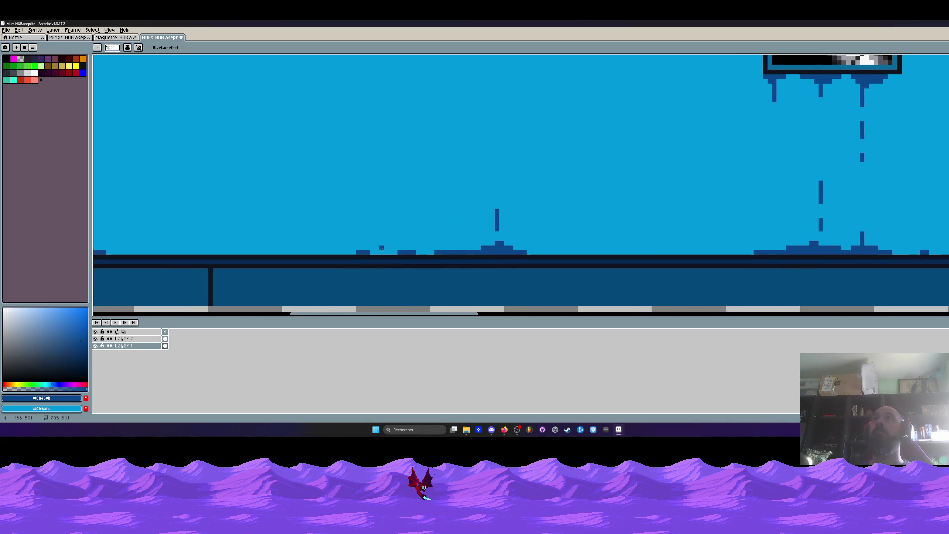
scroll(381, 248, left, 2)
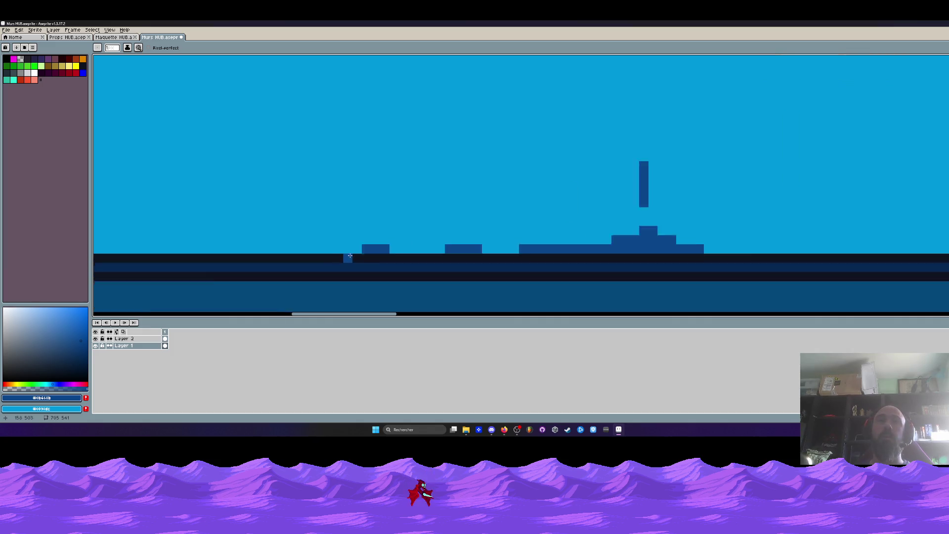
scroll(346, 254, down, 1)
scroll(451, 236, down, 1)
scroll(451, 236, down, 1)
scroll(451, 236, up, 1)
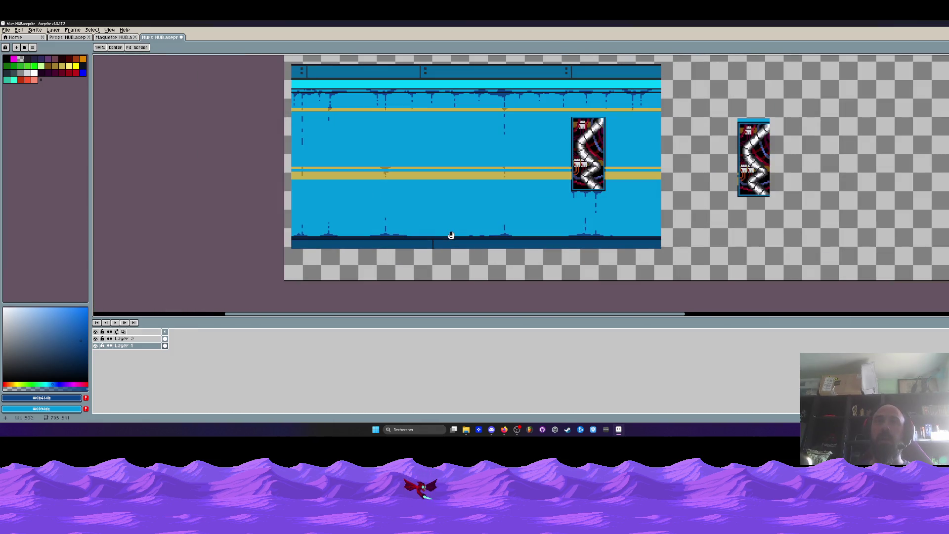
scroll(433, 229, up, 1)
scroll(435, 232, up, 2)
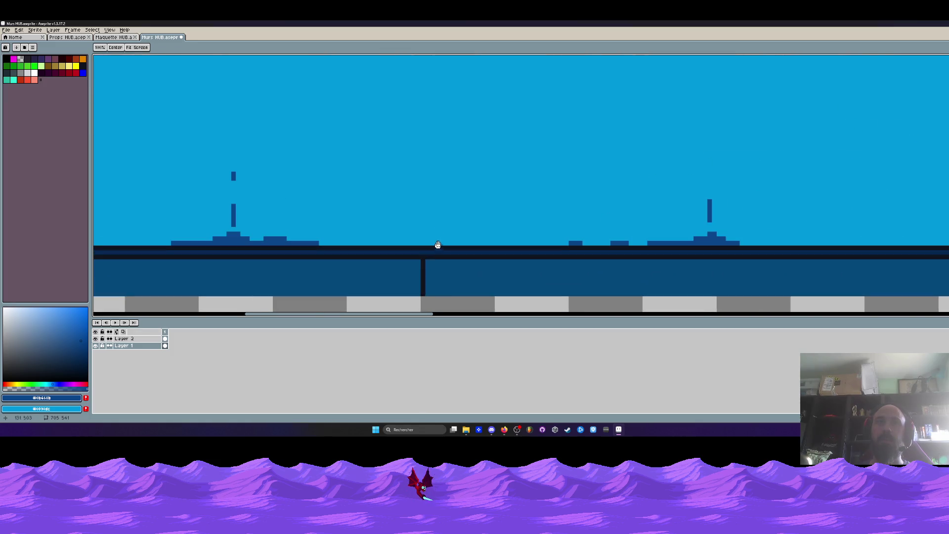
drag(418, 243, 457, 243)
scroll(433, 224, down, 2)
scroll(448, 186, down, 1)
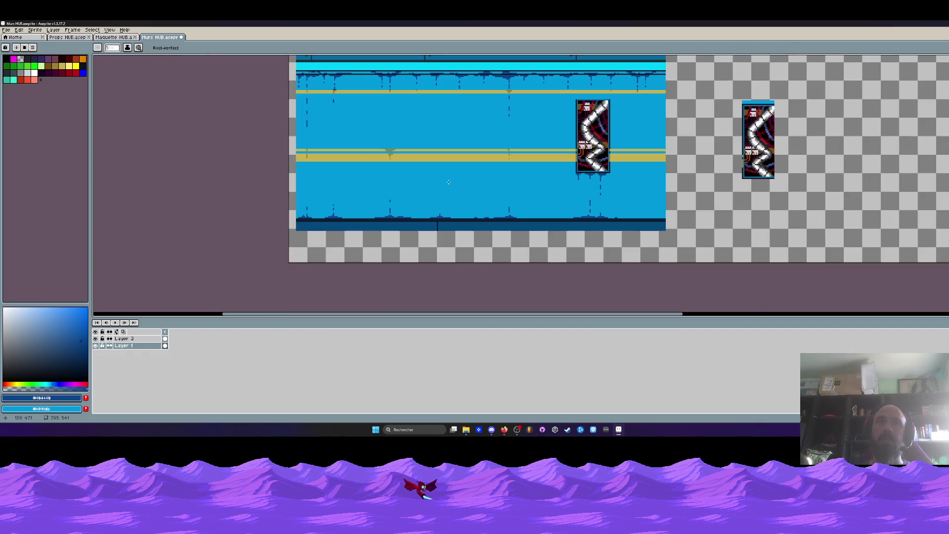
scroll(439, 219, up, 2)
scroll(439, 222, up, 1)
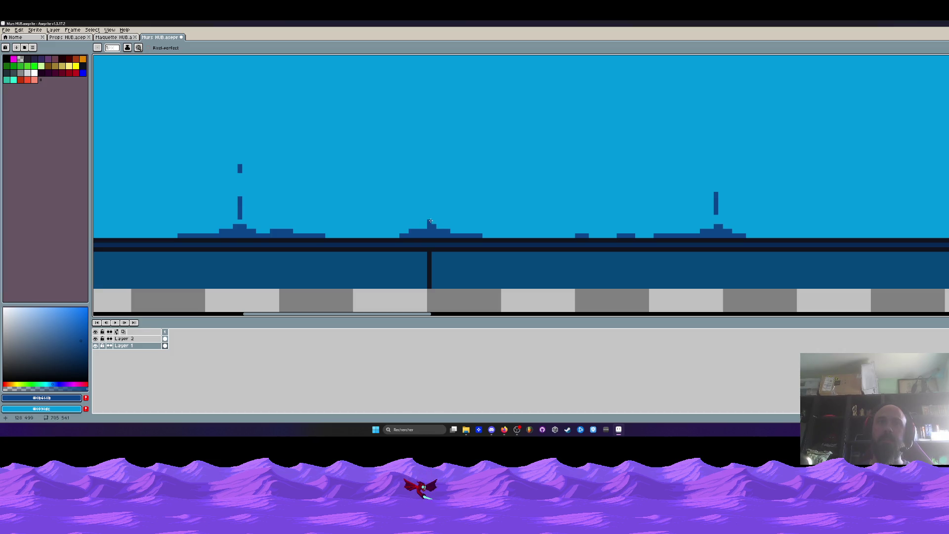
scroll(432, 216, down, 2)
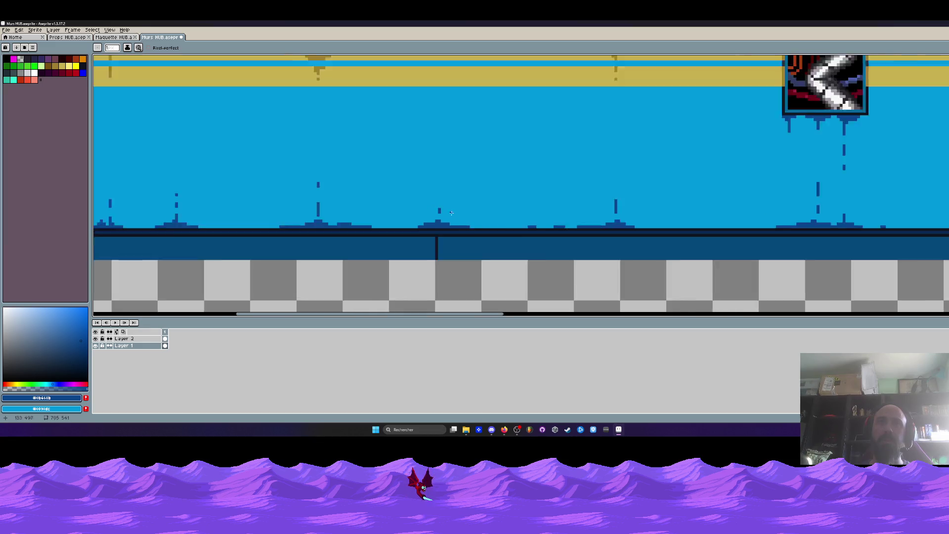
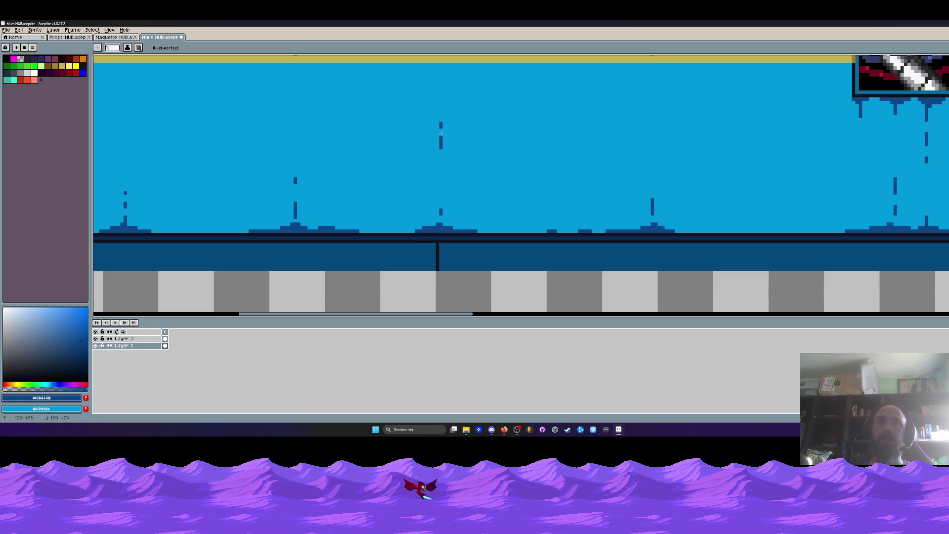
- Try a dark vertical line down the wall, then undo it
scroll(441, 134, up, 2)
scroll(443, 138, down, 3)
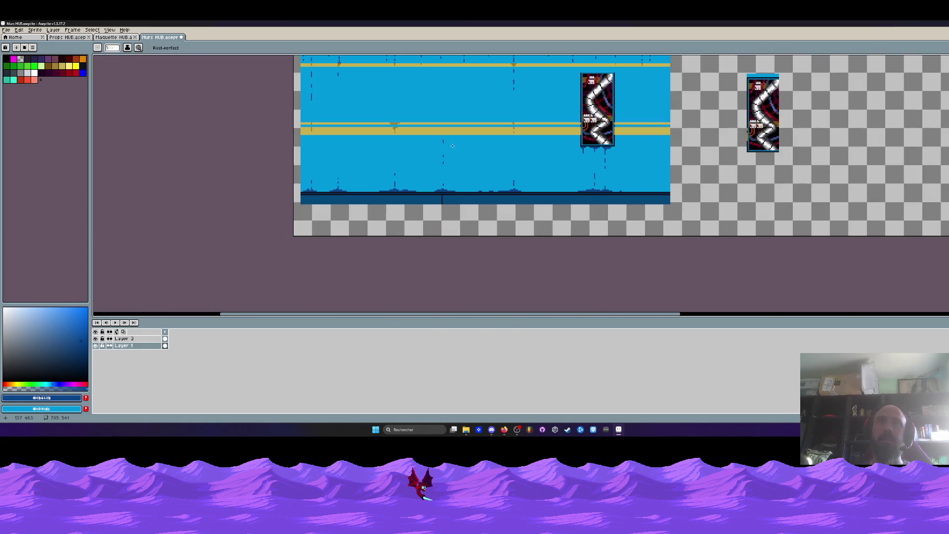
drag(451, 165, 450, 187)
key(l)
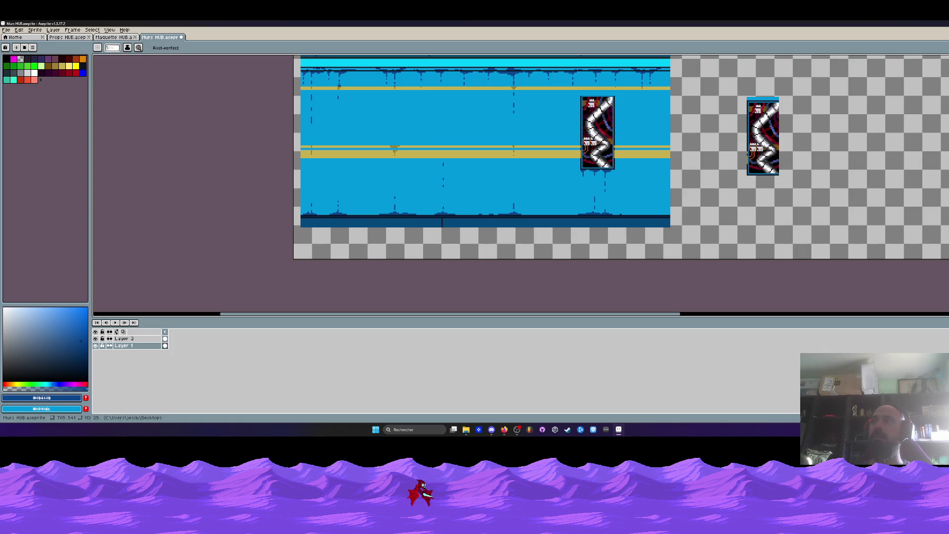
scroll(455, 86, up, 1)
drag(435, 78, 434, 251)
key(ctrl+z)
- Select a section of the lower wall, shift it one pixel left and commit it
key(m)
scroll(408, 199, up, 1)
mouse_move(409, 193)
mouse_down()
mouse_move(468, 301)
mouse_move(440, 298)
mouse_up()
scroll(465, 297, up, 1)
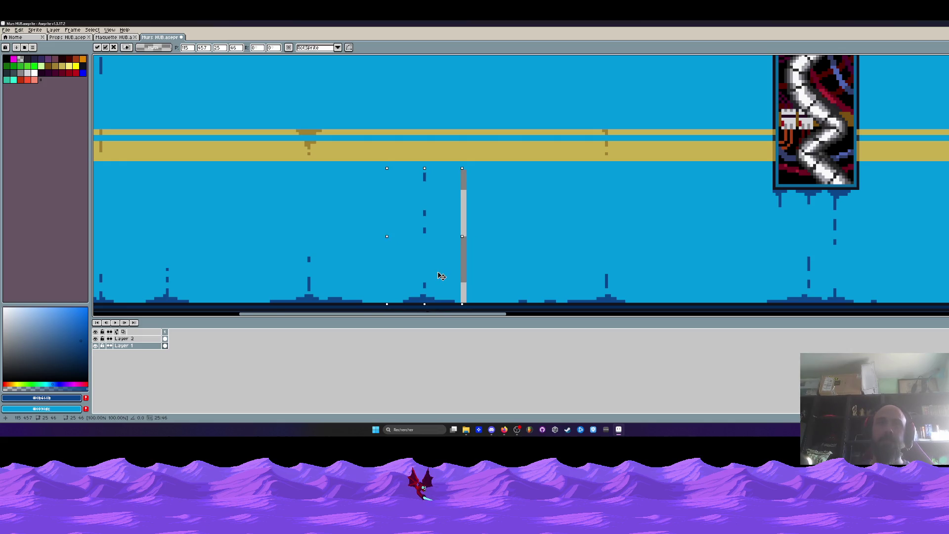
click(508, 196)
mouse_move(509, 170)
mouse_down()
mouse_move(463, 302)
mouse_move(472, 280)
mouse_up()
key(Return)
- Pick the stripe's yellow from the canvas as the drawing colour
scroll(472, 276, down, 3)
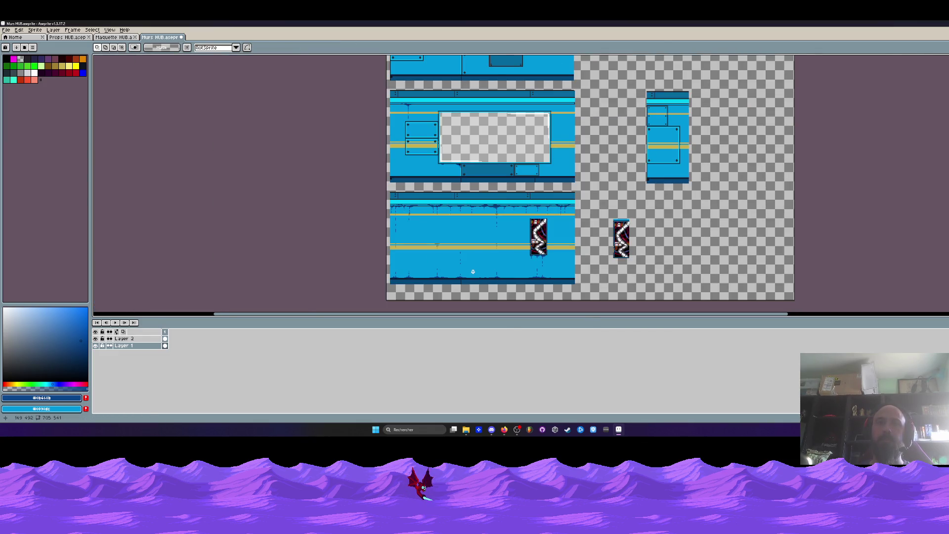
scroll(472, 271, up, 4)
key(i)
click(843, 176)
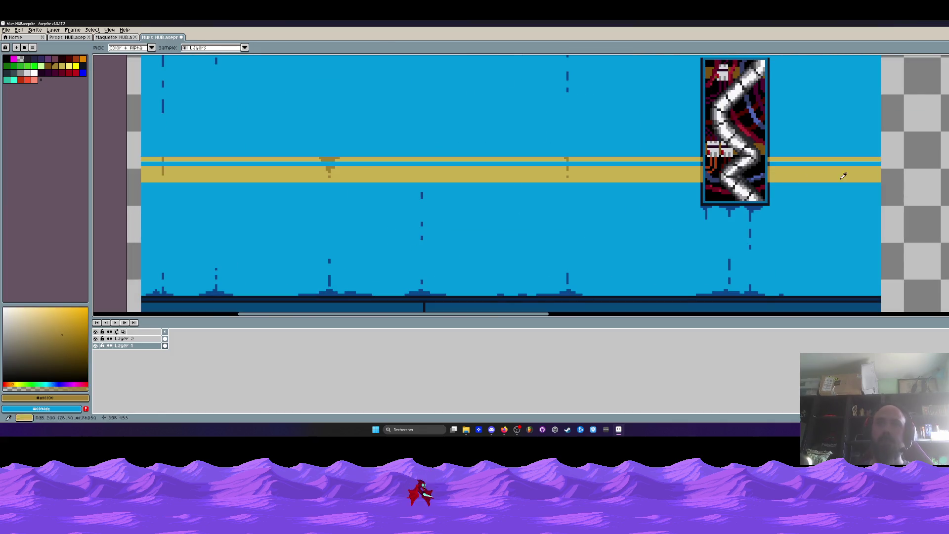
- Draw two parallel brown diagonals across the yellow band
key(shift+l)
scroll(564, 205, up, 4)
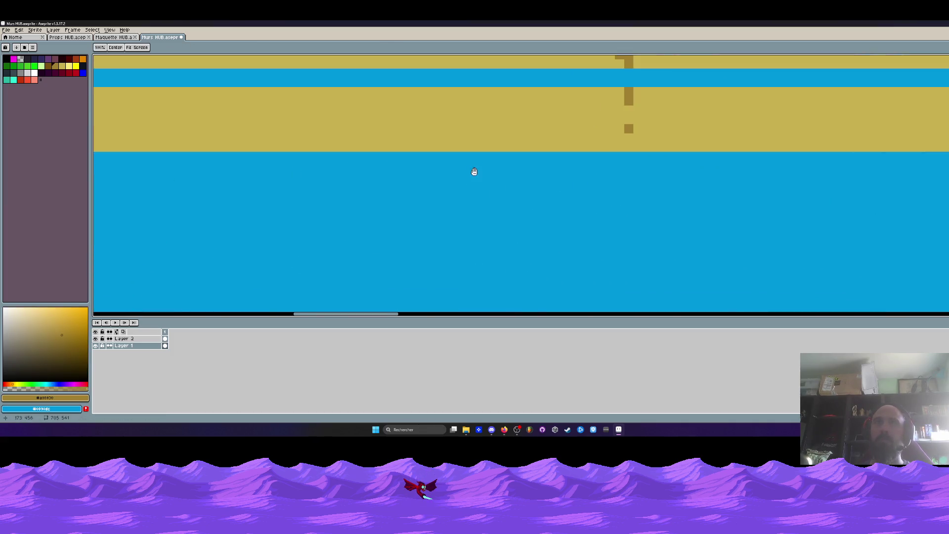
drag(638, 184, 496, 239)
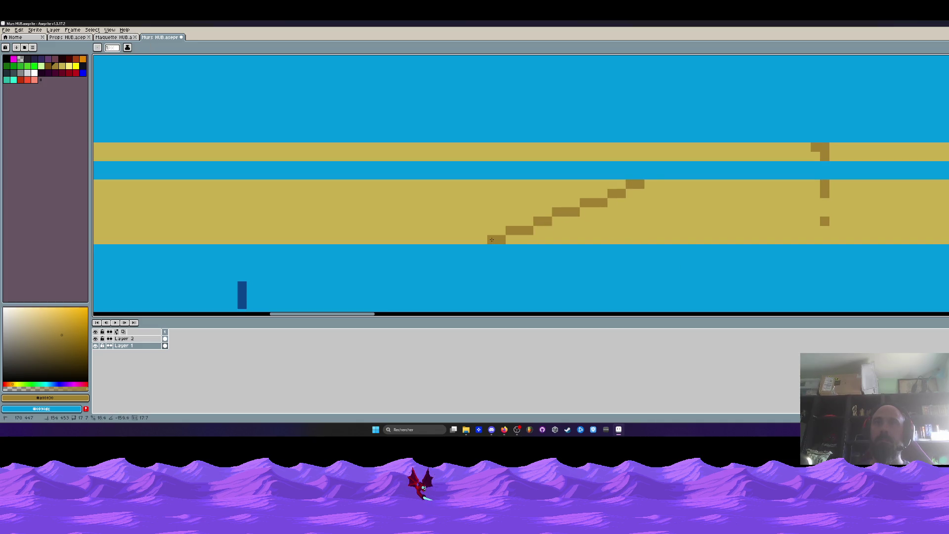
drag(704, 185, 563, 240)
scroll(563, 240, down, 3)
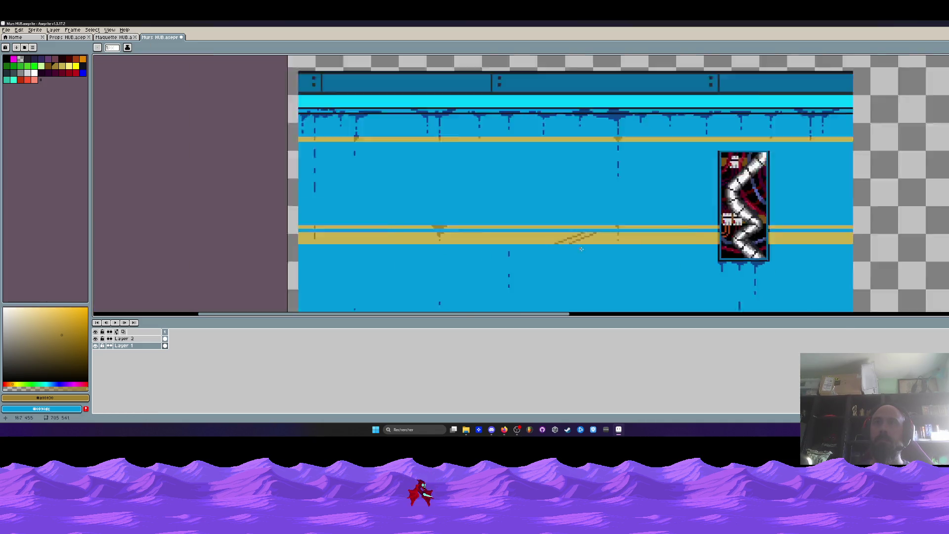
scroll(563, 238, down, 1)
scroll(563, 231, up, 4)
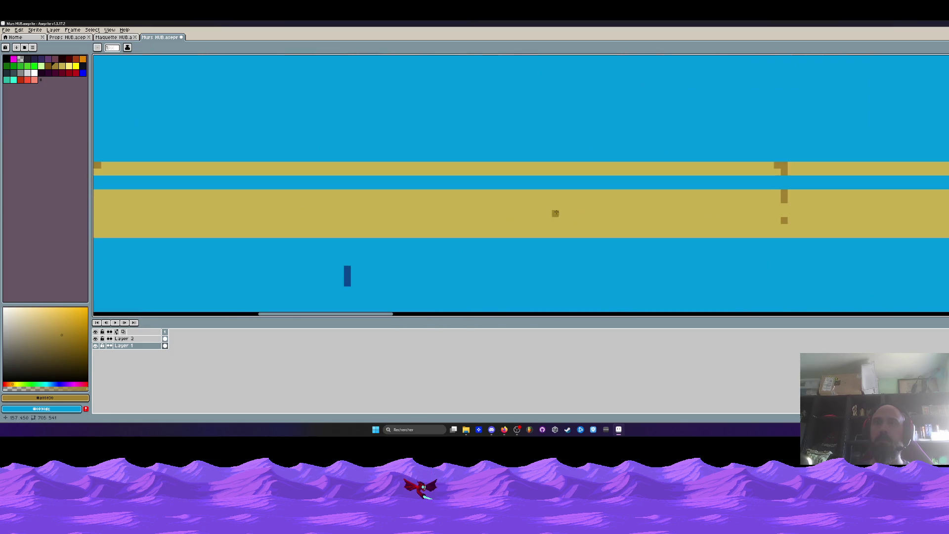
- Pencil a blue pixel staircase across the yellow band using the wall's blue
key(i)
scroll(549, 191, down, 1)
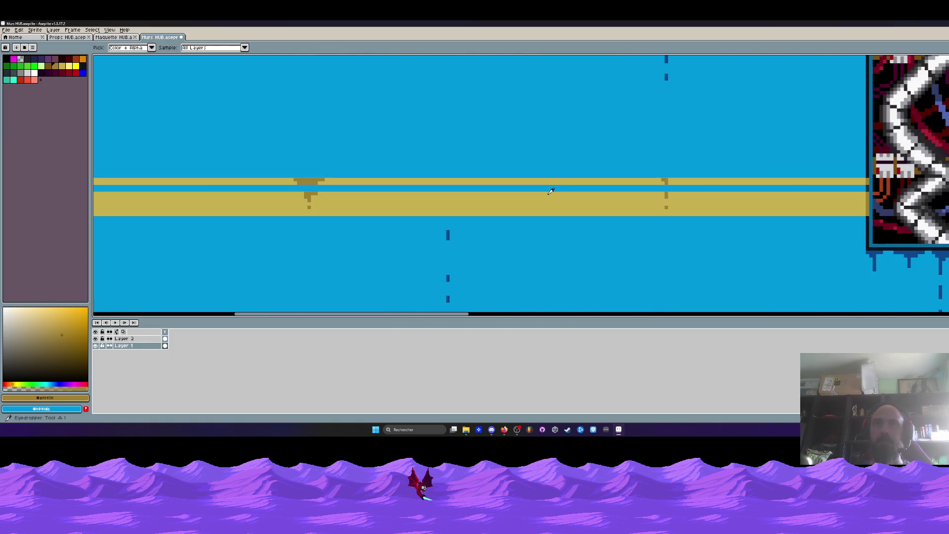
scroll(554, 191, up, 1)
click(552, 191)
scroll(548, 192, up, 3)
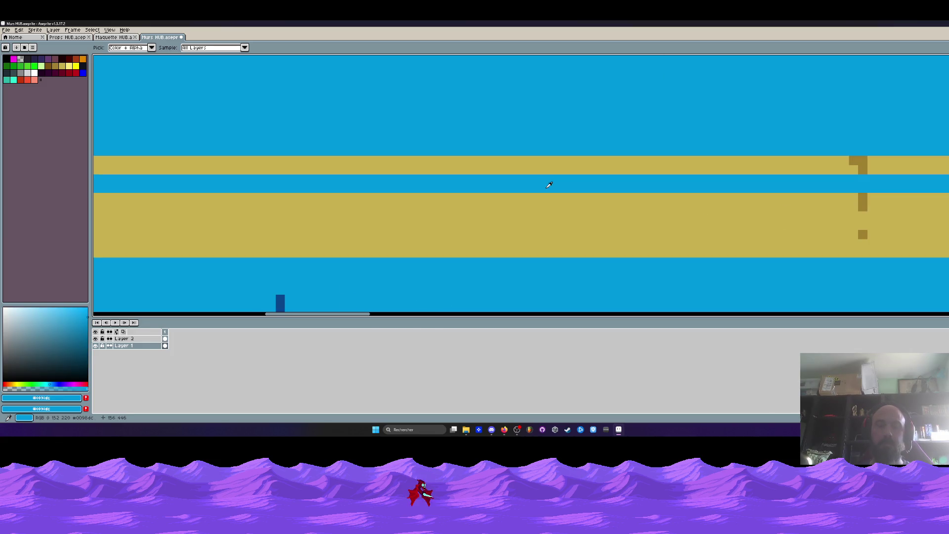
key(b)
drag(544, 192, 443, 256)
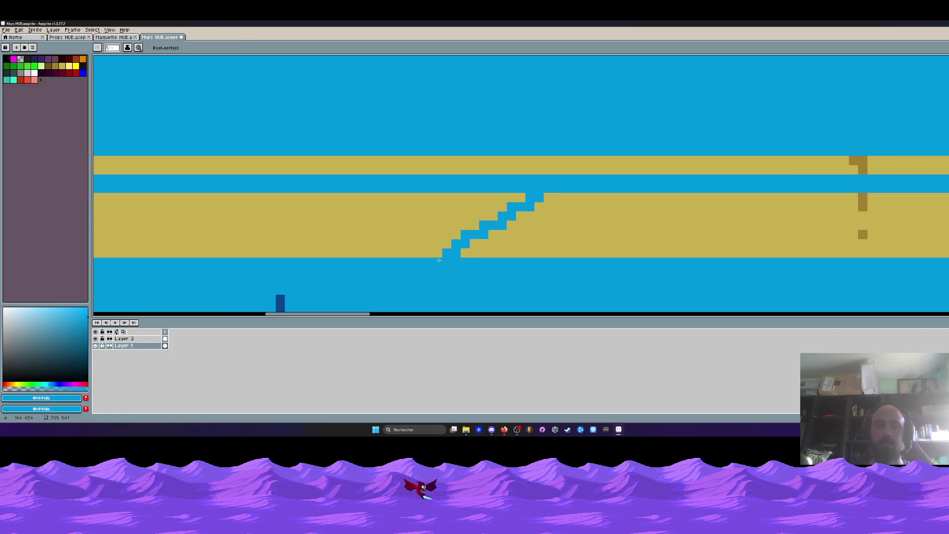
- Edge the staircase's upper and lower sides with brown pixels
alt+click(862, 203)
scroll(535, 178, up, 2)
drag(492, 194, 408, 252)
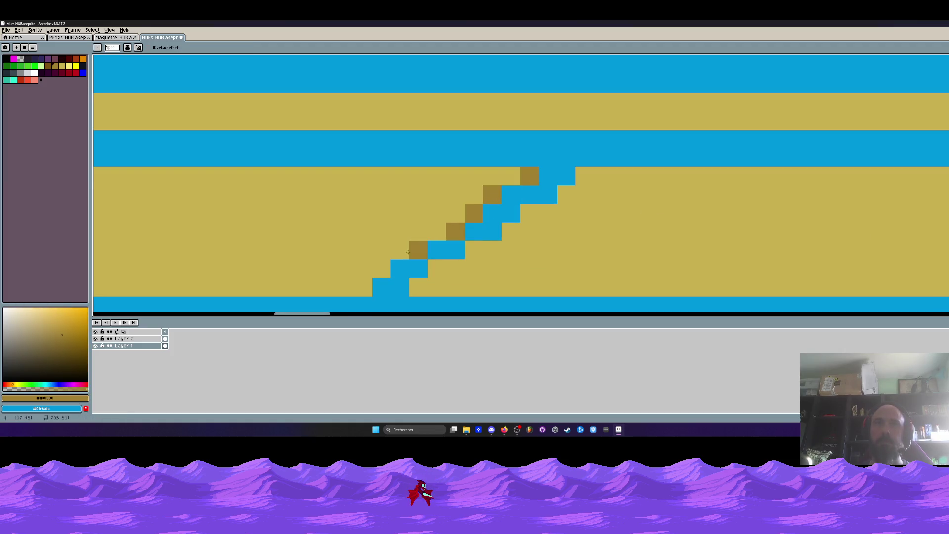
drag(372, 281, 515, 219)
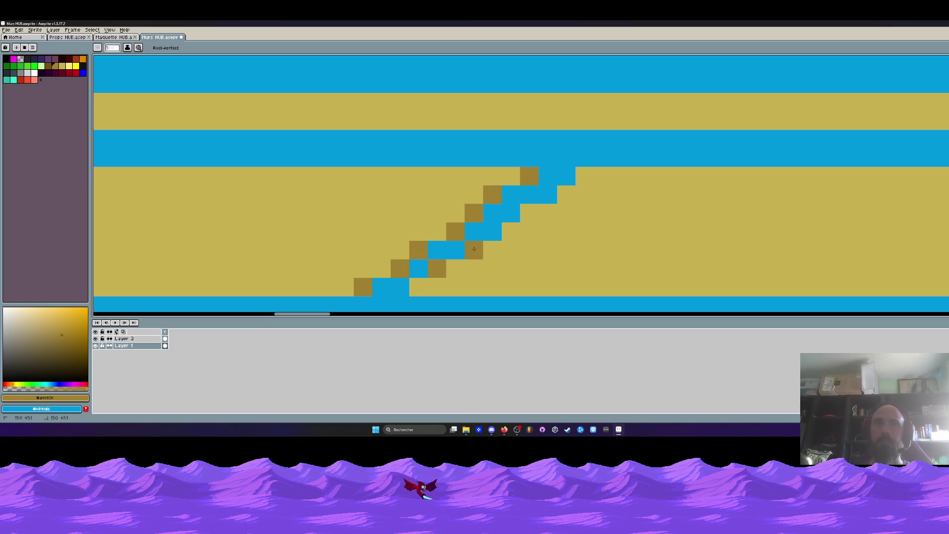
click(528, 212)
click(566, 194)
click(584, 176)
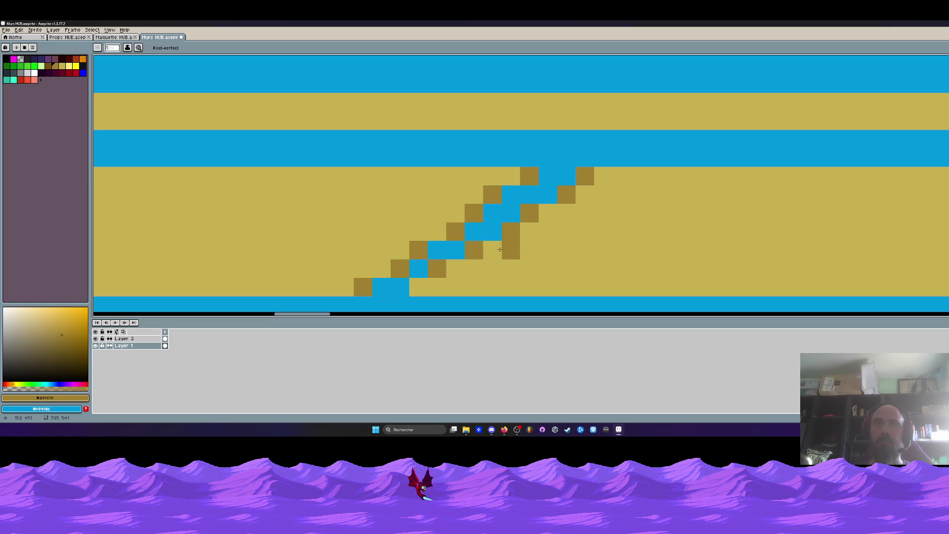
- Recolour the staircase in the dark blue sampled from the canvas
scroll(420, 288, down, 4)
scroll(444, 223, down, 2)
scroll(511, 174, up, 1)
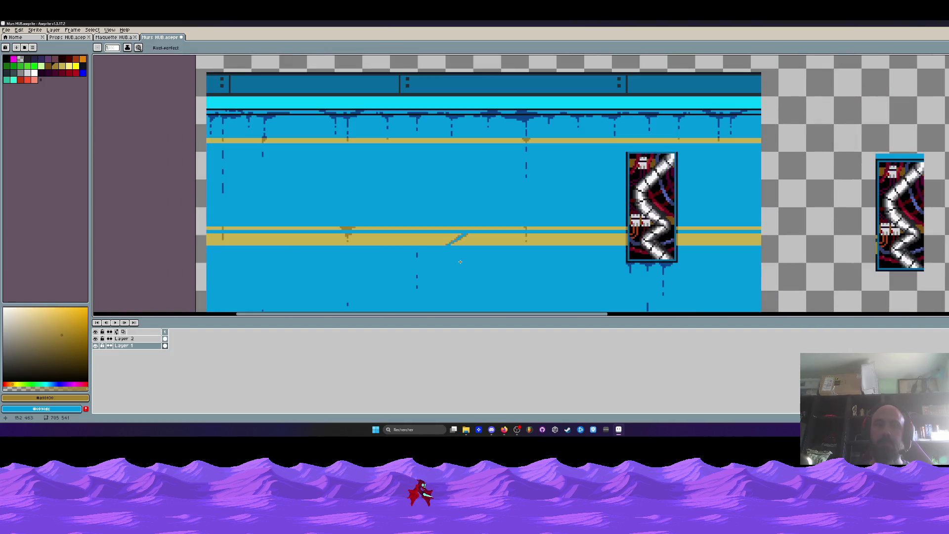
key(i)
click(416, 256)
scroll(451, 250, up, 2)
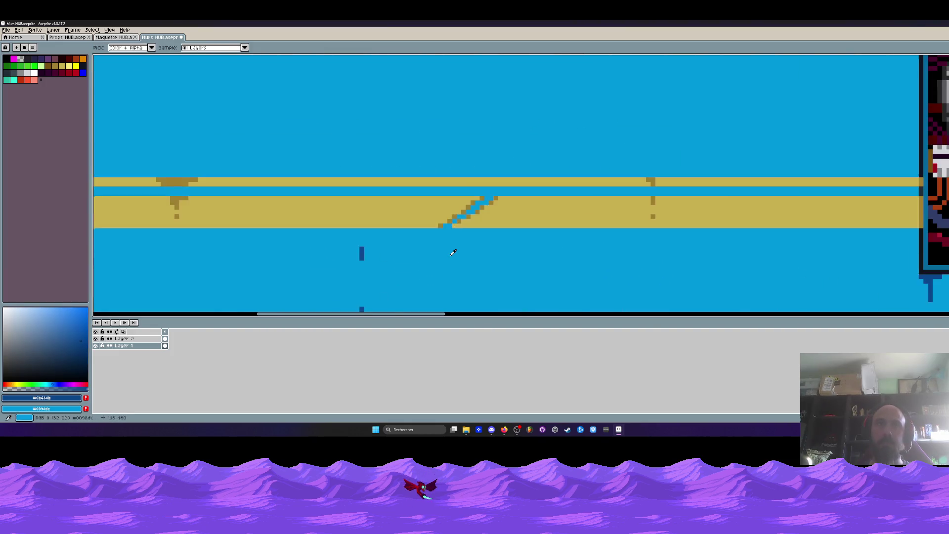
scroll(451, 252, up, 2)
key(b)
scroll(521, 148, up, 1)
scroll(538, 209, up, 2)
mouse_move(557, 177)
mouse_down()
mouse_move(575, 177)
mouse_move(504, 228)
mouse_move(389, 251)
mouse_move(476, 250)
mouse_up()
- Sample the gold-brown and pencil gold pixels to the right of the scratch
scroll(519, 261, down, 5)
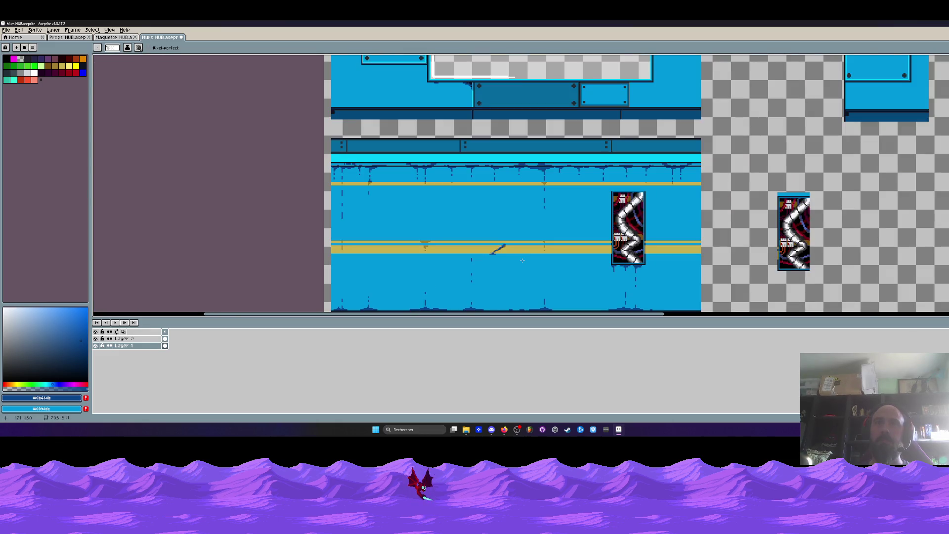
scroll(522, 261, up, 1)
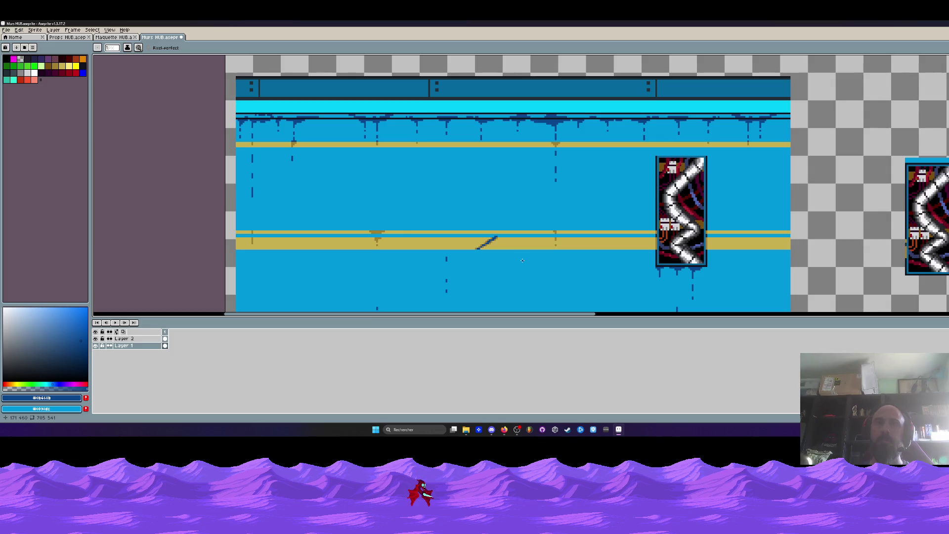
scroll(522, 261, up, 2)
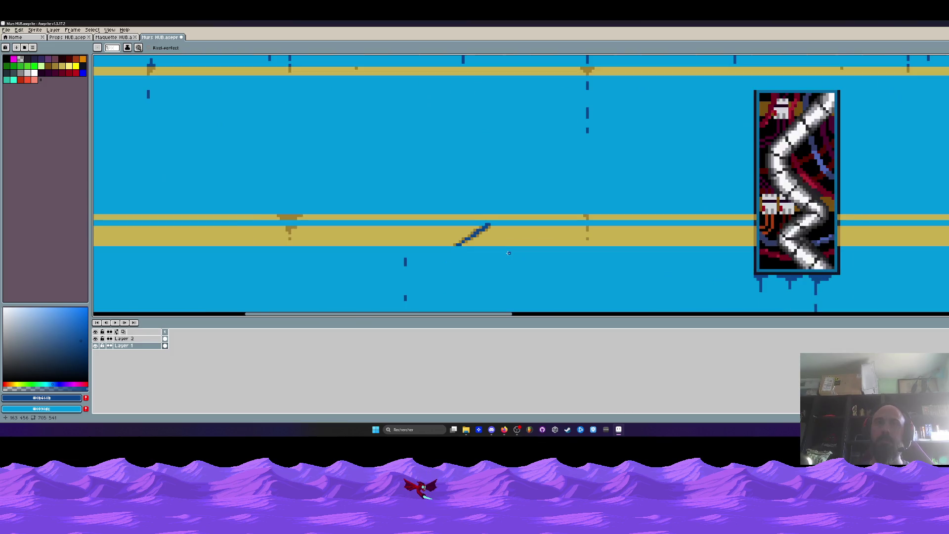
scroll(494, 232, up, 2)
key(i)
click(480, 209)
scroll(480, 209, up, 1)
scroll(480, 209, up, 1)
key(b)
mouse_move(541, 210)
mouse_down()
mouse_move(455, 239)
mouse_move(514, 246)
mouse_move(430, 255)
mouse_move(386, 232)
mouse_move(324, 269)
mouse_up()
- Bring the scratched stripe back into view and undo the gold pixel strokes
key(h)
scroll(433, 261, down, 4)
scroll(434, 261, down, 2)
scroll(433, 261, down, 3)
scroll(434, 261, up, 3)
drag(451, 229, 499, 200)
key(v)
key(ctrl+z)
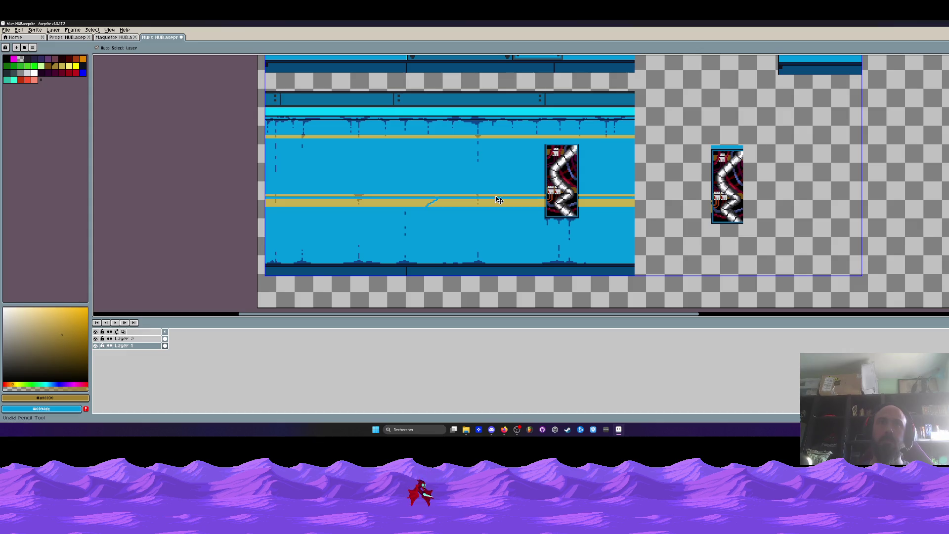
- Pencil brown wear marks beside the diagonal scratch
key(b)
scroll(426, 210, up, 2)
scroll(395, 203, up, 3)
scroll(353, 194, up, 2)
drag(398, 206, 278, 221)
mouse_move(355, 226)
mouse_down()
mouse_move(479, 201)
mouse_move(382, 237)
mouse_move(346, 237)
mouse_move(435, 252)
mouse_up()
- Add dark-brown scratch marks along the upper yellow band
scroll(390, 244, down, 3)
scroll(391, 243, down, 2)
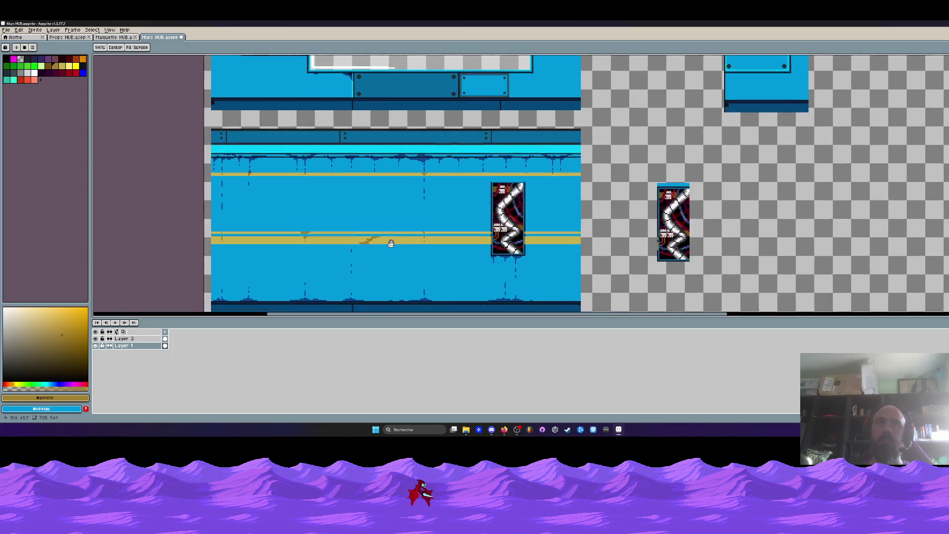
scroll(391, 243, up, 3)
scroll(386, 222, up, 2)
scroll(381, 208, up, 2)
drag(328, 175, 190, 184)
scroll(293, 204, down, 1)
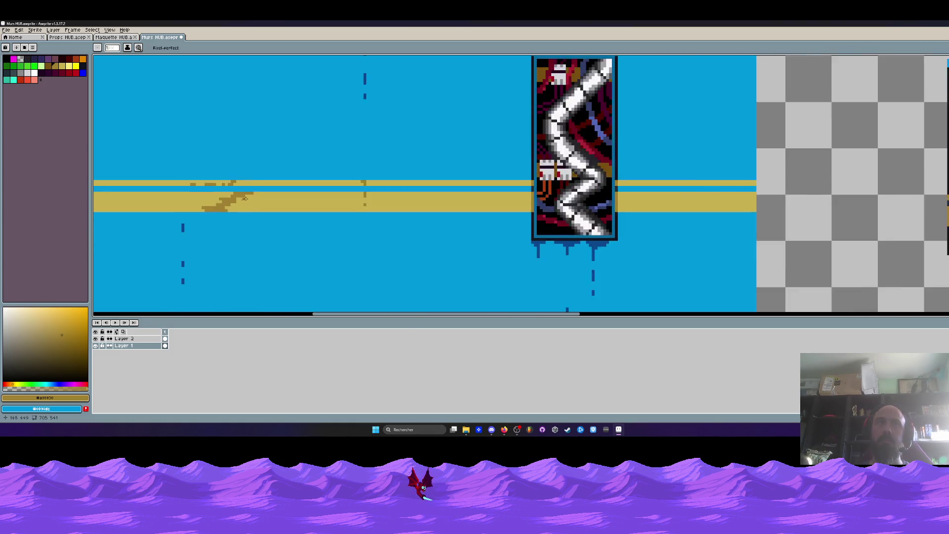
scroll(292, 204, down, 2)
drag(301, 209, 360, 203)
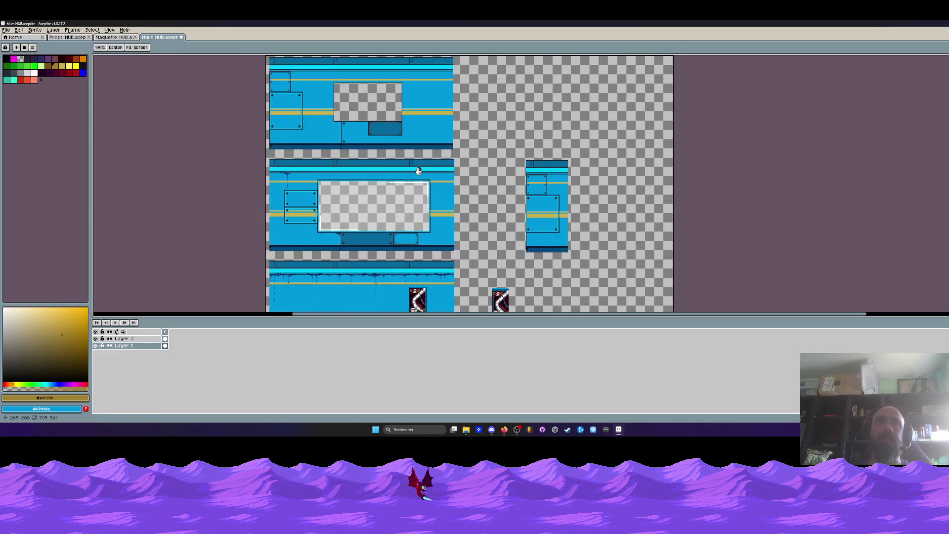
- Bring the lower wall tile into view and marquee-select it
scroll(395, 168, down, 2)
scroll(394, 170, up, 2)
drag(394, 169, 397, 158)
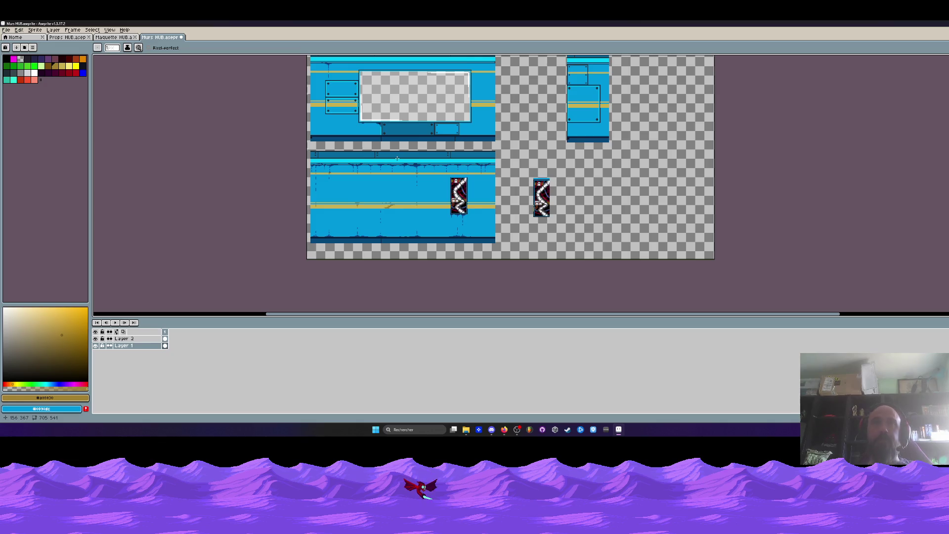
scroll(397, 158, up, 1)
key(m)
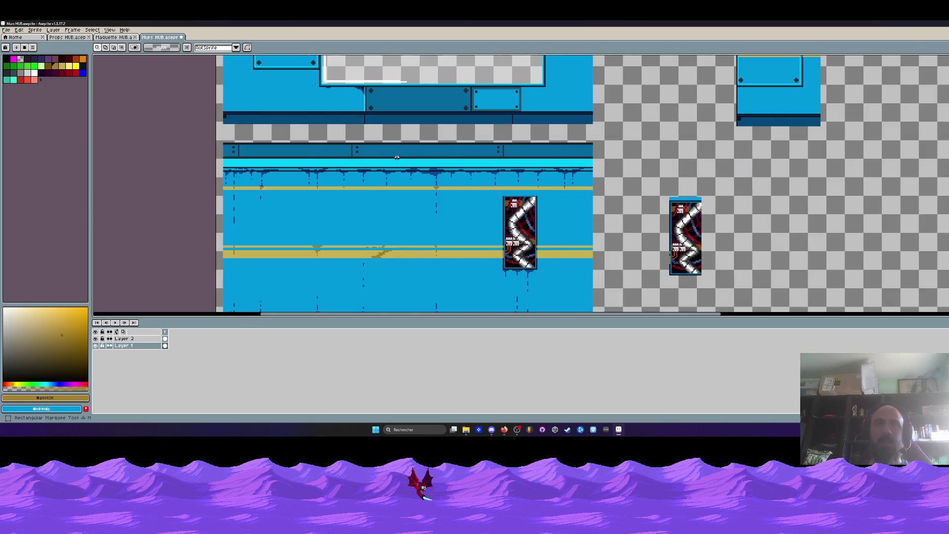
scroll(397, 157, down, 1)
drag(306, 147, 508, 259)
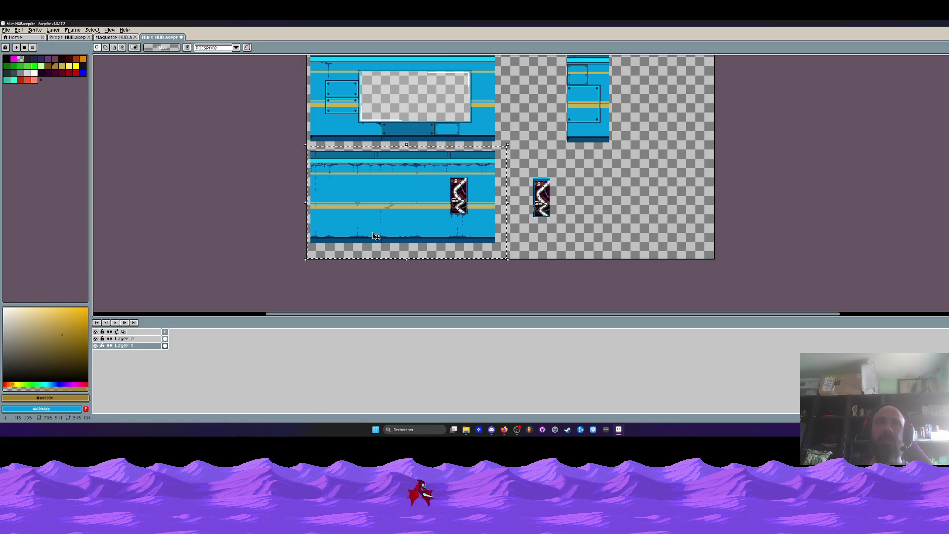
- Move the selected wall tile to the right and commit it in place
scroll(355, 225, up, 1)
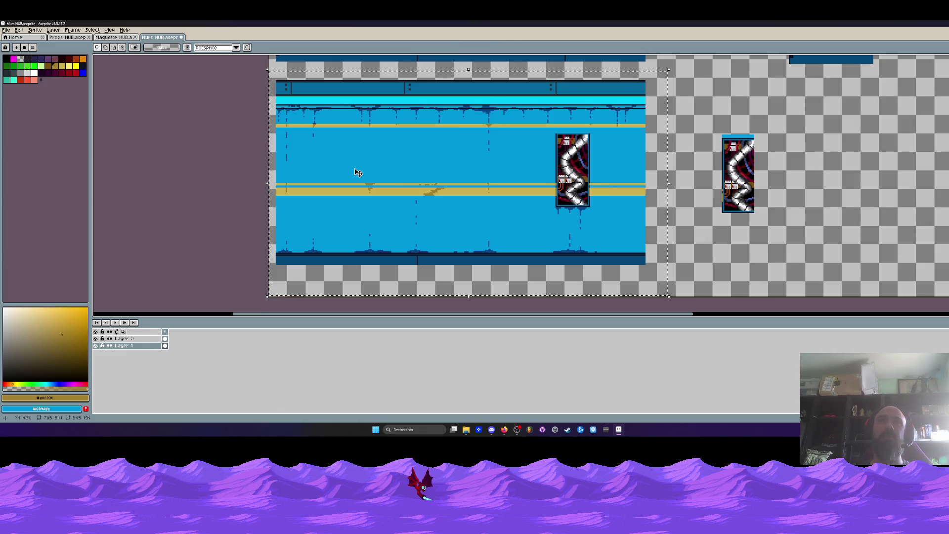
scroll(358, 172, down, 1)
scroll(315, 135, up, 2)
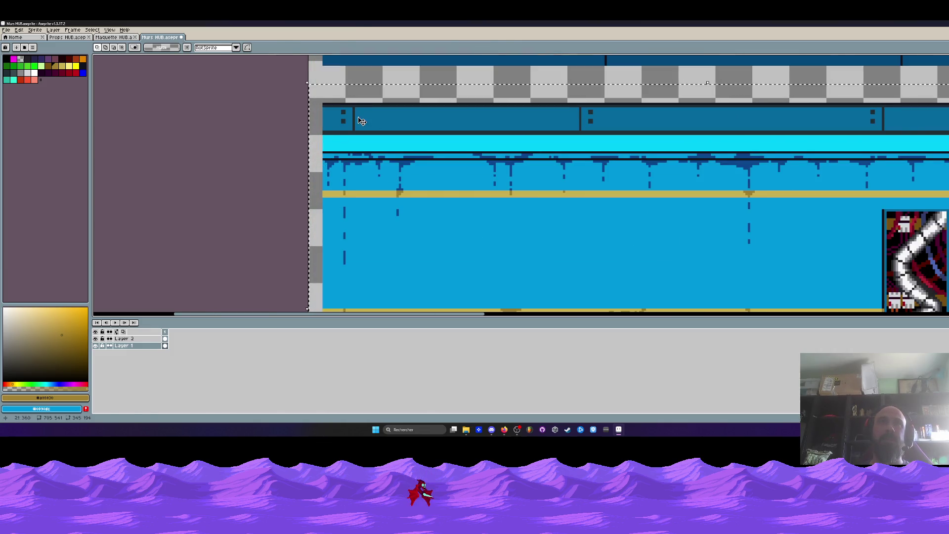
drag(315, 135, 335, 134)
scroll(387, 153, down, 1)
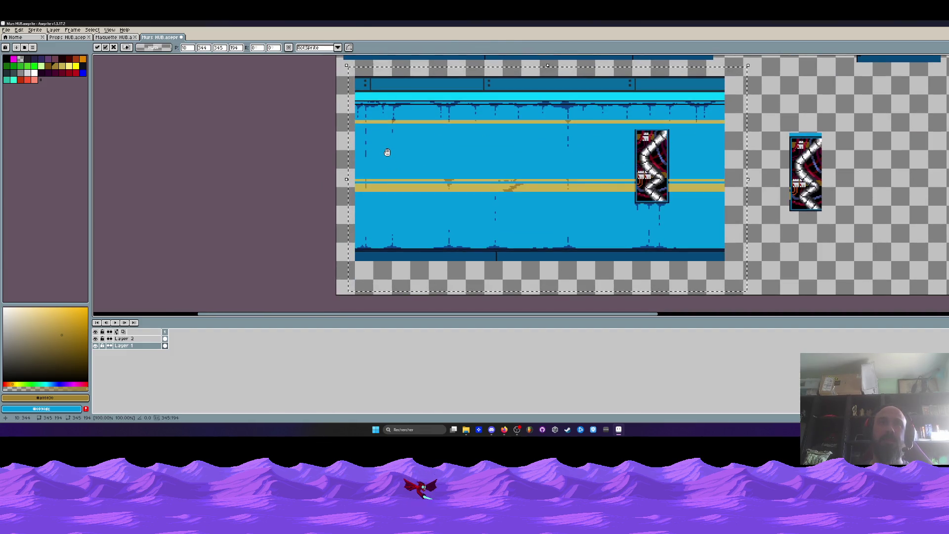
scroll(479, 159, down, 1)
scroll(482, 168, right, 2)
key(ctrl+d)
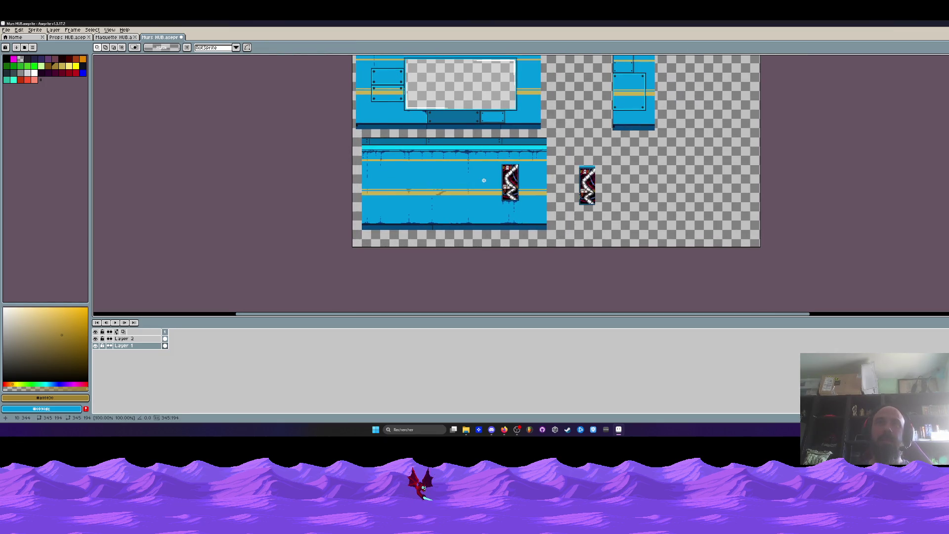
- Drag the loose pipe-panel copy further right onto the empty area
scroll(507, 179, up, 2)
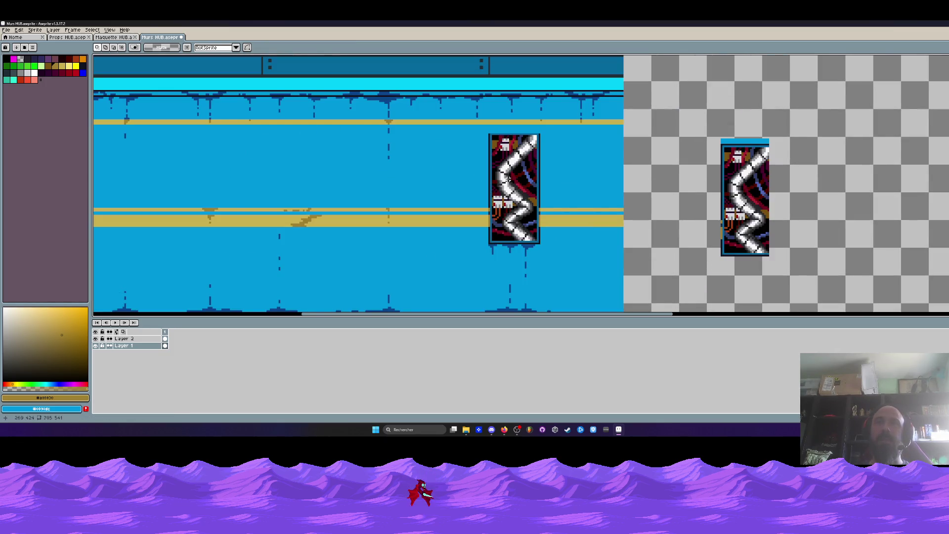
scroll(423, 144, down, 2)
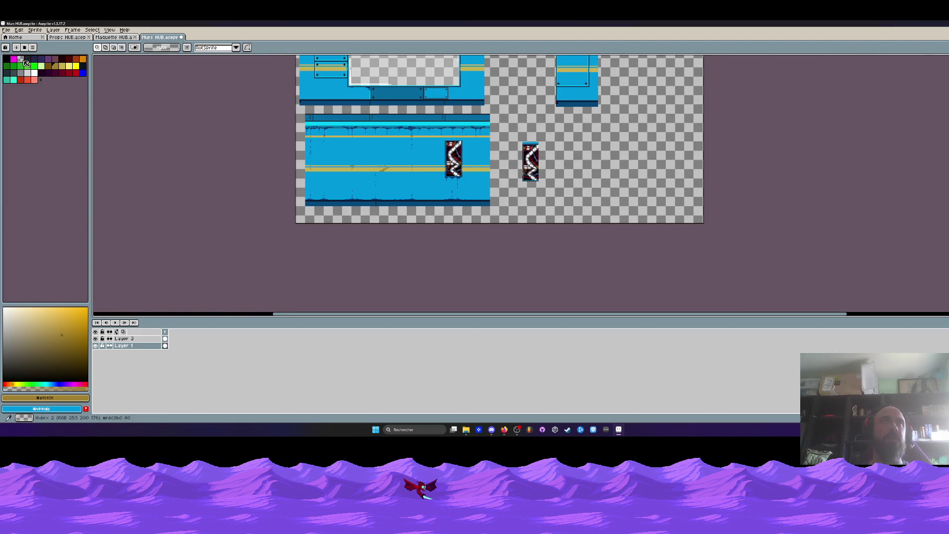
scroll(415, 163, down, 1)
key(h)
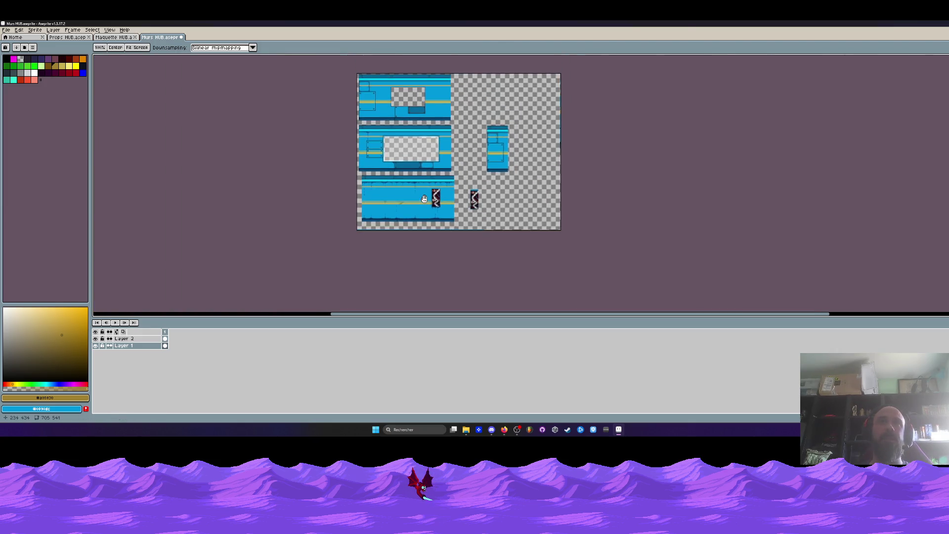
scroll(415, 195, up, 1)
drag(415, 194, 421, 186)
key(m)
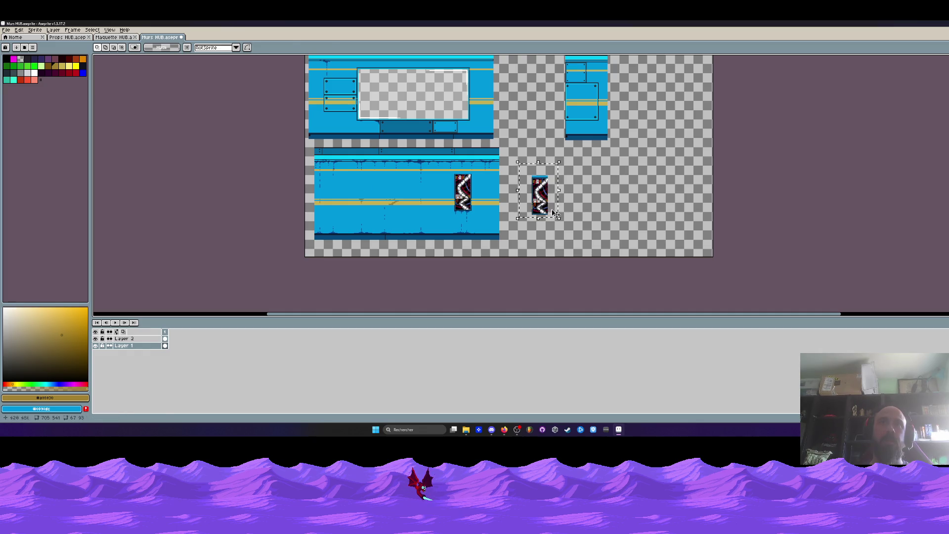
drag(540, 195, 613, 196)
drag(530, 164, 534, 198)
scroll(535, 198, down, 1)
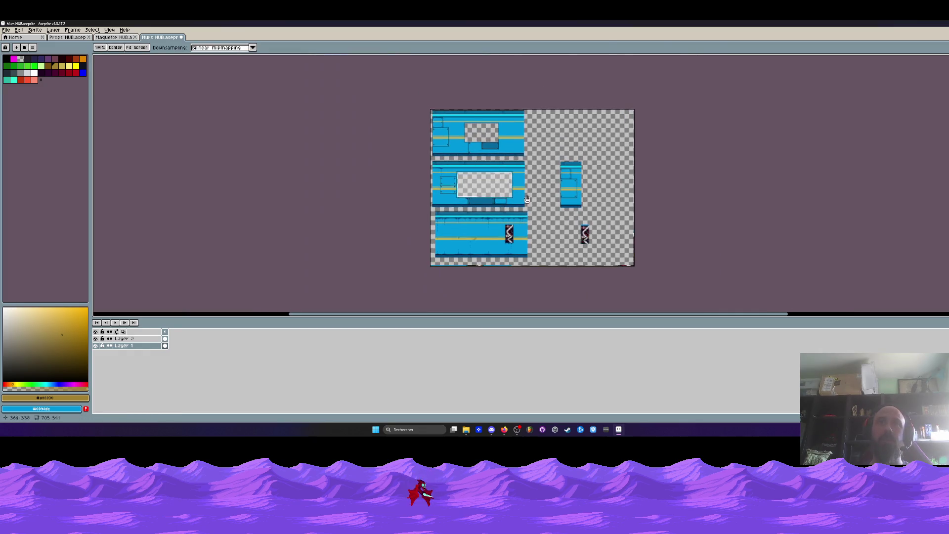
scroll(483, 170, up, 1)
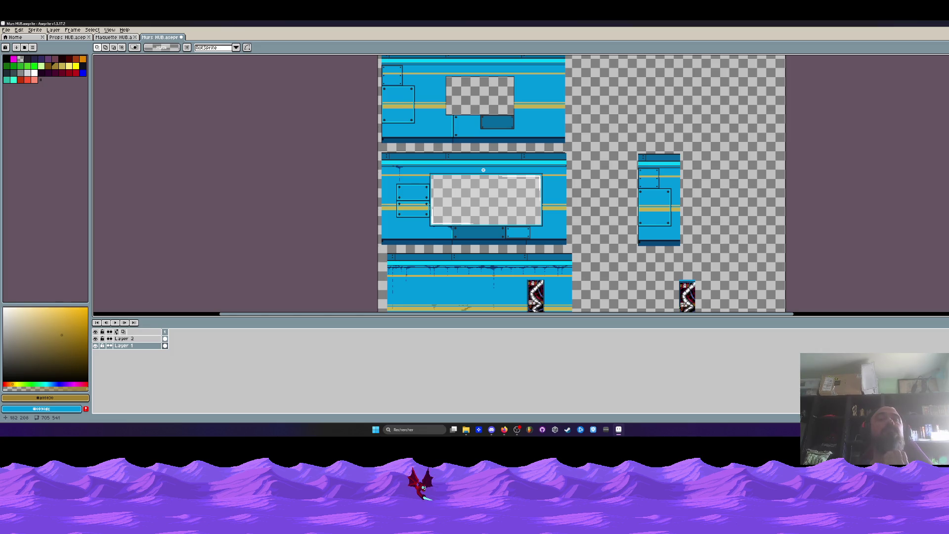
- Select the pipe panel set into the lower wall
scroll(483, 170, down, 2)
scroll(524, 233, up, 2)
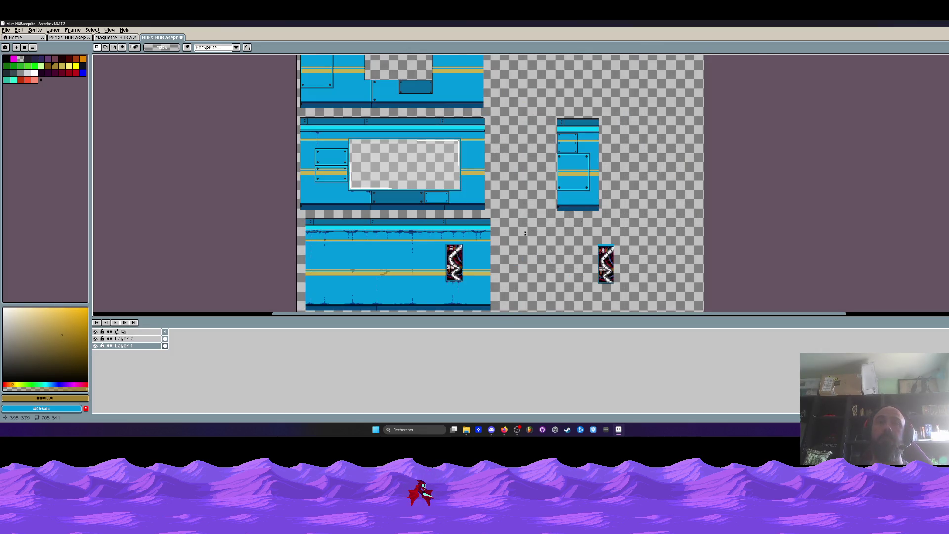
scroll(454, 261, up, 3)
scroll(444, 223, up, 2)
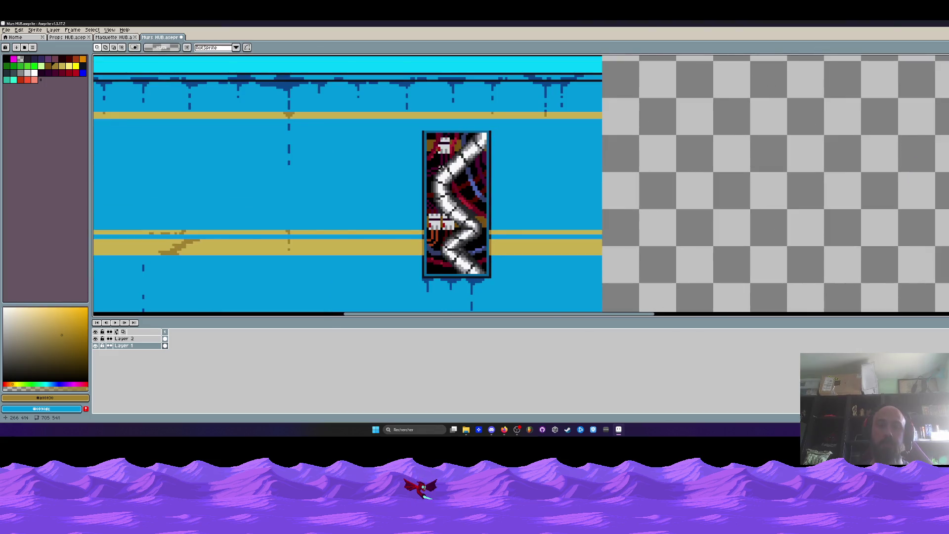
scroll(435, 163, up, 1)
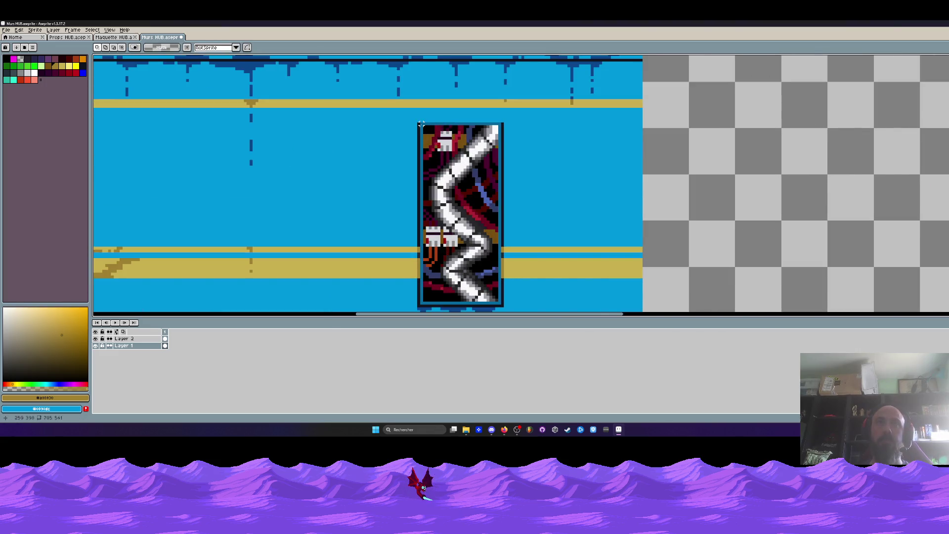
drag(423, 125, 500, 303)
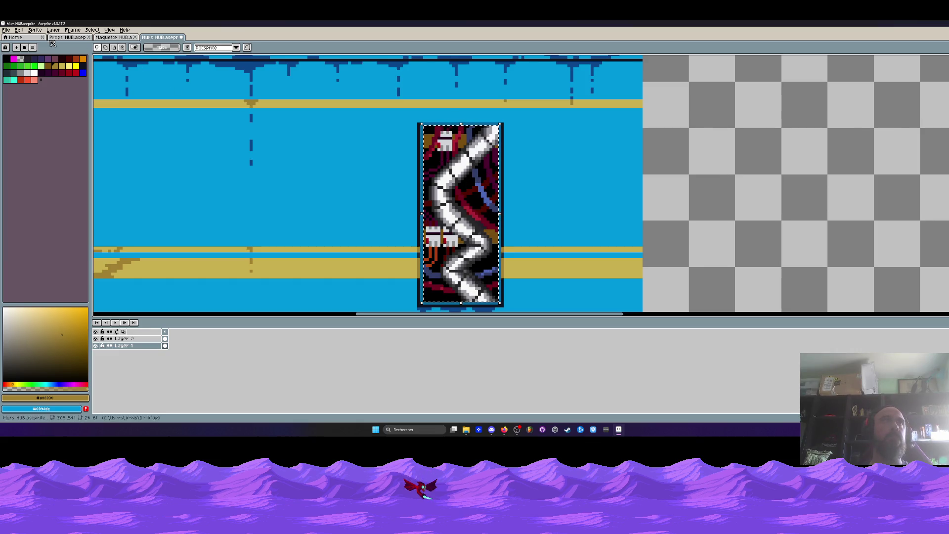
- Apply Brightness/Contrast with brightness -51 to the selected pipe panel
click(19, 30)
mouse_move(49, 177)
click(134, 177)
drag(88, 161, 75, 167)
scroll(364, 143, down, 3)
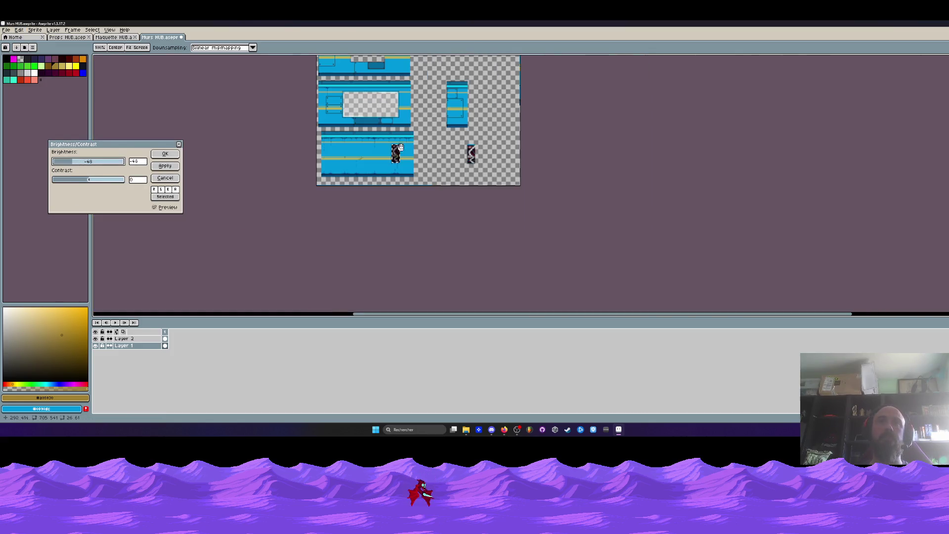
scroll(364, 143, up, 1)
scroll(404, 153, up, 1)
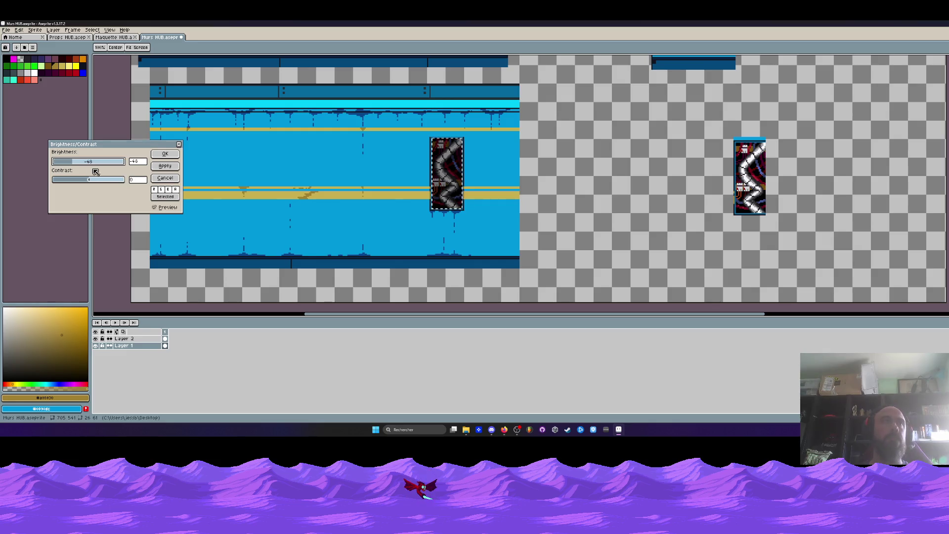
drag(74, 162, 71, 161)
click(172, 167)
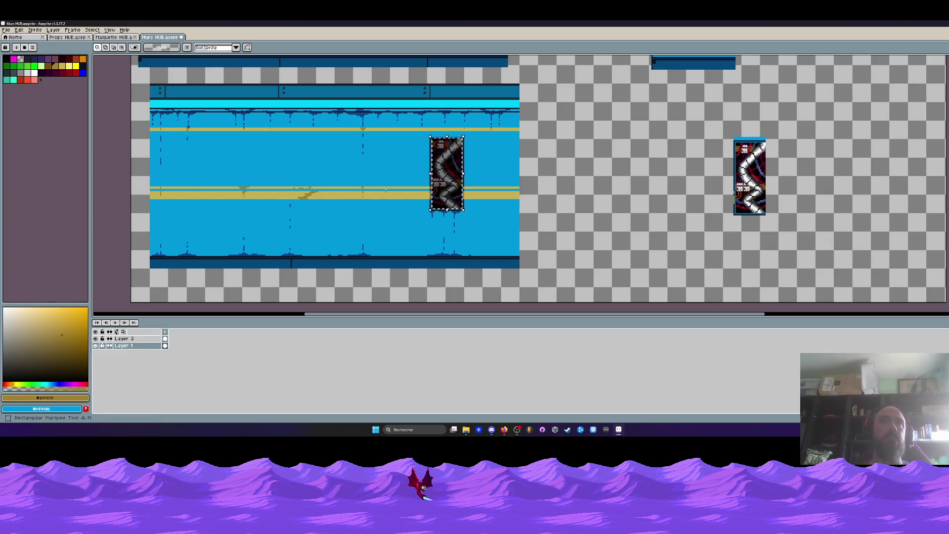
- Drag the loose pipe-panel copy left beside the lower wall, drop it, and check the result
drag(418, 205, 490, 238)
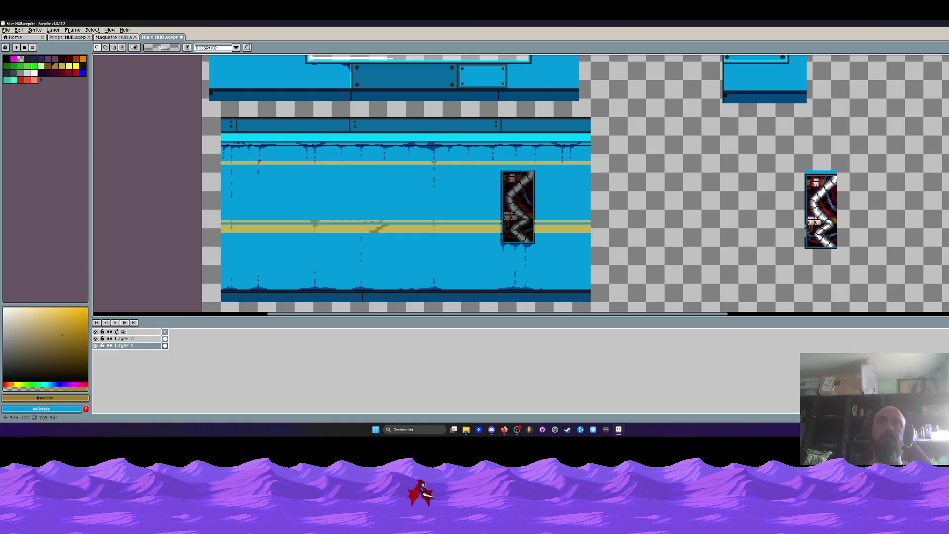
drag(839, 238, 666, 238)
key(ctrl+d)
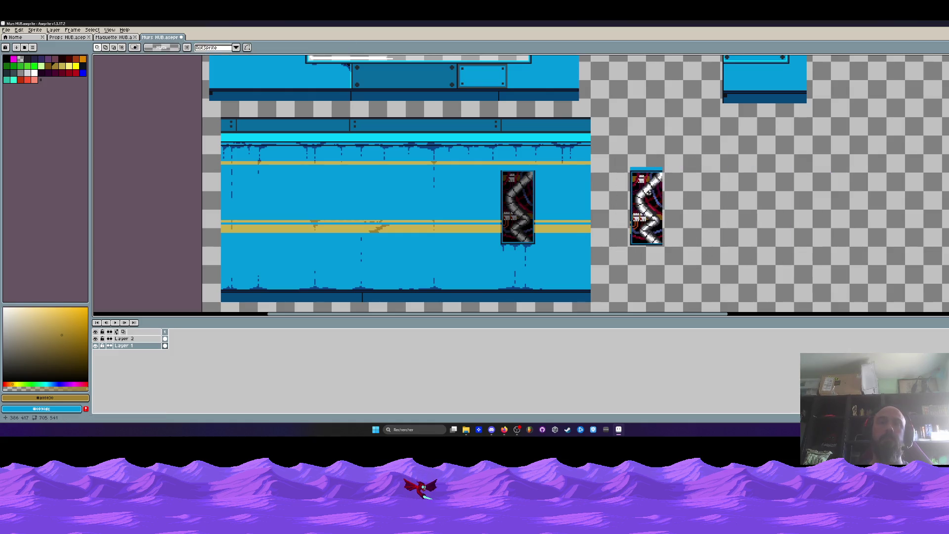
scroll(408, 219, down, 2)
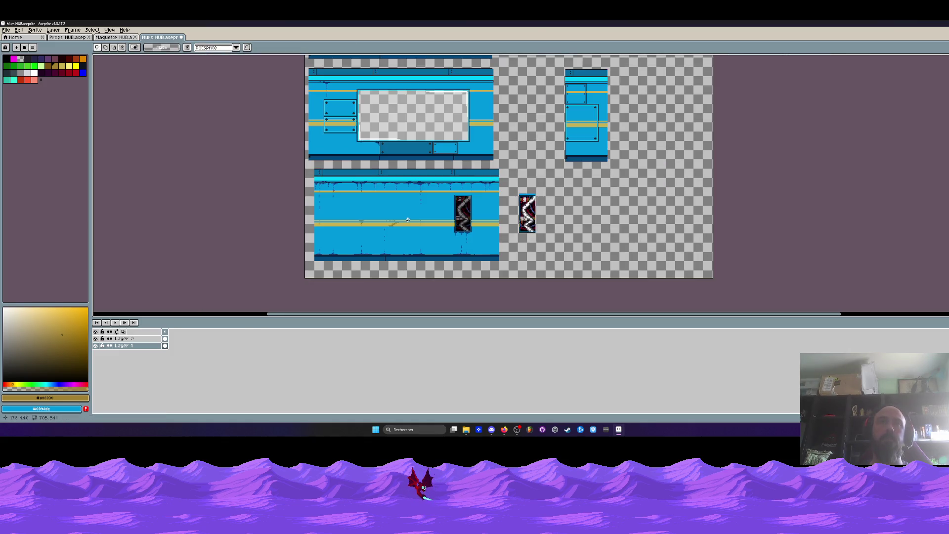
scroll(555, 184, up, 1)
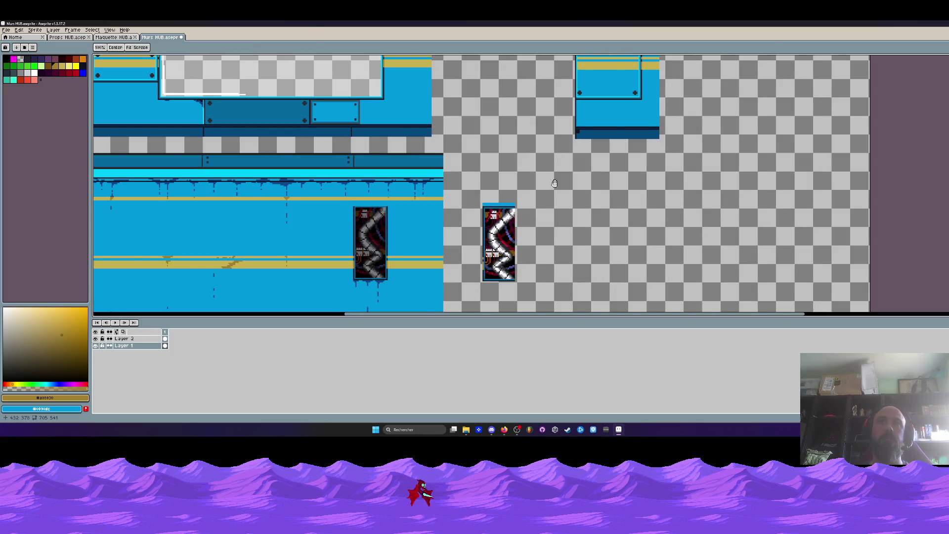
drag(459, 173, 434, 149)
scroll(434, 150, down, 2)
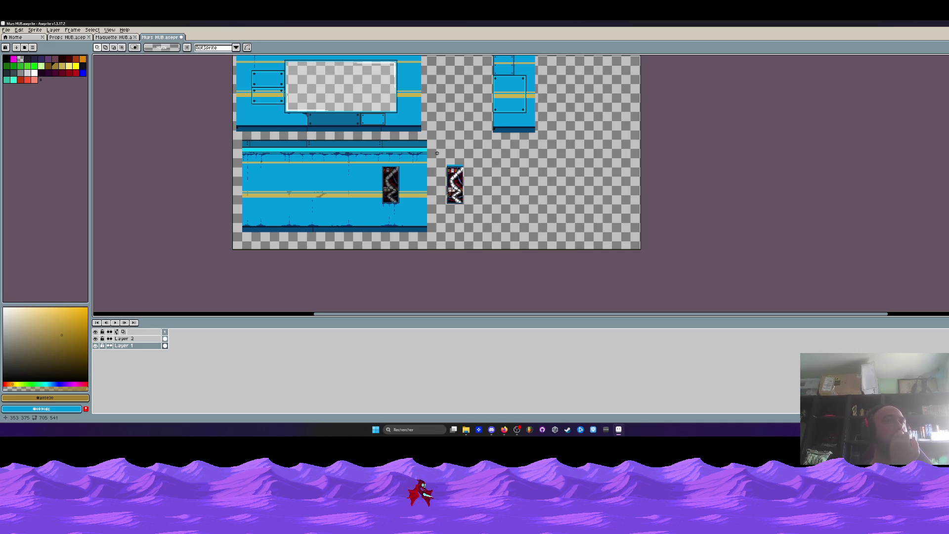
drag(437, 153, 485, 213)
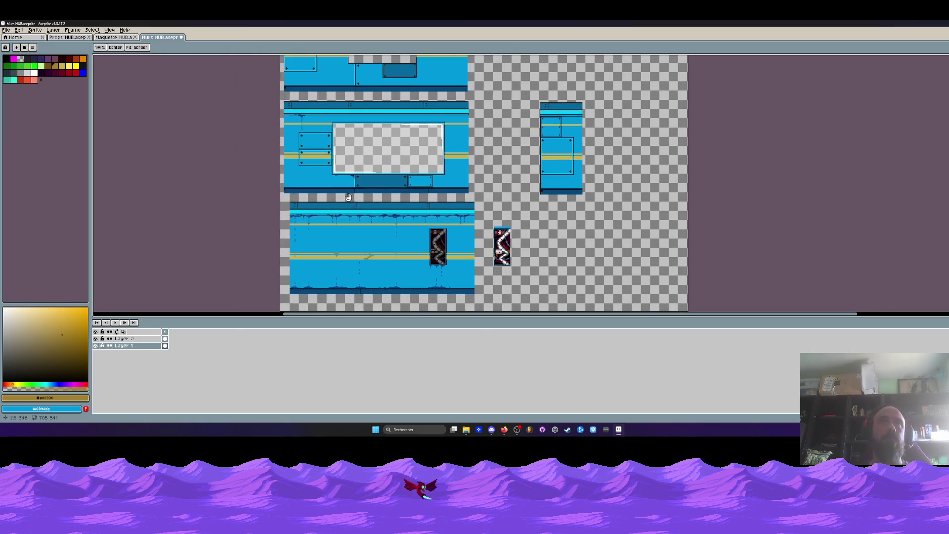
scroll(309, 141, up, 1)
scroll(309, 141, down, 1)
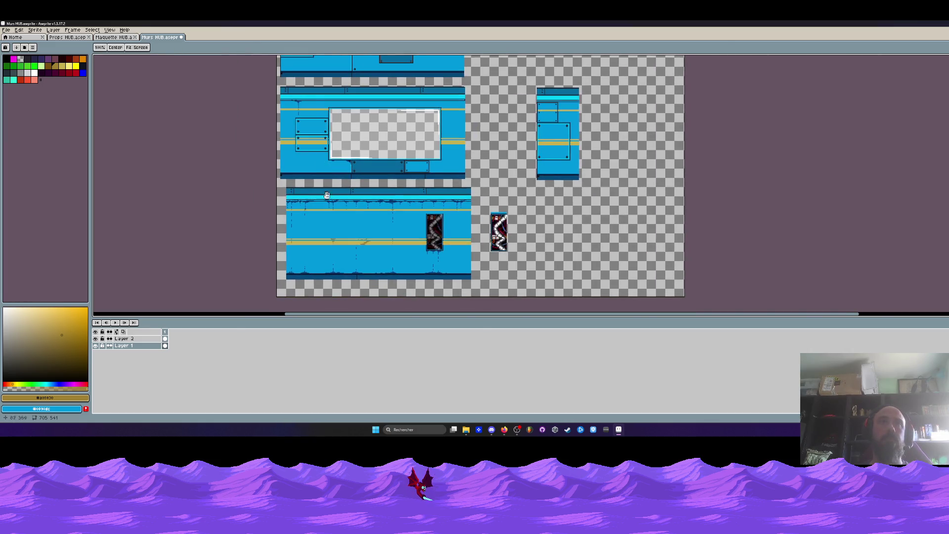
scroll(329, 201, up, 1)
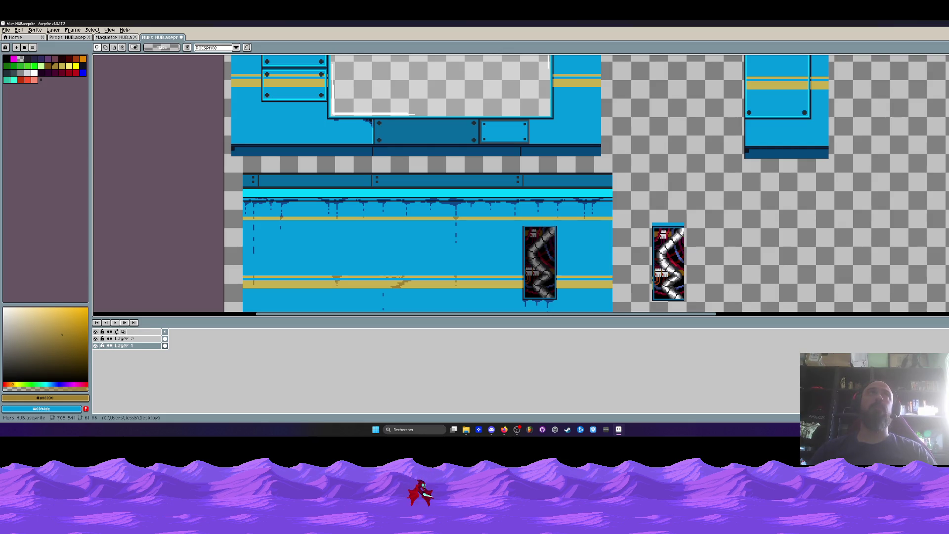
- Select the lower wall section in the Murs HUB tileset, toggling Layer 2 to check it
click(123, 38)
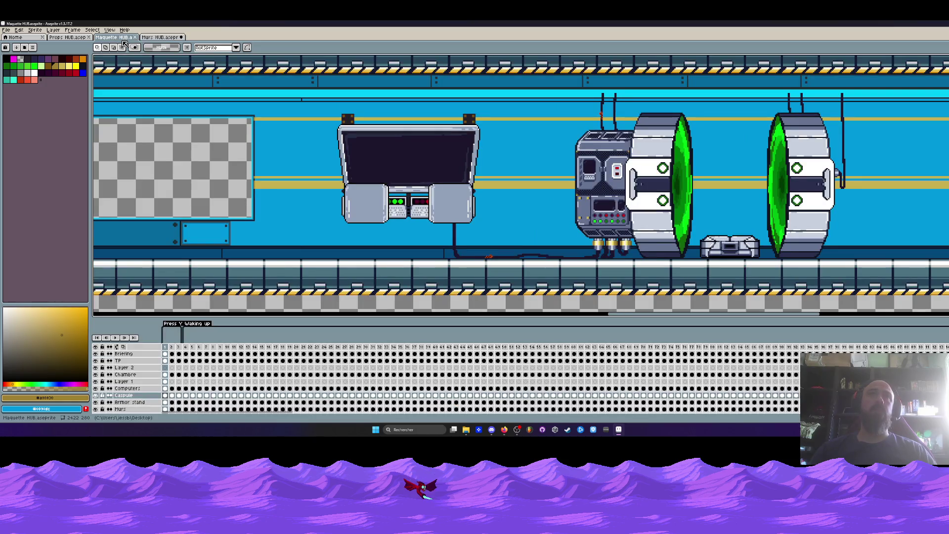
scroll(333, 121, down, 2)
key(ctrl+Tab)
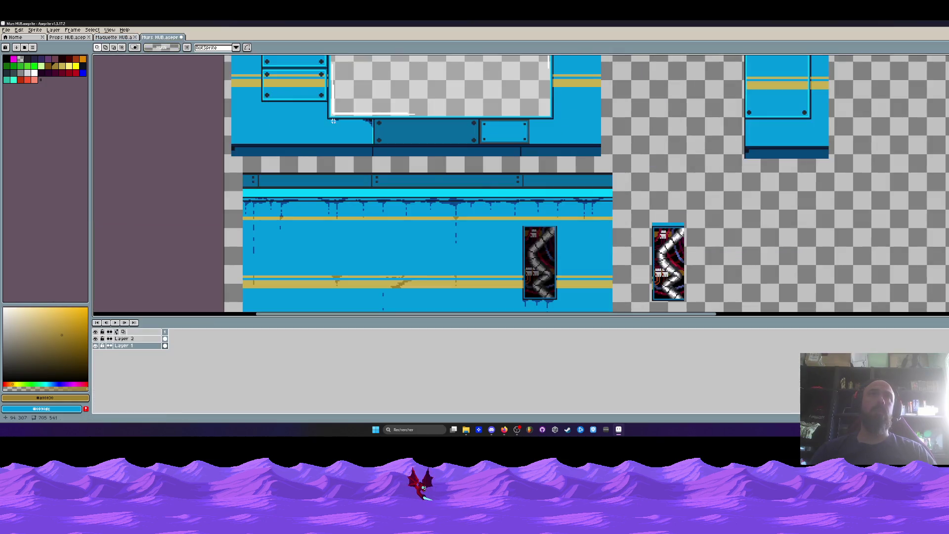
scroll(334, 120, down, 2)
drag(285, 129, 478, 238)
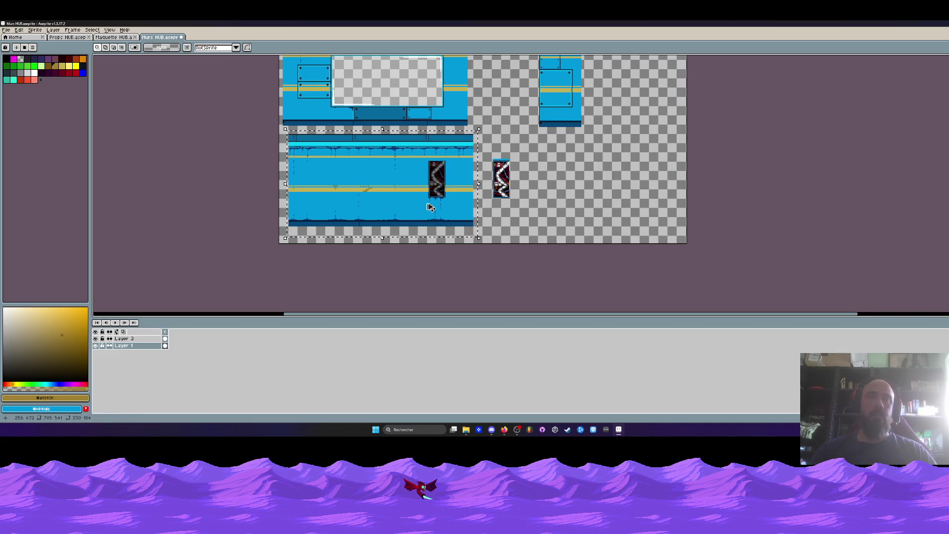
click(95, 339)
click(95, 339)
- Paste the wall section onto the Murs layer of the Maquette HUB corridor mockup
click(122, 39)
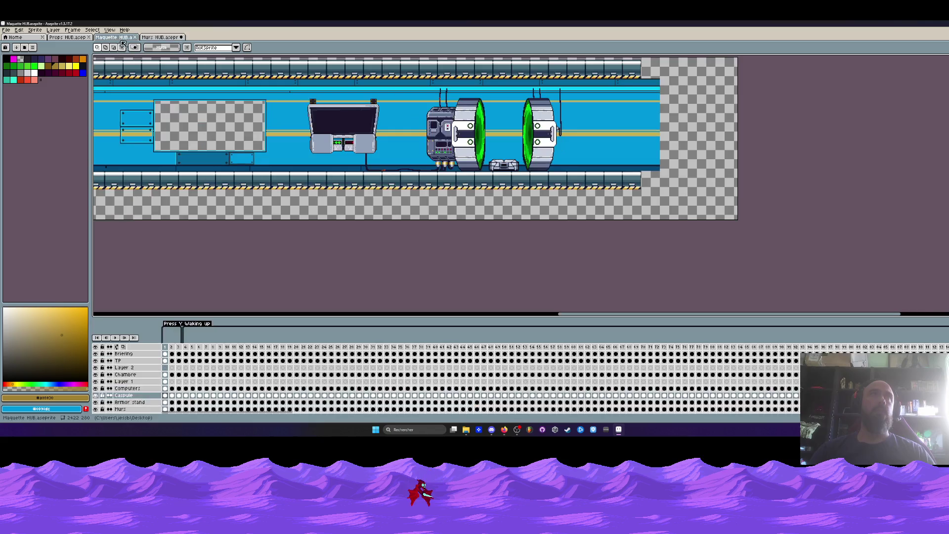
key(h)
drag(297, 148, 334, 178)
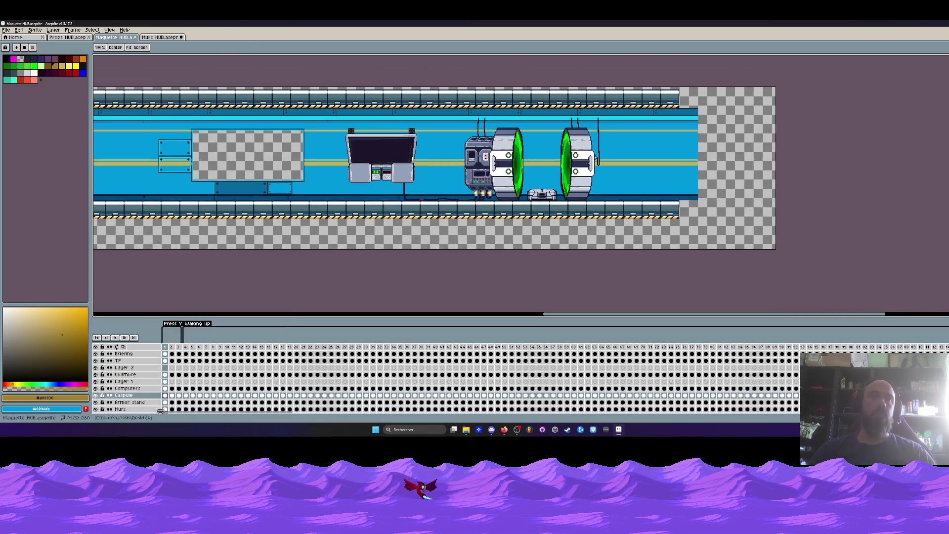
click(165, 409)
key(m)
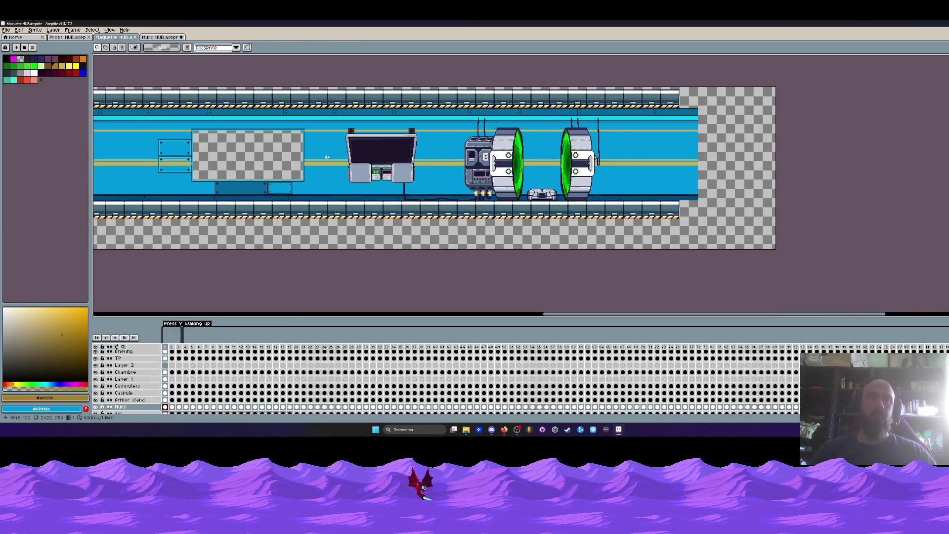
key(ctrl+v)
drag(515, 189, 379, 174)
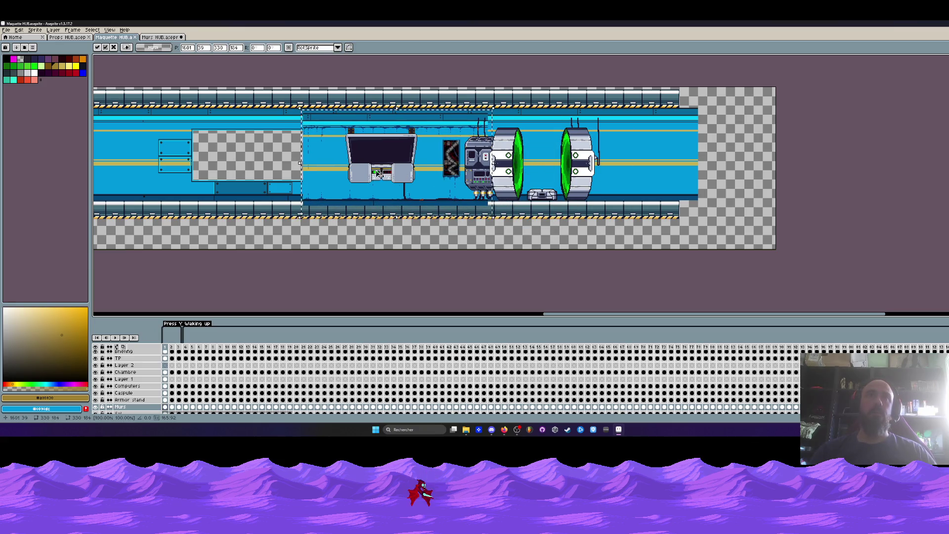
- Nudge the pasted pipe panel slightly left, commit it, and return to Murs HUB
scroll(338, 183, up, 3)
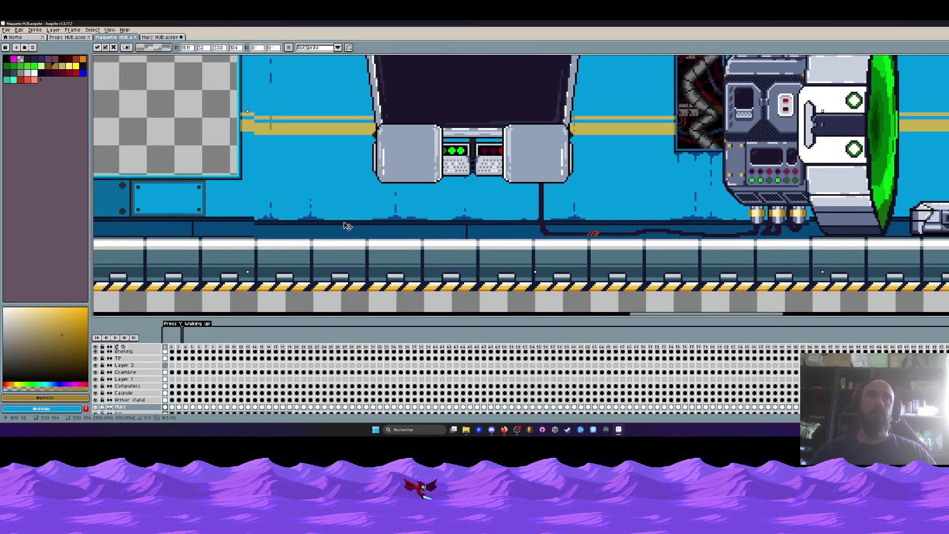
scroll(352, 221, down, 2)
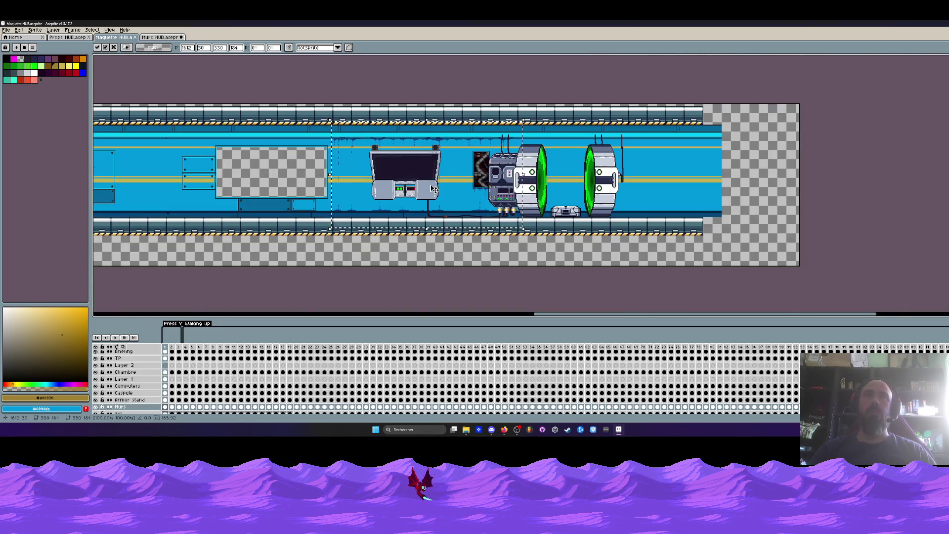
scroll(433, 188, up, 1)
drag(465, 186, 459, 185)
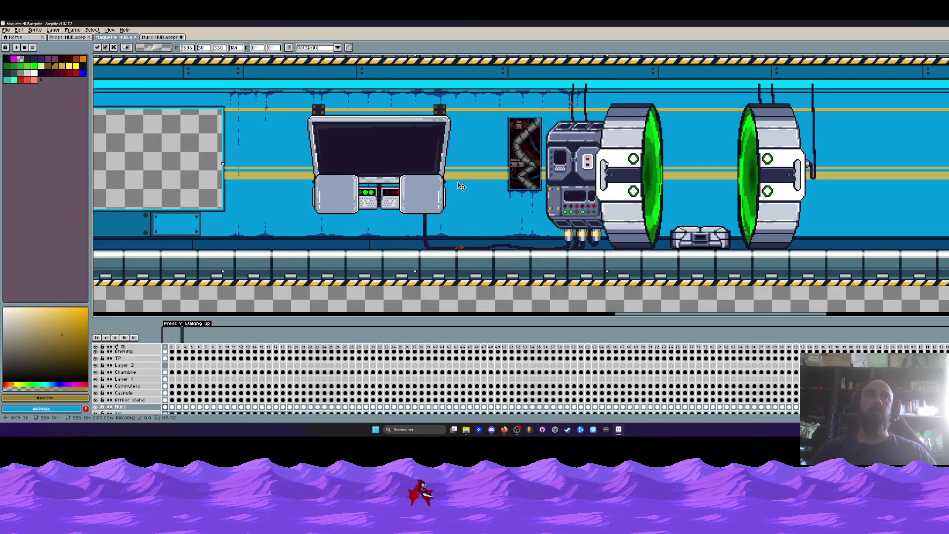
key(Return)
scroll(458, 184, down, 1)
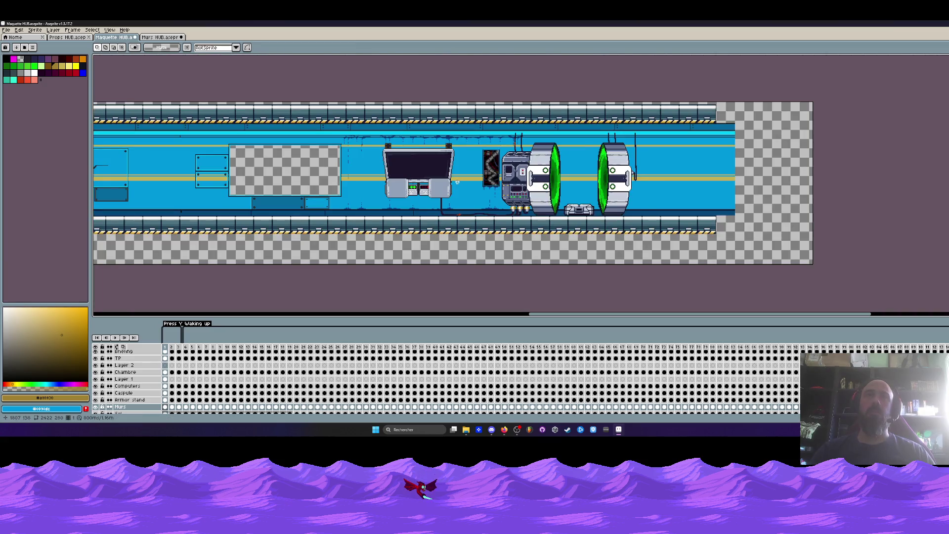
scroll(392, 173, up, 1)
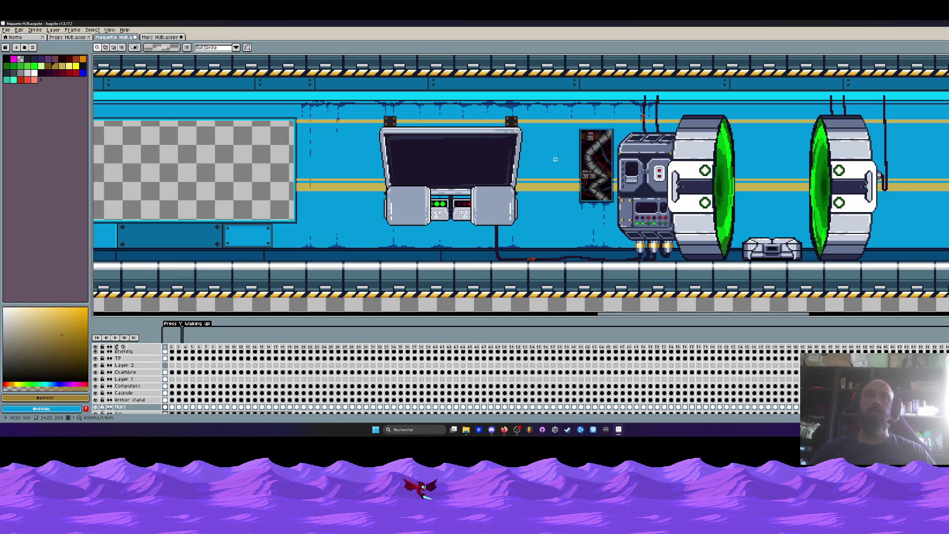
scroll(554, 159, down, 1)
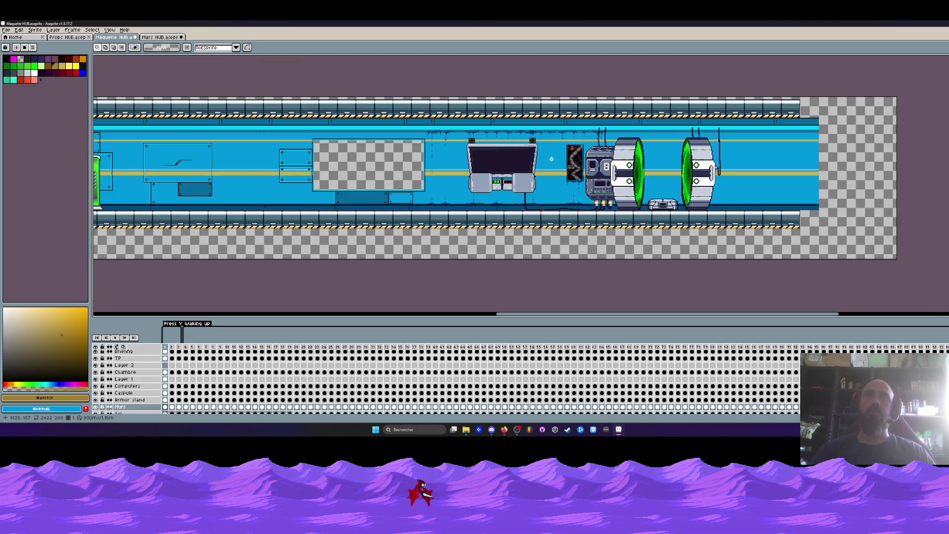
scroll(487, 133, up, 2)
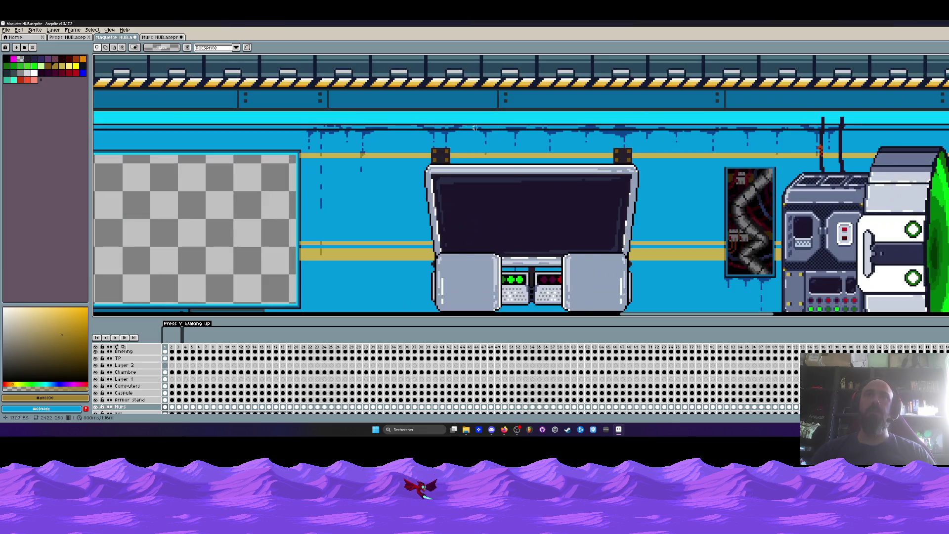
click(153, 39)
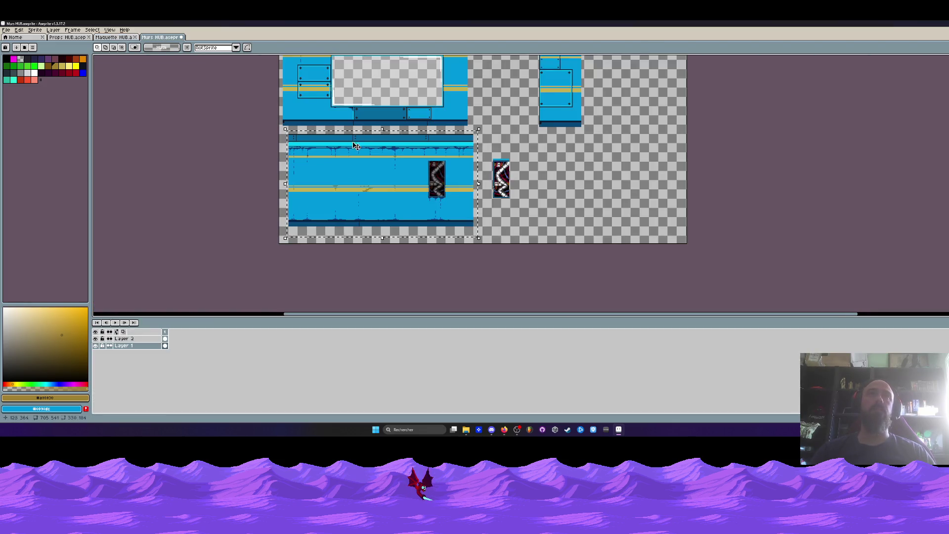
- Eyedrop the wall's main blue from the lower wall tile
scroll(350, 148, up, 2)
scroll(325, 171, up, 1)
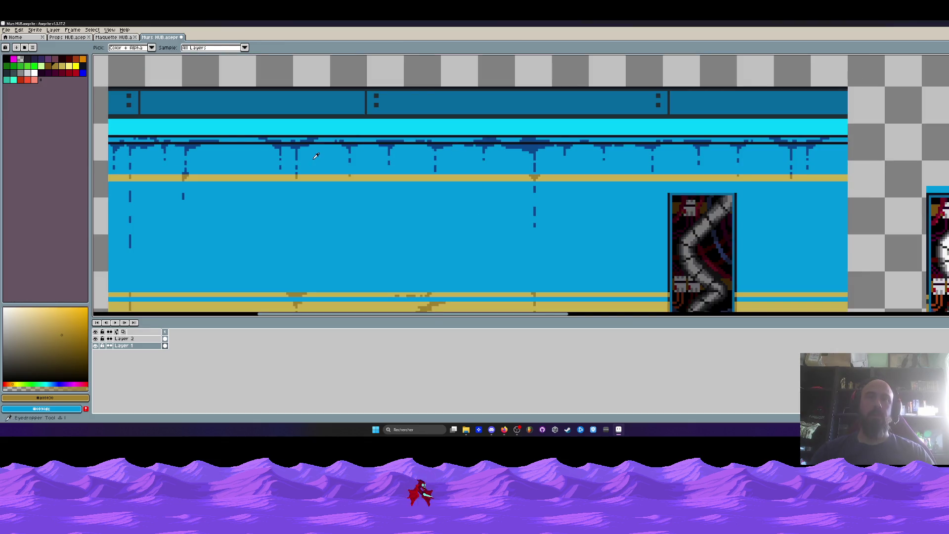
alt+click(316, 164)
scroll(387, 183, up, 1)
scroll(385, 178, up, 1)
scroll(385, 179, up, 1)
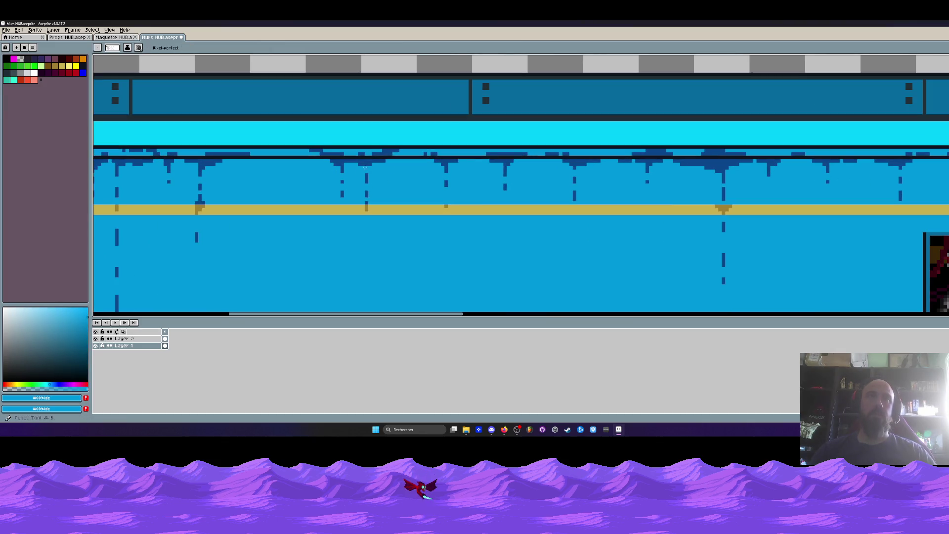
- Paint over the dark specks on the lower wall tile with the sampled blue
drag(309, 156, 311, 151)
mouse_move(385, 154)
mouse_down()
mouse_move(327, 153)
mouse_move(385, 161)
mouse_up()
scroll(383, 163, down, 3)
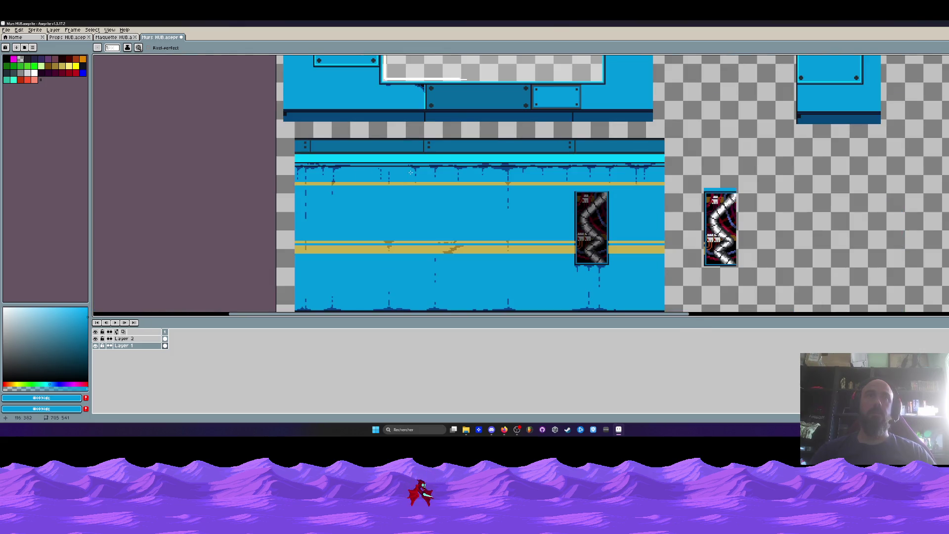
scroll(377, 167, up, 2)
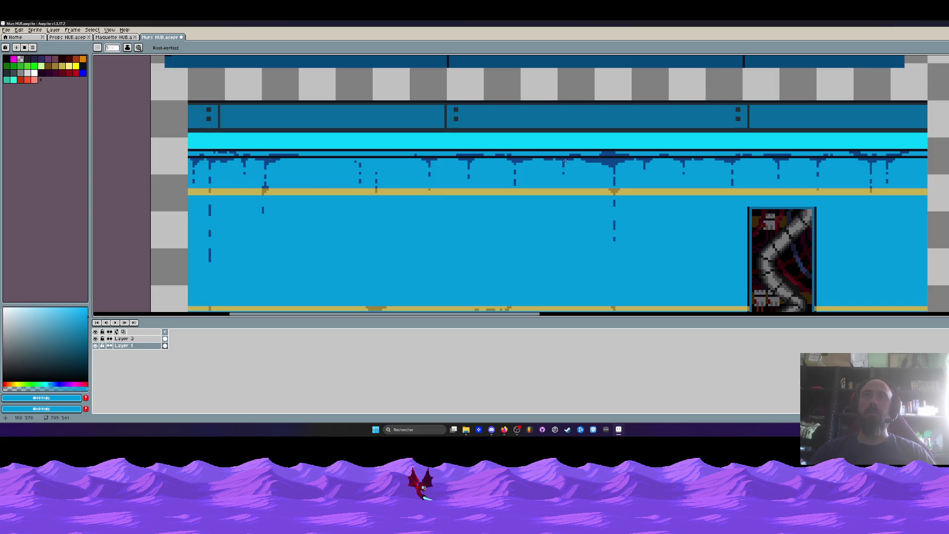
scroll(565, 161, up, 1)
scroll(539, 159, down, 4)
scroll(547, 170, up, 1)
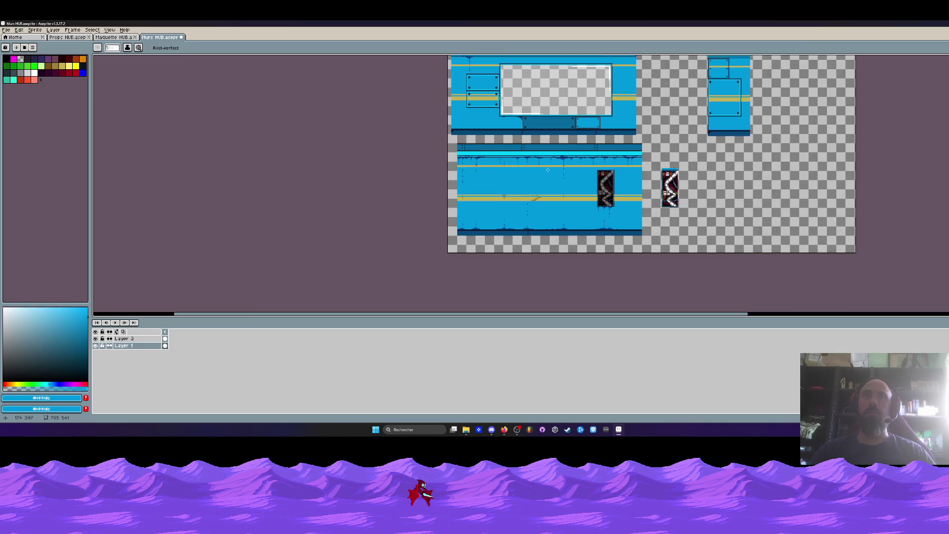
scroll(499, 164, up, 3)
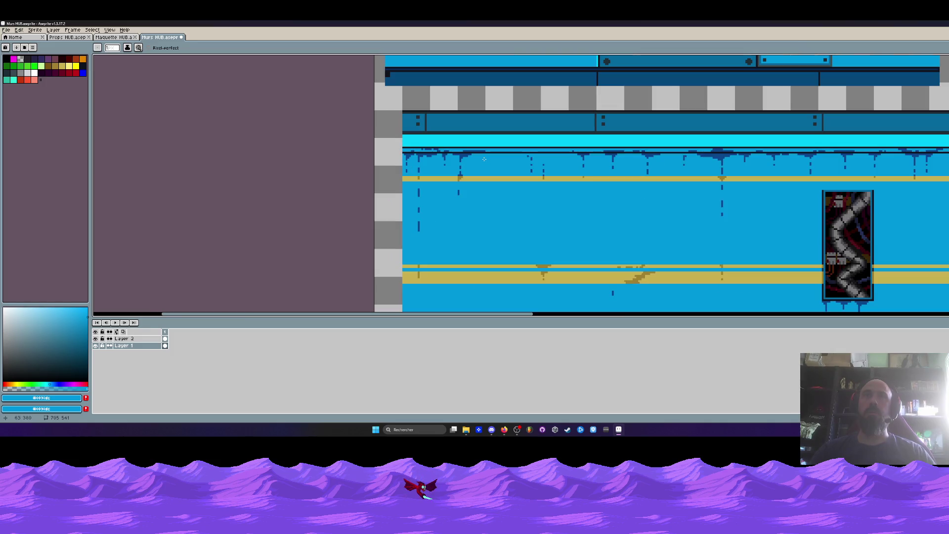
scroll(494, 168, down, 1)
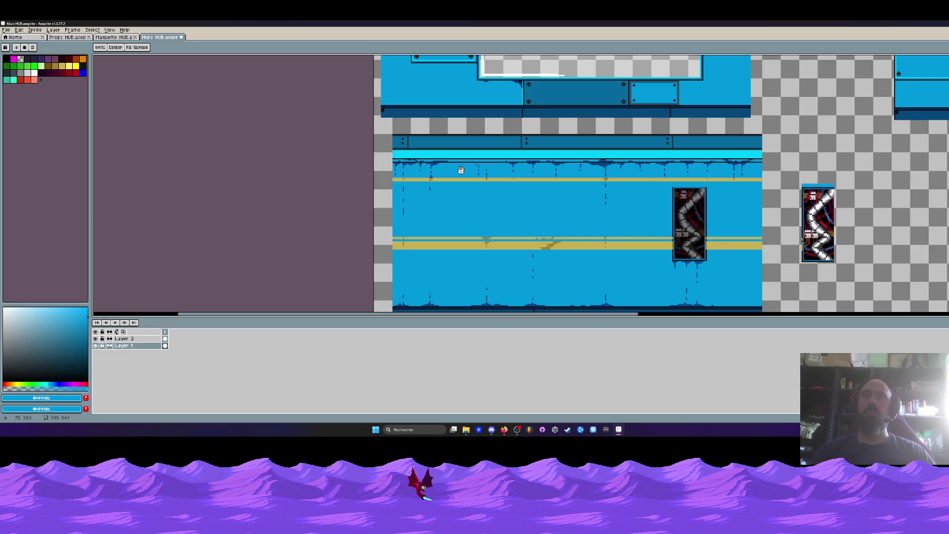
drag(491, 198, 490, 182)
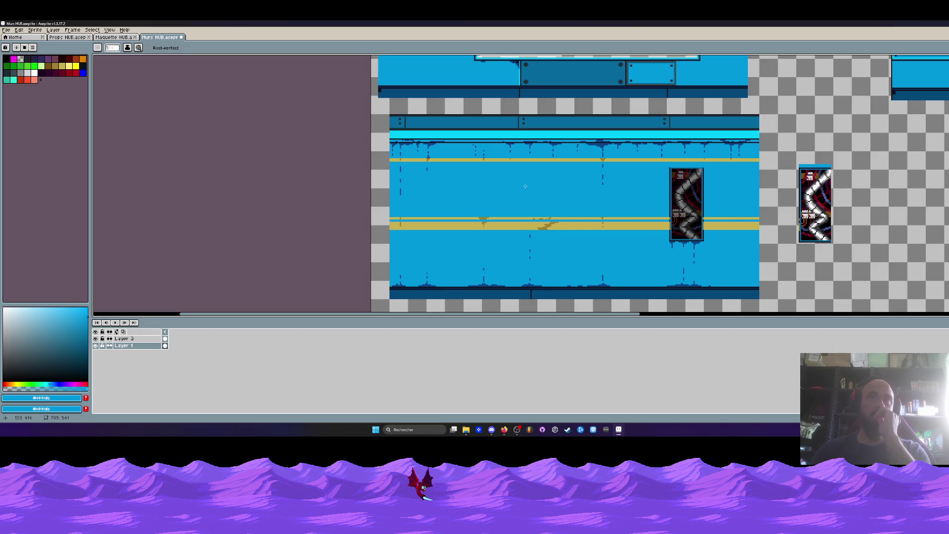
scroll(525, 186, down, 3)
scroll(492, 183, up, 1)
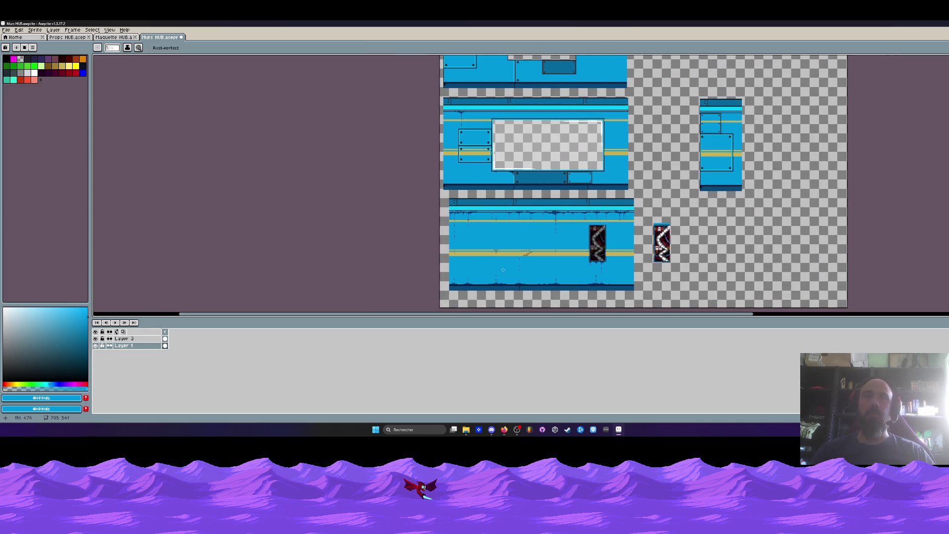
- Zoom in on the Props HUB sheet and marquee the left fan grille, checking its layer
click(113, 37)
key(minus)
click(68, 37)
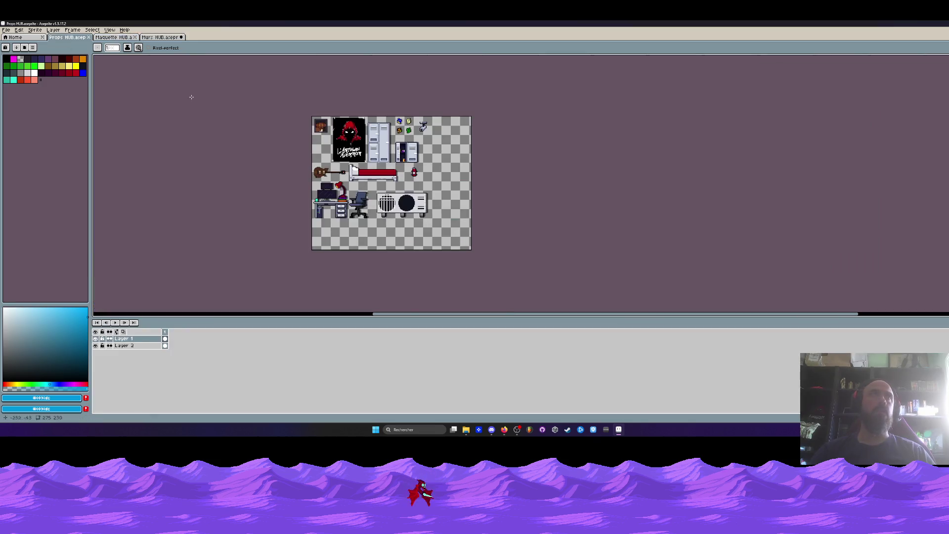
key(plus)
key(plus)
key(plus)
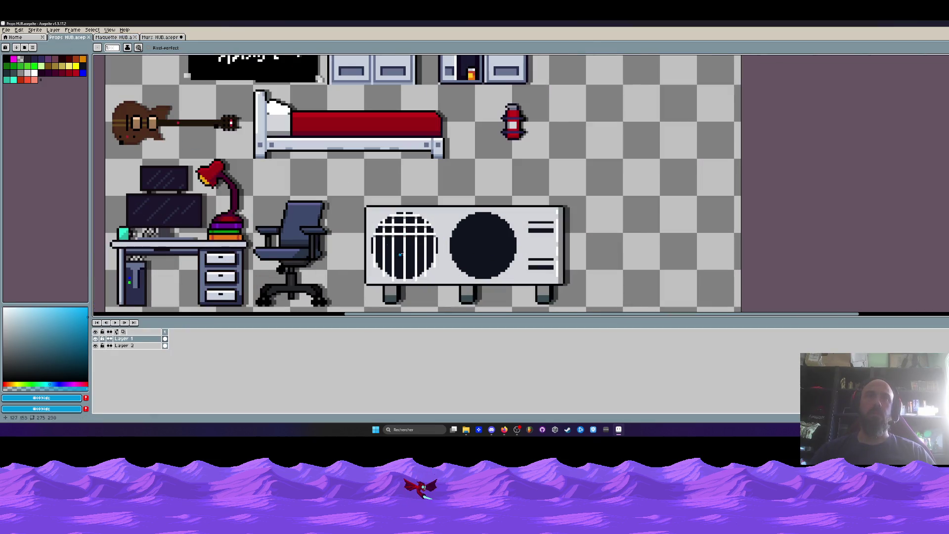
key(plus)
key(m)
key(plus)
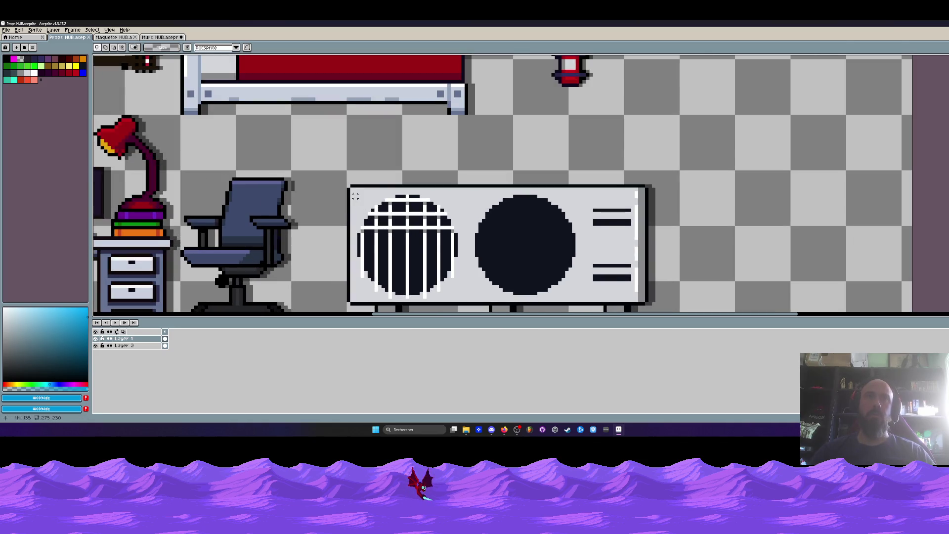
drag(352, 194, 462, 300)
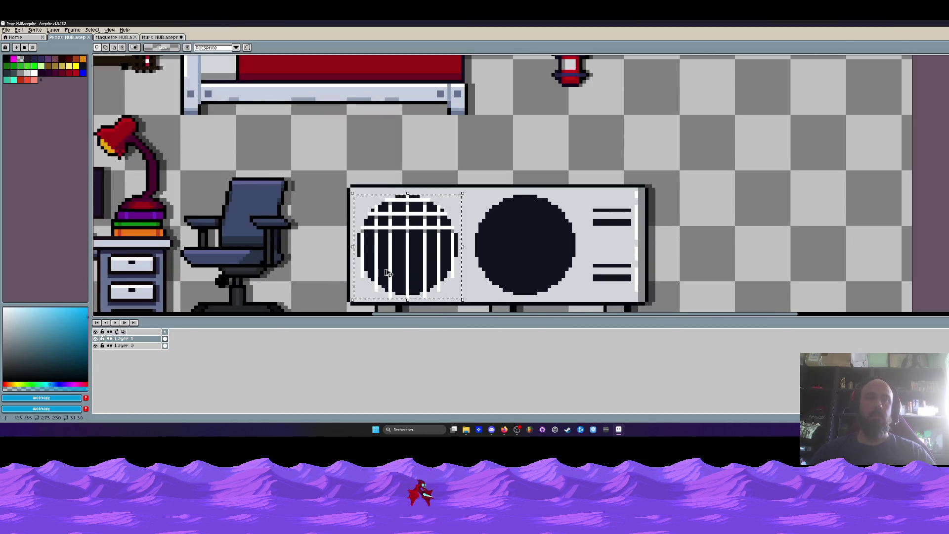
click(96, 339)
click(96, 338)
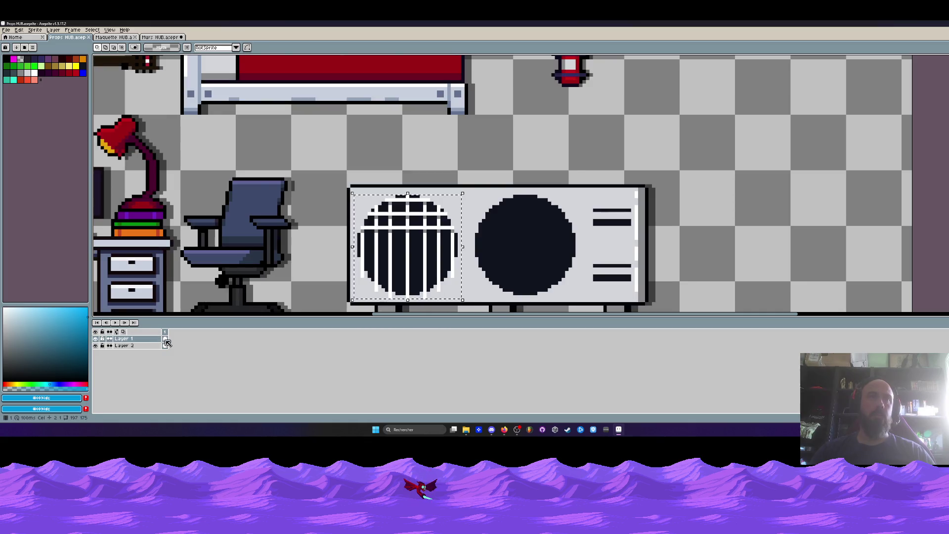
key(ctrl+d)
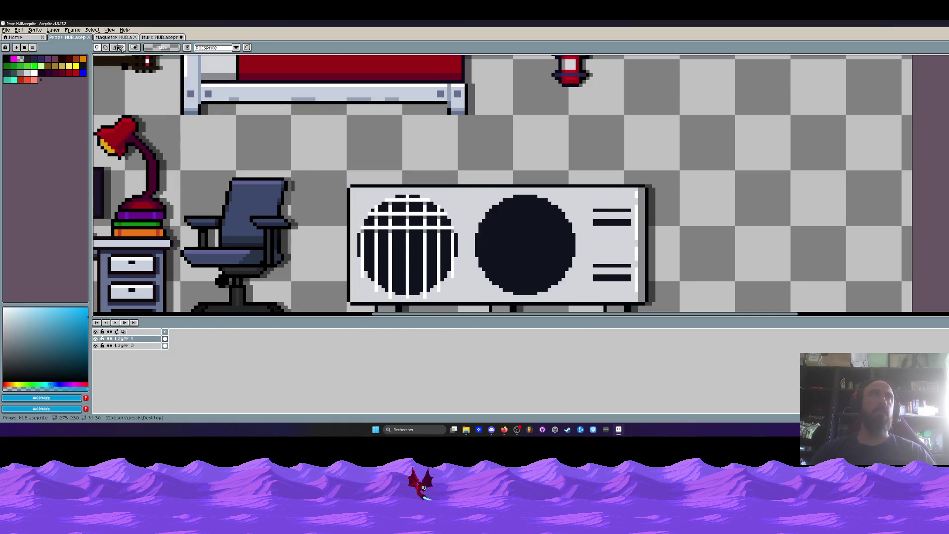
- Check the mockup and Murs HUB, then reselect the left fan grille in Props HUB
click(113, 37)
scroll(404, 167, up, 1)
scroll(404, 167, down, 1)
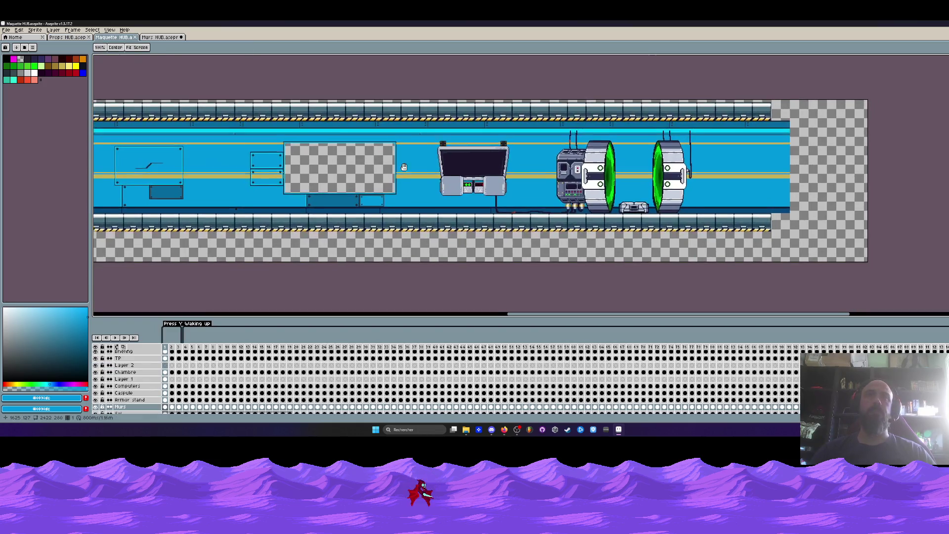
scroll(403, 167, up, 1)
key(ctrl+Tab)
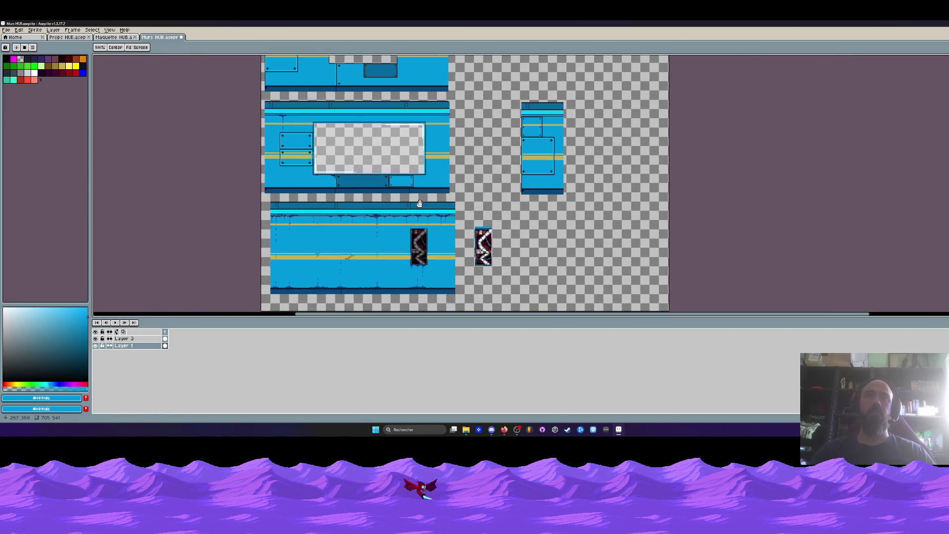
scroll(471, 219, up, 1)
scroll(343, 181, down, 3)
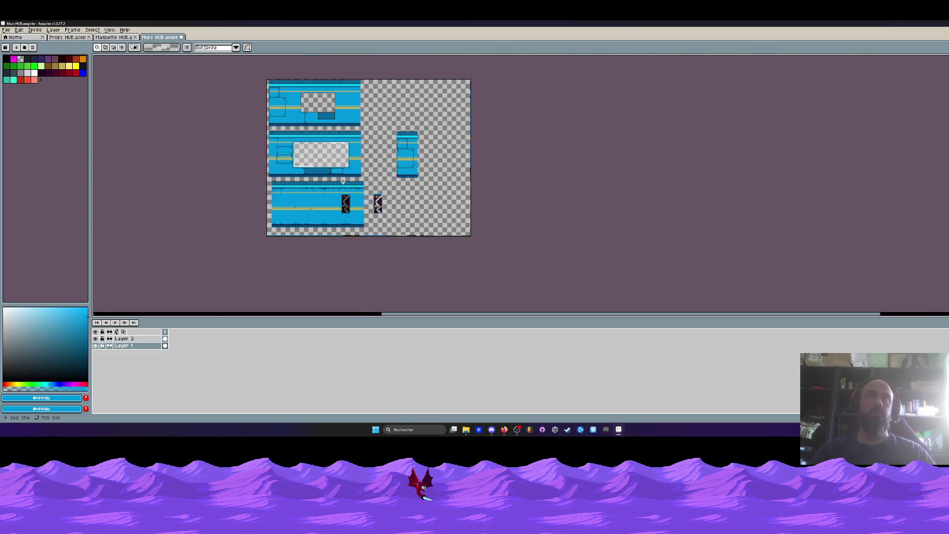
click(67, 37)
drag(327, 173, 469, 303)
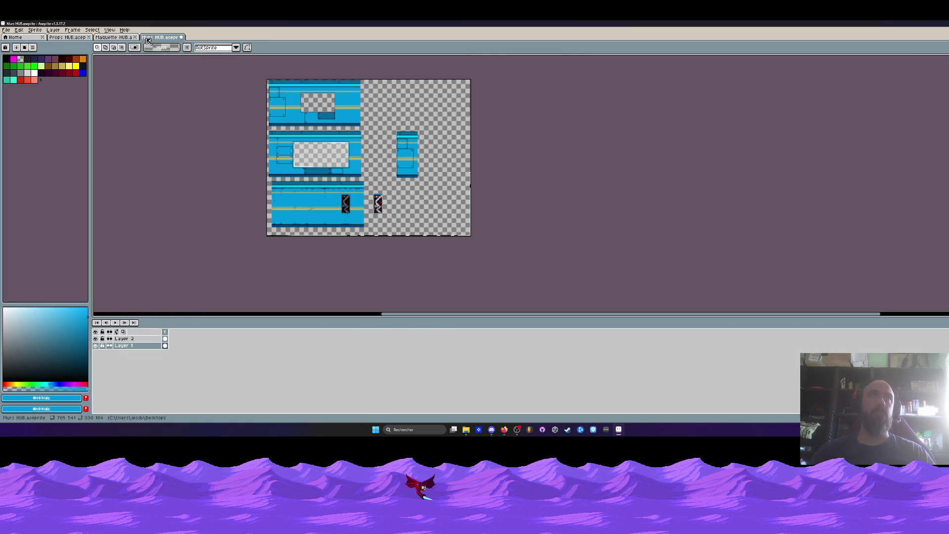
- Paste the fan grille into Murs HUB on empty space beside the pipe panel
click(161, 37)
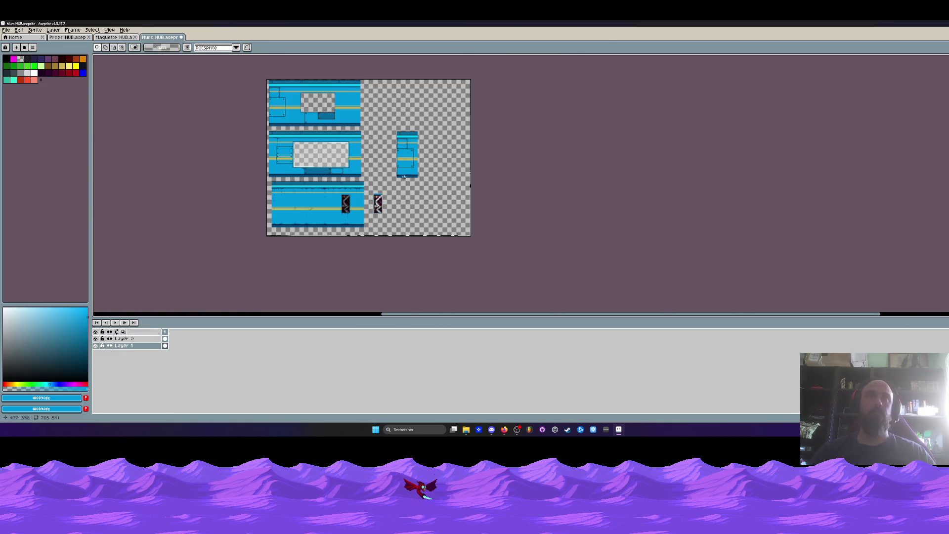
scroll(382, 191, up, 3)
key(ctrl+v)
drag(534, 188, 359, 209)
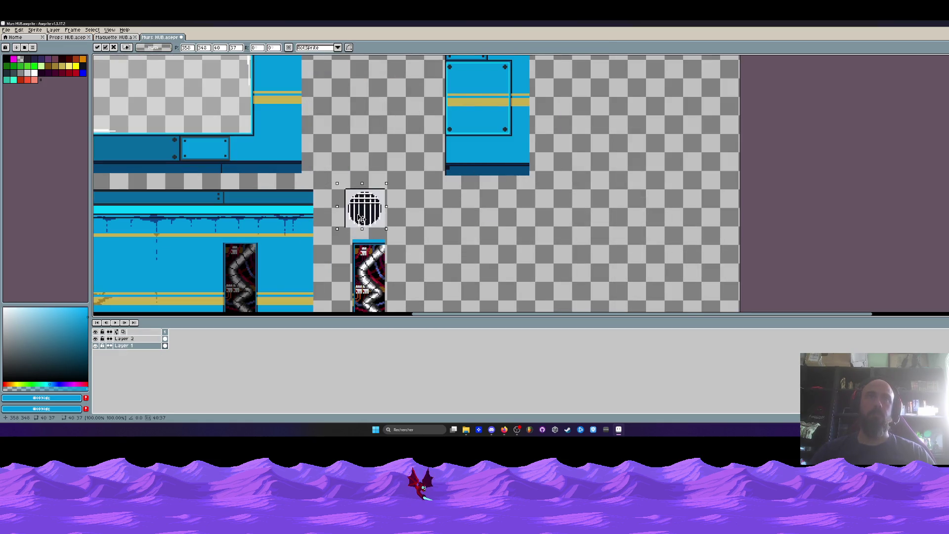
- Erase the grey background and black edge lines around the grille with transparent fill
scroll(358, 209, up, 2)
click(20, 59)
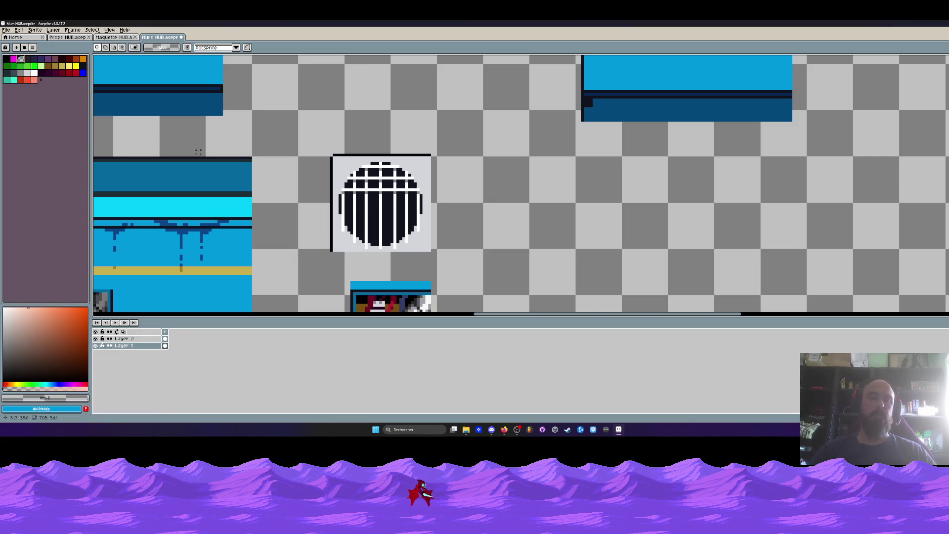
scroll(212, 154, up, 1)
key(g)
click(385, 176)
click(413, 155)
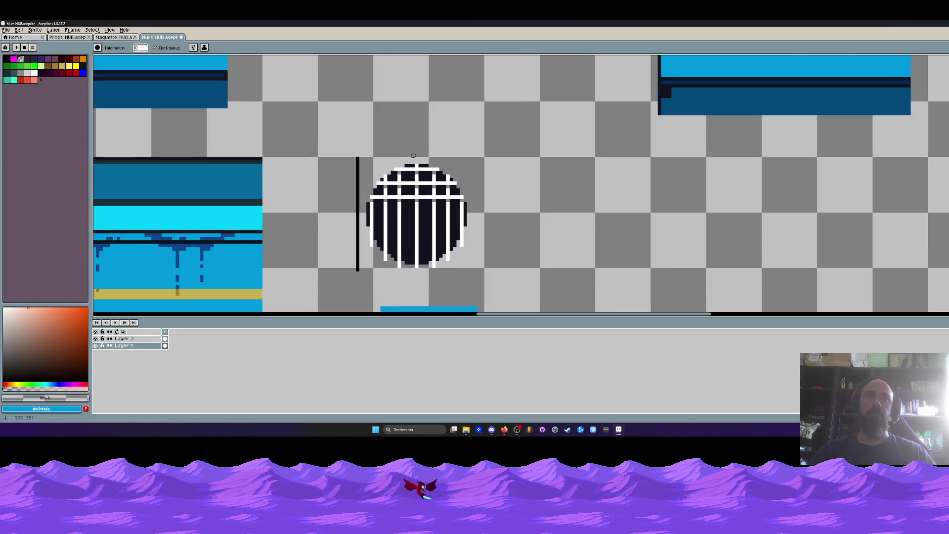
click(355, 172)
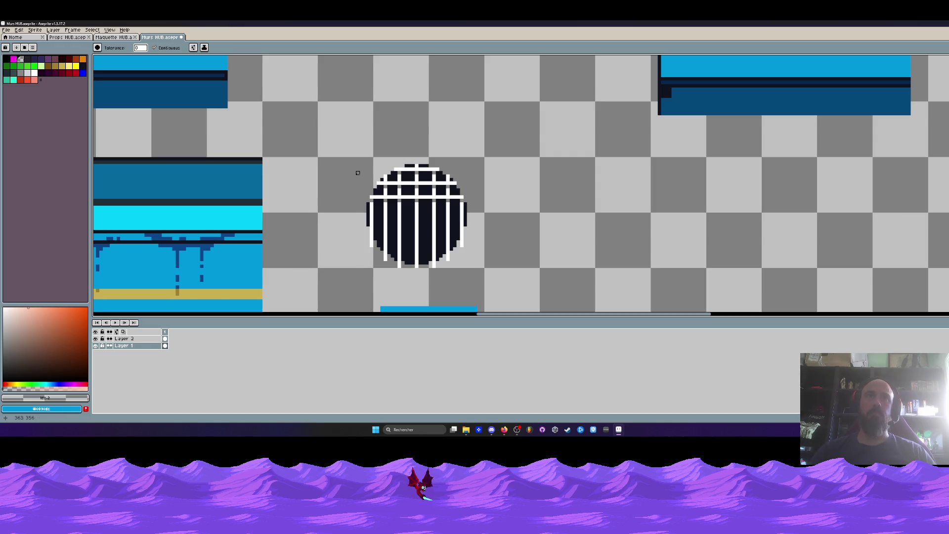
scroll(360, 177, down, 1)
scroll(365, 180, up, 1)
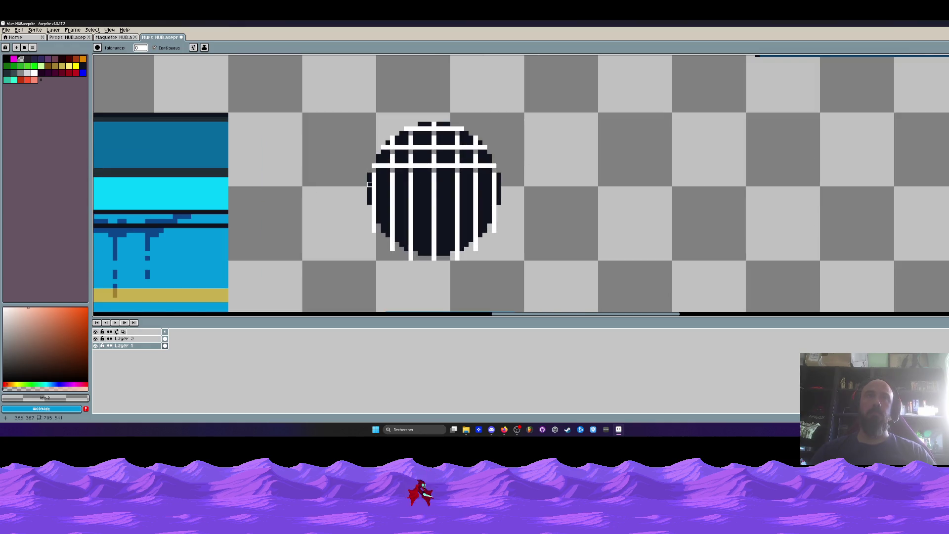
scroll(360, 170, up, 1)
- Copy the grille's top bars lower down the circle and commit them
key(m)
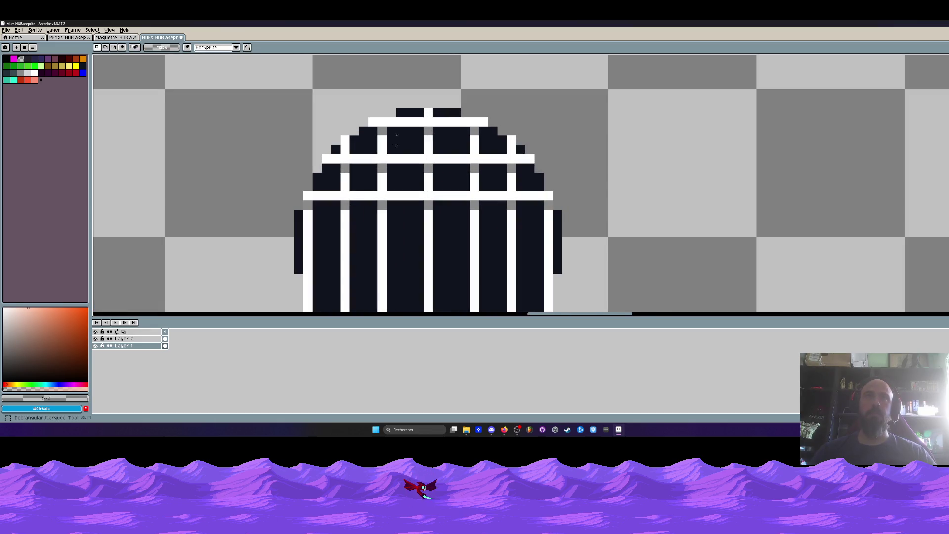
drag(303, 117, 496, 183)
scroll(496, 181, down, 1)
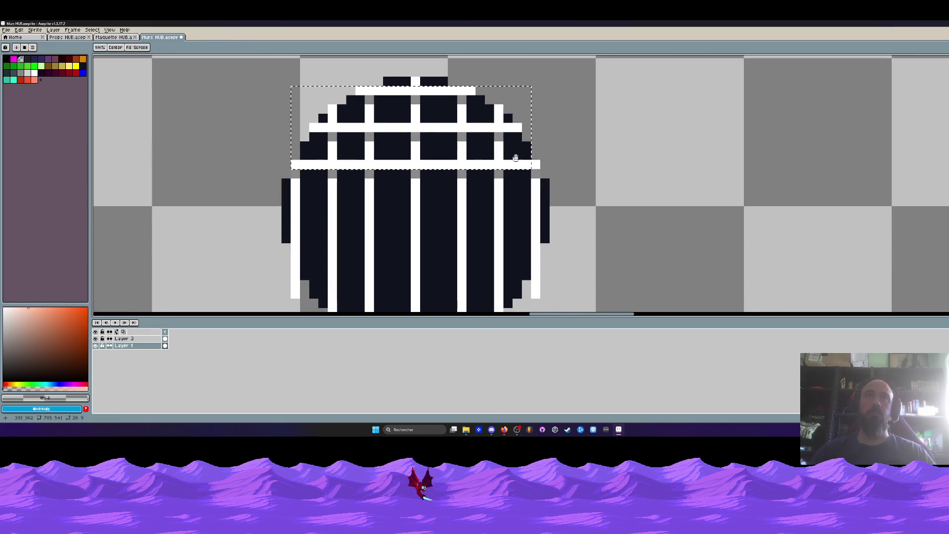
drag(272, 86, 540, 168)
mouse_move(431, 175)
mouse_down()
mouse_move(432, 256)
mouse_move(430, 245)
mouse_up()
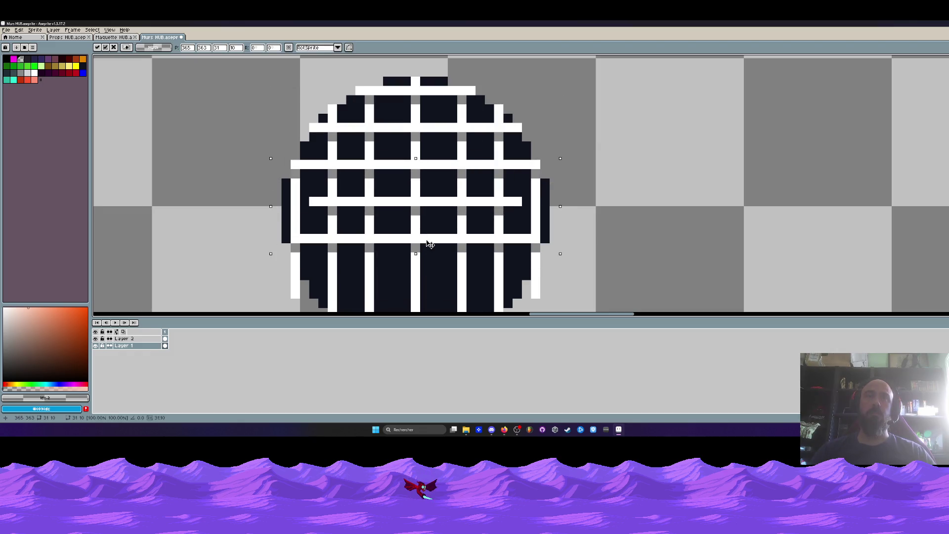
key(Return)
scroll(430, 244, down, 1)
scroll(386, 204, up, 2)
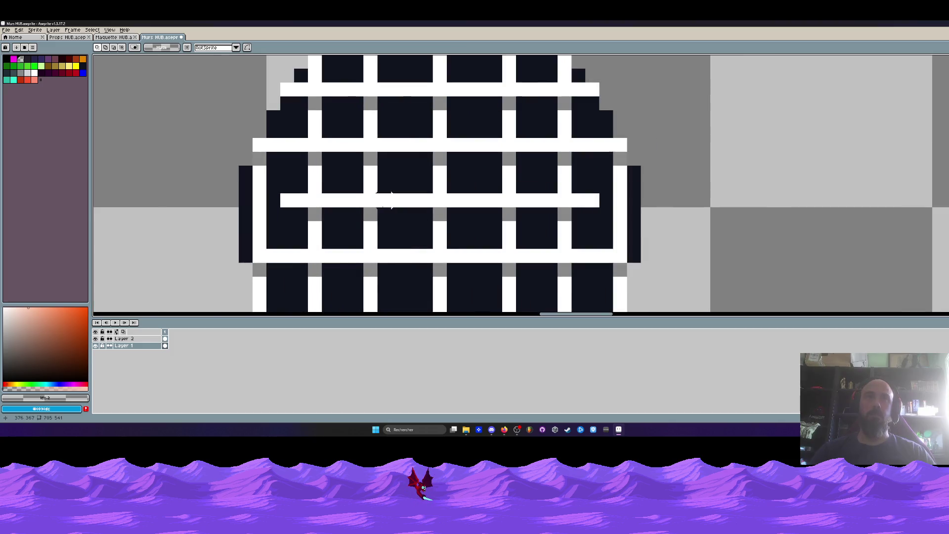
- Sample the white bar colour and shift the grille's left part one pixel right
key(i)
click(381, 197)
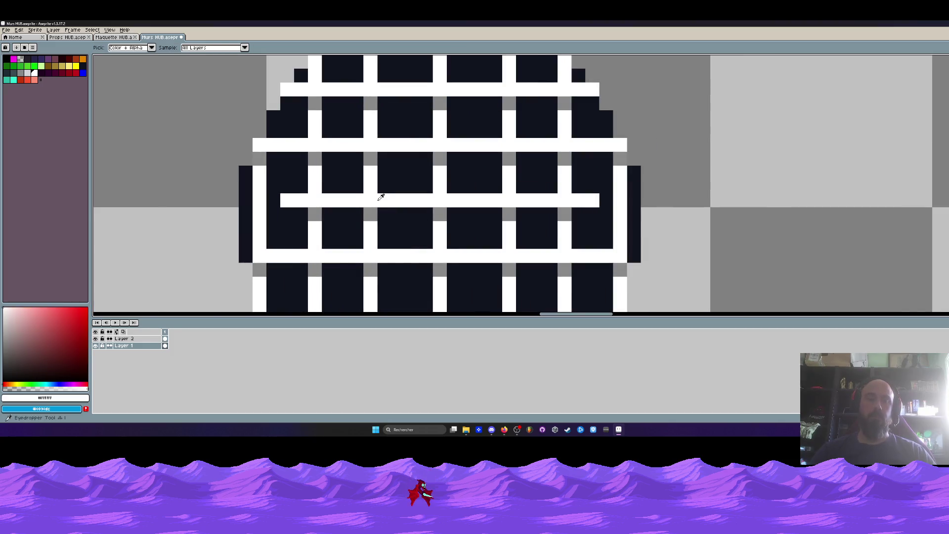
scroll(381, 198, down, 2)
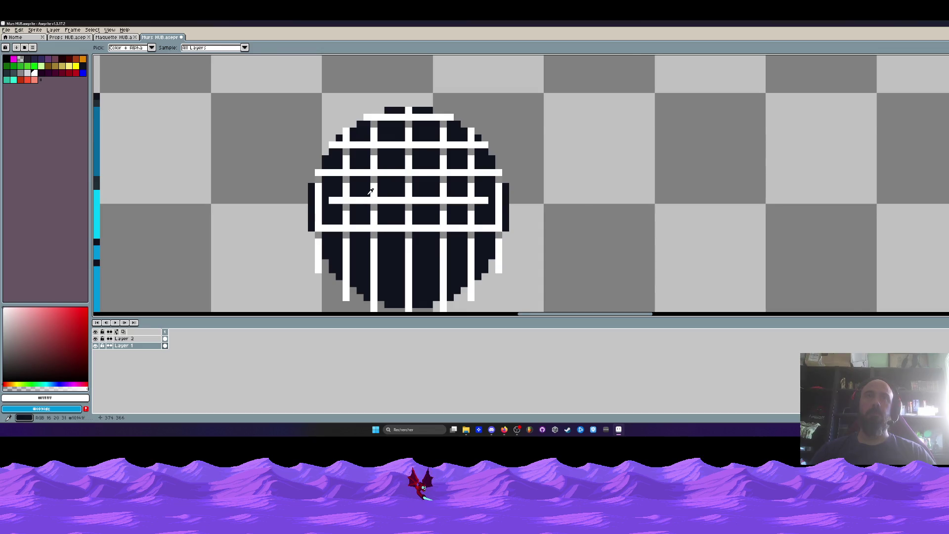
scroll(368, 194, down, 1)
scroll(375, 160, up, 2)
key(m)
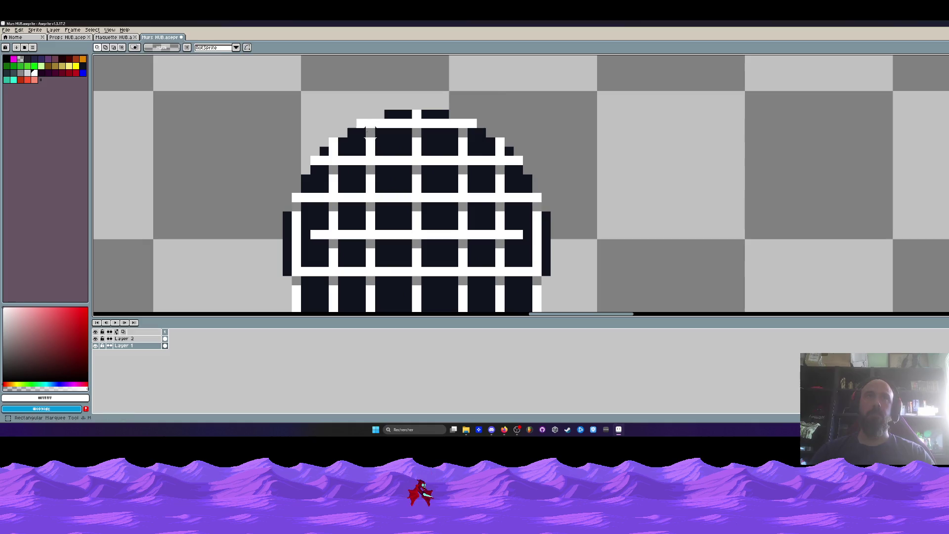
drag(237, 99, 380, 306)
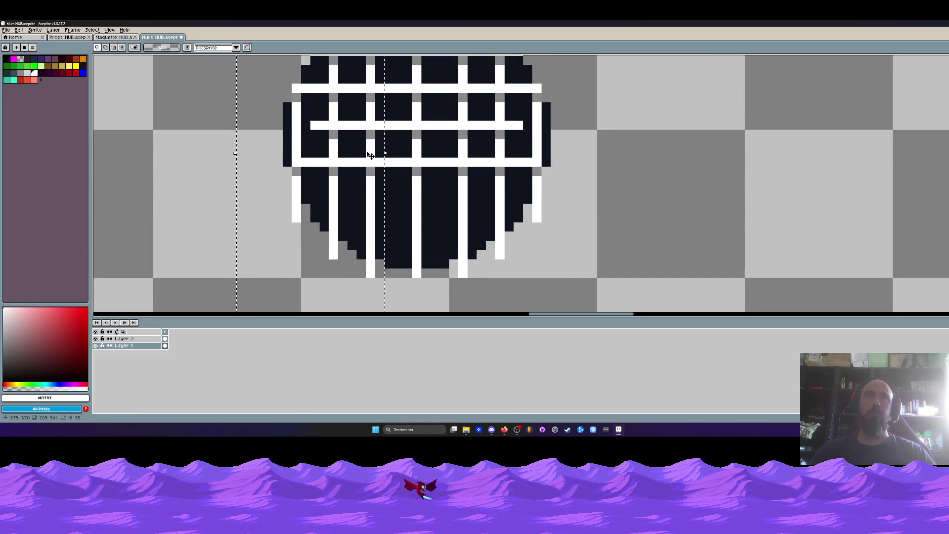
drag(370, 153, 381, 153)
drag(246, 152, 232, 241)
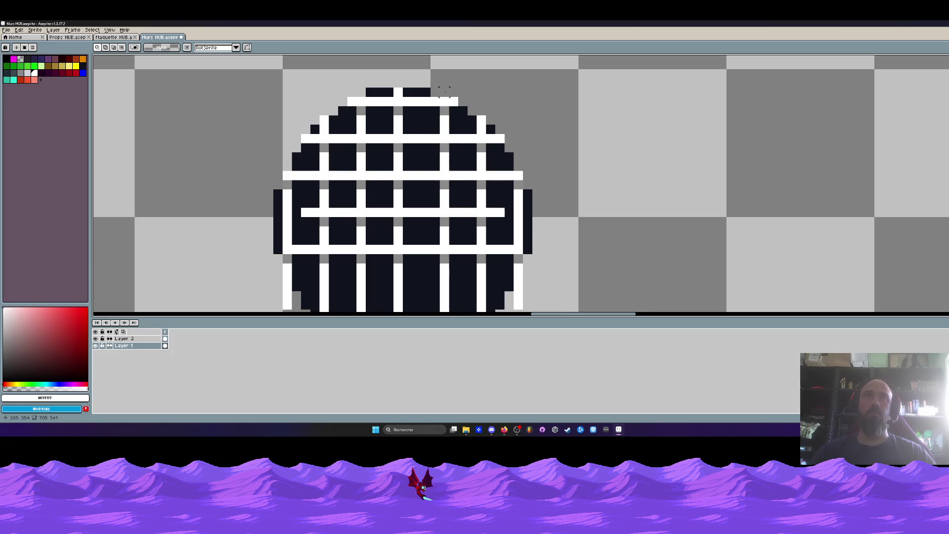
drag(437, 87, 580, 312)
key(Return)
scroll(484, 196, down, 3)
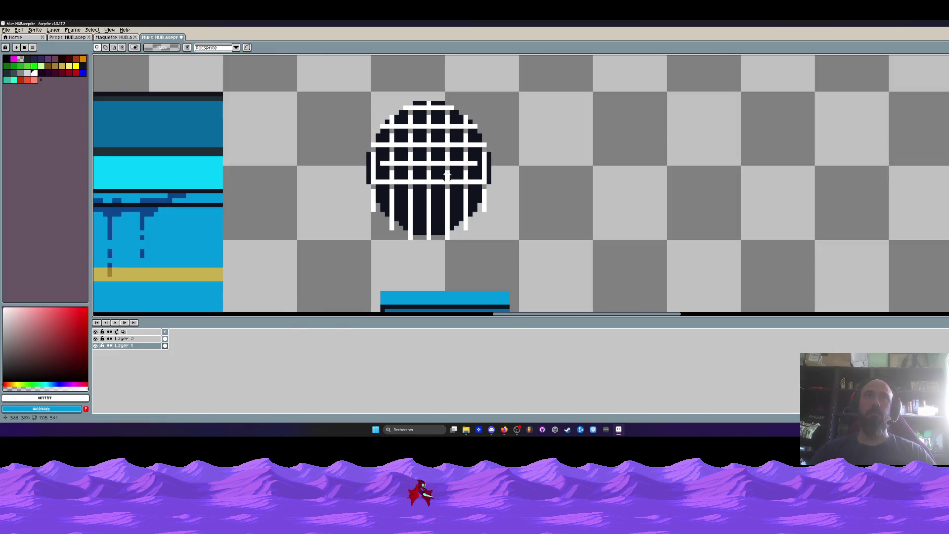
scroll(415, 135, up, 3)
- Duplicate a square piece of the grille grid to the right of the circle
drag(402, 119, 472, 192)
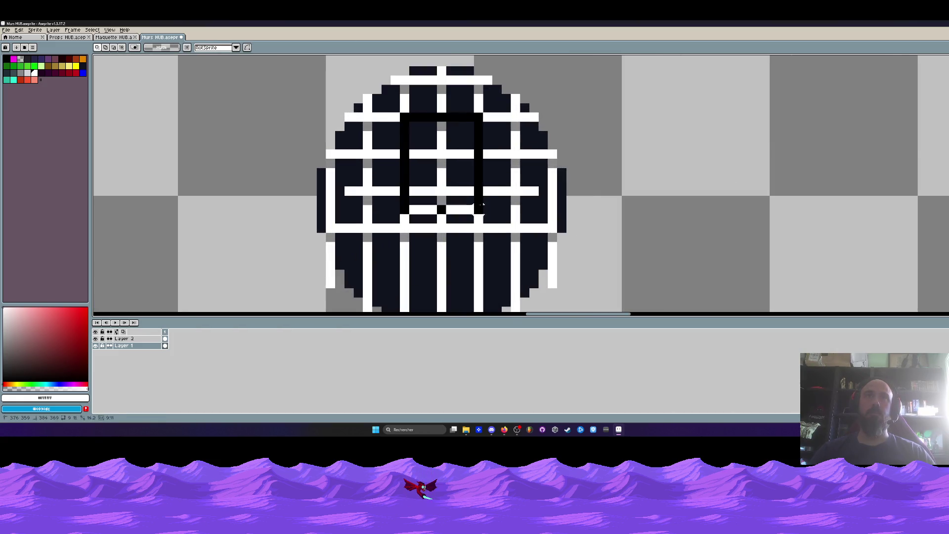
scroll(472, 192, down, 3)
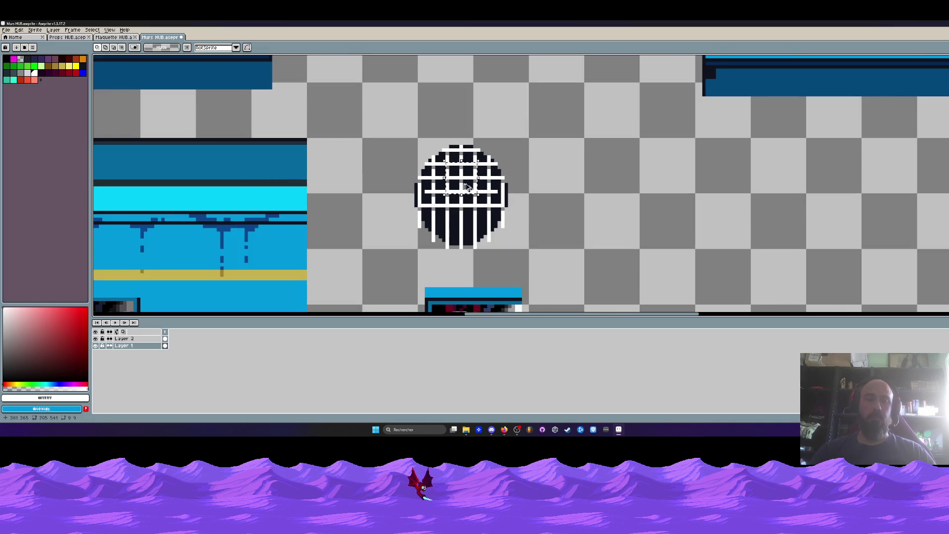
drag(467, 187, 575, 223)
- Widen the square grid piece to eight columns, discarding a trial black outline
scroll(575, 220, up, 1)
scroll(573, 218, up, 1)
key(ctrl+z)
ctrl+drag(352, 149, 617, 221)
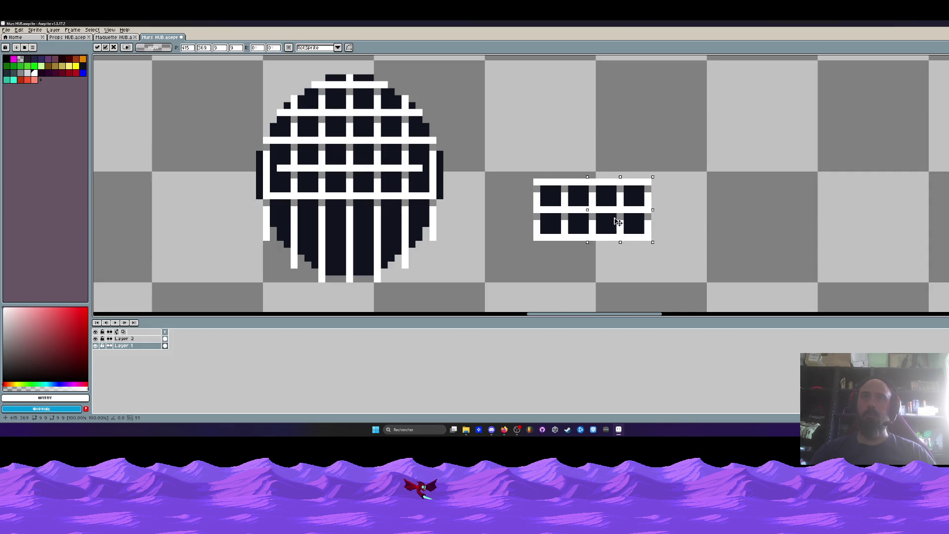
ctrl+drag(377, 153, 681, 216)
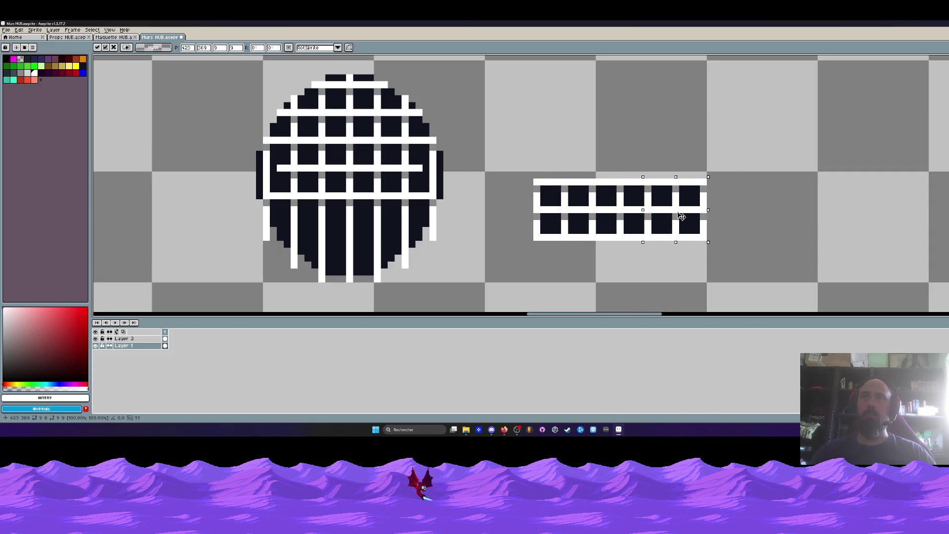
ctrl+drag(366, 148, 736, 212)
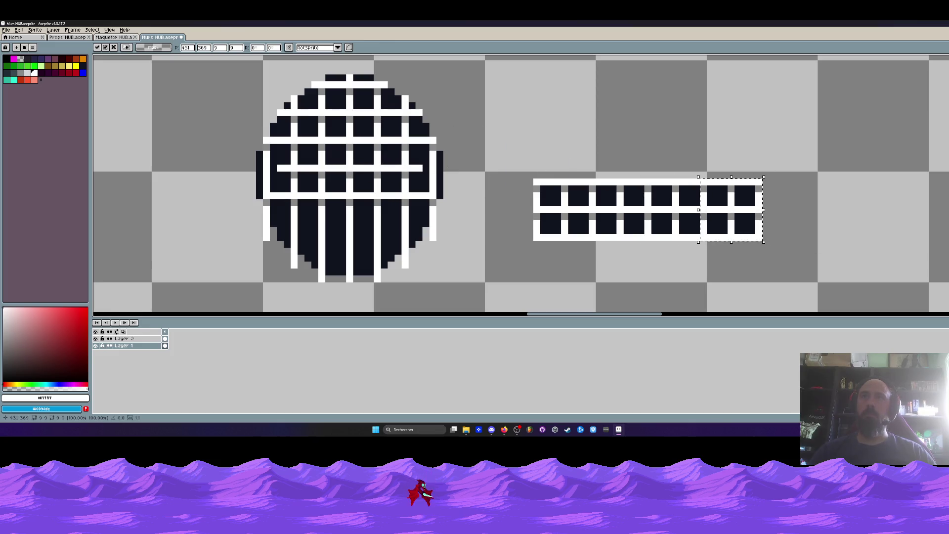
key(u)
drag(520, 158, 824, 271)
key(ctrl+z)
- Copy the grid rows downward, aligned with the original, to double the grate's height
scroll(825, 271, down, 3)
ctrl+drag(613, 127, 613, 177)
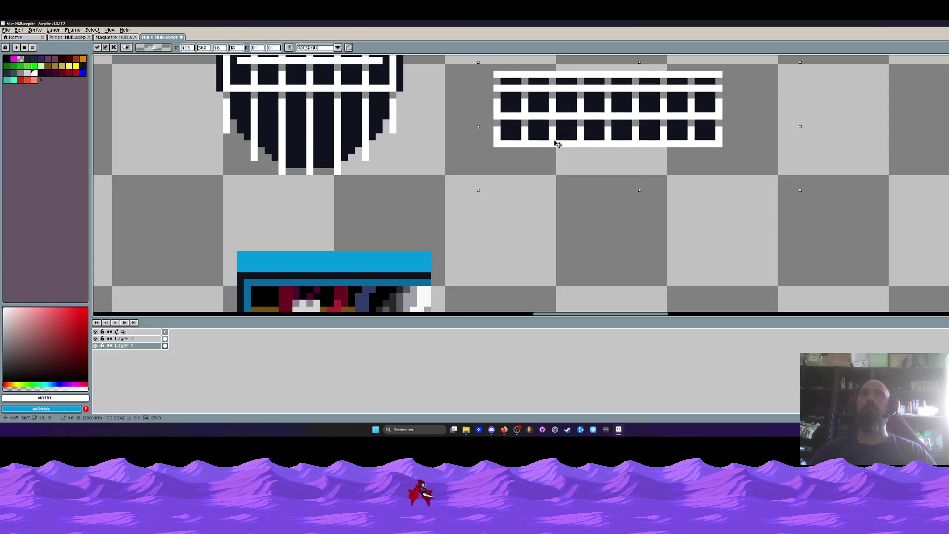
drag(605, 157, 556, 185)
scroll(555, 182, down, 2)
drag(615, 163, 706, 163)
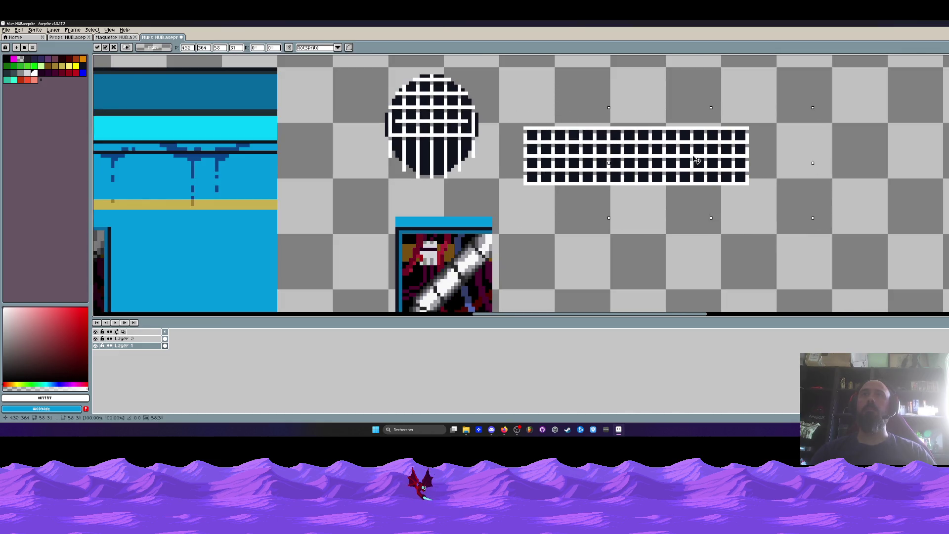
drag(508, 116, 805, 216)
drag(649, 169, 648, 226)
scroll(649, 227, down, 1)
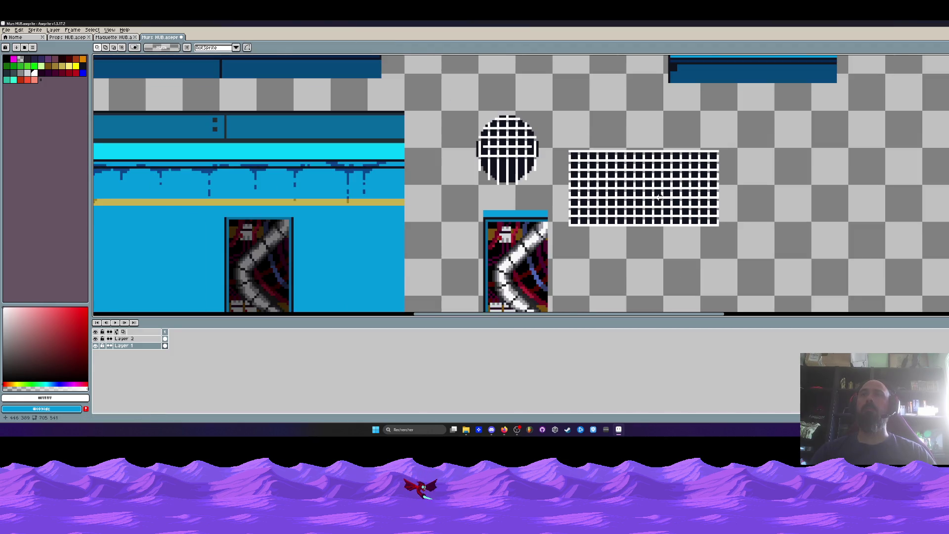
drag(557, 139, 776, 246)
scroll(790, 227, down, 1)
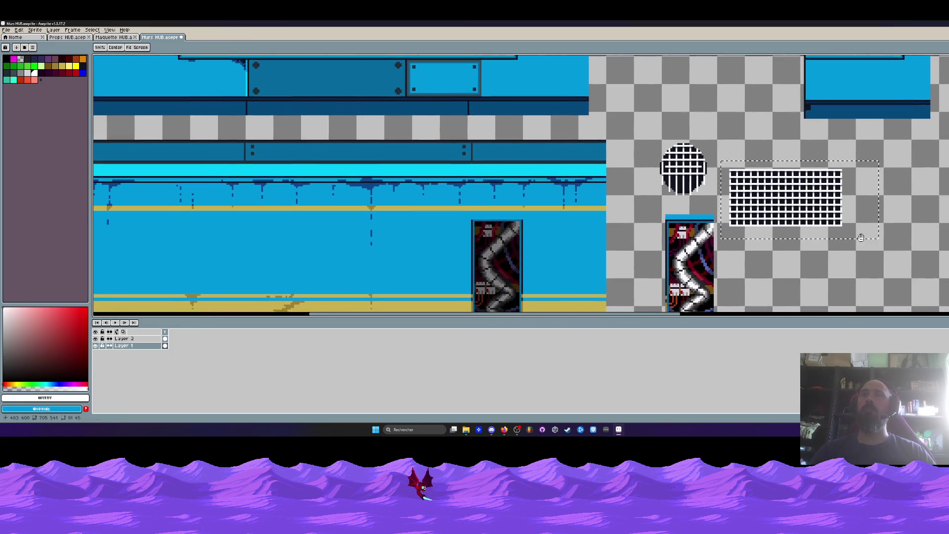
- Undo the last transforms, reselect the grate and commit it low on the wall's left end
key(ctrl+z)
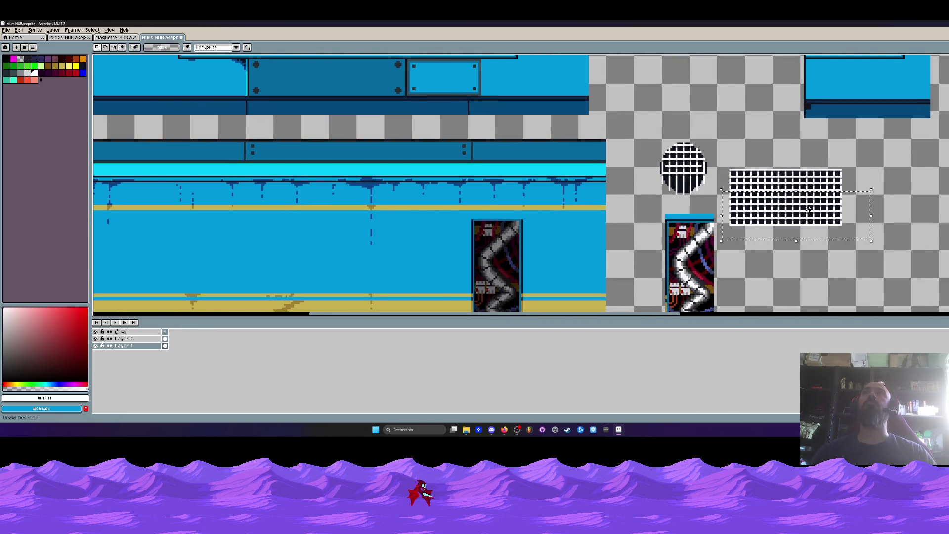
key(ctrl+z)
key(ctrl+d)
drag(723, 131, 797, 109)
key(ctrl+shift+d)
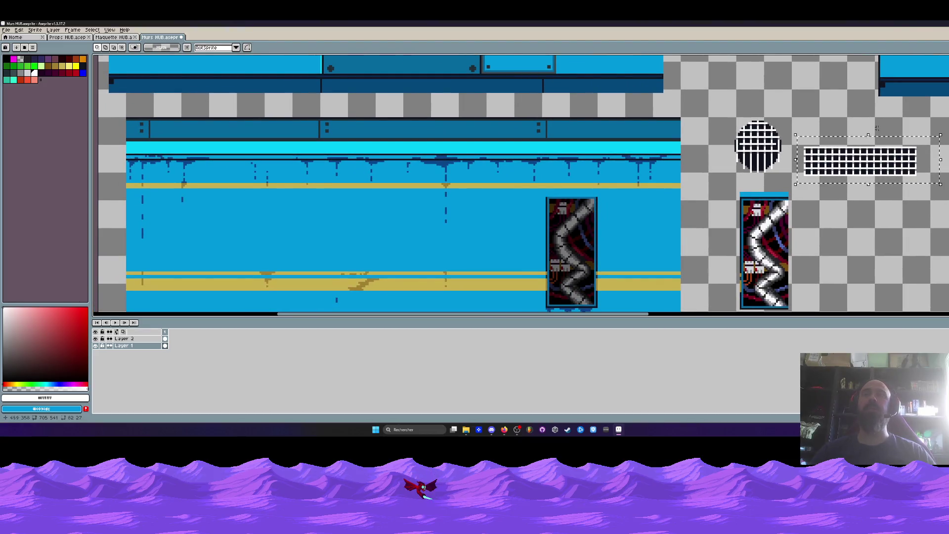
mouse_move(862, 161)
mouse_down()
mouse_move(316, 232)
mouse_move(453, 190)
mouse_move(486, 139)
mouse_move(400, 217)
mouse_up()
scroll(447, 188, down, 1)
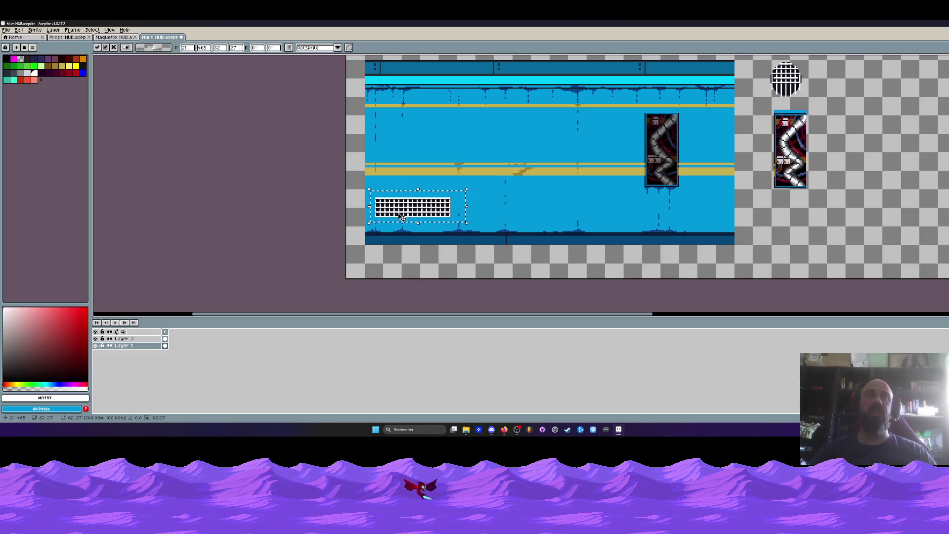
scroll(400, 218, up, 2)
drag(400, 218, 441, 221)
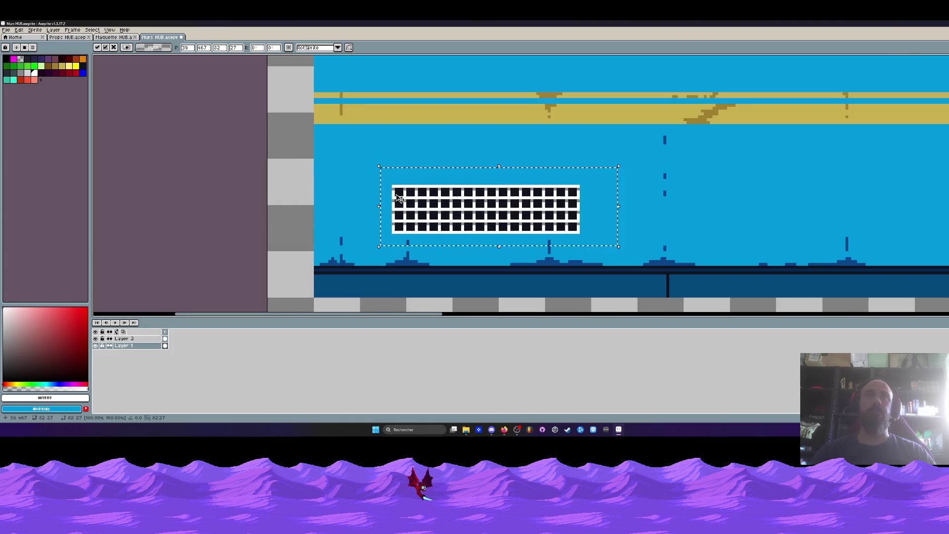
key(Return)
scroll(405, 193, down, 2)
drag(405, 193, 397, 229)
- Sample the dark outline colour and draw a dark stroke along the wall's top edge
key(i)
scroll(773, 137, up, 2)
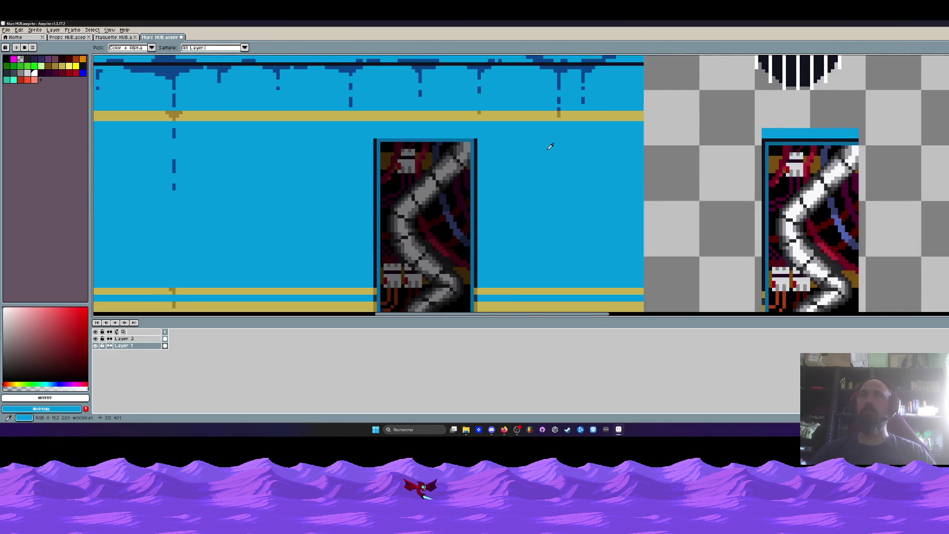
click(477, 145)
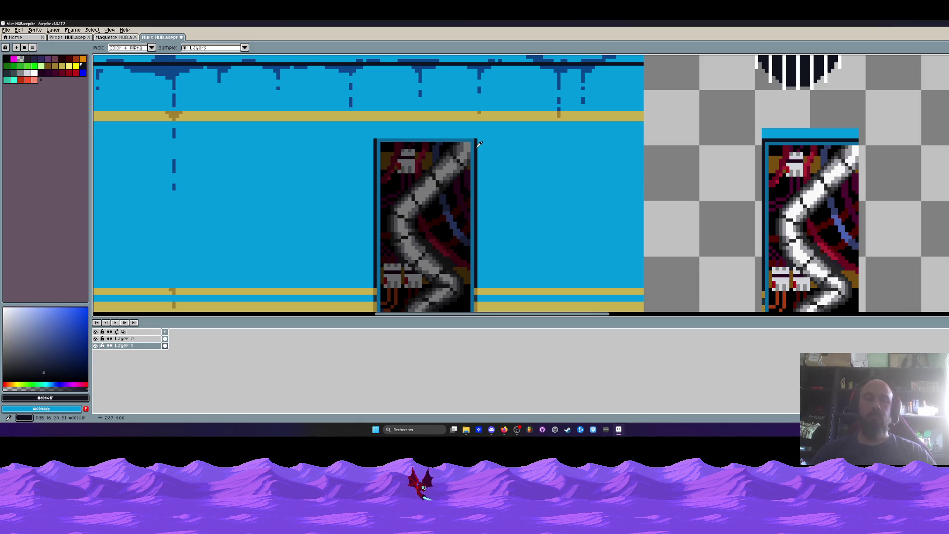
scroll(403, 133, up, 3)
key(b)
mouse_move(335, 141)
mouse_down()
mouse_move(543, 140)
mouse_move(570, 116)
mouse_up()
- Outline the vent grille's top and bottom edges with straight dark lines
scroll(578, 139, down, 3)
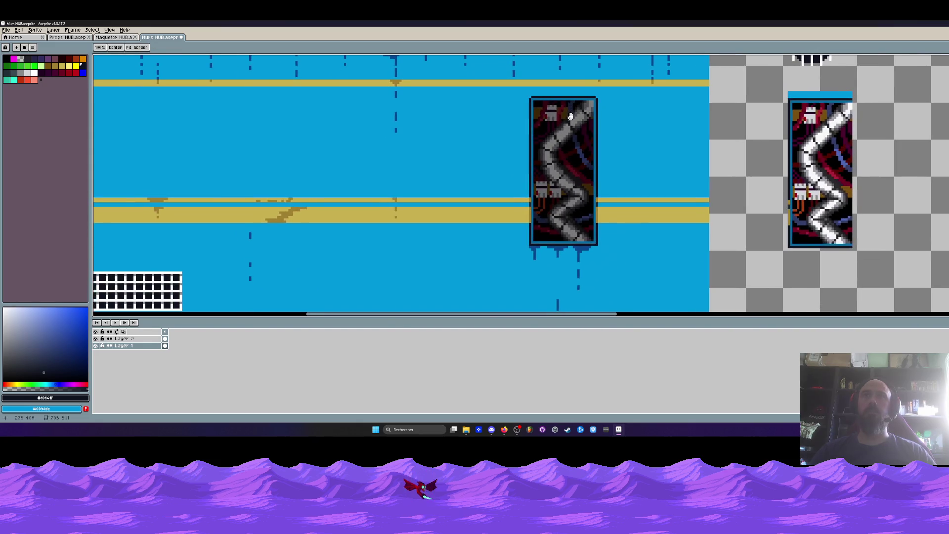
scroll(536, 104, up, 2)
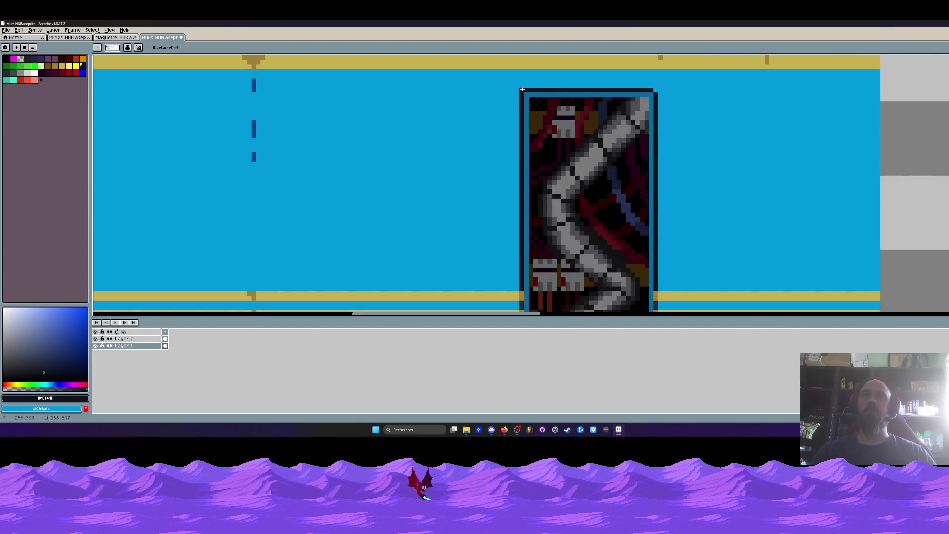
scroll(657, 91, down, 3)
drag(522, 179, 558, 179)
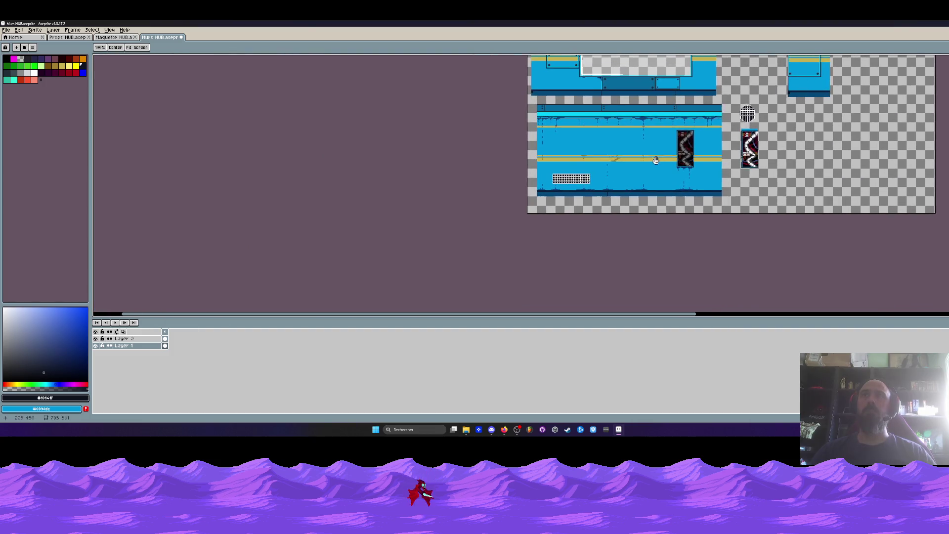
scroll(559, 179, up, 3)
scroll(530, 184, up, 2)
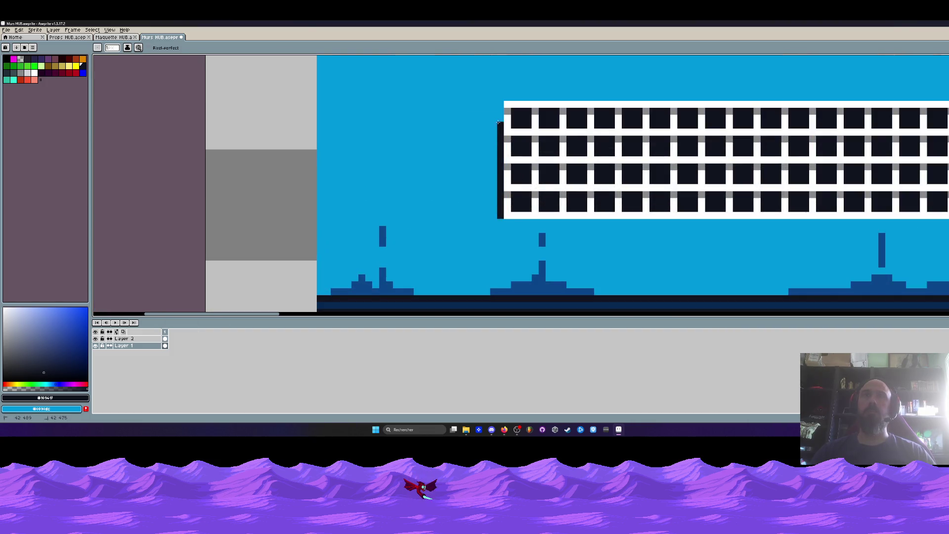
key(l)
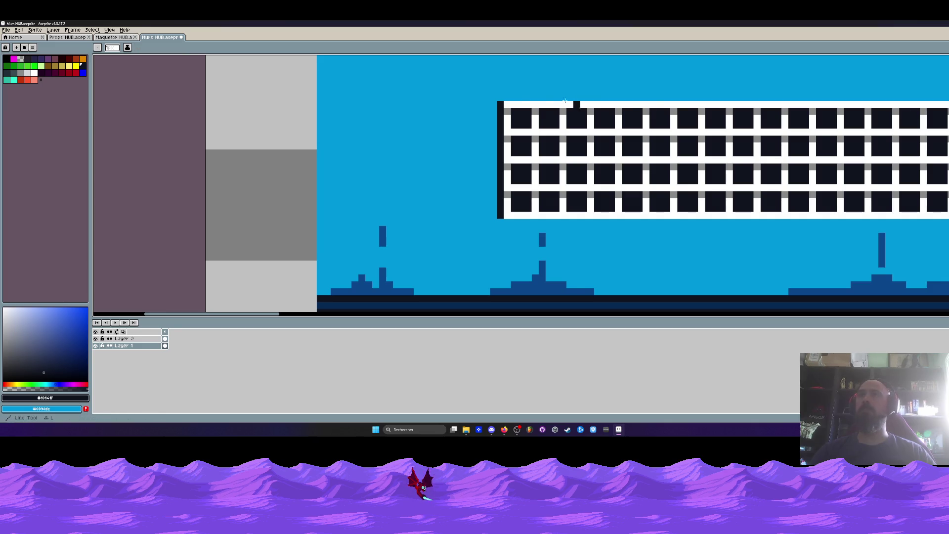
drag(502, 98, 927, 94)
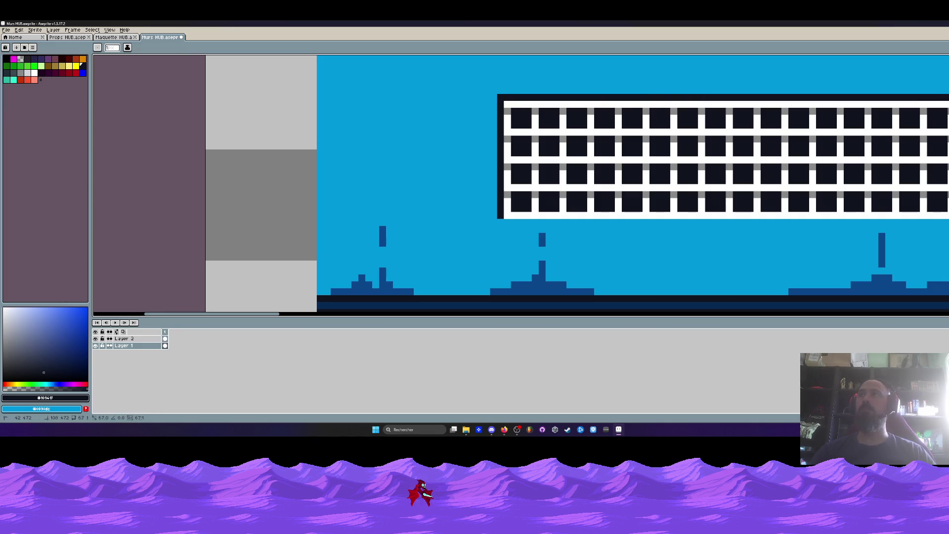
drag(928, 223, 499, 223)
scroll(524, 212, down, 3)
- Select the vent grille and sample the grey of its bars for replacement
key(v)
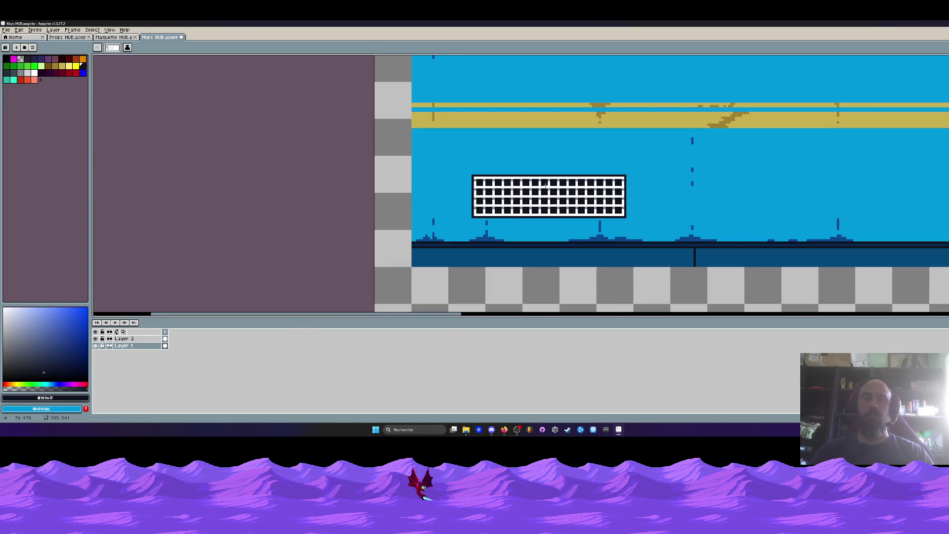
scroll(524, 208, up, 1)
drag(447, 173, 673, 232)
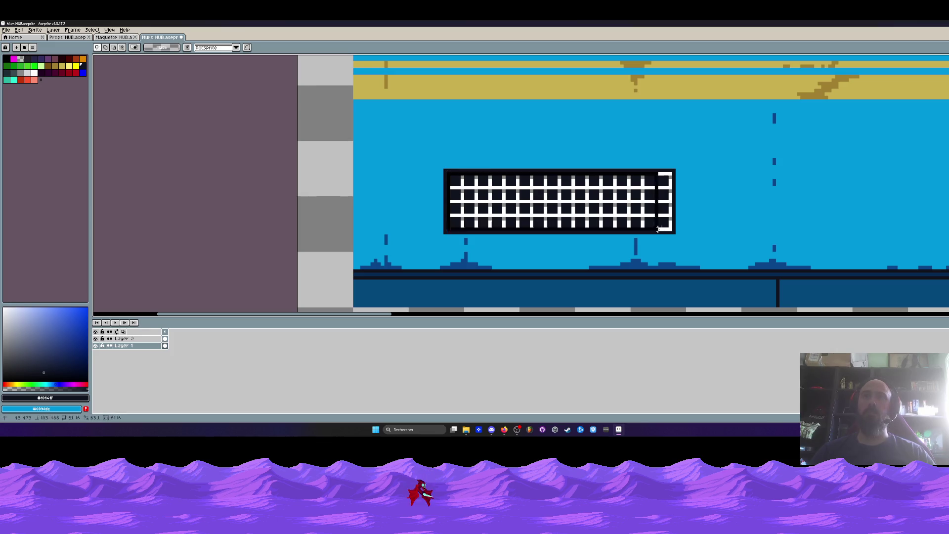
scroll(552, 195, up, 1)
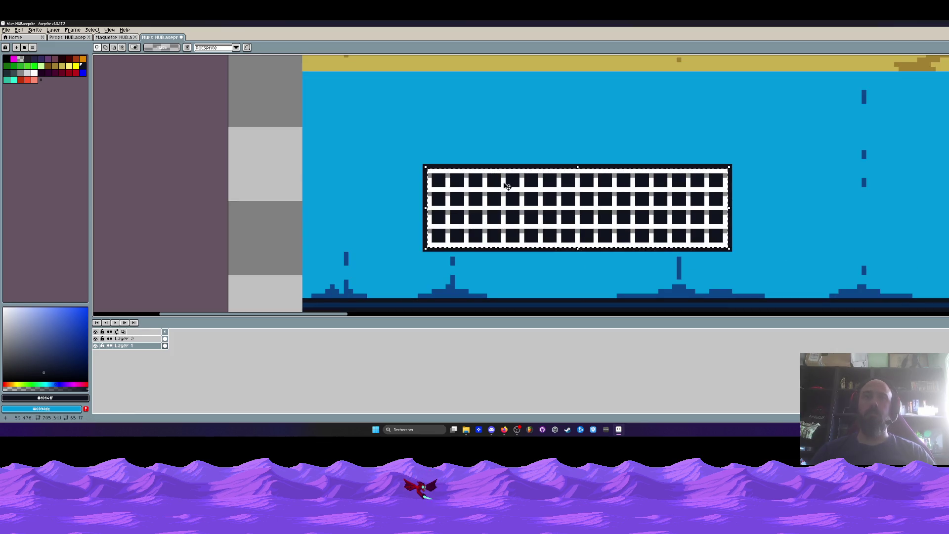
key(i)
click(468, 174)
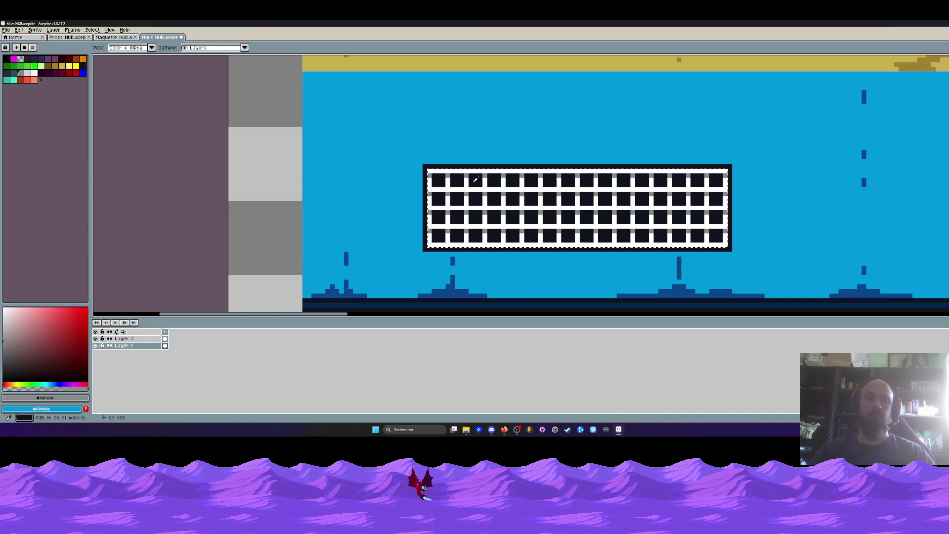
key(shift+r)
- Replace the grille's grey with dark navy #202e37
click(153, 102)
click(140, 132)
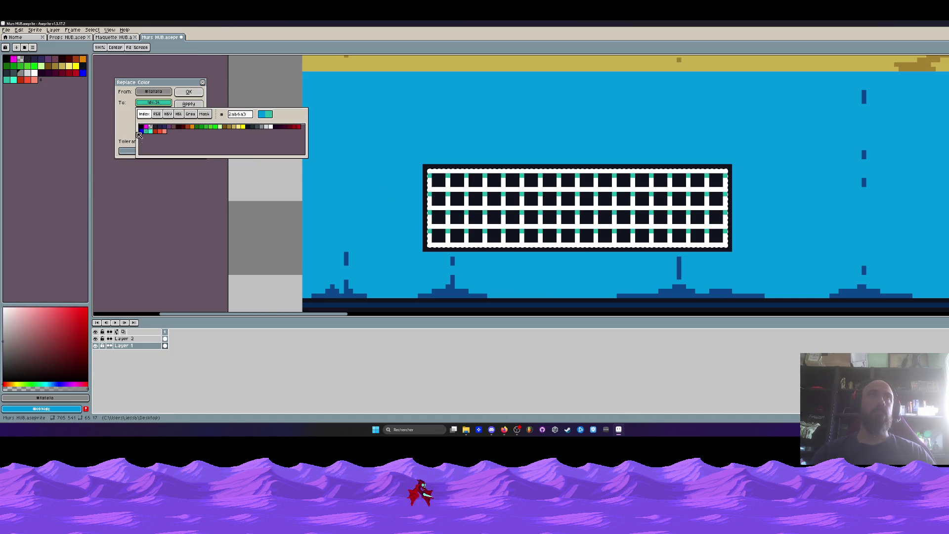
click(253, 128)
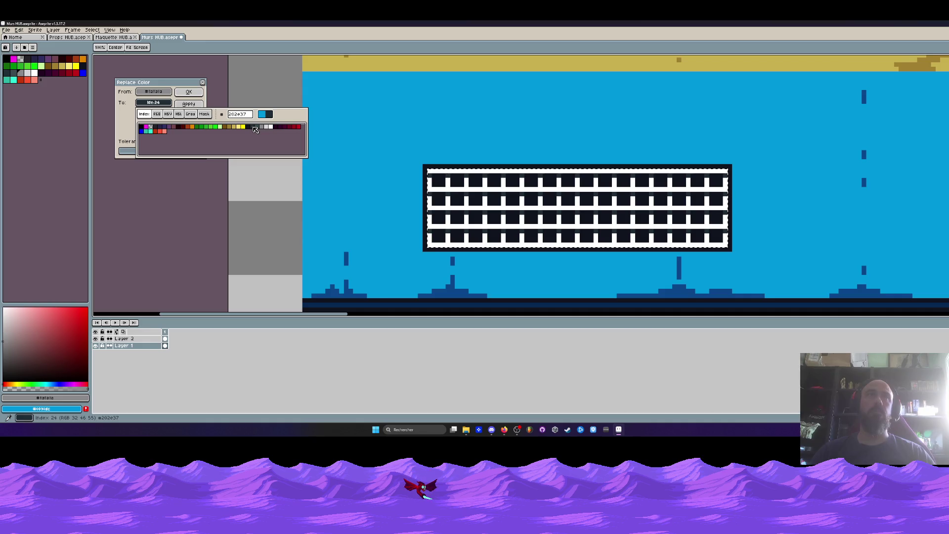
click(189, 91)
- Sample the grille's white and preview grey as its replacement, then cancel
key(i)
click(437, 186)
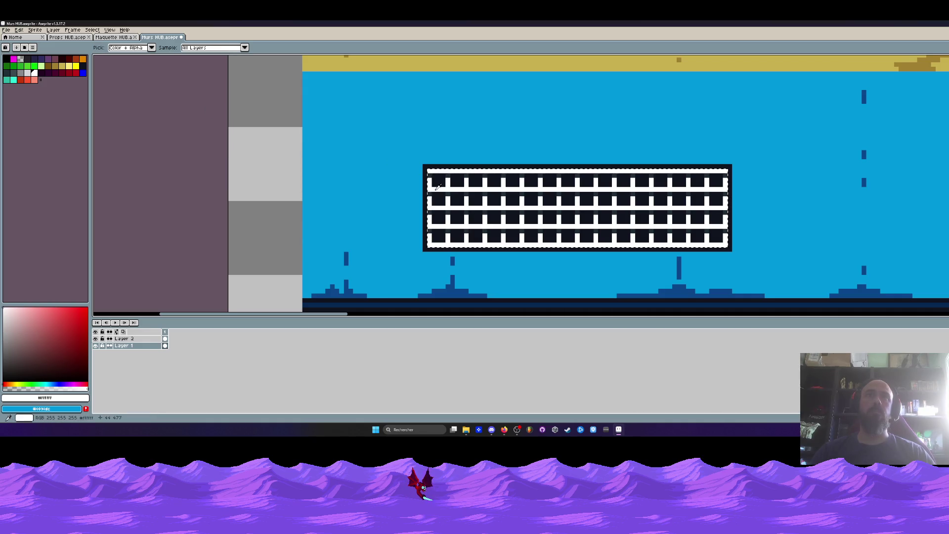
key(shift+r)
click(154, 102)
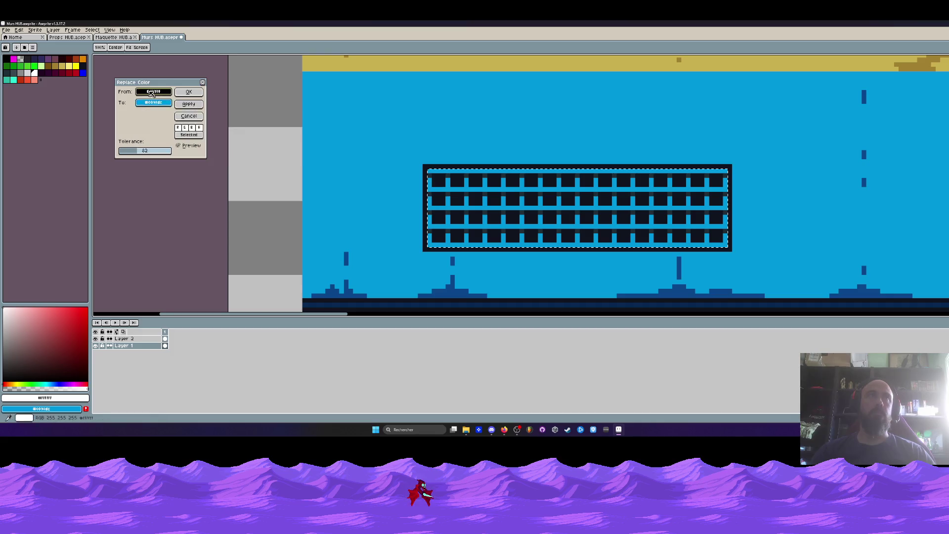
click(144, 103)
click(265, 116)
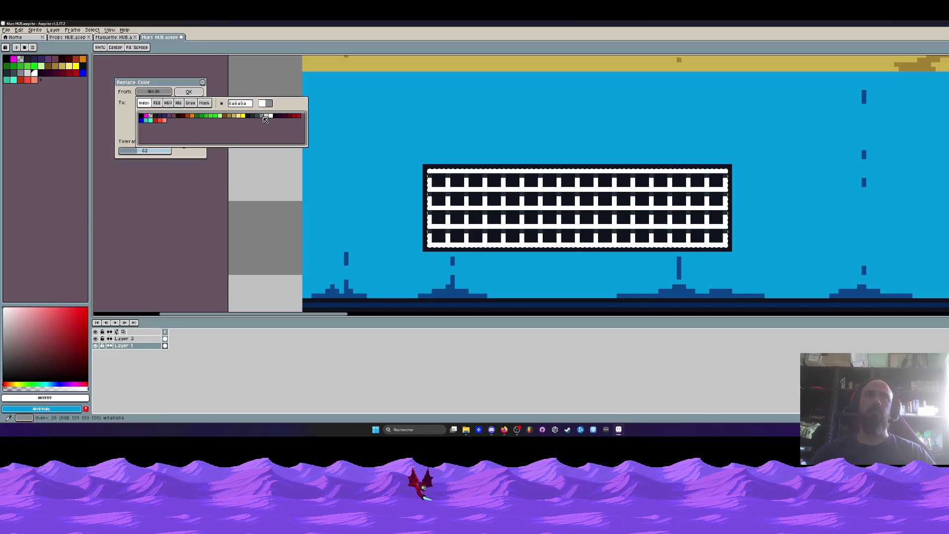
key(Escape)
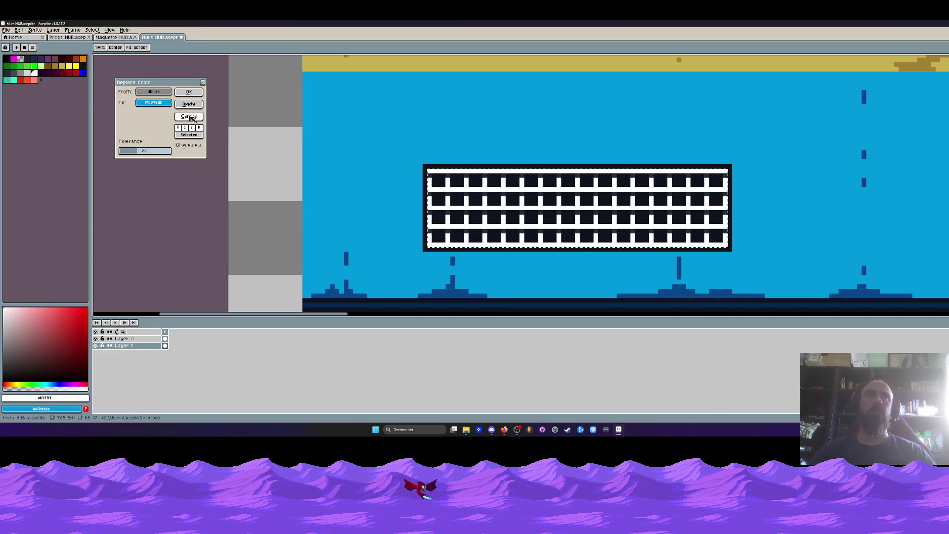
key(Escape)
- Replace the grille's white with dark slate from palette index 25
key(shift+r)
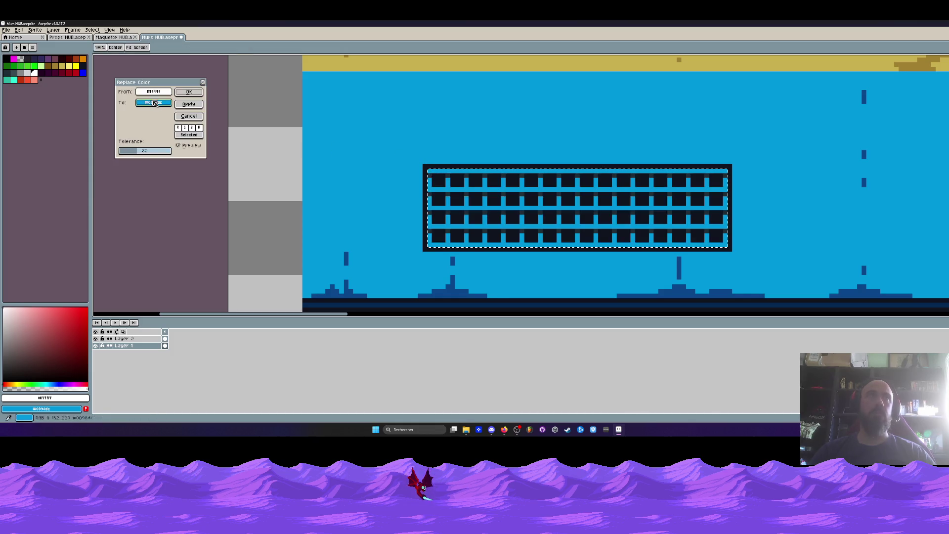
click(153, 102)
click(263, 127)
click(270, 126)
click(257, 127)
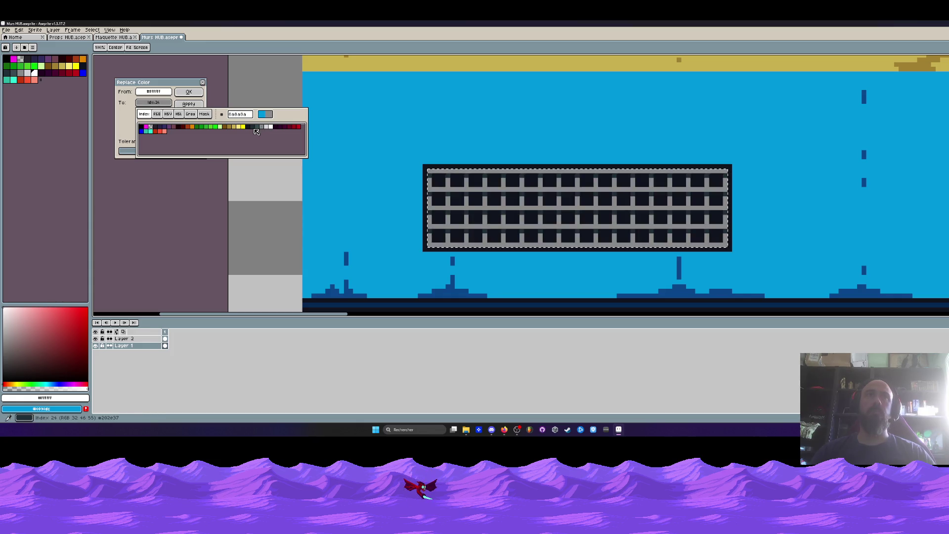
click(379, 163)
scroll(379, 163, down, 2)
scroll(462, 180, down, 1)
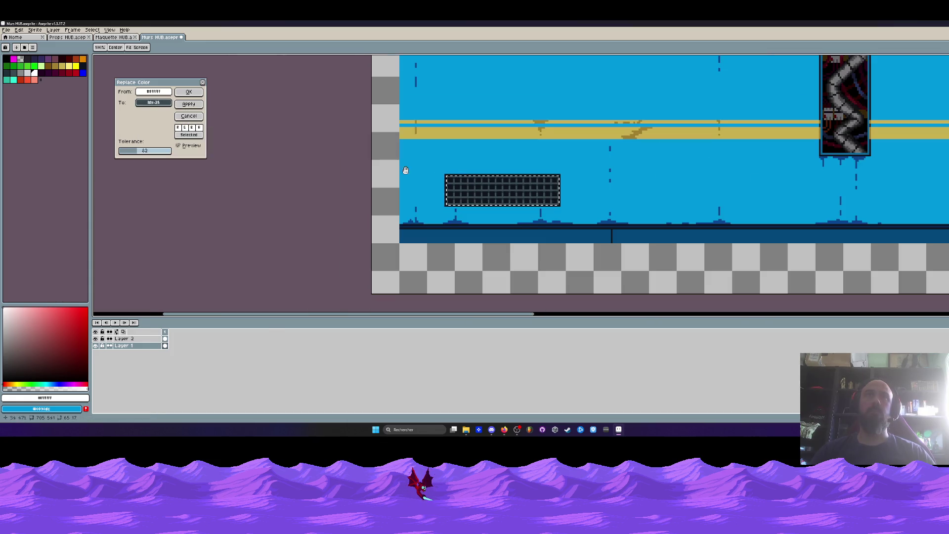
click(188, 91)
- Select the vent grille and try a copy further right, then cancel it
scroll(525, 180, down, 3)
drag(525, 180, 515, 179)
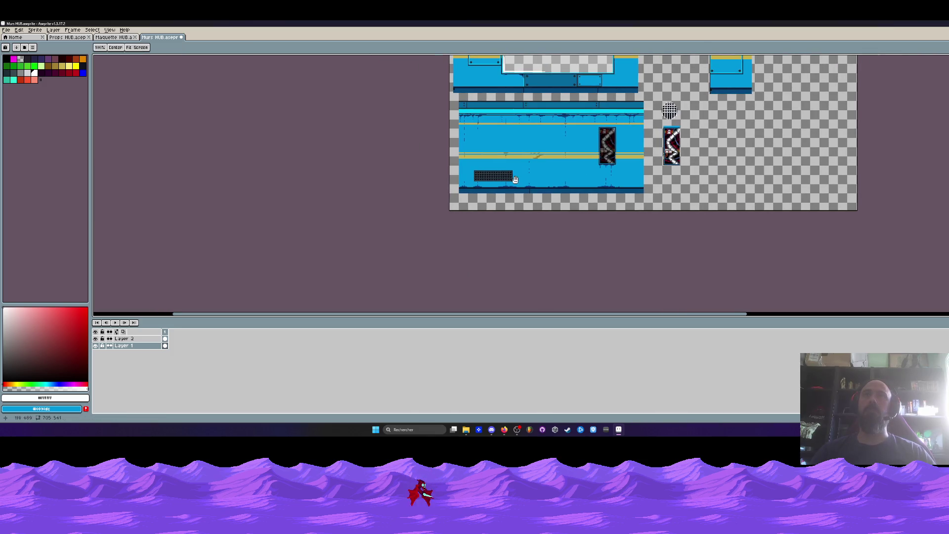
scroll(501, 176, up, 3)
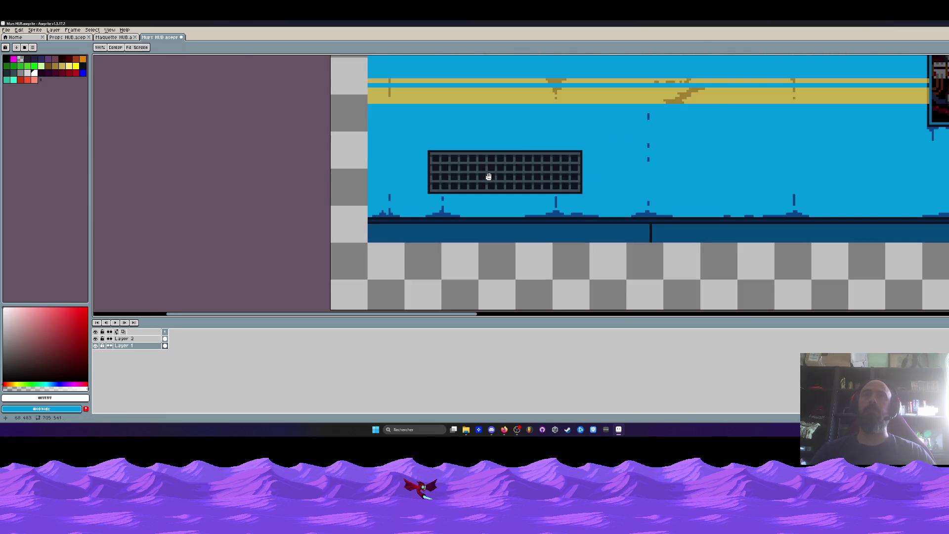
scroll(488, 176, up, 1)
key(m)
drag(404, 142, 613, 196)
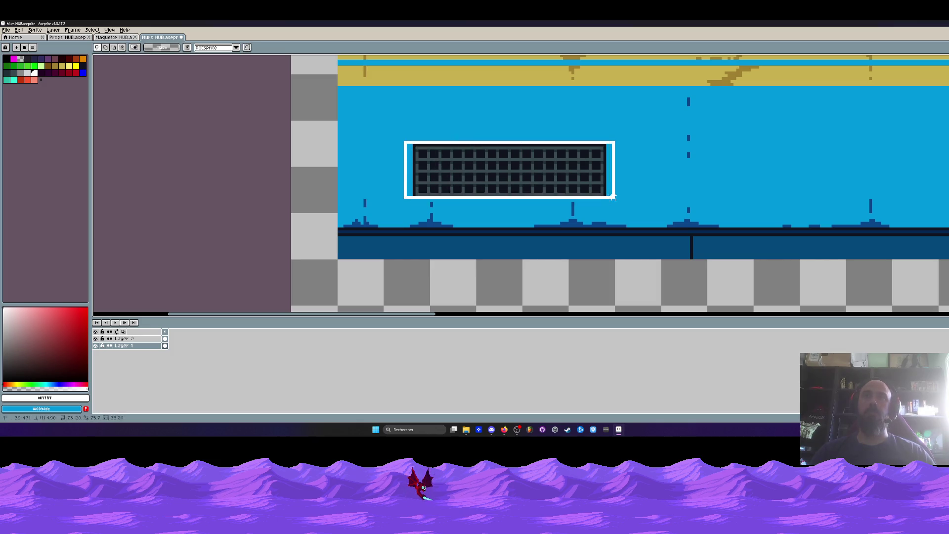
mouse_move(553, 182)
mouse_down()
mouse_move(291, 187)
mouse_move(576, 188)
mouse_up()
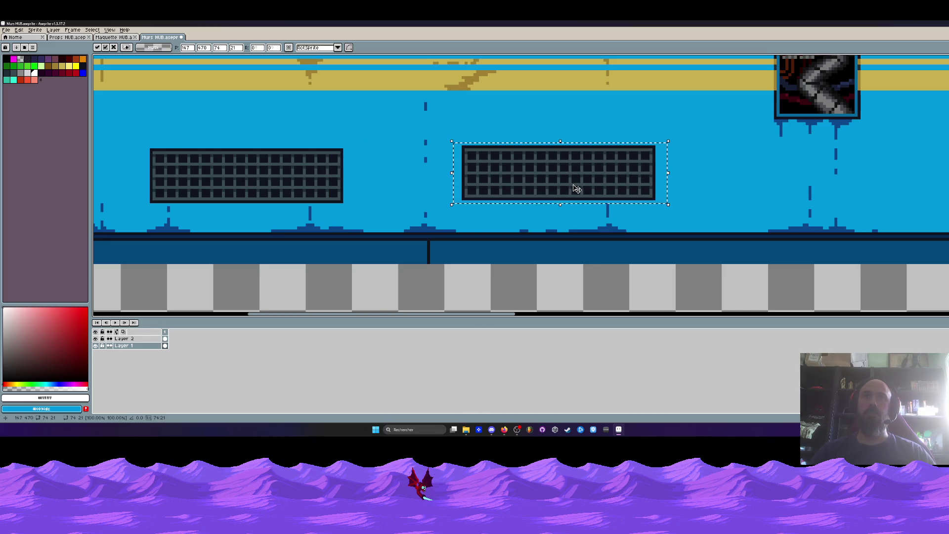
key(Escape)
- Select the whole vent grille and drop a copy on the transparent area beside the tile
scroll(254, 165, up, 3)
drag(190, 133, 653, 265)
scroll(536, 229, down, 3)
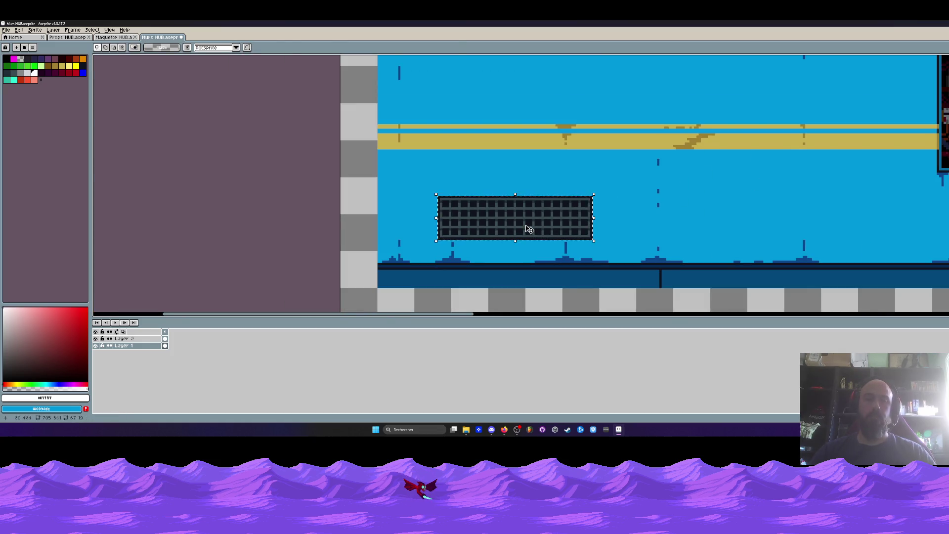
drag(529, 229, 723, 235)
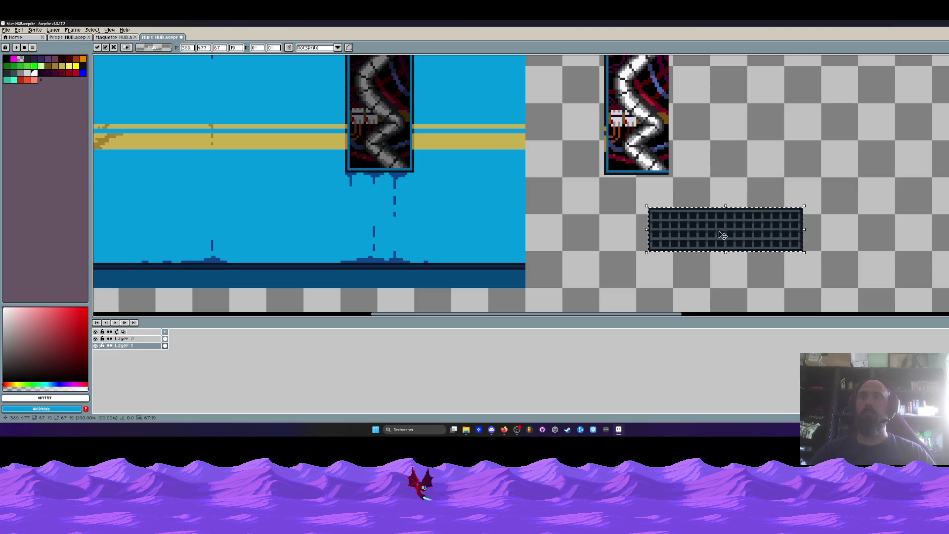
scroll(719, 237, up, 1)
scroll(613, 222, up, 1)
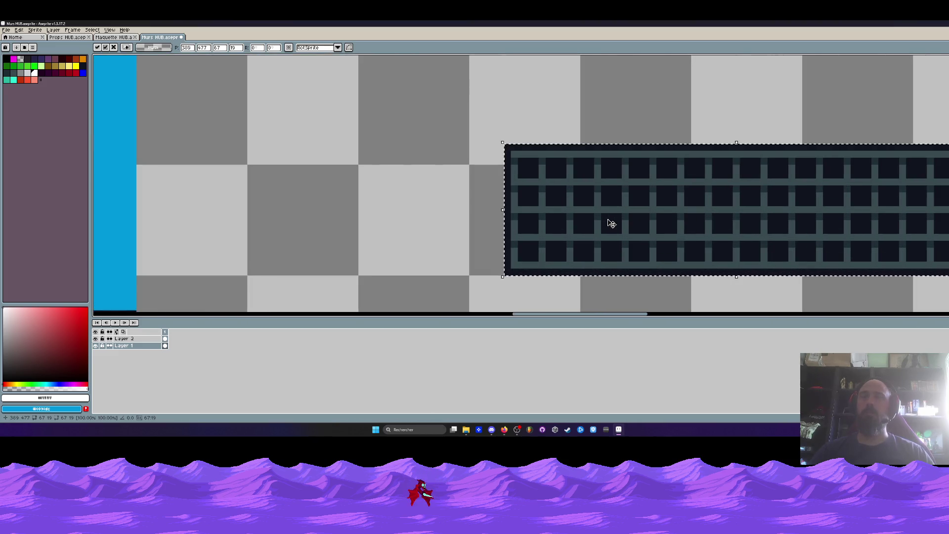
key(ctrl+d)
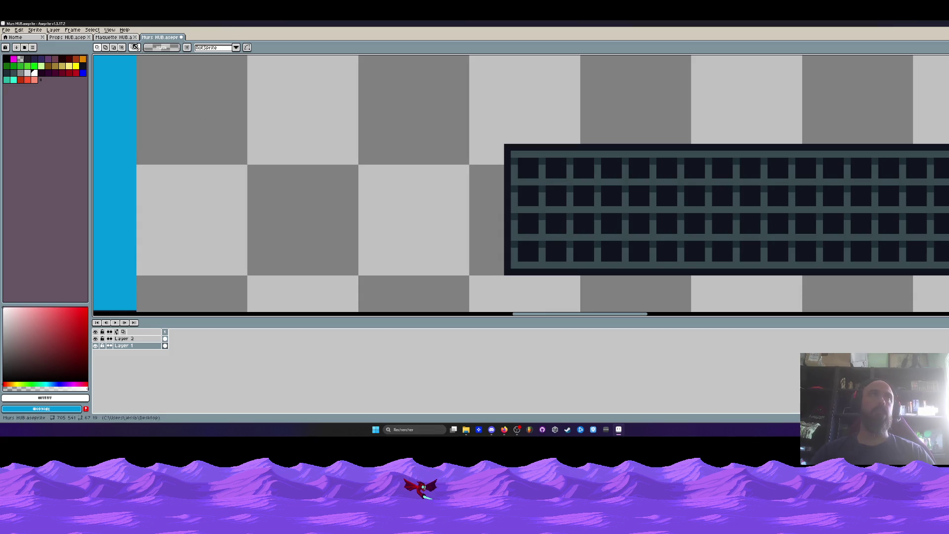
- Glance at the Maquette HUB mockup and return to the Murs HUB tileset
click(111, 37)
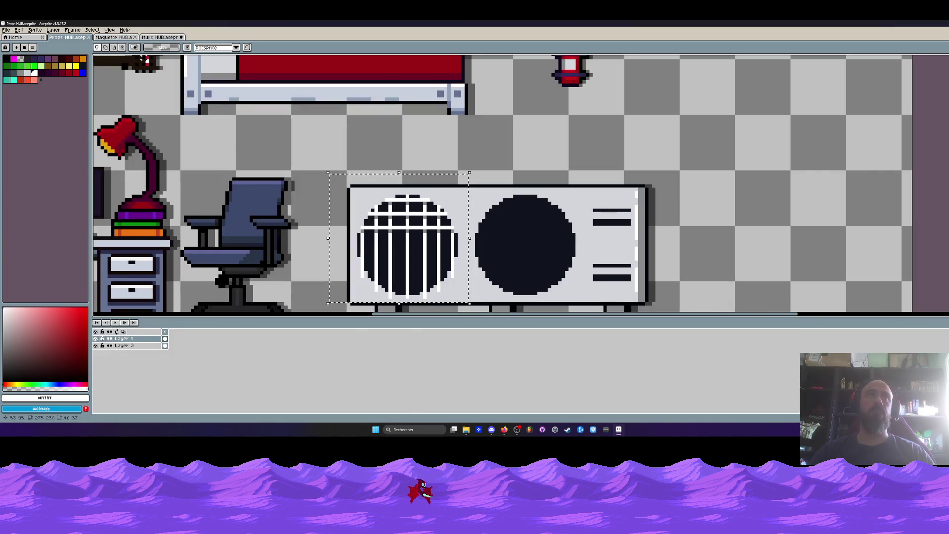
click(149, 38)
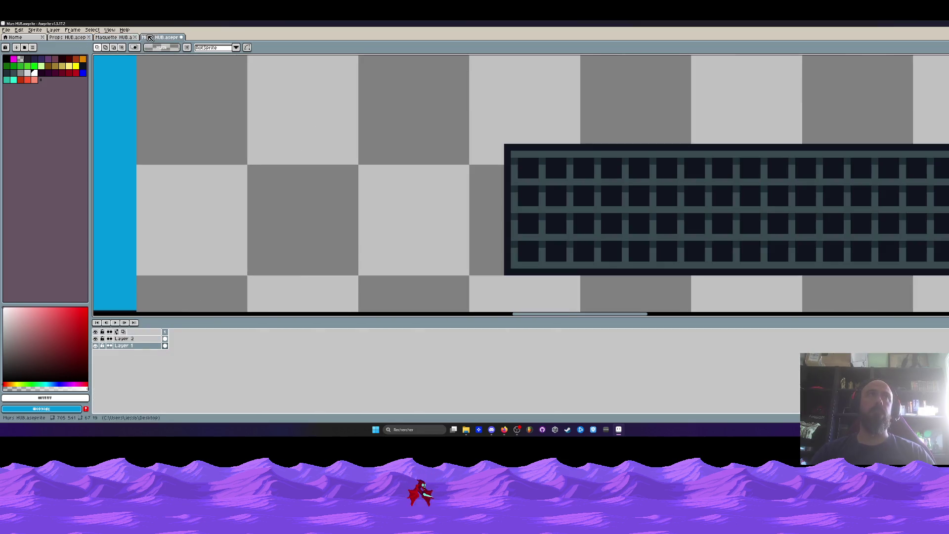
scroll(616, 208, down, 4)
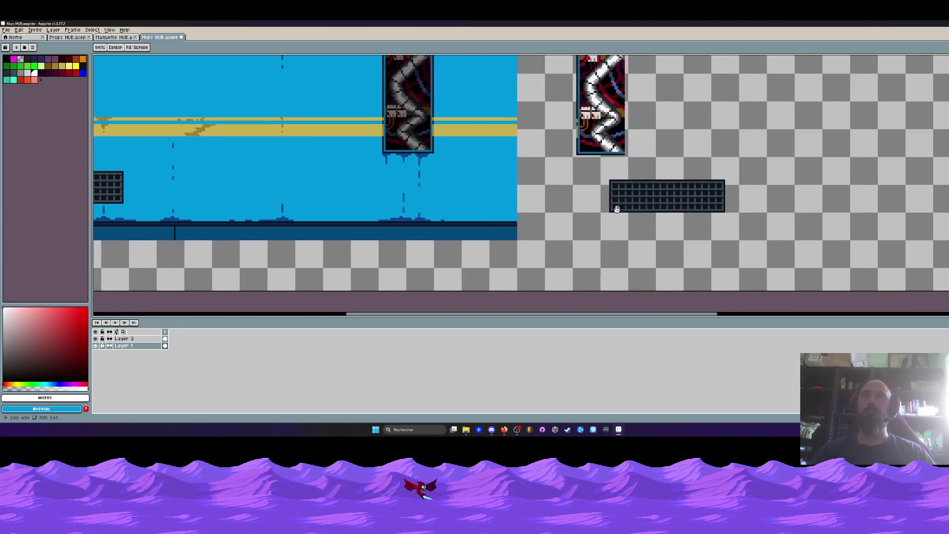
scroll(617, 209, up, 2)
scroll(629, 201, up, 2)
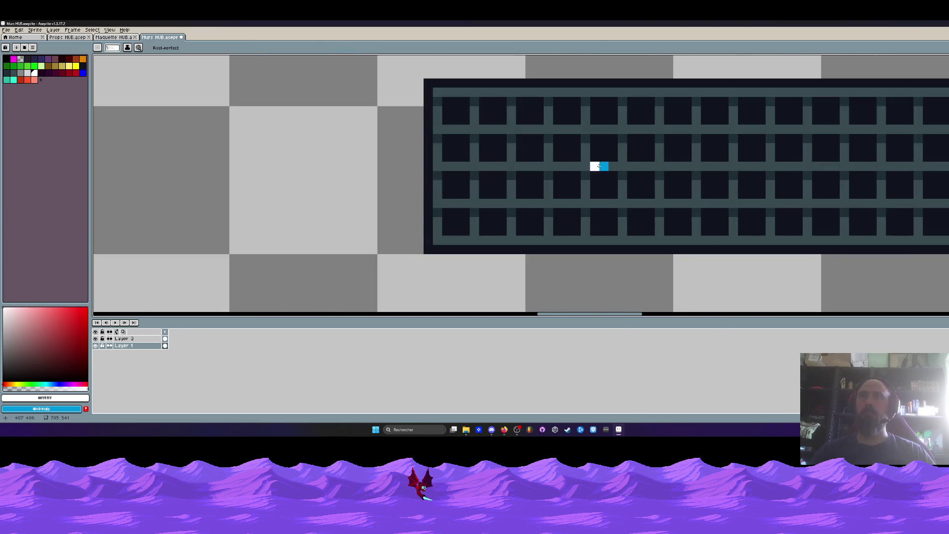
- Scratch the vent grille with a dark crack, adding slate pixels along it
alt+click(609, 149)
click(606, 164)
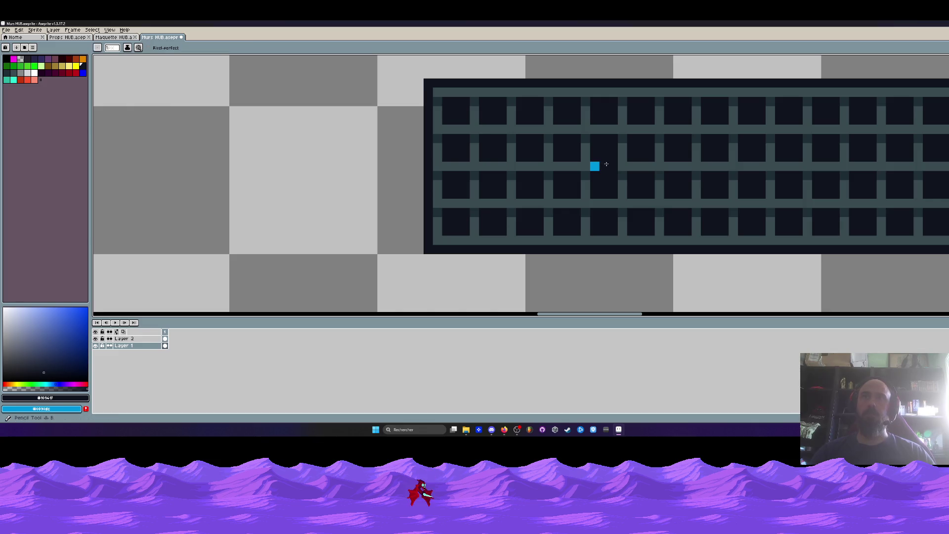
drag(597, 165, 564, 195)
click(592, 185)
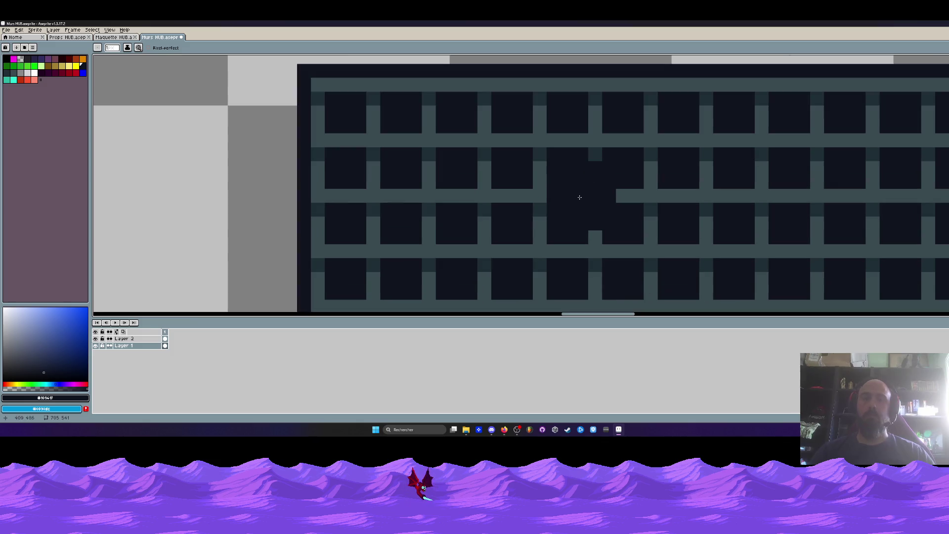
scroll(587, 181, up, 1)
alt+click(546, 195)
drag(554, 197, 580, 169)
scroll(576, 186, down, 3)
scroll(576, 195, up, 3)
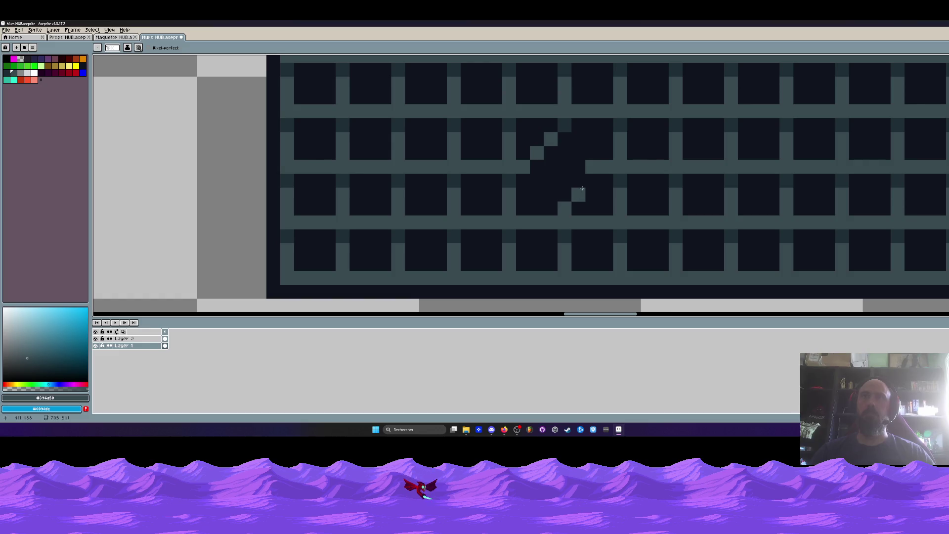
alt+right_click(587, 171)
right_click(592, 168)
- Sample the grid's dark fill and lighter bar colours
scroll(625, 163, down, 2)
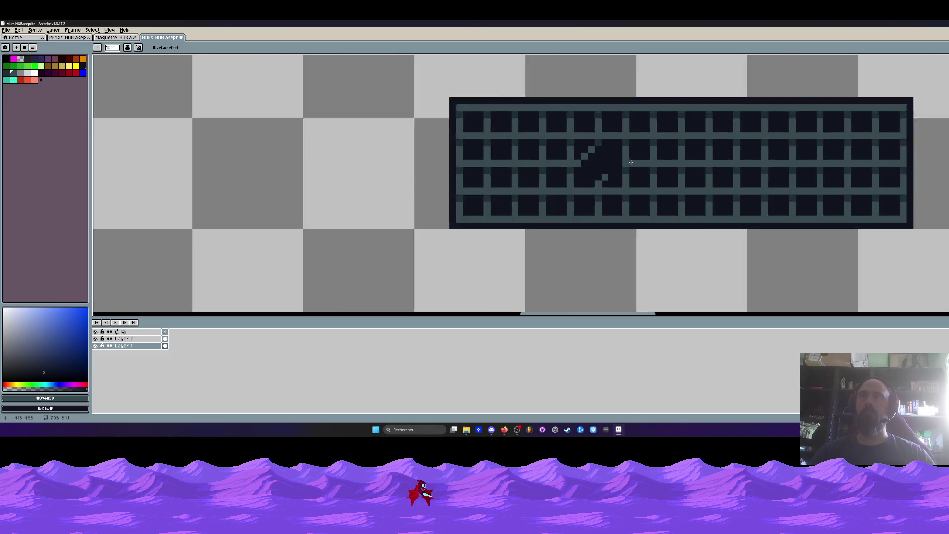
scroll(607, 178, down, 1)
scroll(593, 193, down, 2)
scroll(593, 193, up, 2)
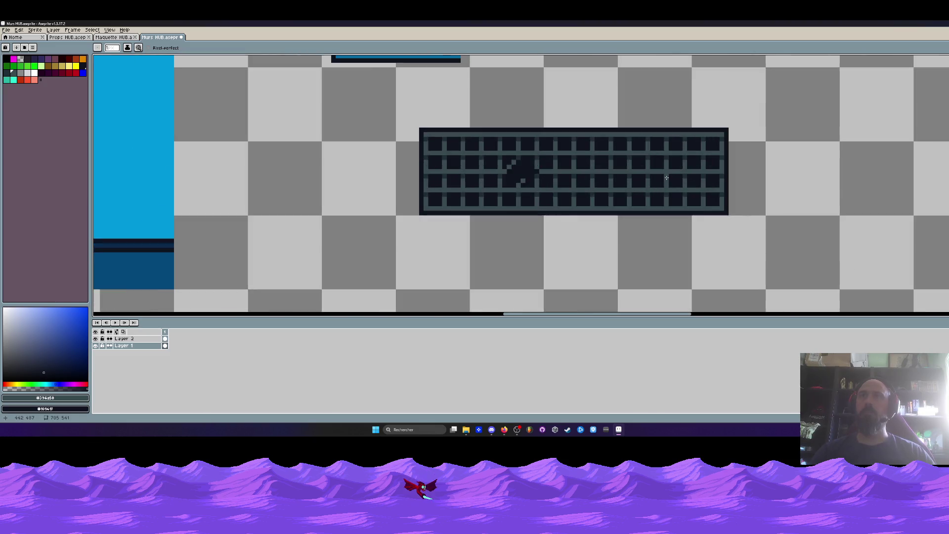
scroll(666, 177, up, 2)
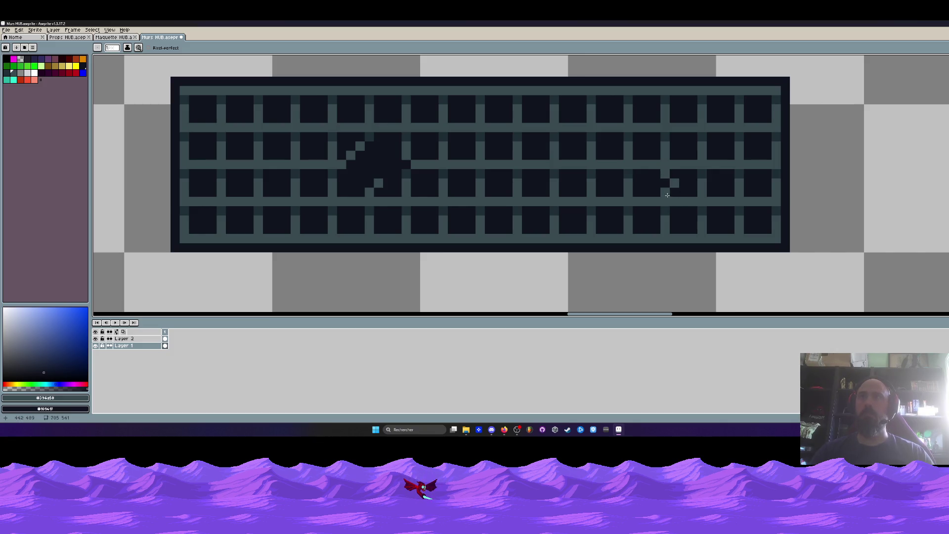
scroll(692, 190, up, 1)
scroll(703, 178, up, 1)
alt+click(699, 167)
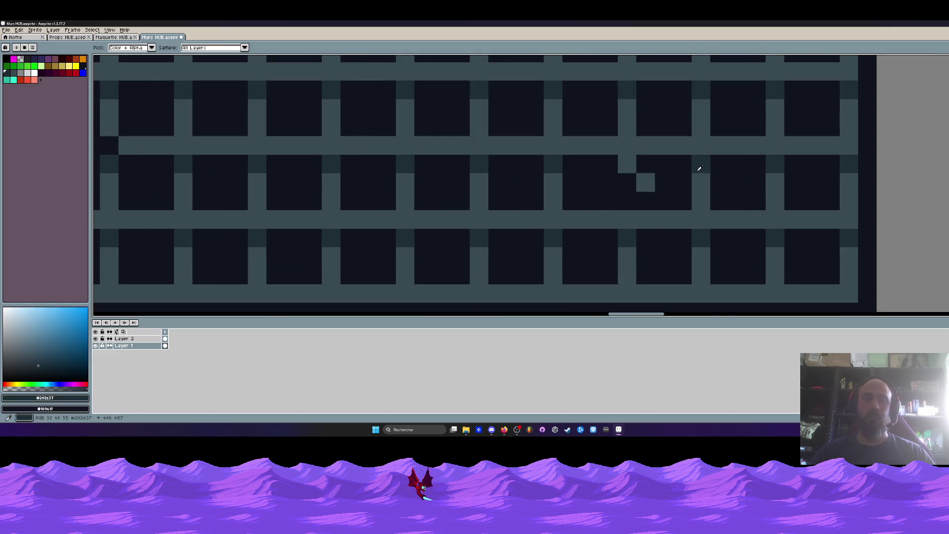
scroll(628, 165, down, 4)
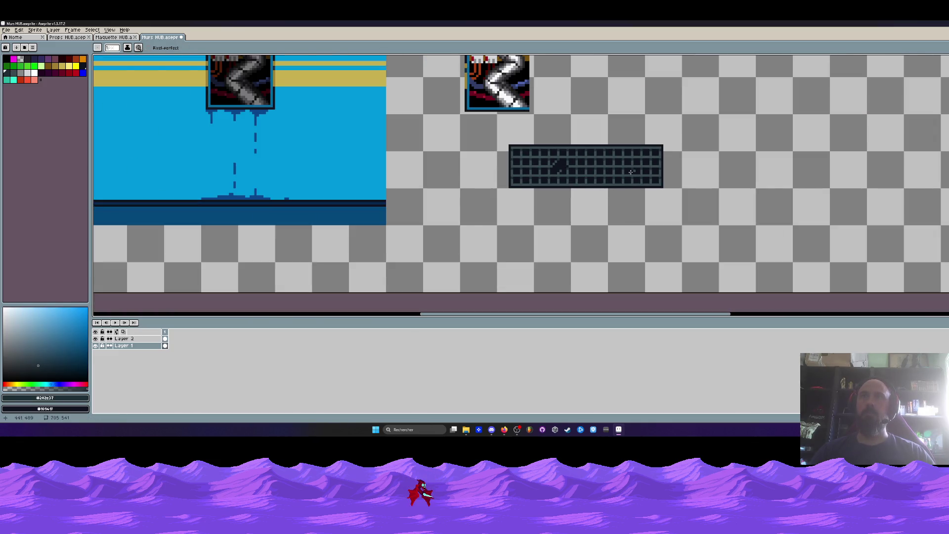
scroll(630, 172, up, 2)
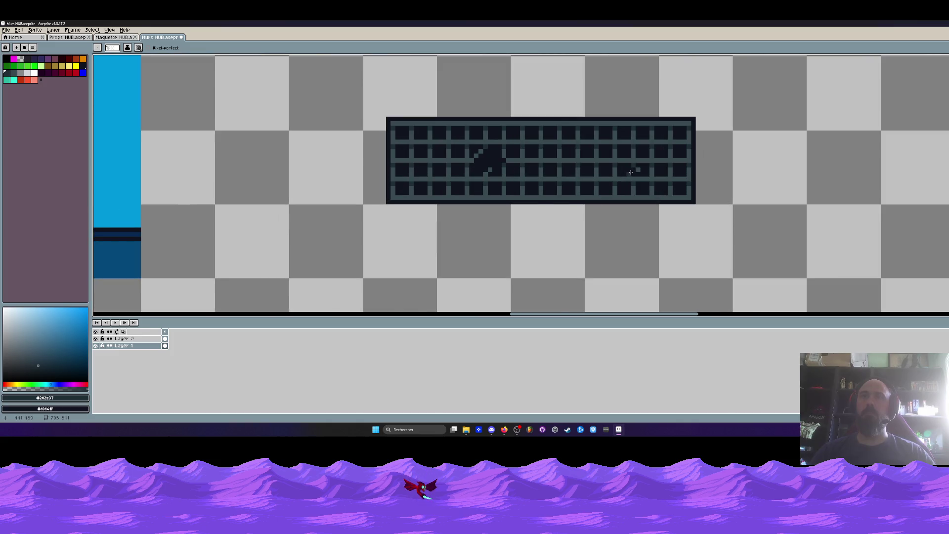
scroll(631, 171, up, 2)
scroll(635, 169, up, 1)
alt+click(659, 165)
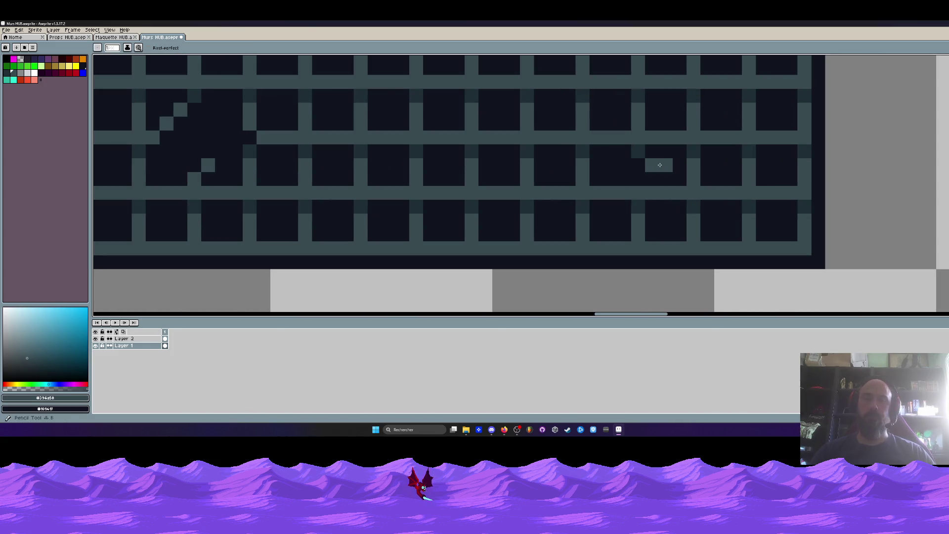
scroll(659, 165, down, 5)
scroll(672, 170, down, 1)
scroll(677, 173, down, 1)
scroll(679, 174, down, 1)
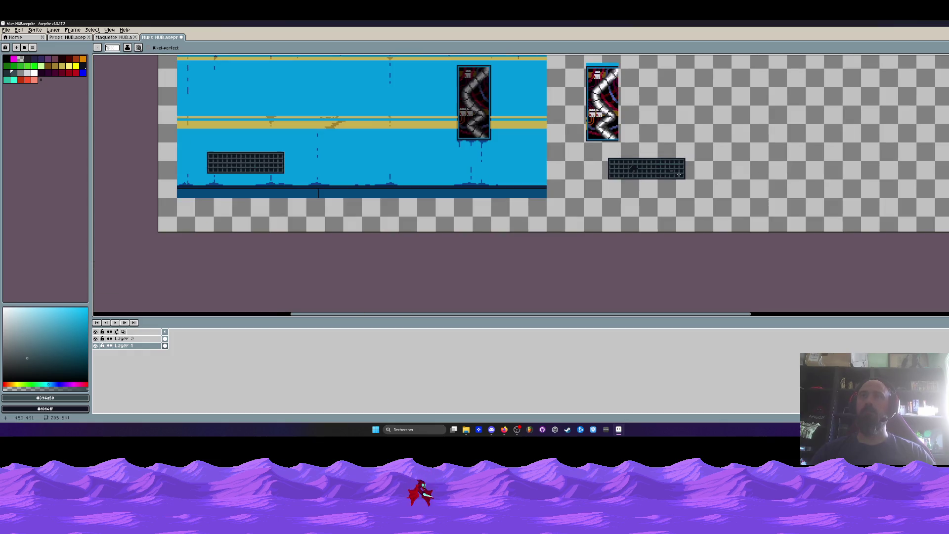
drag(679, 174, 686, 186)
scroll(575, 189, up, 1)
scroll(575, 188, up, 1)
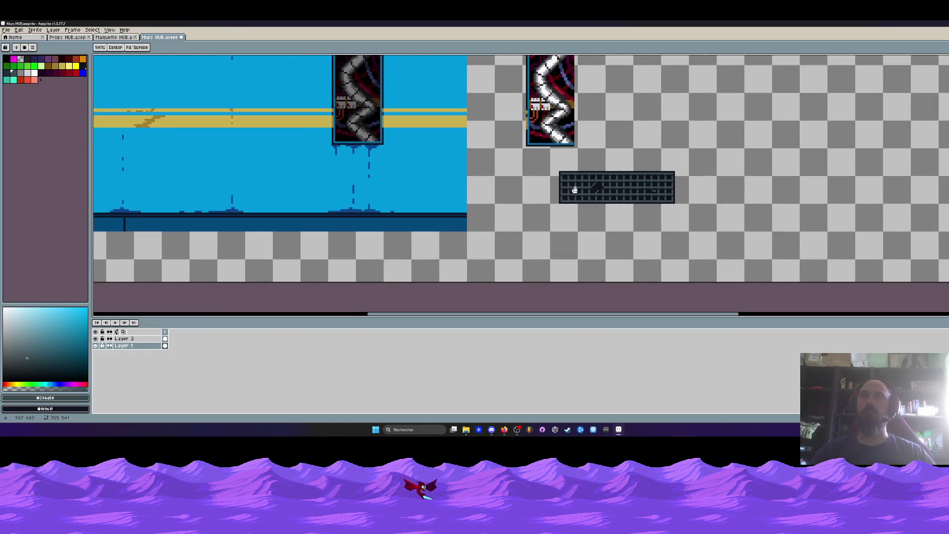
scroll(575, 186, up, 1)
- Move the edited grid panel onto the wall's left vent and drop it in place
drag(535, 153, 753, 219)
scroll(751, 214, down, 1)
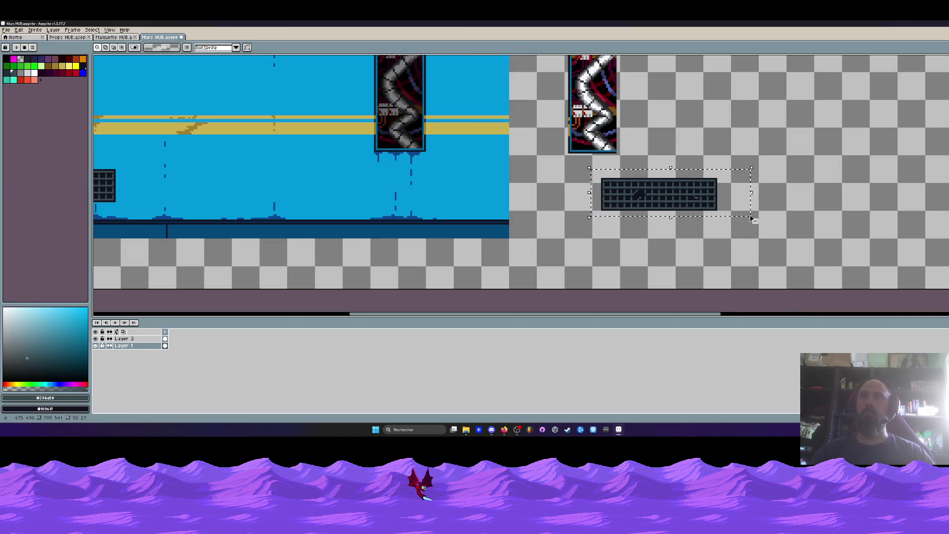
scroll(718, 216, down, 1)
mouse_move(679, 207)
mouse_down()
mouse_move(276, 197)
mouse_move(262, 184)
mouse_up()
scroll(276, 198, up, 1)
scroll(267, 180, up, 1)
key(Return)
- Sample transparent as the drawing colour
scroll(269, 187, down, 1)
scroll(297, 195, down, 2)
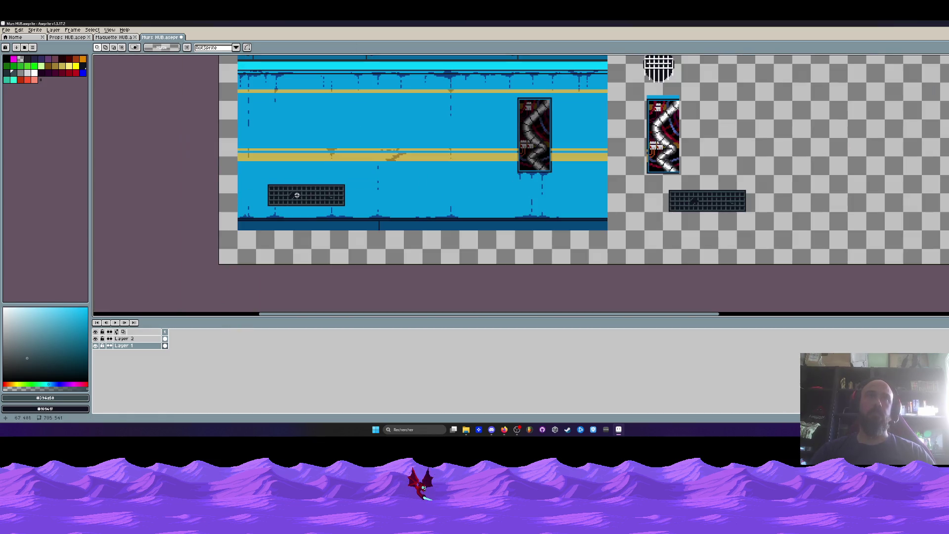
key(i)
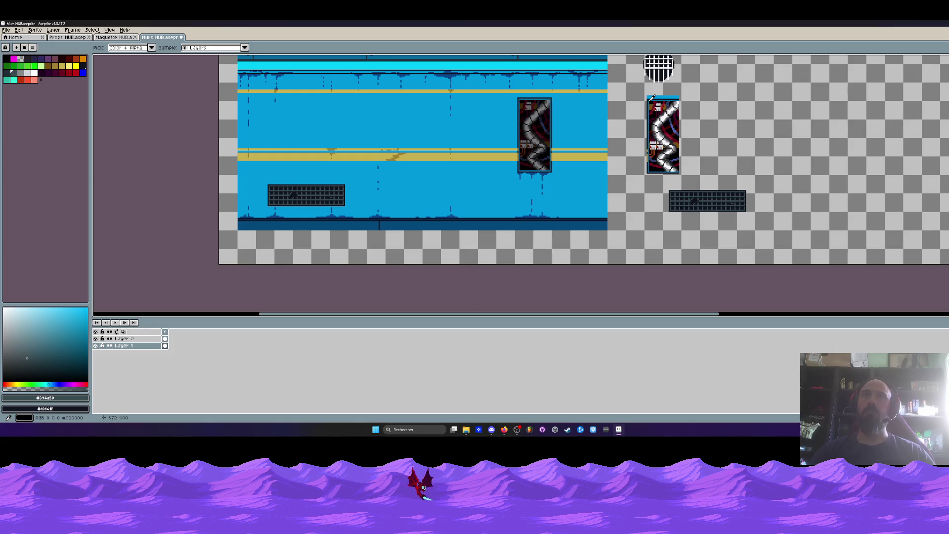
click(882, 134)
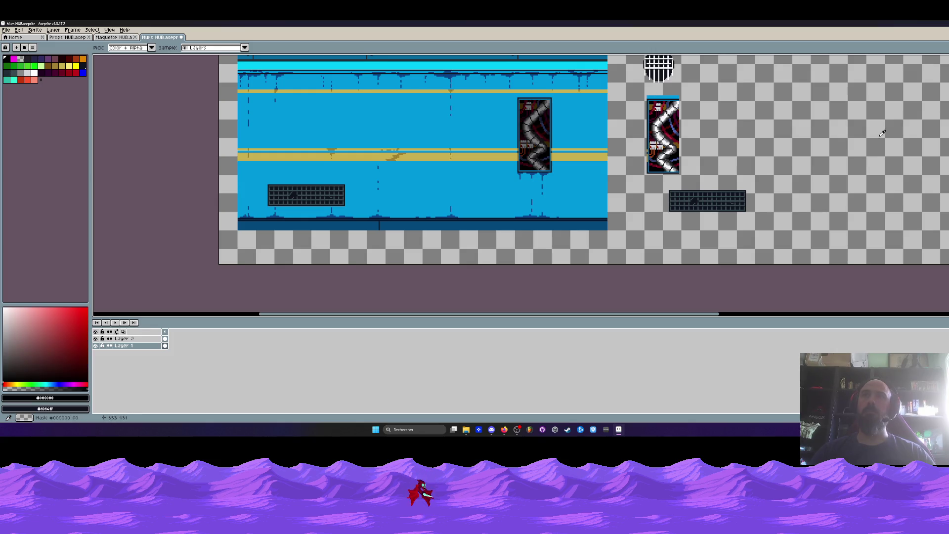
- Zoom in near the vent grate and pipe panel and sample the wall's darker blue #05639d
key(z)
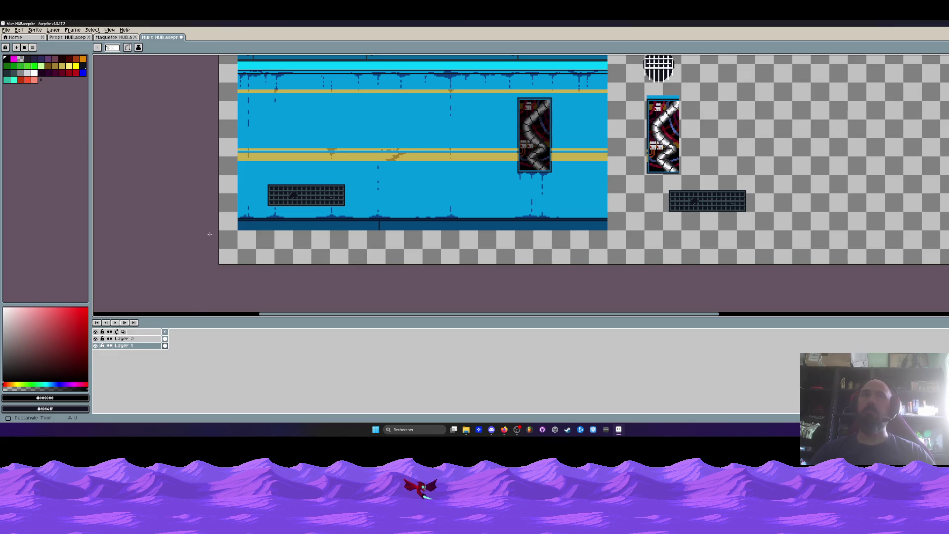
click(326, 167)
click(326, 167)
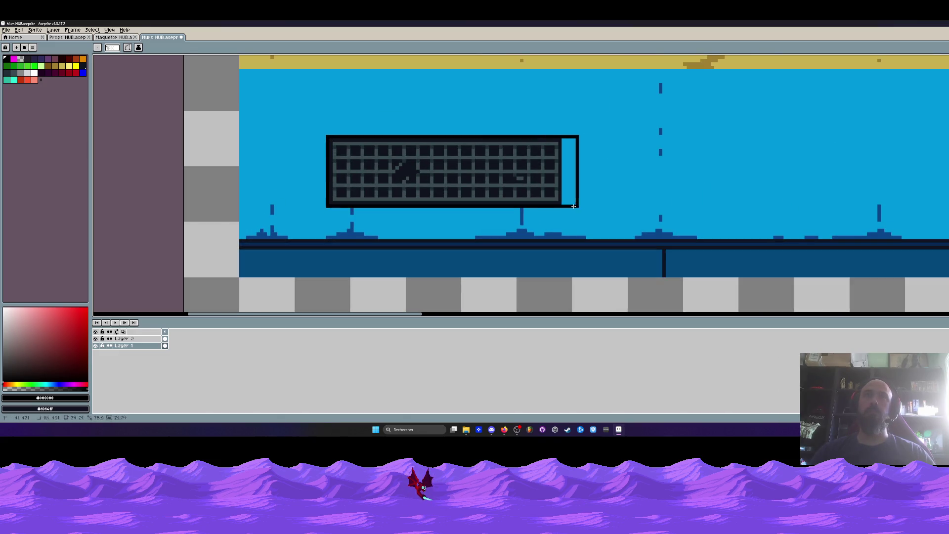
scroll(598, 200, down, 3)
click(598, 200)
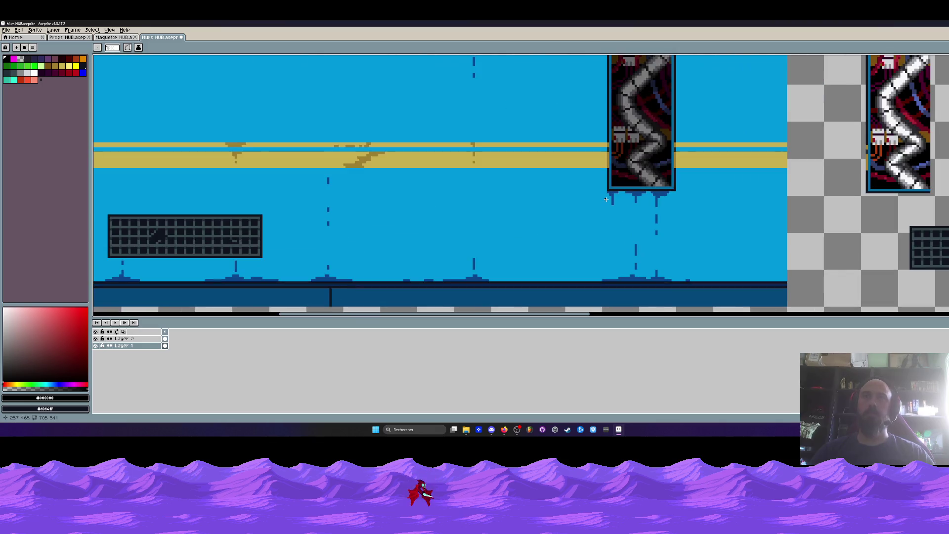
key(i)
click(613, 186)
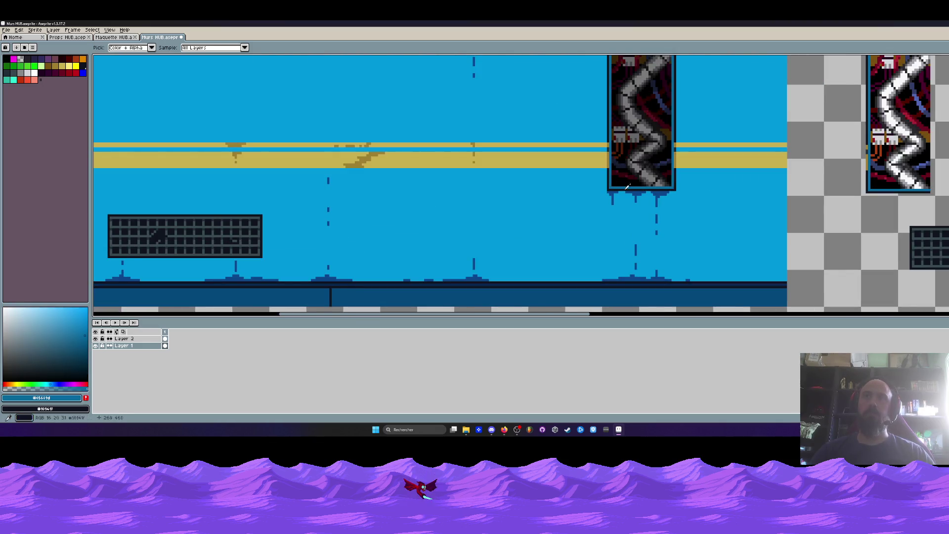
- Zoom in on the wall's vent grate, ready to draw its dark blue outline
key(z)
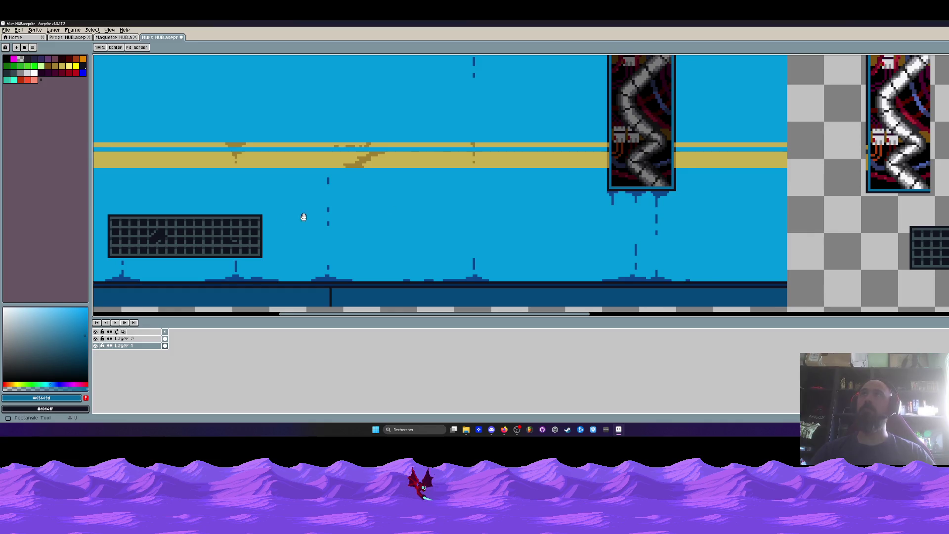
click(321, 208)
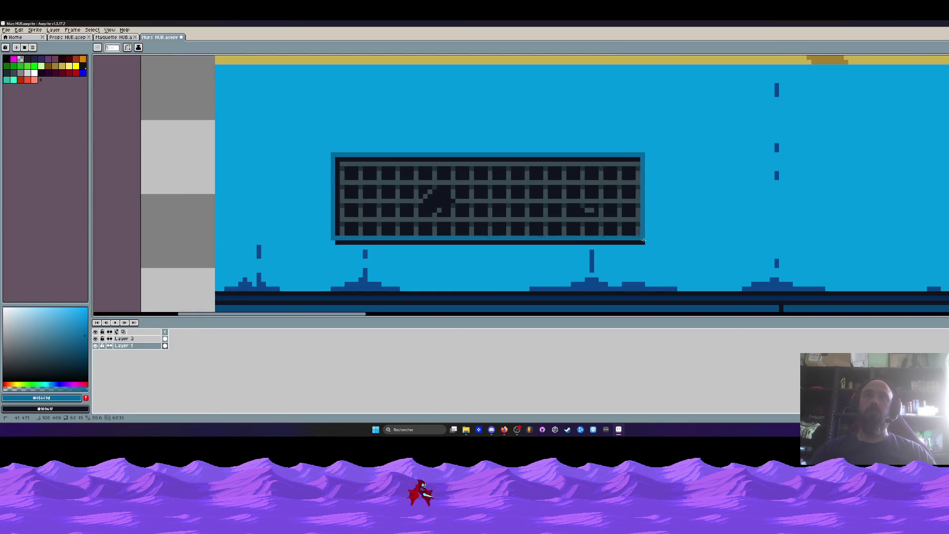
scroll(583, 223, down, 3)
scroll(613, 232, down, 2)
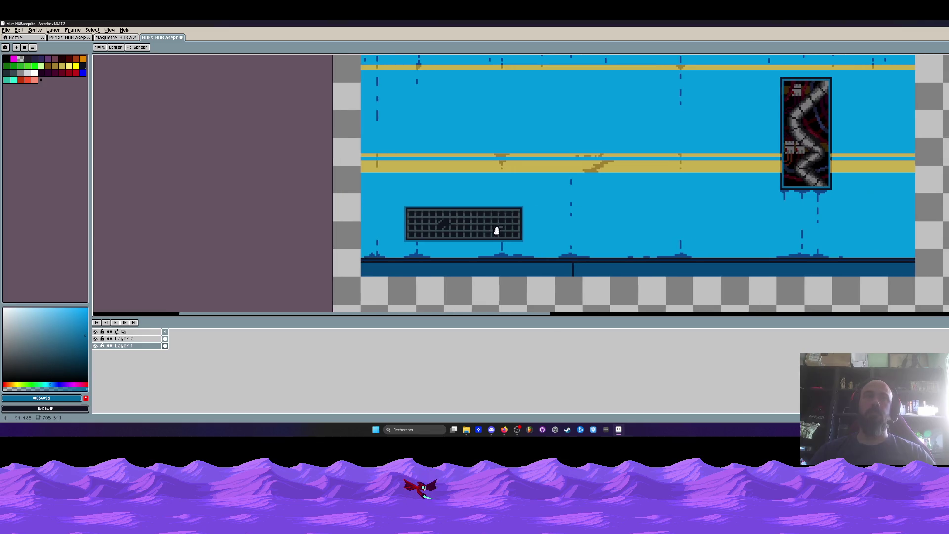
scroll(544, 227, down, 1)
key(b)
scroll(469, 241, down, 2)
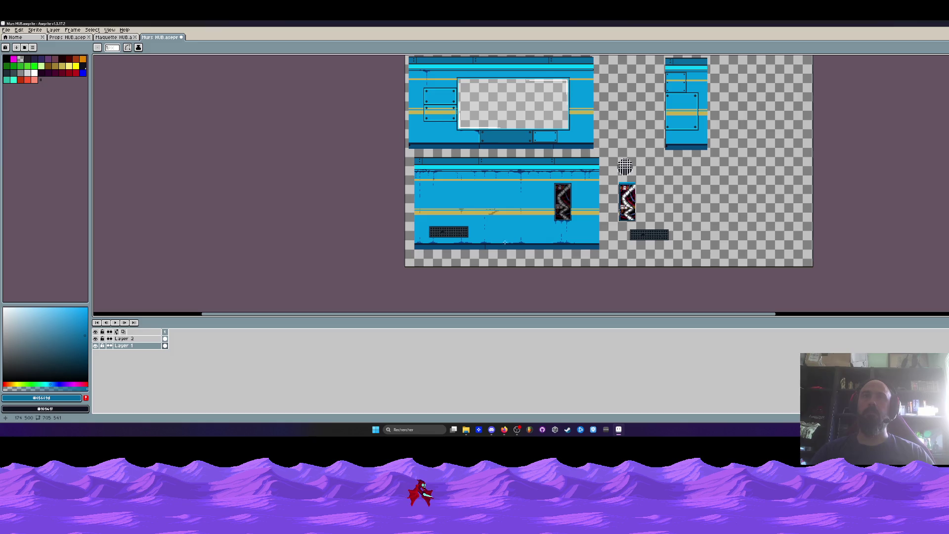
scroll(652, 234, up, 1)
- Move the spare vent grate up beside the pipe panel
key(m)
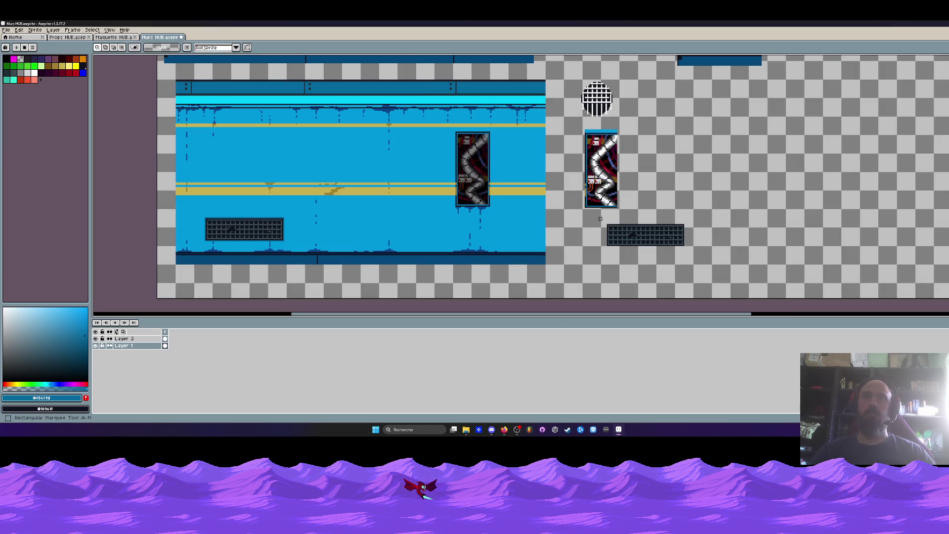
drag(595, 217, 706, 245)
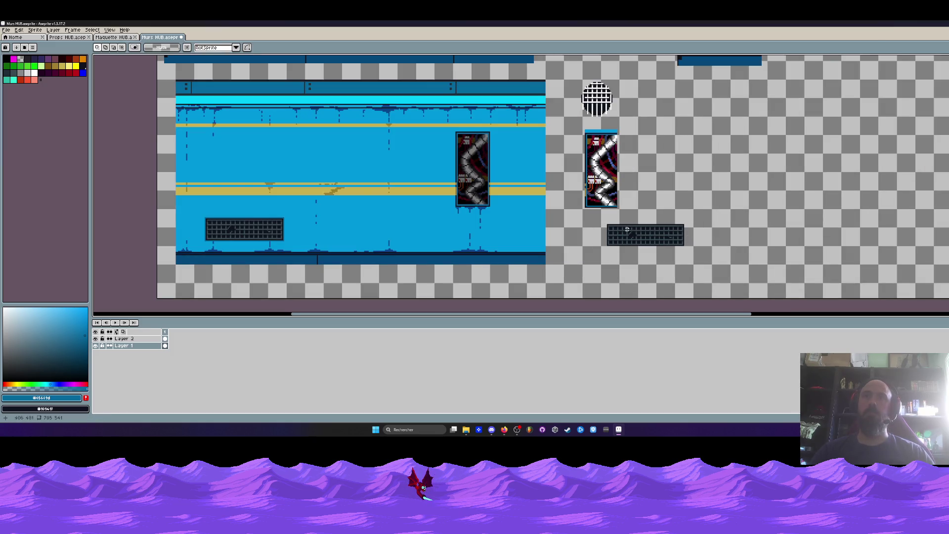
drag(619, 235, 647, 157)
key(Return)
- Erase the strip above the pipe panel and shift its edge strip across the panel
scroll(586, 132, up, 3)
drag(566, 118, 691, 140)
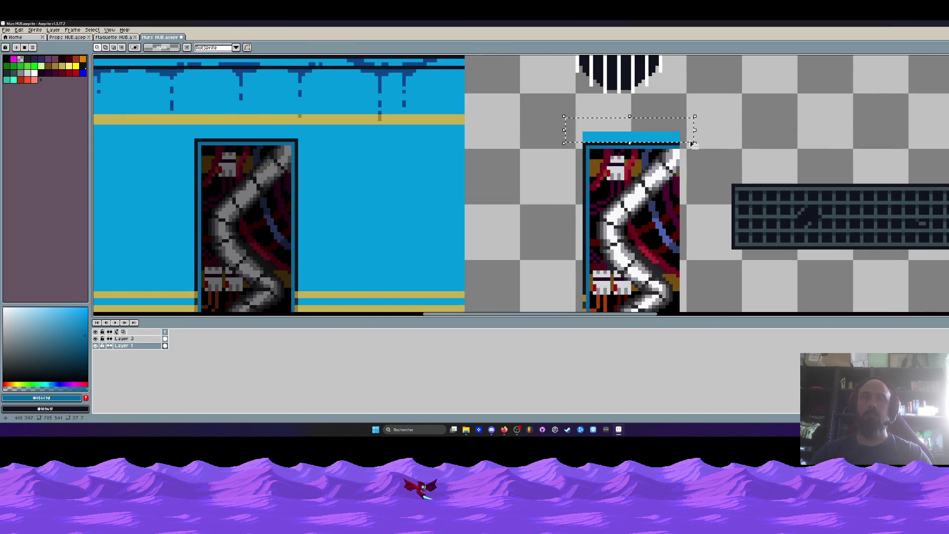
key(Delete)
mouse_move(552, 136)
mouse_down()
mouse_move(585, 221)
mouse_move(590, 284)
mouse_up()
scroll(584, 221, down, 3)
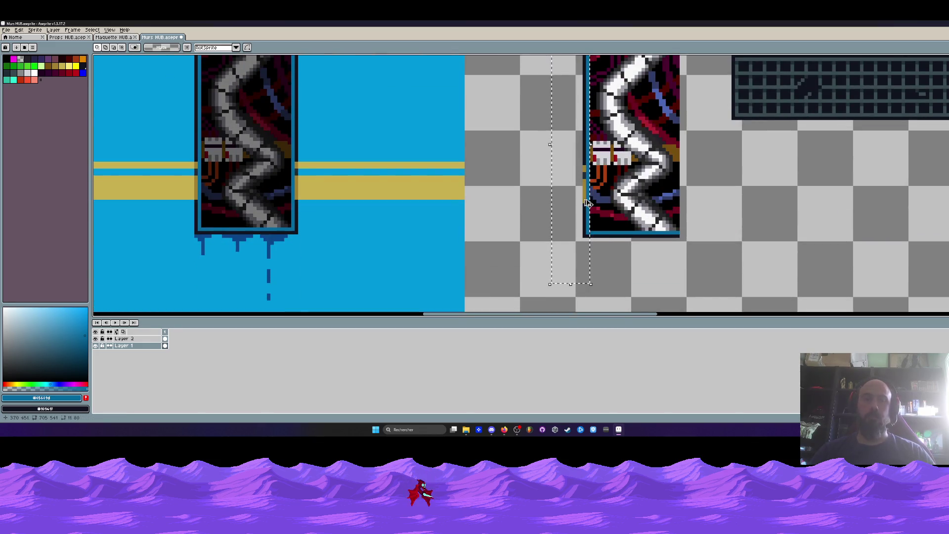
mouse_move(586, 202)
mouse_down()
mouse_move(553, 203)
mouse_move(694, 175)
mouse_up()
scroll(694, 173, down, 3)
key(Return)
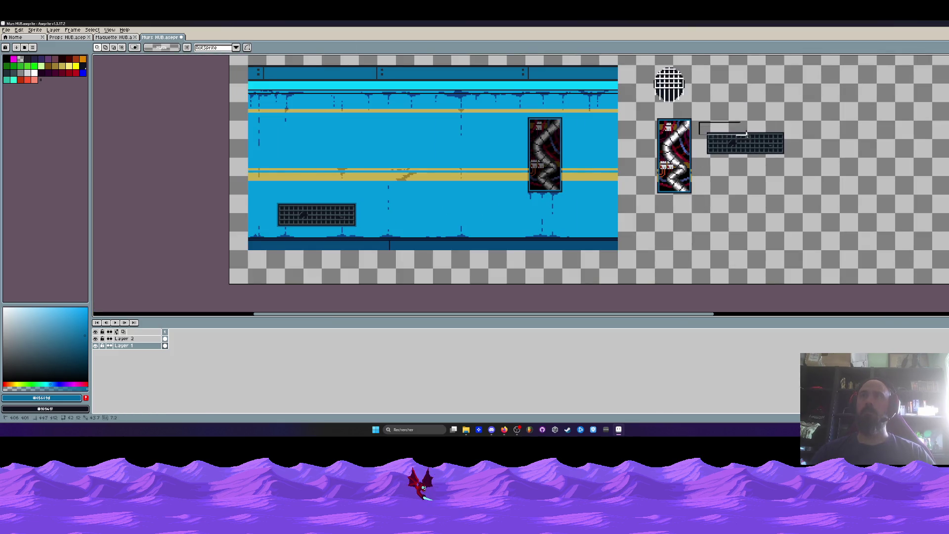
- Delete the round grate from the wall
scroll(746, 134, up, 2)
drag(643, 128, 709, 181)
key(Delete)
scroll(702, 173, down, 2)
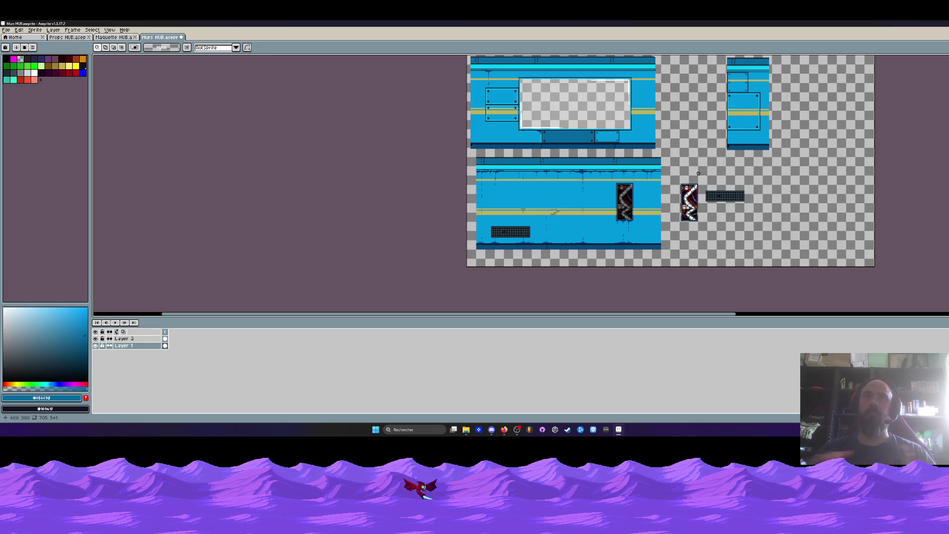
scroll(705, 194, up, 1)
- Move the spare vent grate onto the lower wall, lined up beside the left vent
mouse_move(699, 184)
mouse_down()
mouse_move(779, 196)
mouse_move(824, 220)
mouse_move(391, 210)
mouse_move(399, 237)
mouse_up()
scroll(824, 213, left, 3)
scroll(395, 218, up, 2)
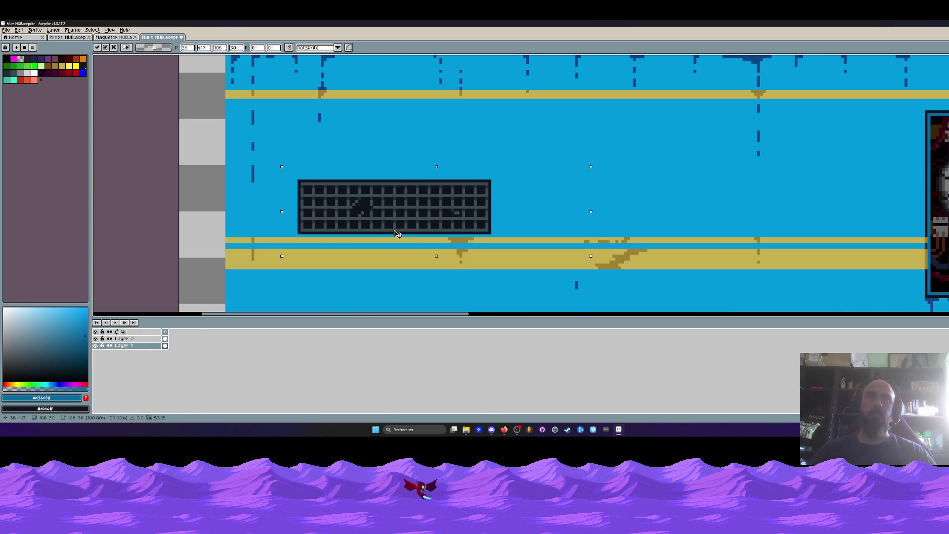
scroll(400, 237, down, 1)
drag(393, 161, 394, 234)
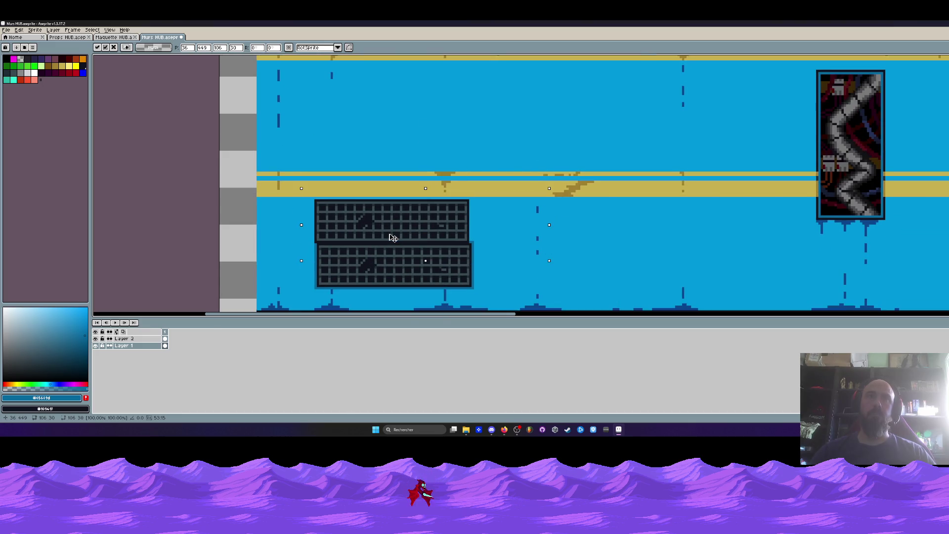
mouse_move(390, 231)
mouse_down()
mouse_move(392, 171)
mouse_move(638, 283)
mouse_move(619, 279)
mouse_up()
scroll(638, 283, down, 1)
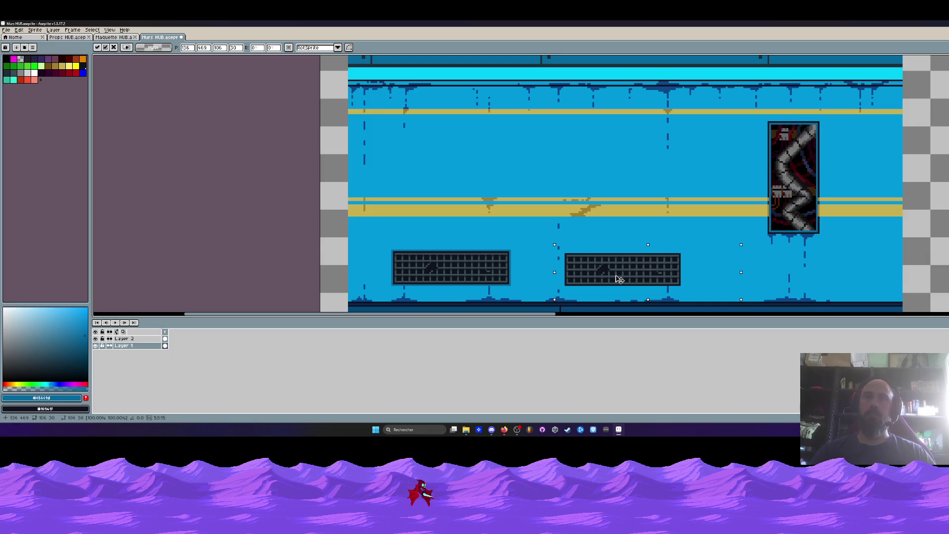
scroll(619, 279, up, 2)
scroll(555, 214, down, 1)
drag(564, 201, 566, 199)
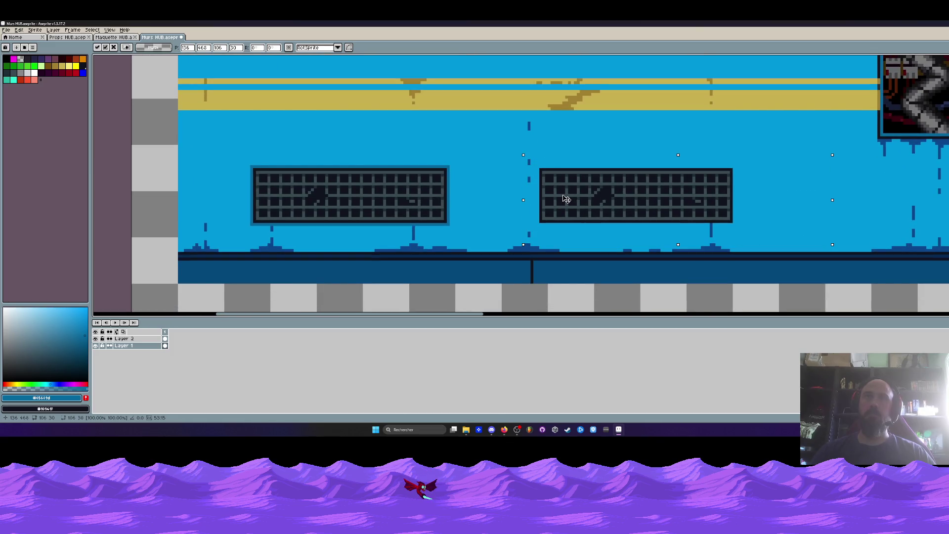
key(ctrl+d)
- Copy the left vent grate over the right one so both grates match
drag(234, 152, 483, 227)
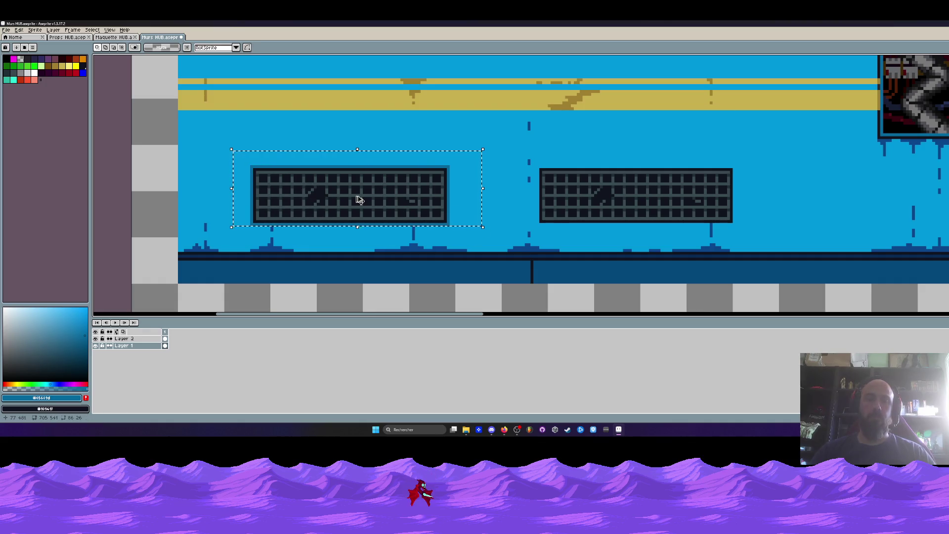
drag(354, 199, 636, 201)
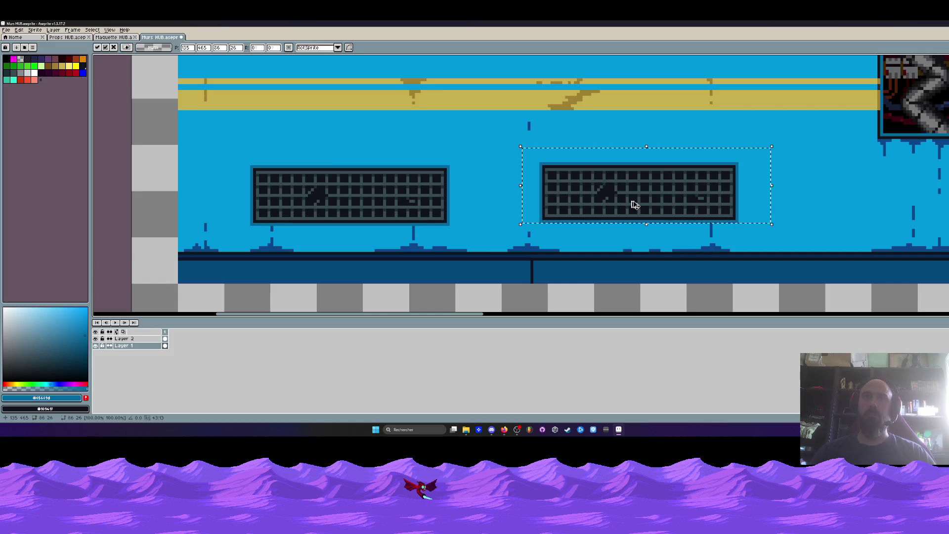
key(ctrl+d)
scroll(444, 171, up, 1)
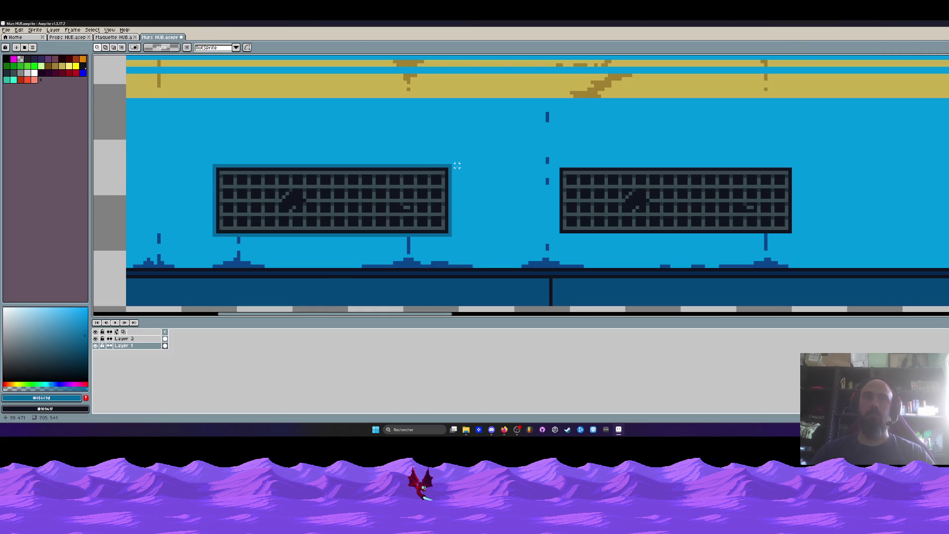
- Draw a straight line along the right grate's bottom edge
key(l)
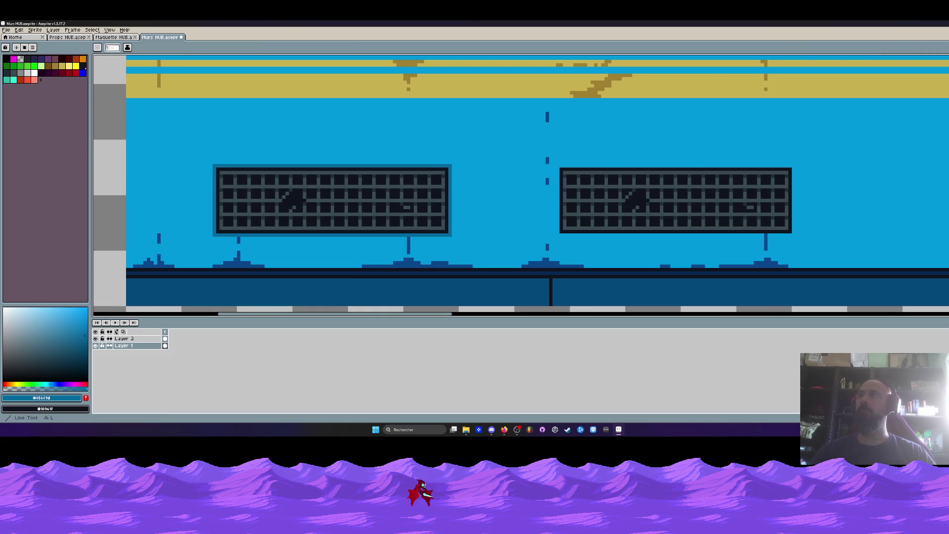
mouse_move(561, 234)
mouse_down()
mouse_move(795, 234)
mouse_move(793, 172)
mouse_move(557, 165)
mouse_up()
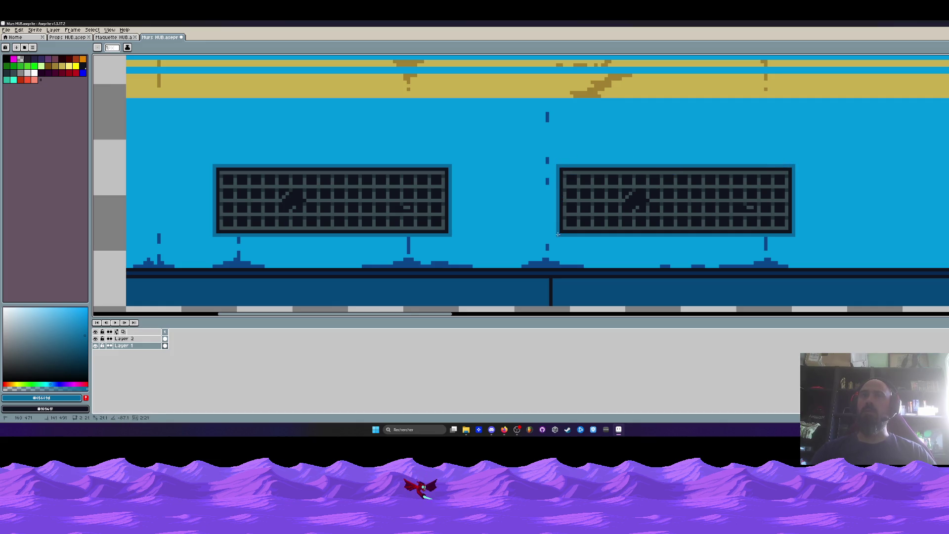
scroll(549, 239, down, 6)
scroll(549, 239, up, 2)
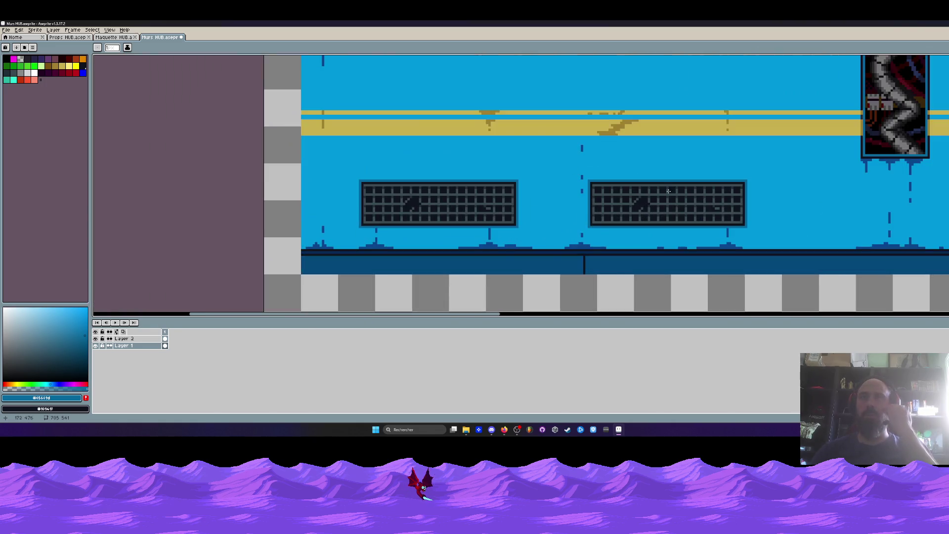
scroll(569, 227, up, 2)
scroll(592, 218, up, 2)
scroll(620, 209, down, 1)
- Cover the right grate's damaged spot with a copied block of clean grid cells
key(i)
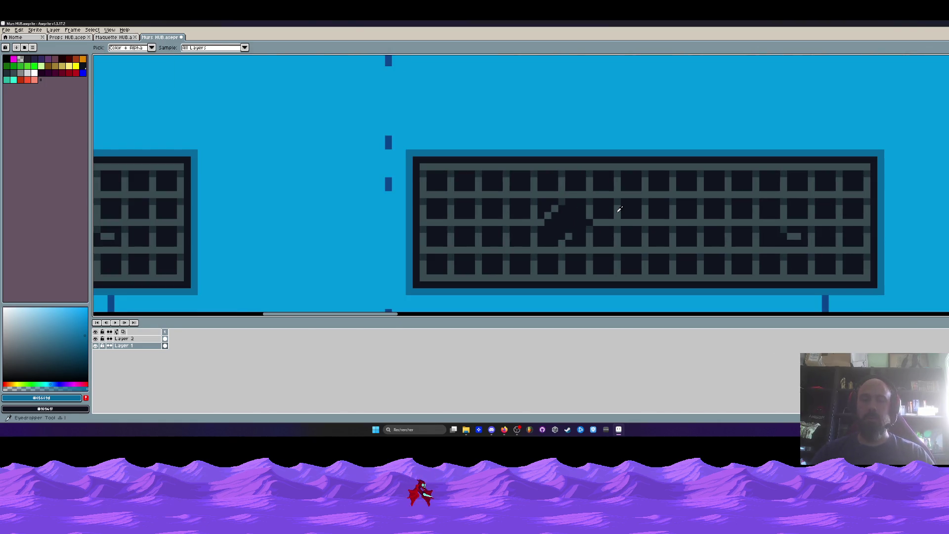
key(m)
drag(626, 191, 732, 254)
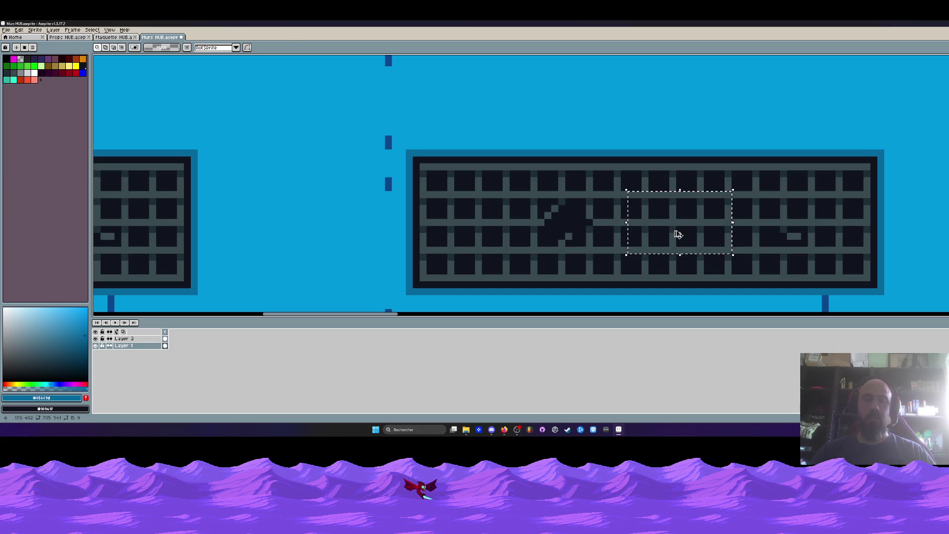
drag(678, 234, 560, 233)
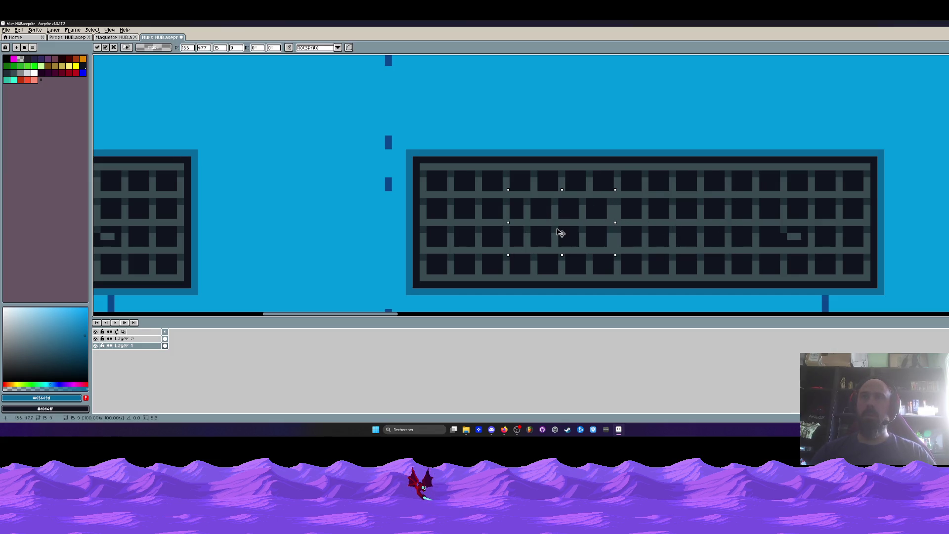
scroll(569, 236, down, 3)
key(ctrl+d)
scroll(623, 248, down, 4)
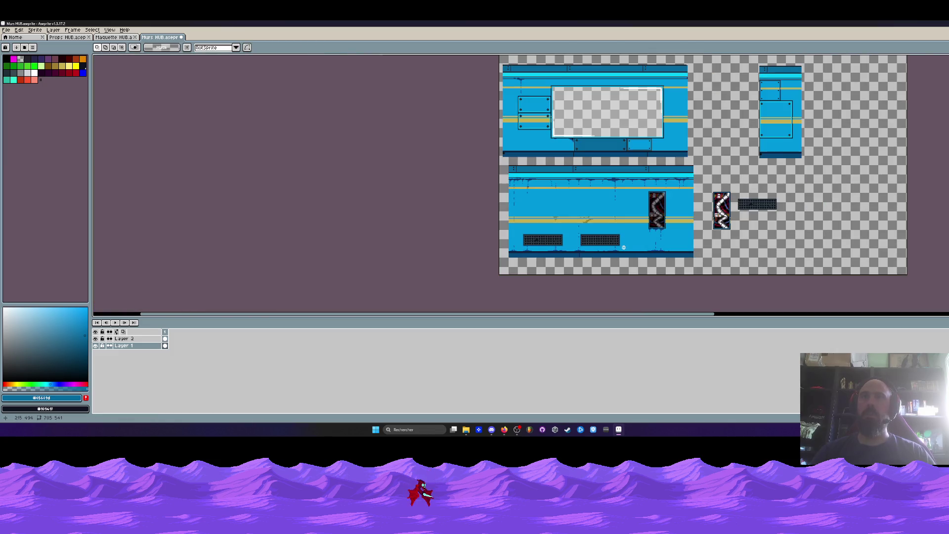
scroll(623, 247, up, 4)
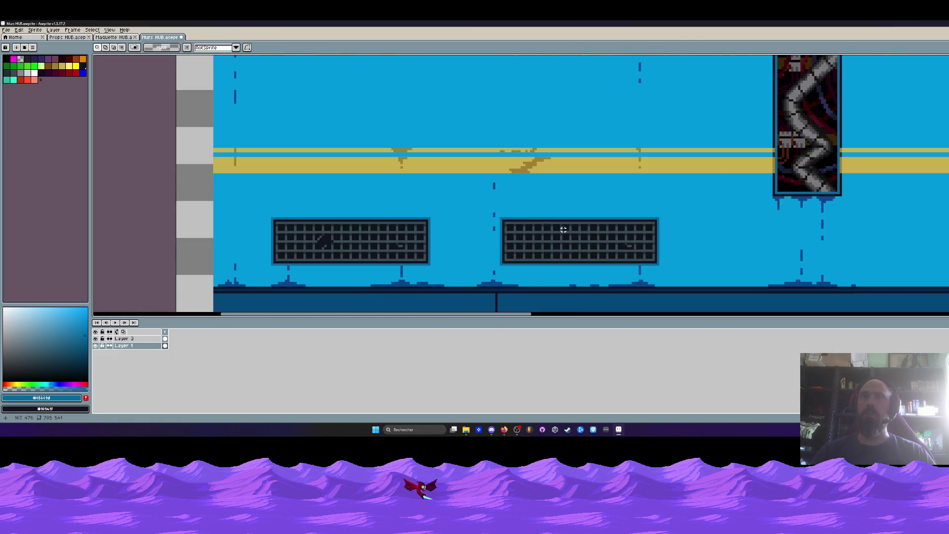
scroll(507, 222, up, 2)
drag(489, 223, 718, 287)
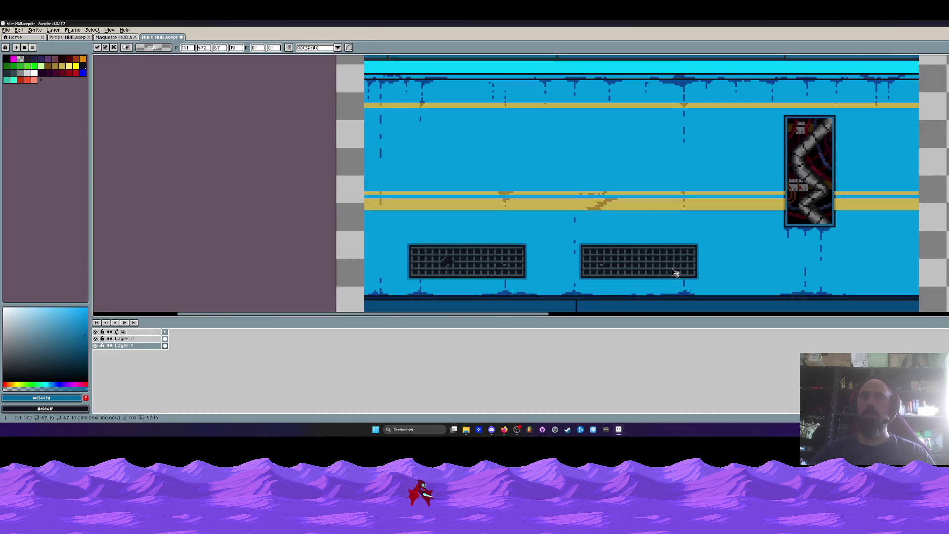
scroll(671, 268, down, 2)
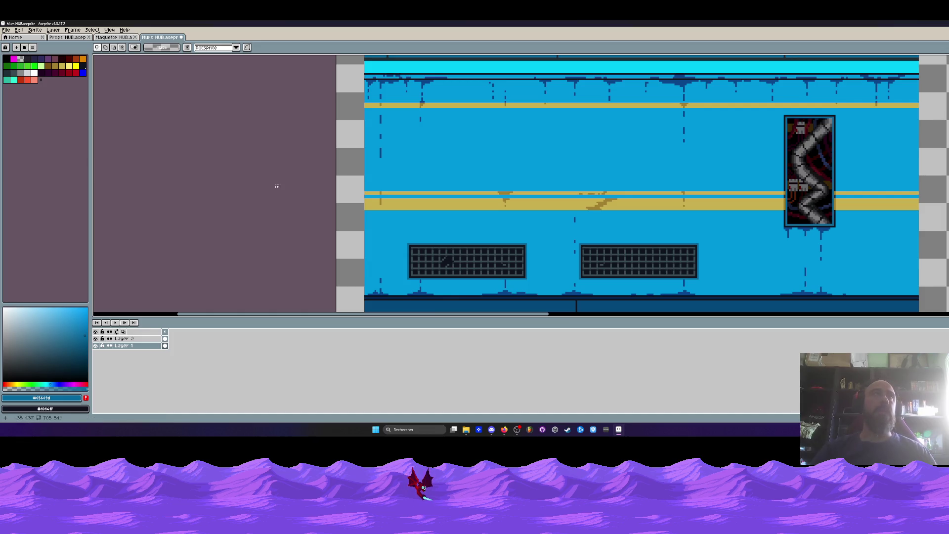
- Sample the stripe's yellows and pick a darker brown for the scratch
scroll(652, 227, up, 2)
key(i)
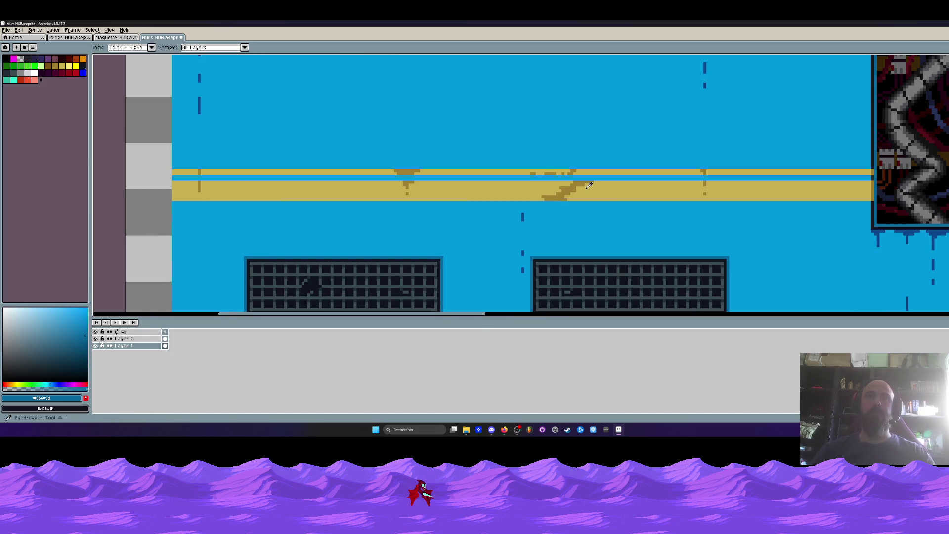
click(578, 182)
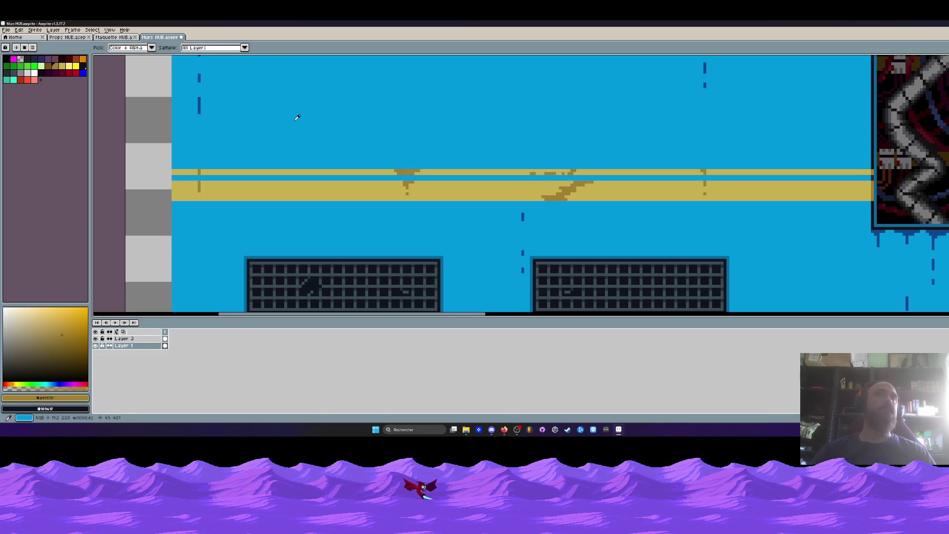
click(526, 186)
click(581, 186)
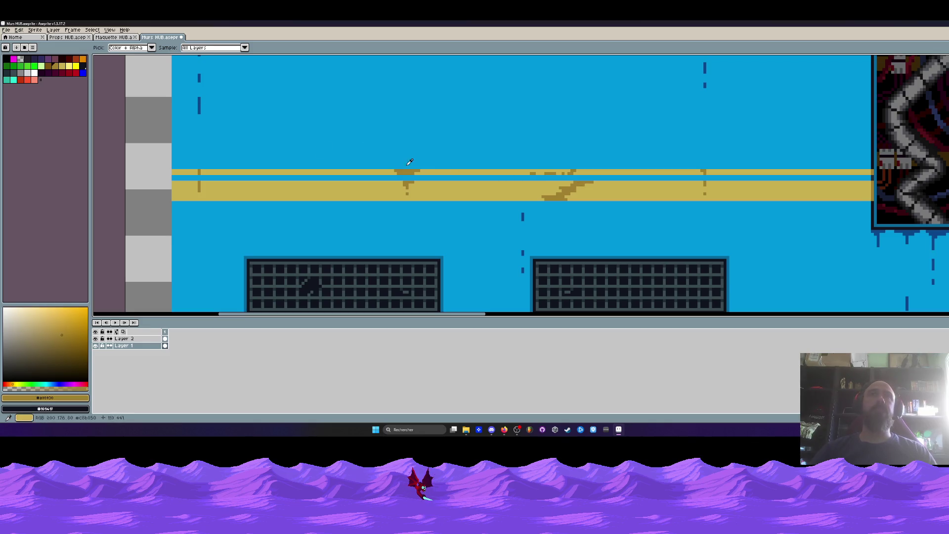
- Pencil a dark brown diagonal line through the lower stripe's scratch
scroll(621, 190, up, 2)
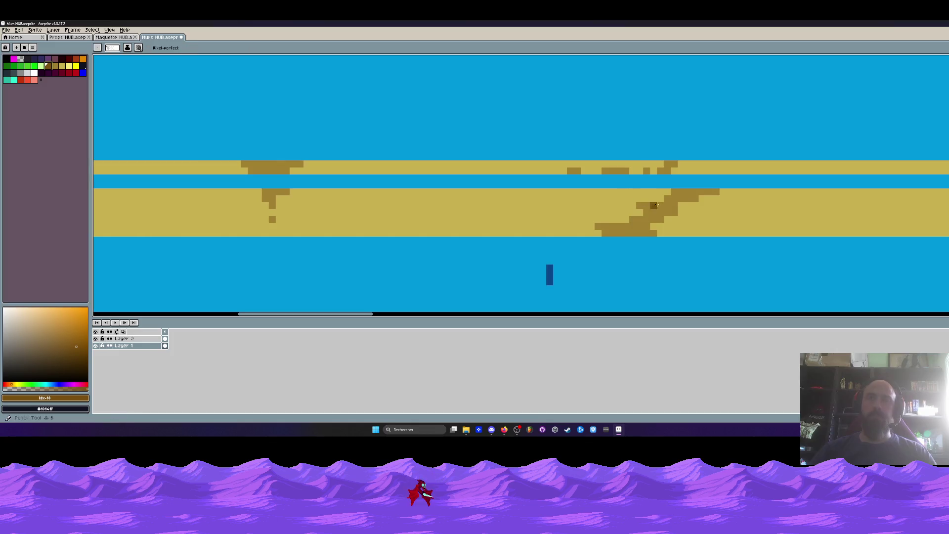
key(b)
scroll(687, 198, up, 2)
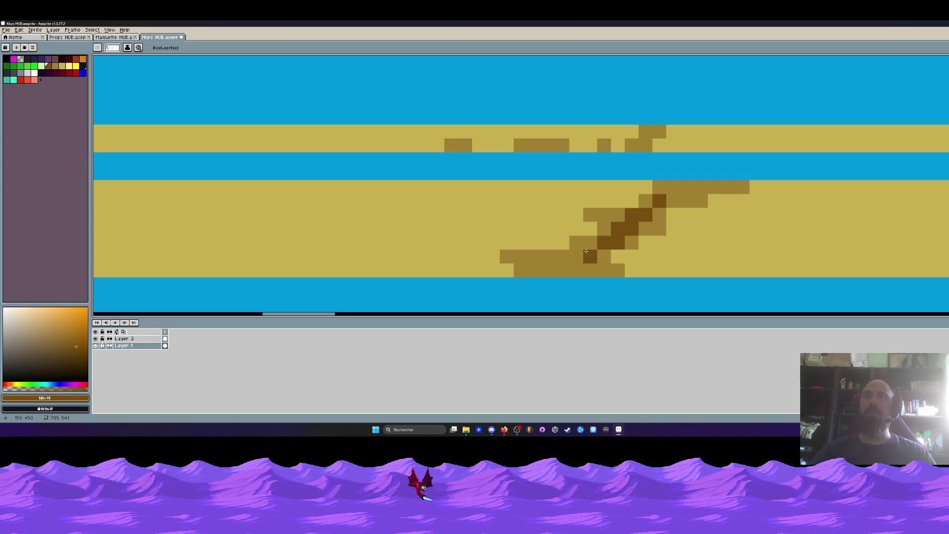
drag(586, 252, 562, 265)
scroll(546, 267, down, 5)
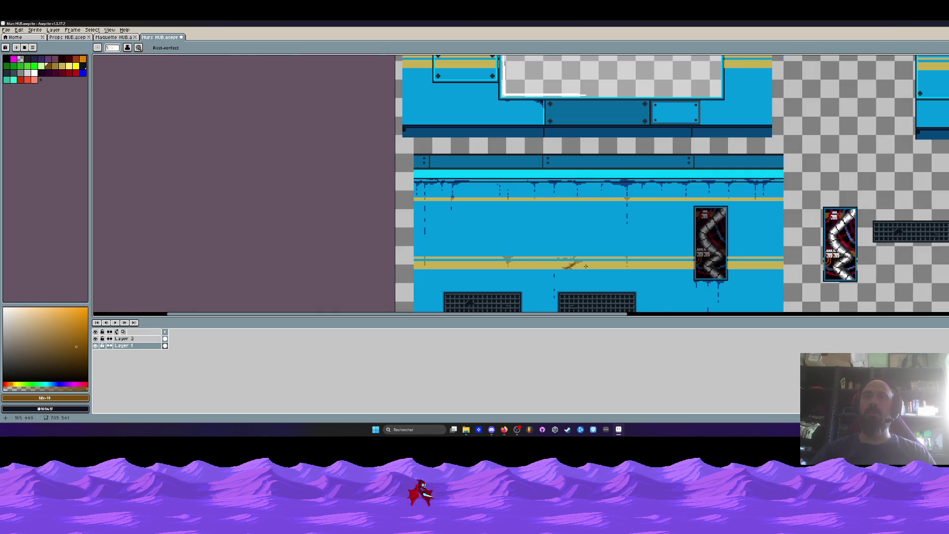
scroll(585, 267, up, 3)
scroll(564, 251, up, 2)
scroll(561, 251, down, 2)
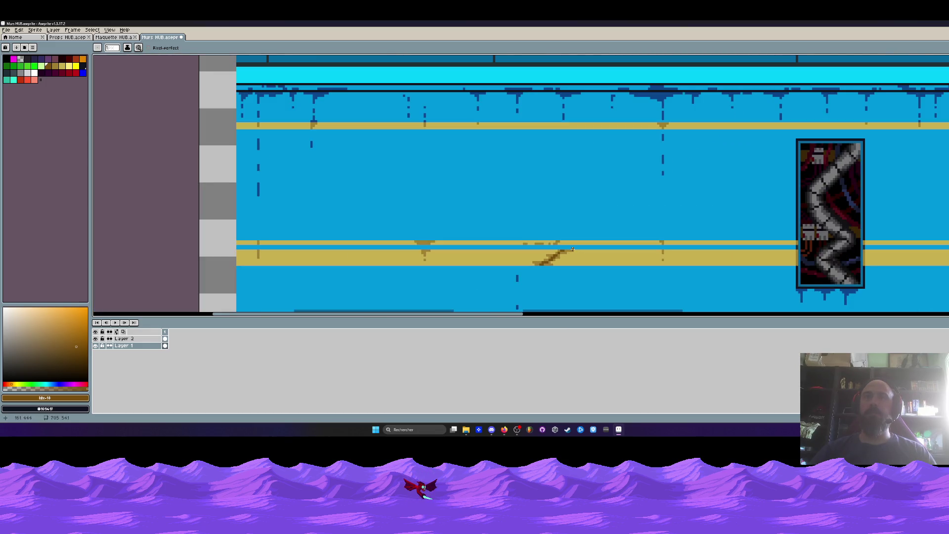
scroll(566, 250, down, 1)
scroll(572, 249, down, 1)
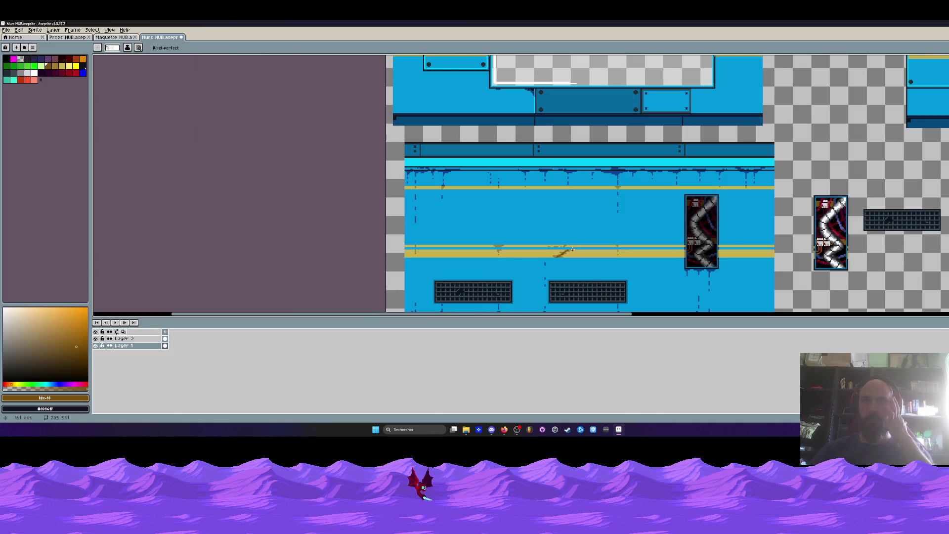
scroll(577, 244, up, 3)
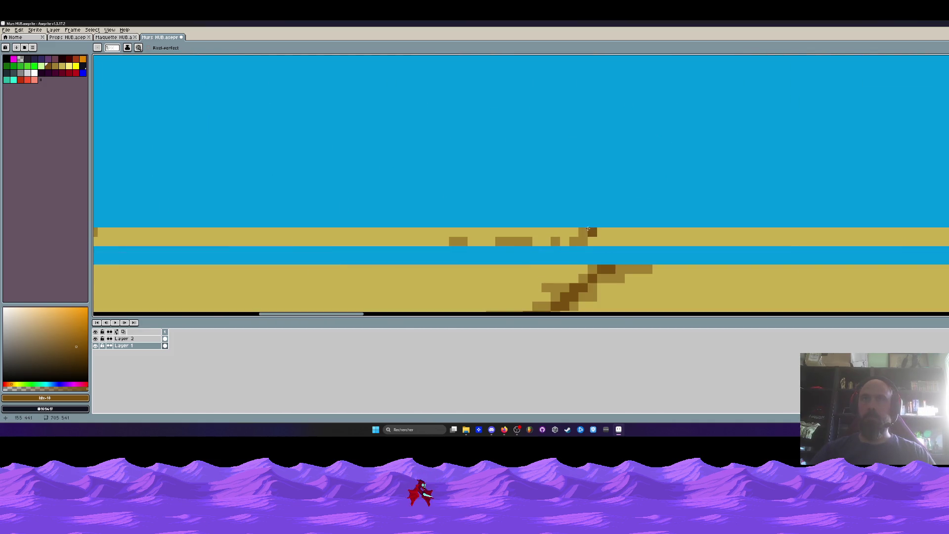
- Sample medium brown and add two scratch pixels on the upper yellow stripe
alt+click(592, 232)
scroll(592, 232, up, 1)
click(530, 249)
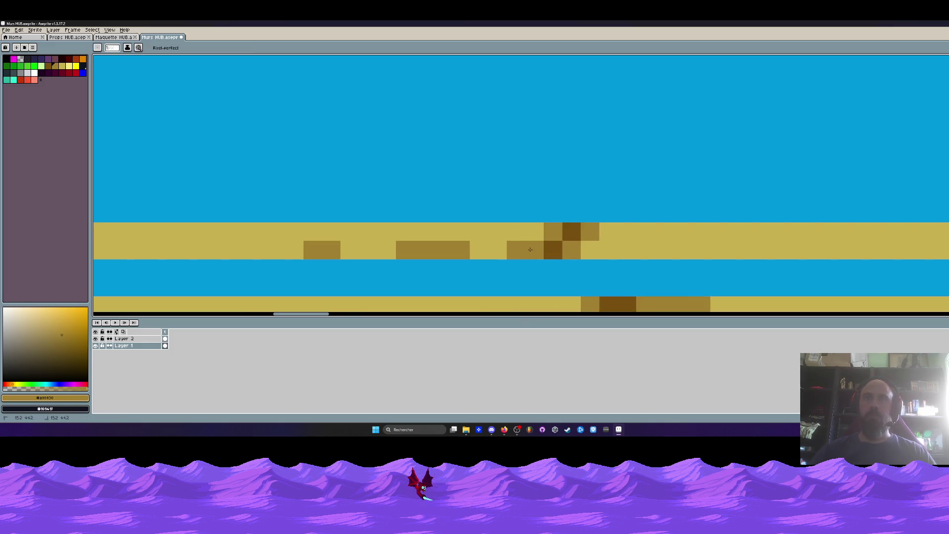
click(497, 249)
scroll(507, 252, down, 5)
- Sample the dark blue from the window panel's outline
mouse_move(480, 203)
mouse_down()
mouse_move(583, 203)
mouse_move(582, 191)
mouse_move(524, 228)
mouse_up()
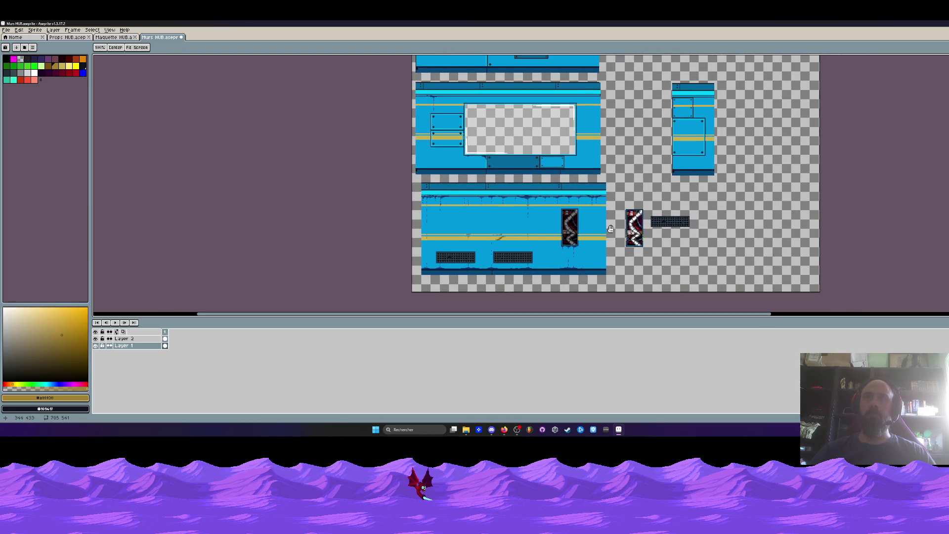
drag(611, 229, 617, 260)
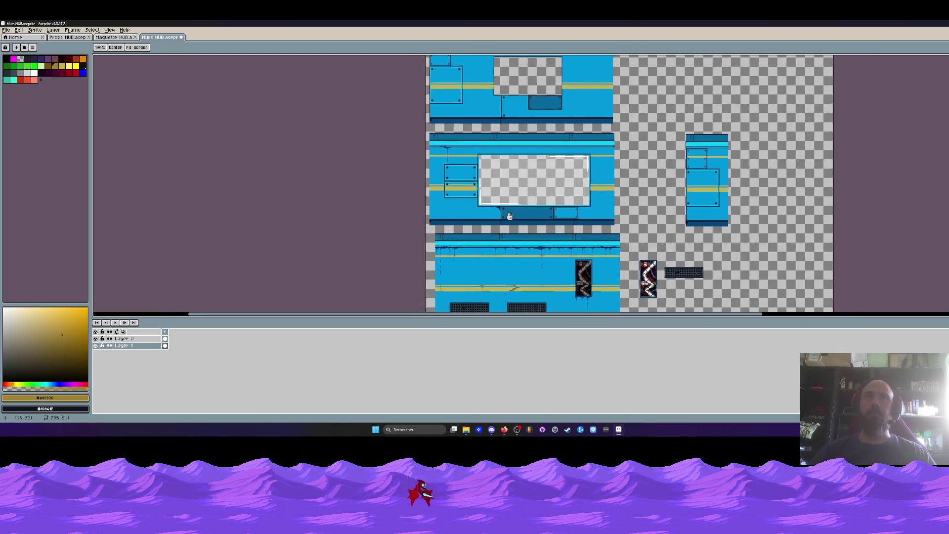
drag(500, 196, 513, 223)
scroll(503, 212, up, 5)
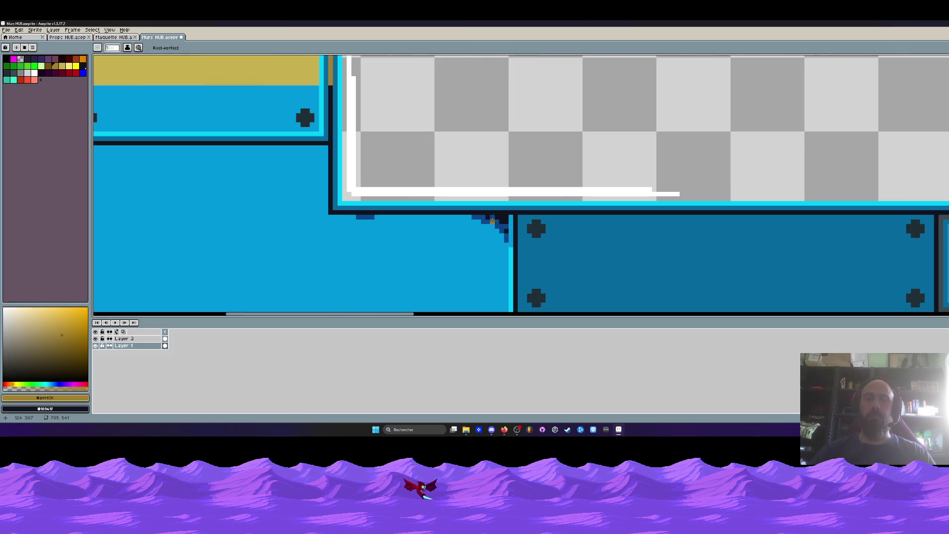
scroll(492, 221, up, 3)
alt+click(493, 218)
scroll(494, 219, down, 3)
scroll(509, 228, down, 2)
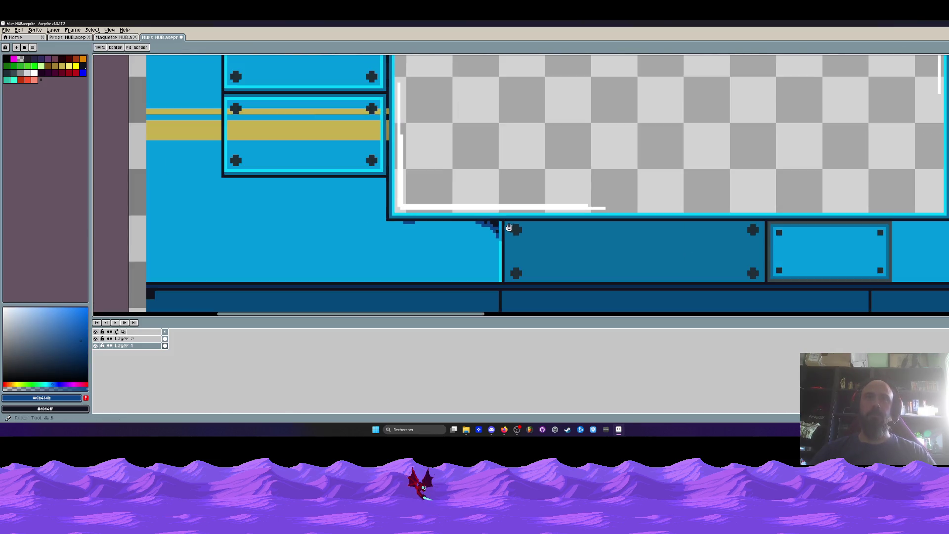
- Paint dark-blue drip stains below the small panel's left and right bolts
drag(508, 227, 331, 180)
scroll(613, 191, up, 3)
click(640, 189)
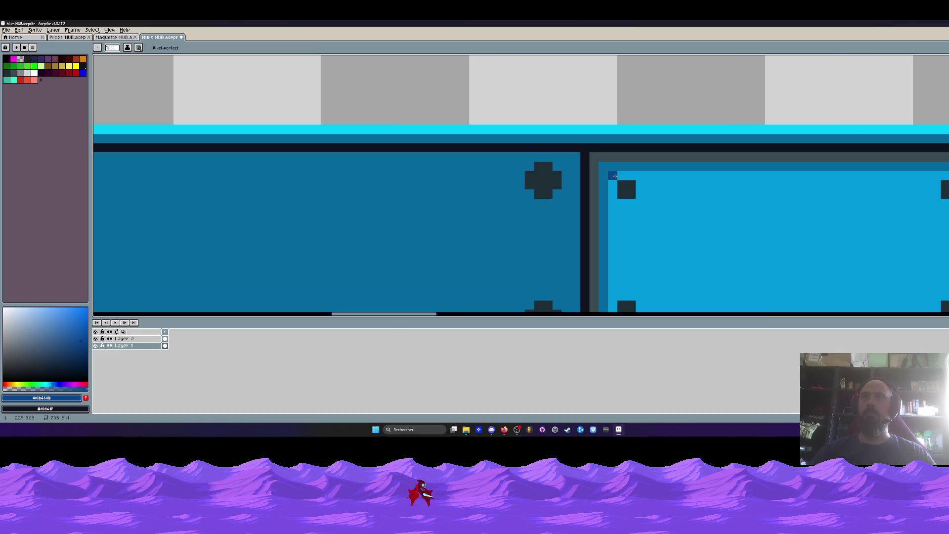
key(ctrl+z)
scroll(615, 176, down, 2)
scroll(598, 180, up, 3)
click(585, 171)
click(594, 213)
scroll(595, 217, down, 4)
scroll(675, 189, up, 2)
scroll(731, 132, up, 2)
click(731, 132)
drag(731, 121, 743, 210)
- Draw dark-blue stains under the window frame's right edge
scroll(745, 216, down, 3)
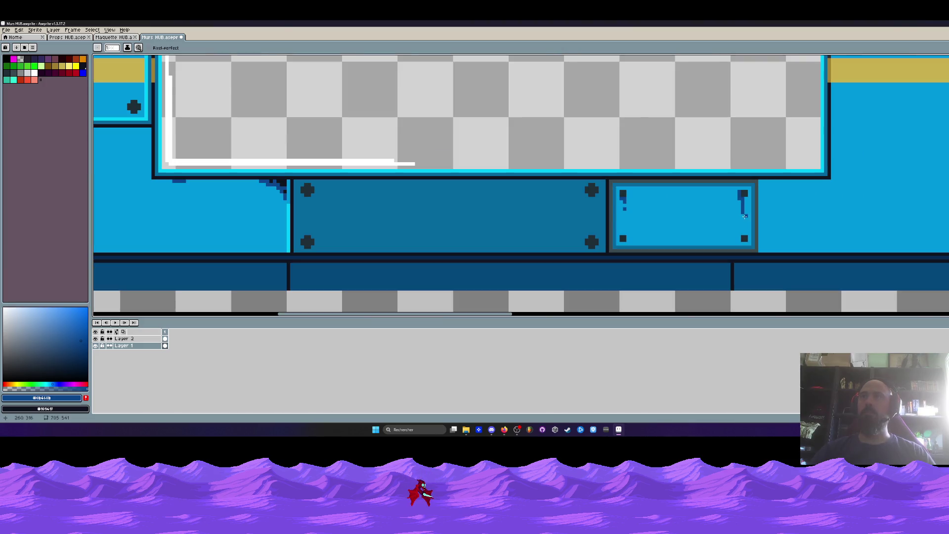
scroll(719, 236, down, 2)
scroll(700, 231, down, 2)
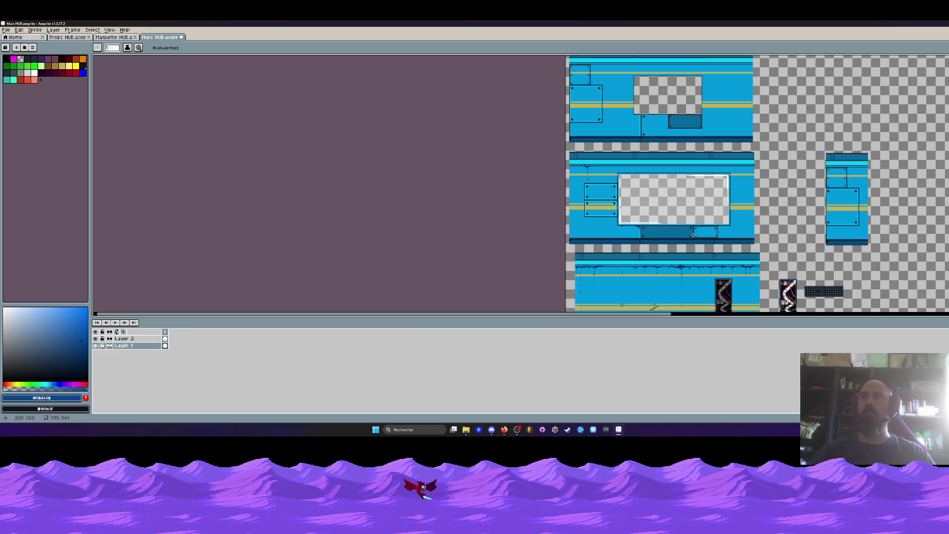
scroll(732, 232, up, 4)
drag(628, 190, 728, 190)
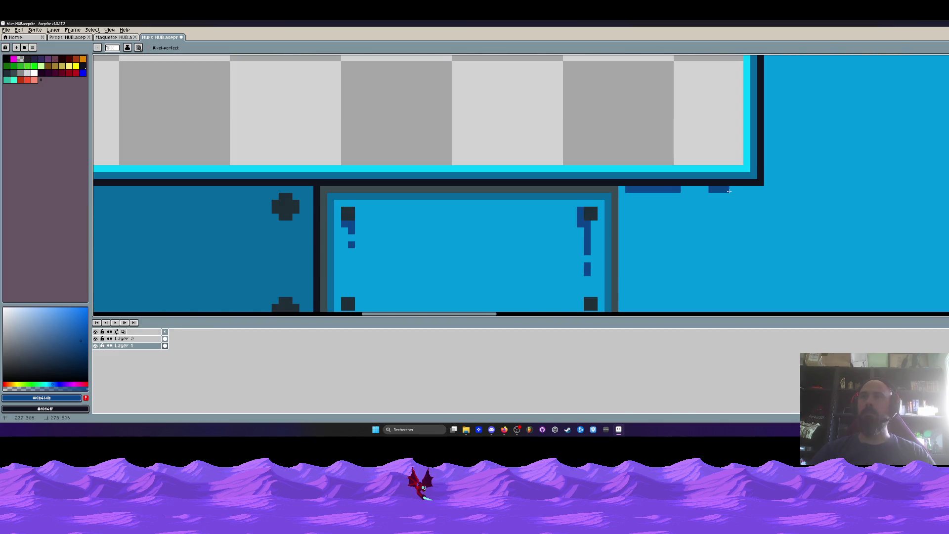
scroll(732, 265, down, 4)
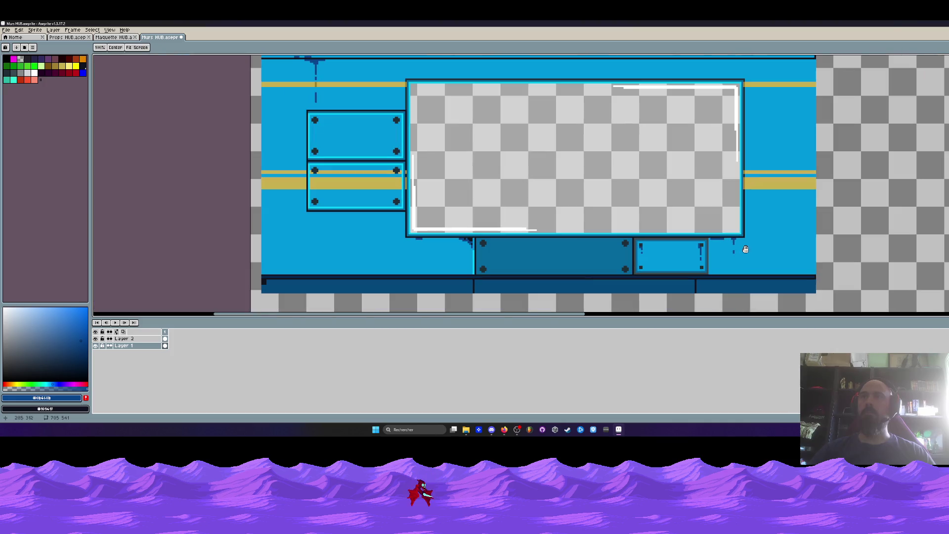
scroll(724, 267, down, 1)
scroll(621, 267, down, 1)
scroll(664, 252, right, 2)
scroll(649, 231, right, 1)
scroll(649, 230, down, 1)
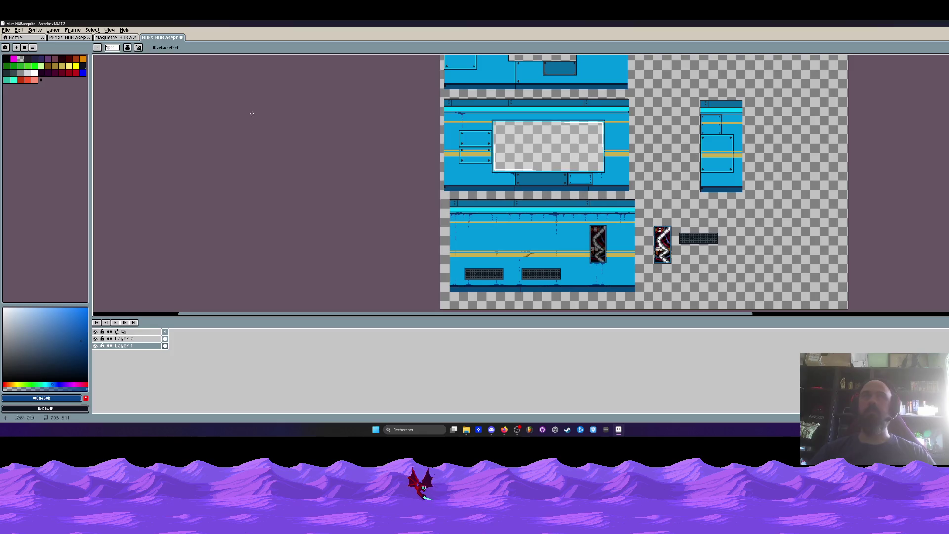
click(6, 29)
- Save the wall tileset and switch to the Maquette HUB room mockup
click(19, 62)
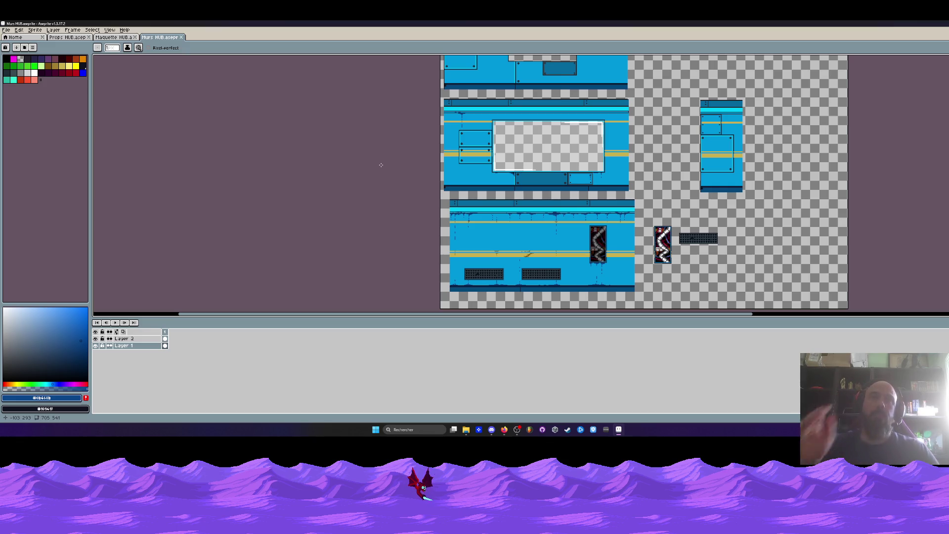
key(ctrl+shift+Tab)
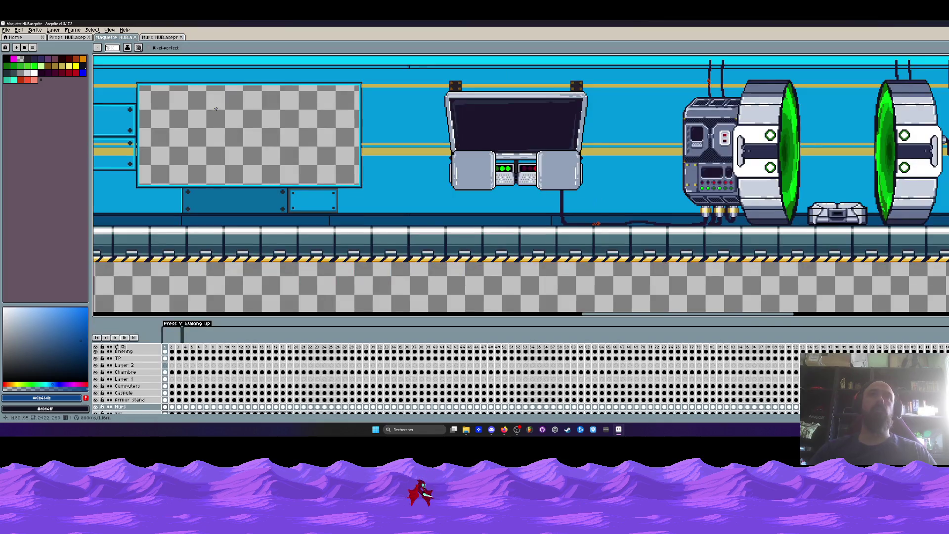
scroll(366, 183, up, 1)
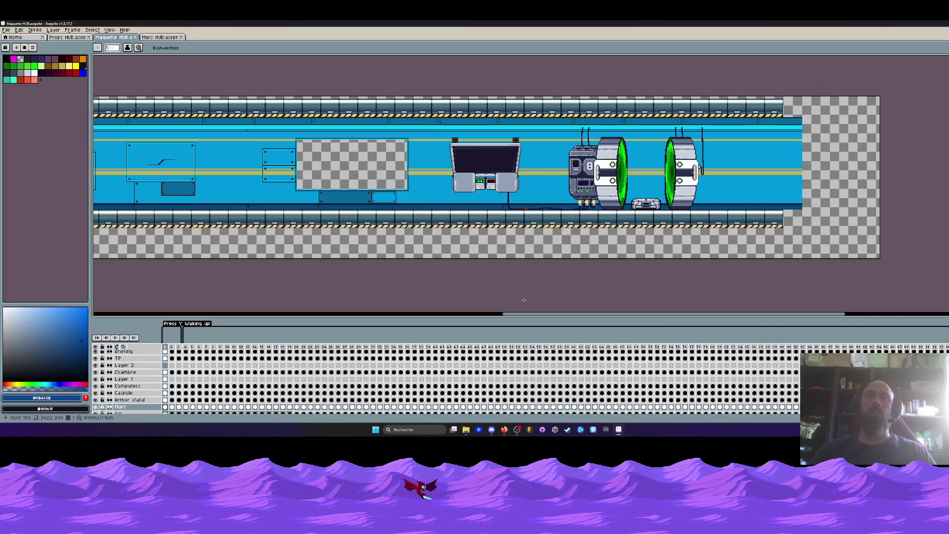
mouse_move(518, 314)
mouse_down()
mouse_move(417, 318)
mouse_move(527, 327)
mouse_move(519, 318)
mouse_up()
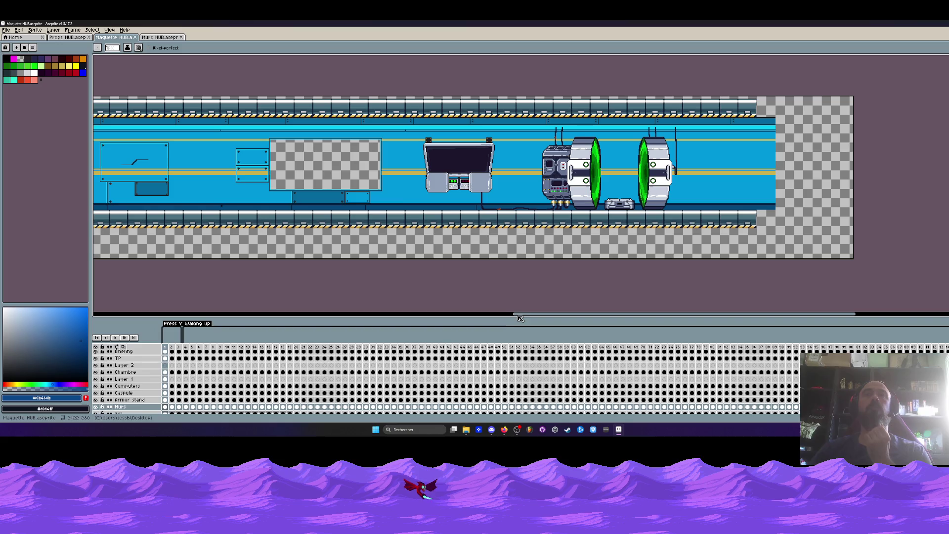
drag(520, 318, 253, 323)
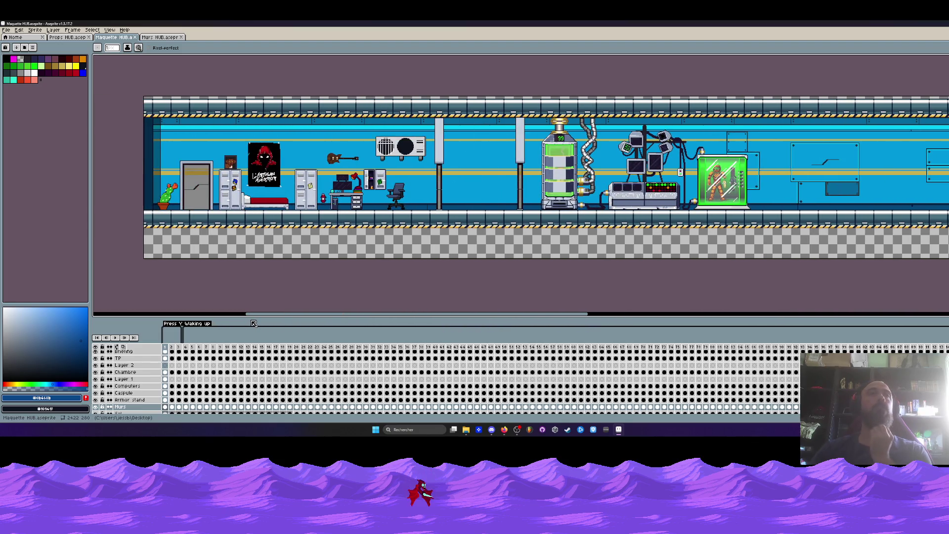
drag(254, 323, 223, 324)
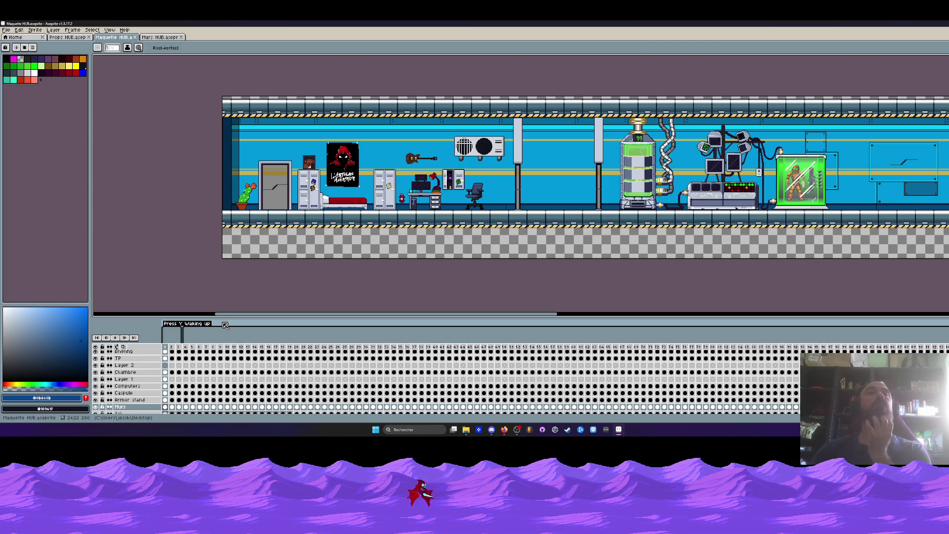
mouse_move(226, 313)
mouse_down()
mouse_move(337, 313)
mouse_move(458, 343)
mouse_up()
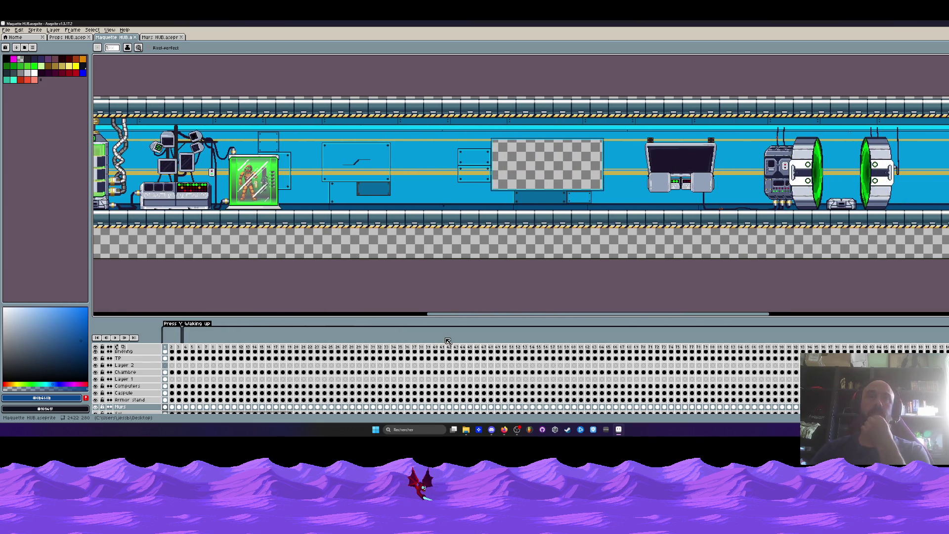
mouse_move(467, 317)
mouse_down()
mouse_move(562, 317)
mouse_move(438, 324)
mouse_up()
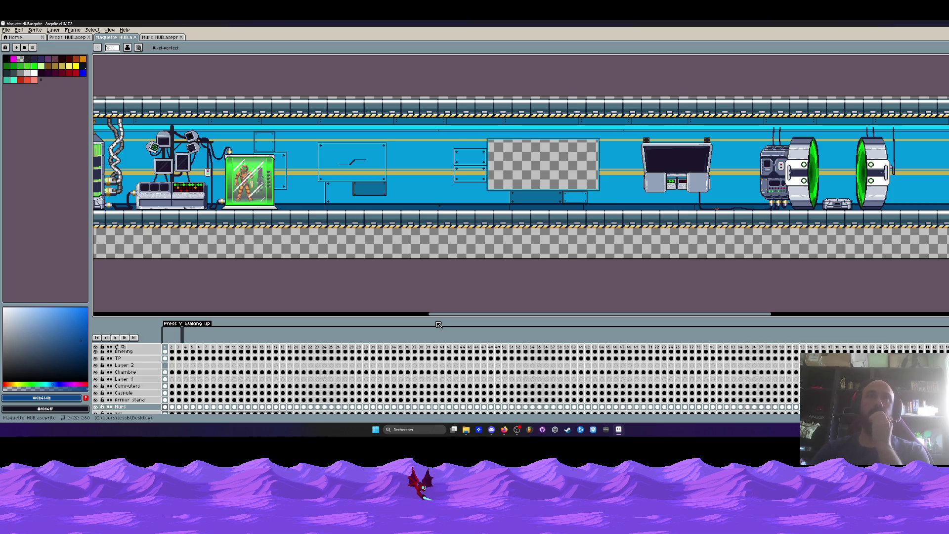
drag(434, 317, 528, 322)
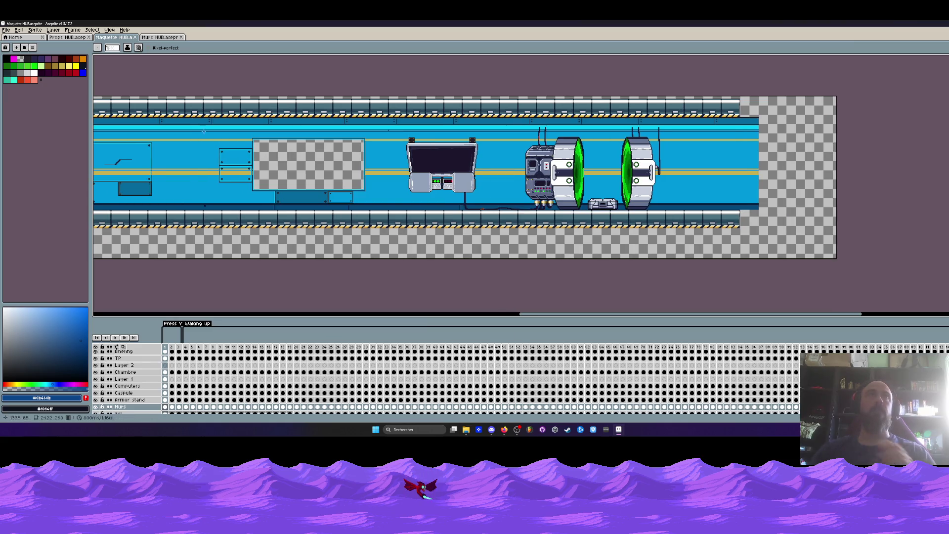
click(160, 37)
scroll(528, 203, up, 1)
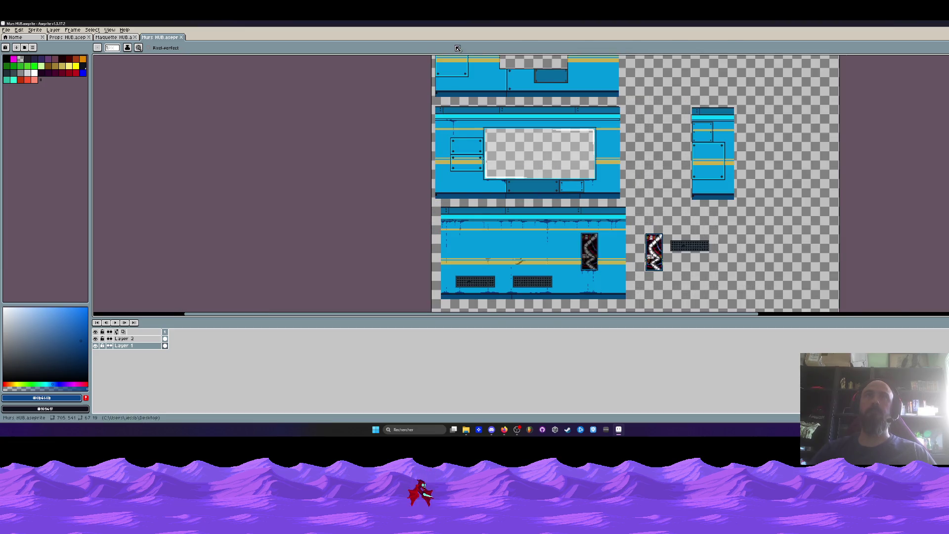
scroll(447, 126, up, 3)
scroll(438, 149, up, 2)
scroll(433, 159, up, 1)
key(alt)
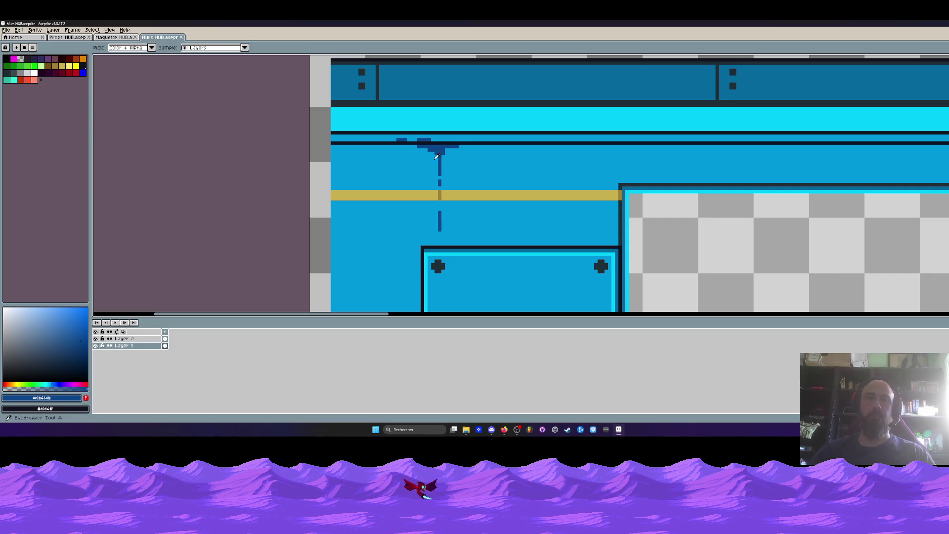
scroll(438, 144, down, 3)
drag(603, 274, 523, 151)
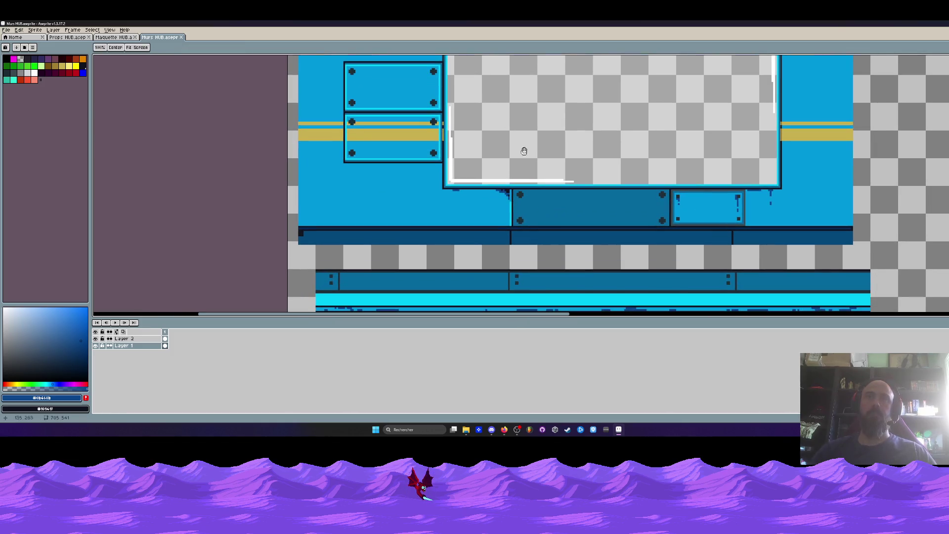
scroll(547, 191, up, 1)
scroll(546, 191, up, 1)
scroll(504, 195, up, 1)
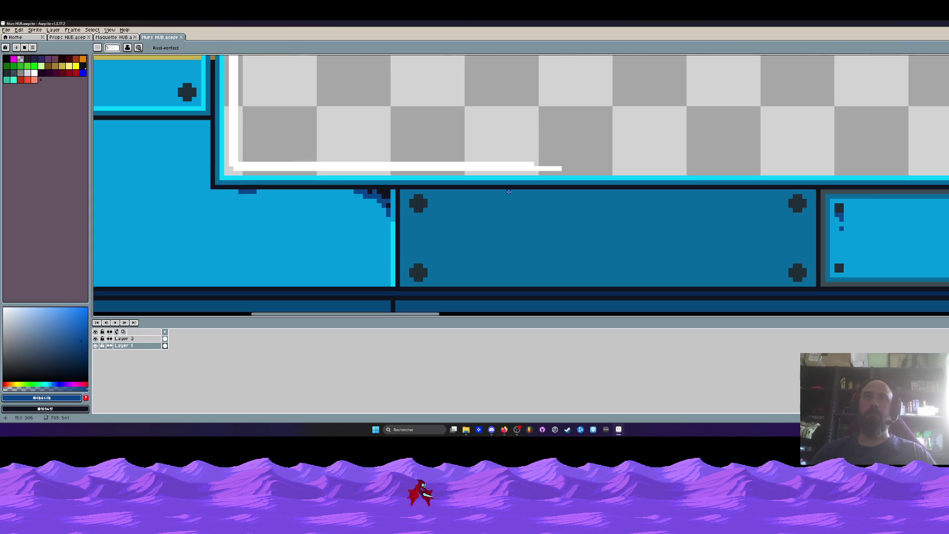
scroll(509, 192, down, 2)
mouse_move(508, 191)
mouse_down()
mouse_move(519, 201)
mouse_move(509, 193)
mouse_up()
scroll(510, 202, down, 2)
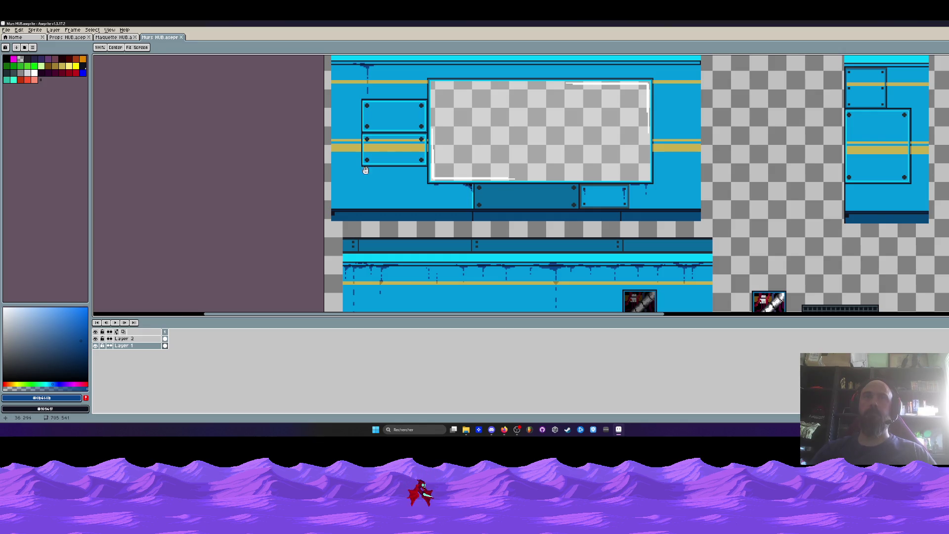
scroll(365, 170, up, 4)
scroll(372, 163, down, 2)
scroll(377, 165, down, 1)
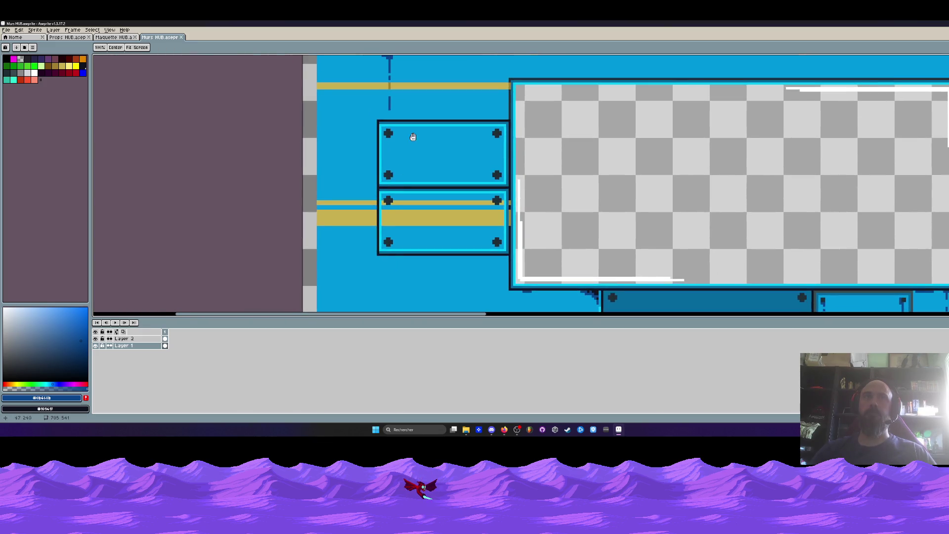
scroll(413, 136, up, 1)
scroll(411, 132, down, 2)
scroll(411, 132, down, 2)
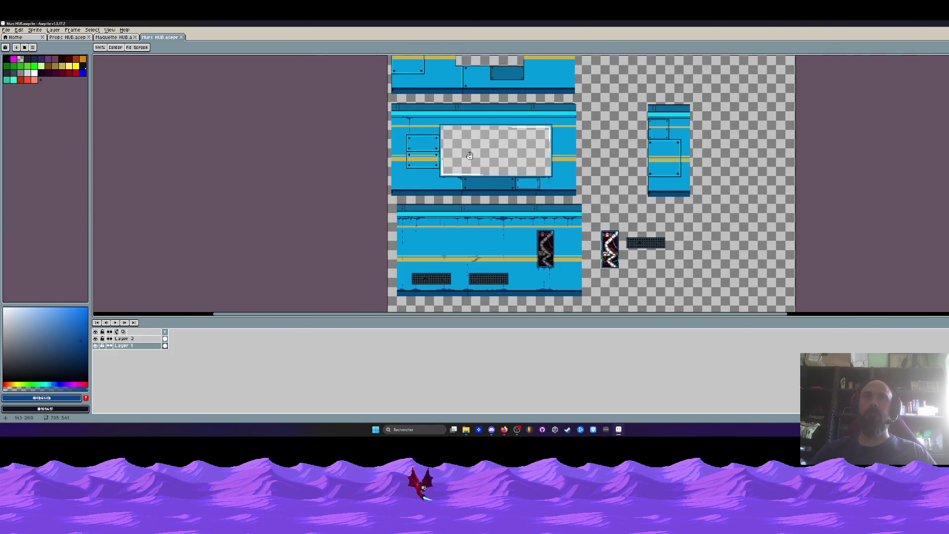
scroll(596, 226, up, 2)
key(m)
- Select the right-hand pipe panel and rotate it 90 degrees
mouse_move(573, 211)
mouse_down()
mouse_move(627, 307)
mouse_move(813, 274)
mouse_up()
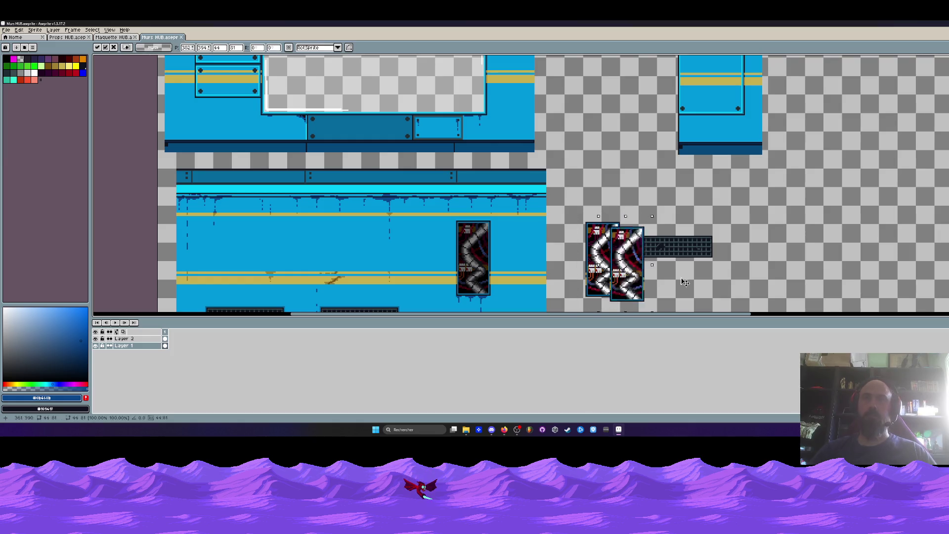
click(19, 29)
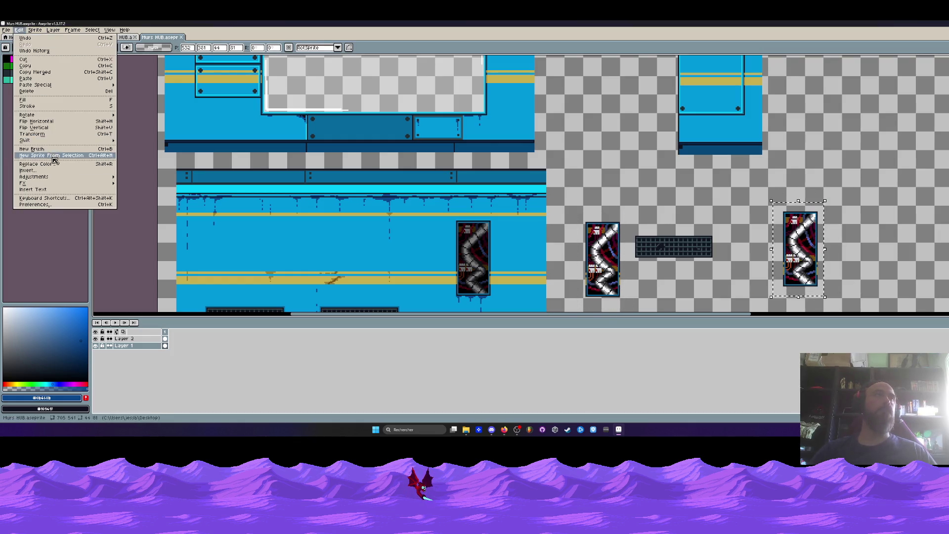
mouse_move(50, 184)
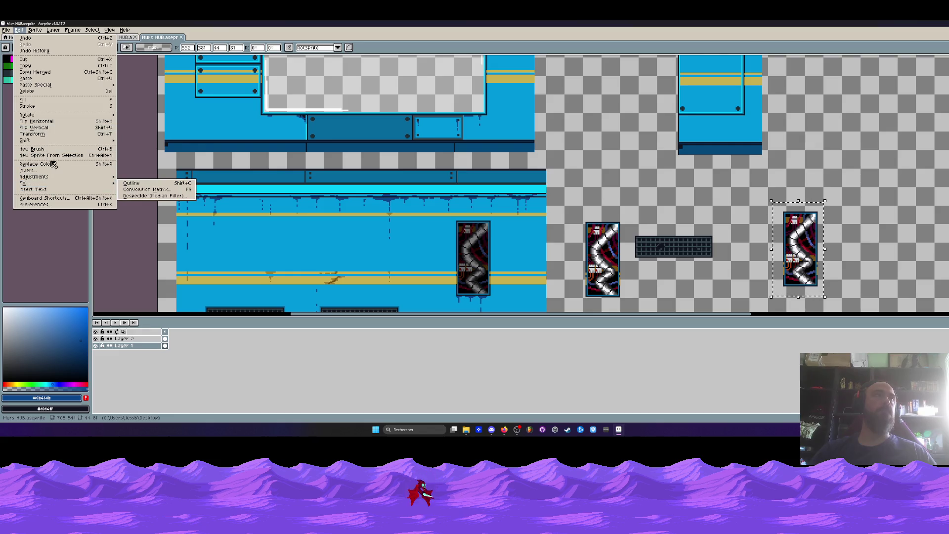
mouse_move(49, 114)
click(139, 127)
- Place the rotated pipe panel on the middle wall tile above the bolted plate
scroll(798, 249, down, 2)
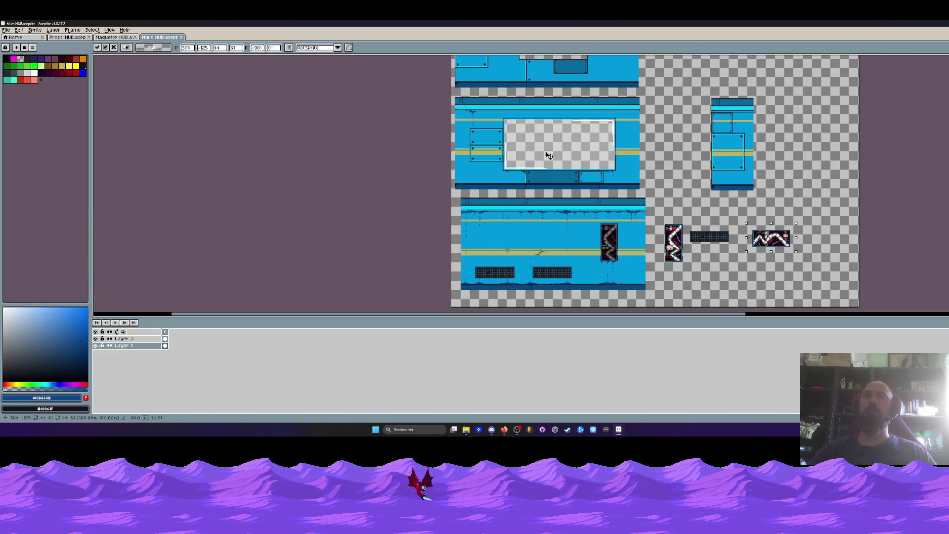
drag(768, 230, 482, 139)
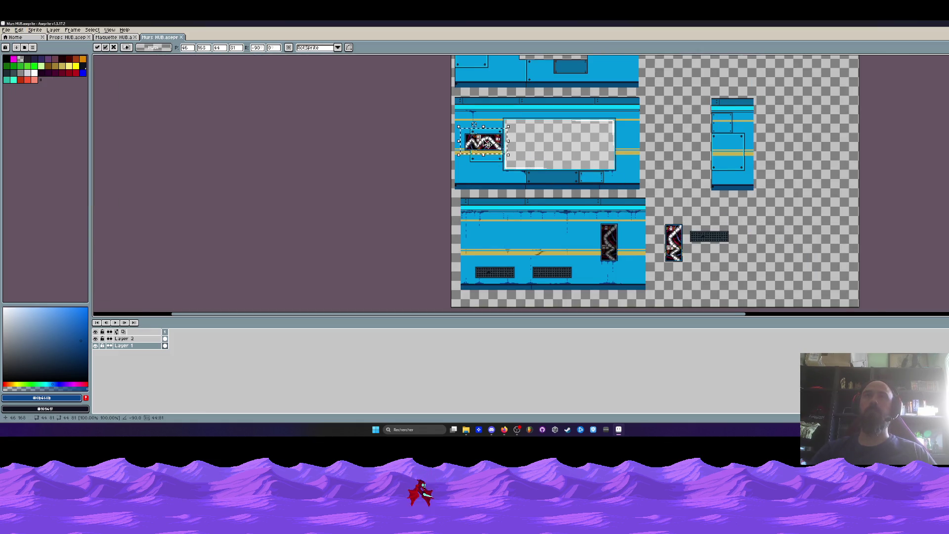
scroll(482, 139, up, 4)
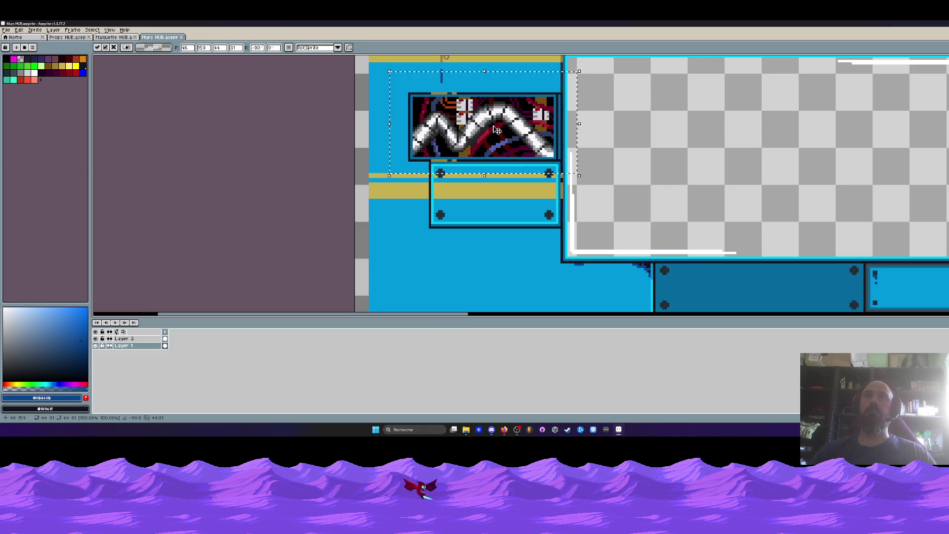
scroll(496, 130, down, 2)
drag(497, 130, 865, 207)
scroll(765, 184, up, 2)
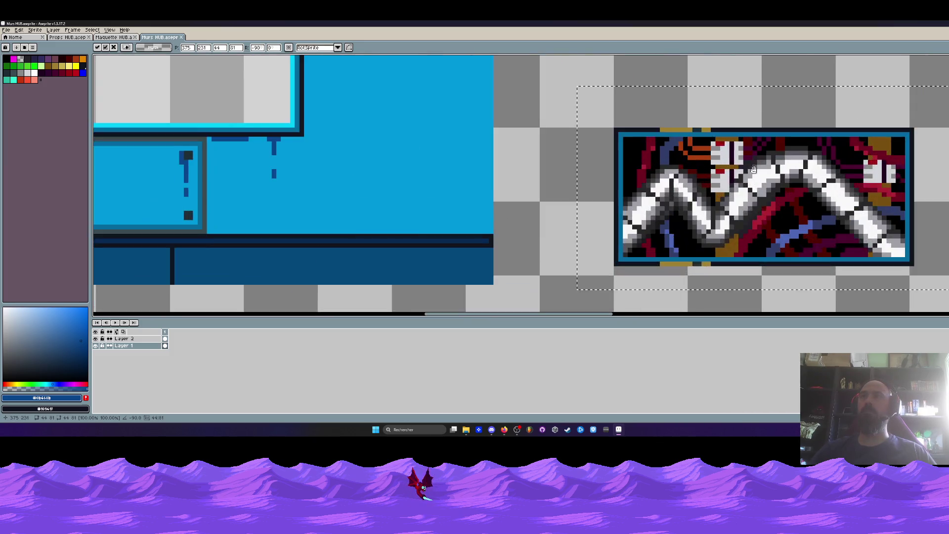
scroll(764, 185, up, 1)
scroll(764, 184, up, 1)
scroll(740, 212, down, 3)
scroll(740, 213, down, 1)
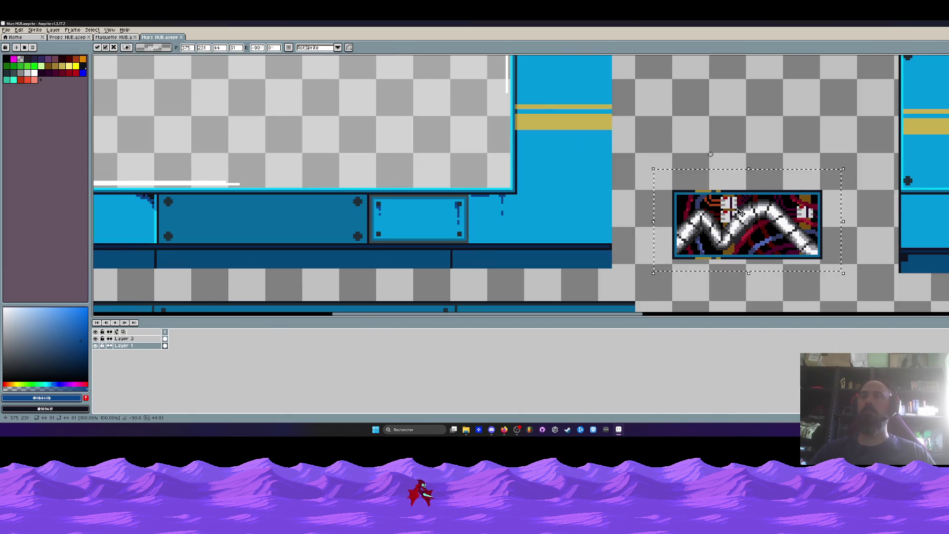
scroll(741, 215, down, 1)
scroll(745, 221, down, 1)
mouse_move(744, 221)
mouse_down()
mouse_move(555, 179)
mouse_move(565, 185)
mouse_up()
scroll(556, 179, up, 2)
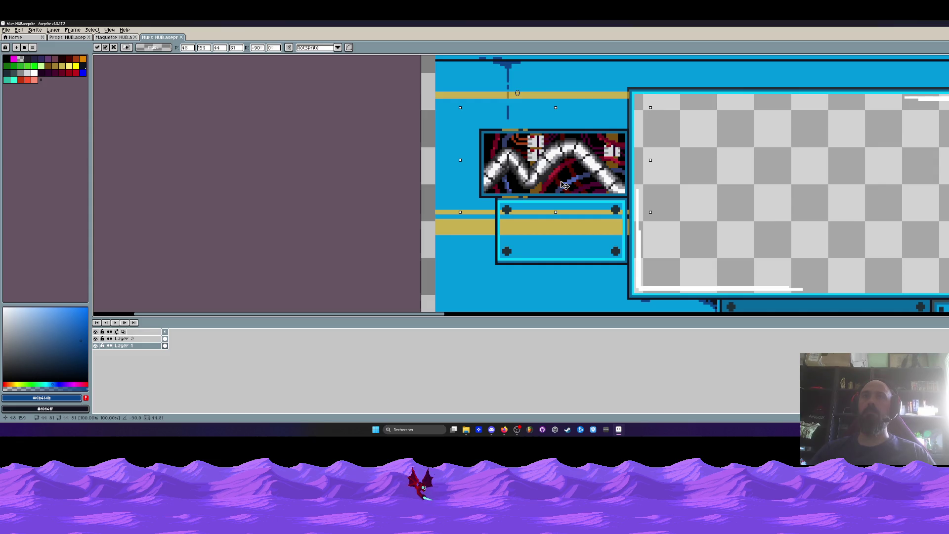
scroll(565, 185, down, 3)
scroll(574, 199, down, 2)
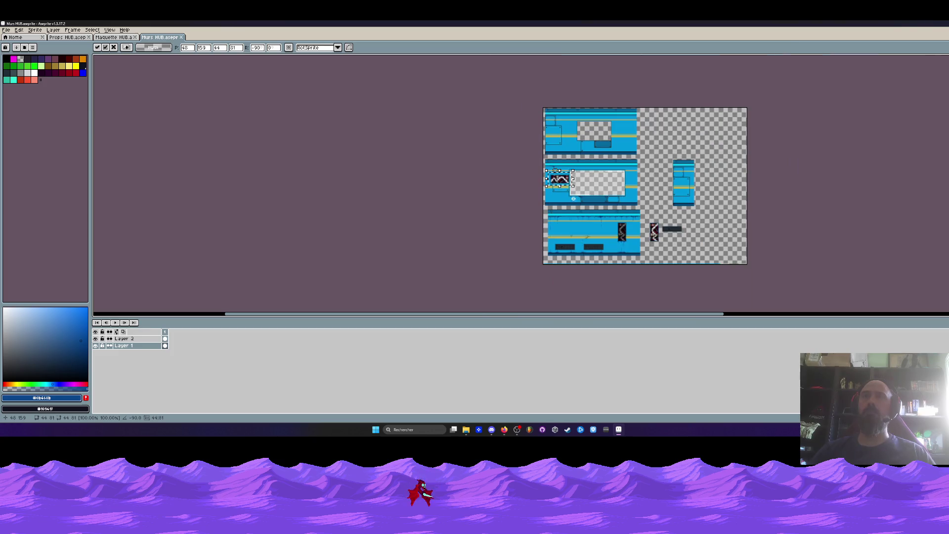
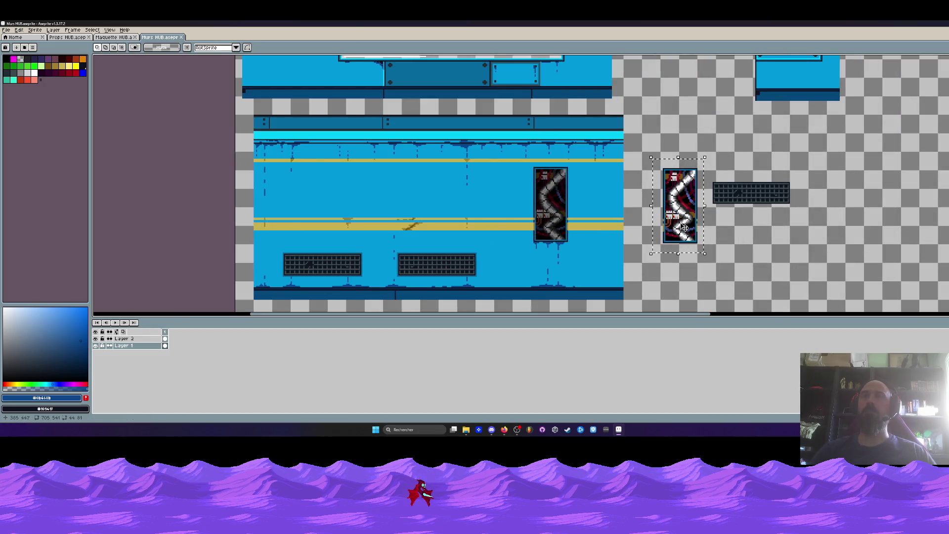
- Duplicate the tall cable panel to the right and rotate the copy 90° counter-clockwise
drag(684, 226, 857, 225)
click(19, 30)
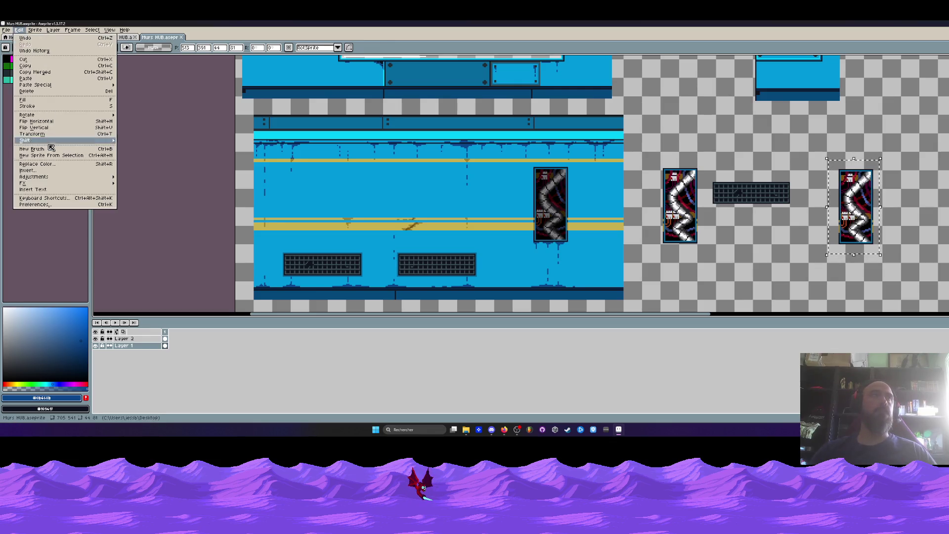
mouse_move(35, 176)
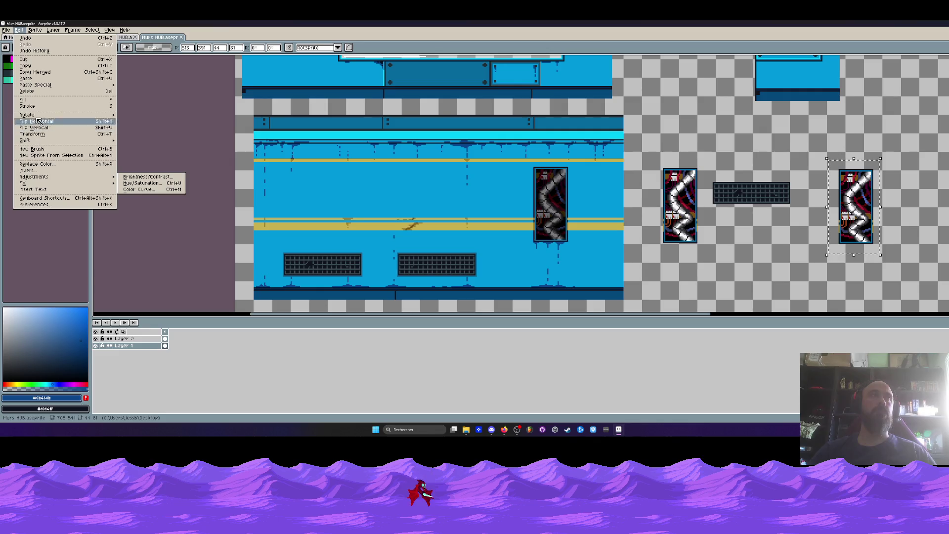
click(133, 121)
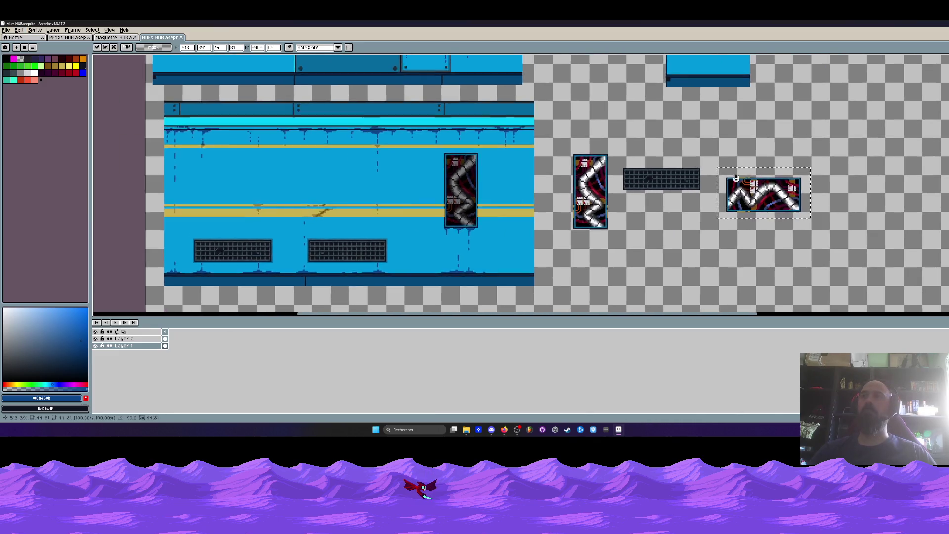
- Choose black and marquee-select the interior of the rotated panel inside its frame
scroll(741, 178, up, 1)
scroll(741, 178, up, 1)
scroll(717, 176, up, 1)
alt+click(688, 173)
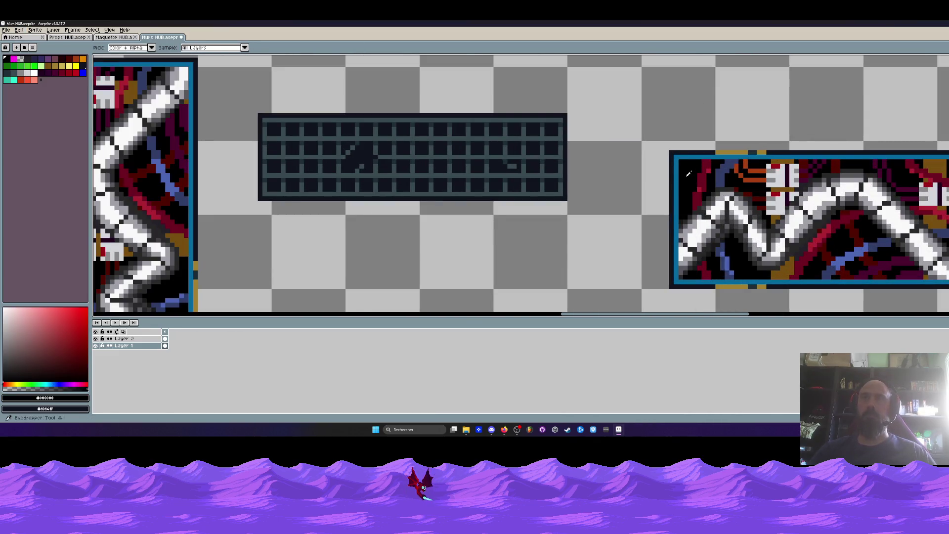
scroll(687, 168, up, 1)
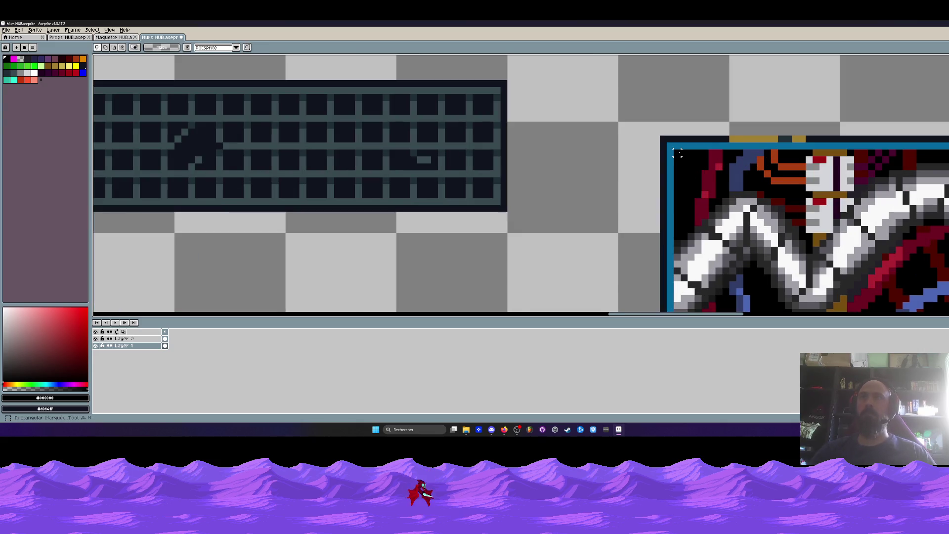
key(alt)
key(shift+u)
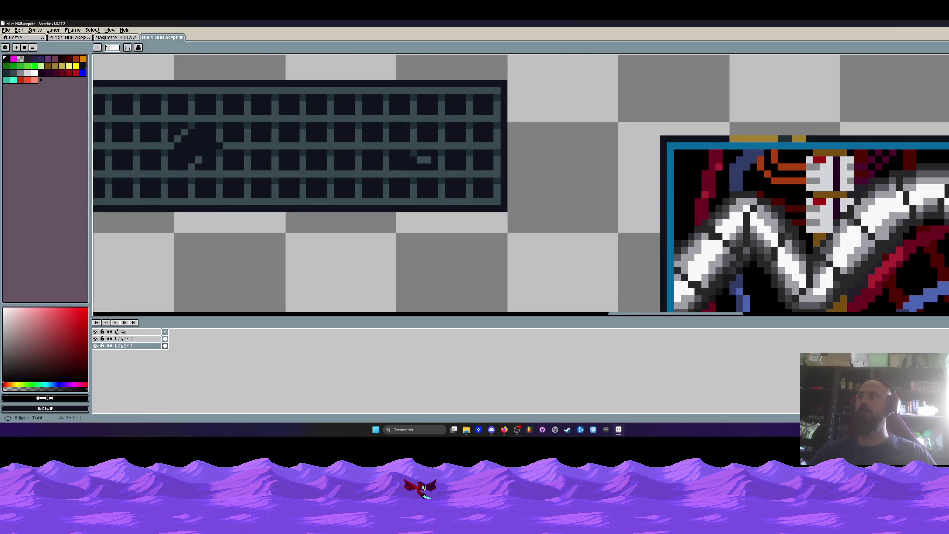
scroll(675, 150, down, 1)
drag(675, 151, 731, 267)
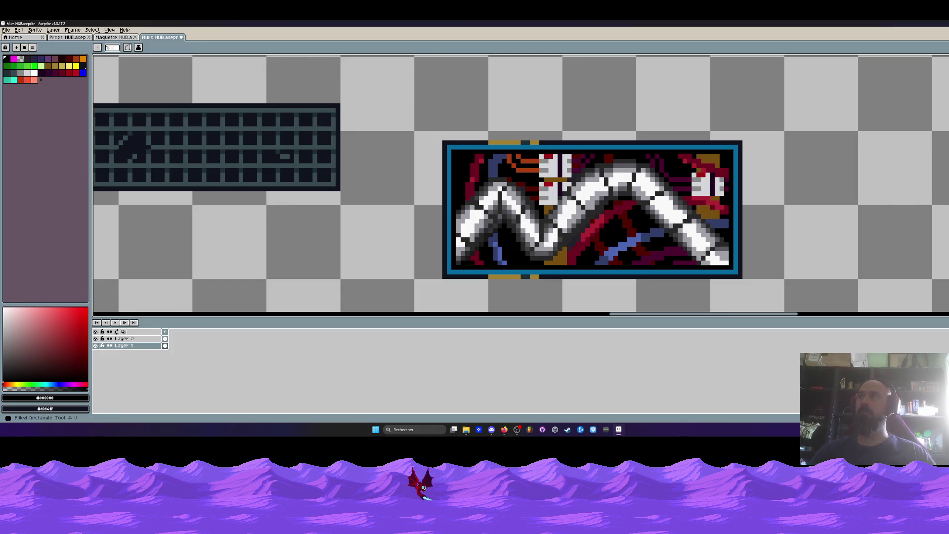
drag(451, 152, 726, 263)
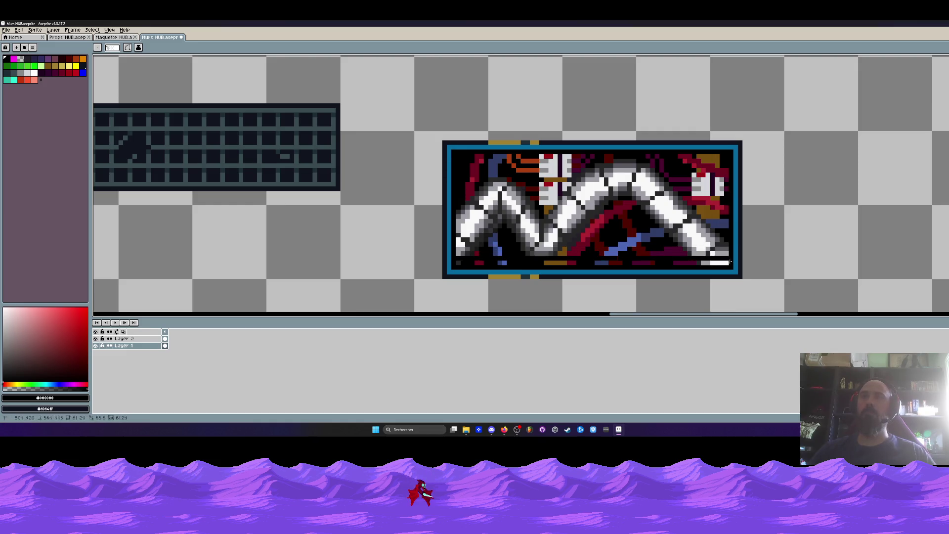
- Fill the panel interior with black and paint over the gold top strip in the dark border colour
key(f)
key(b)
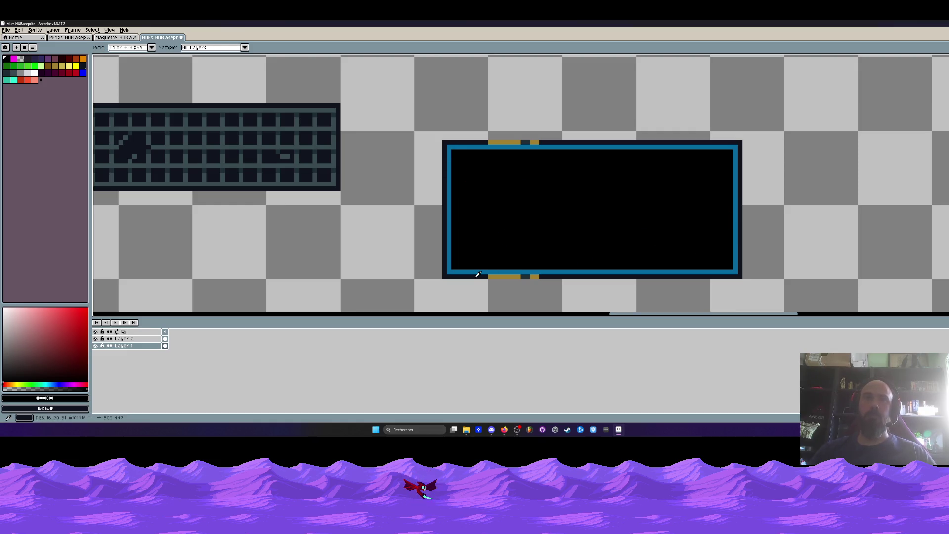
alt+click(482, 276)
scroll(482, 276, up, 3)
scroll(680, 255, down, 5)
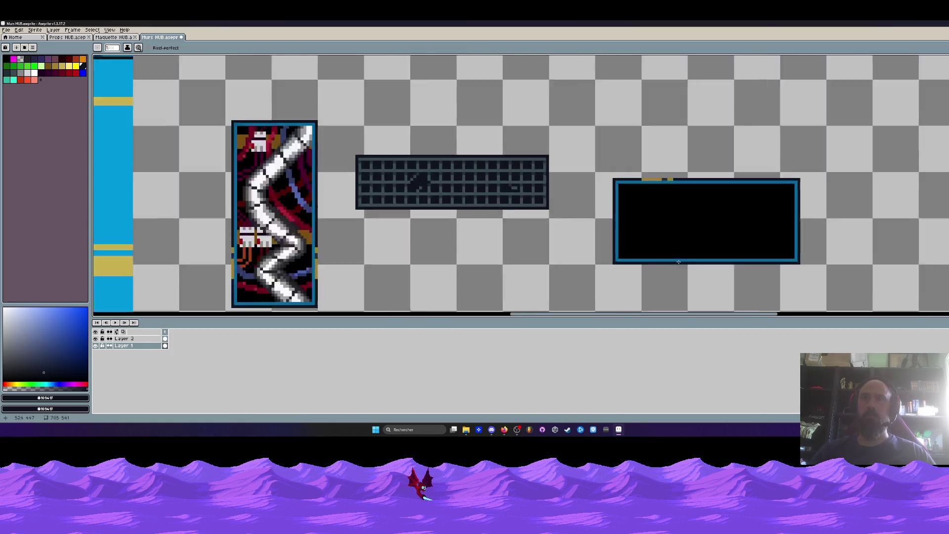
scroll(588, 238, up, 3)
drag(524, 213, 604, 208)
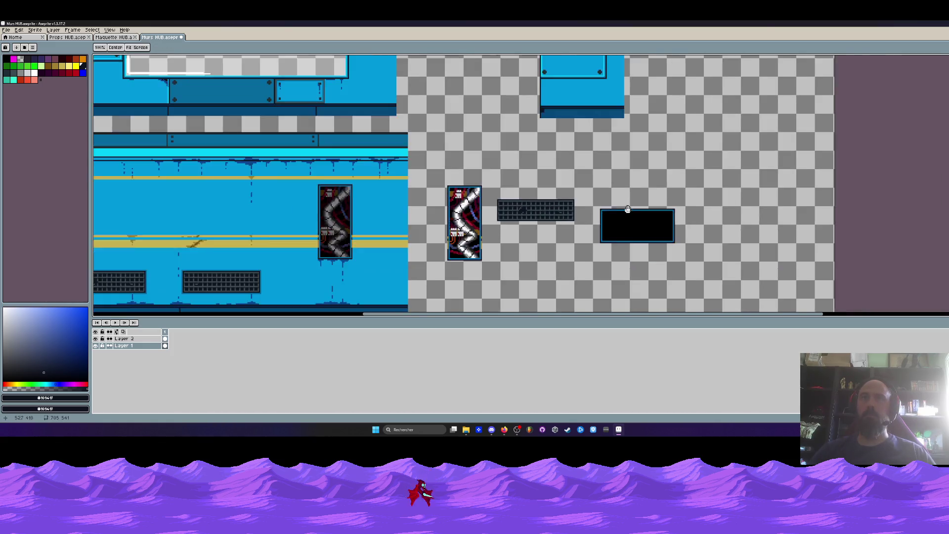
scroll(604, 208, down, 3)
scroll(562, 198, up, 1)
- Select the small white connector block and place copies to form a row of six
key(i)
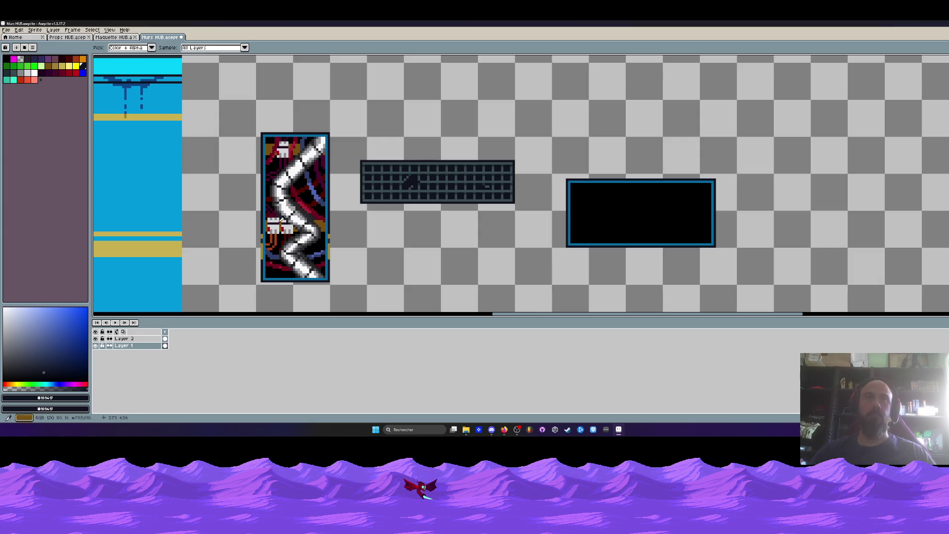
scroll(282, 226, up, 1)
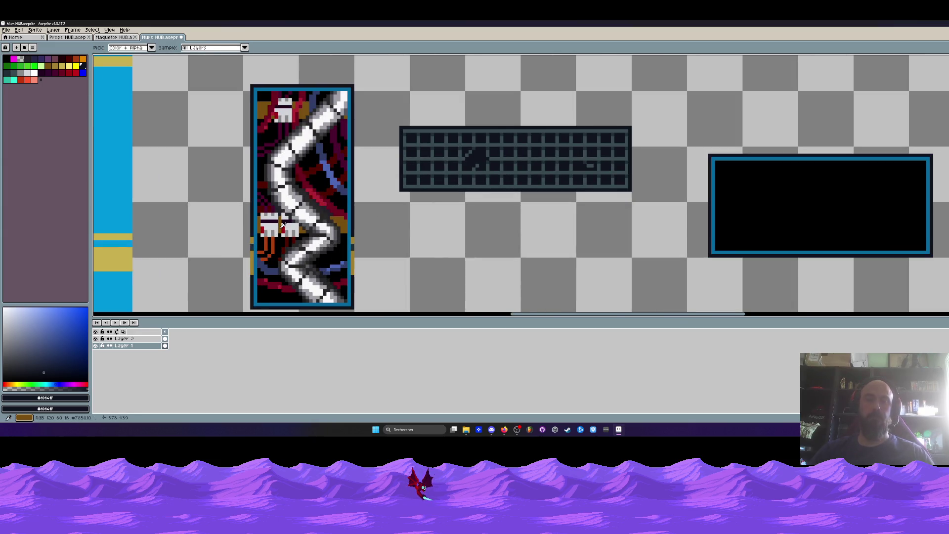
key(m)
scroll(258, 218, up, 1)
mouse_move(260, 208)
mouse_down()
mouse_move(285, 241)
mouse_move(629, 177)
mouse_move(615, 175)
mouse_move(787, 177)
mouse_up()
scroll(615, 174, up, 2)
scroll(778, 180, down, 2)
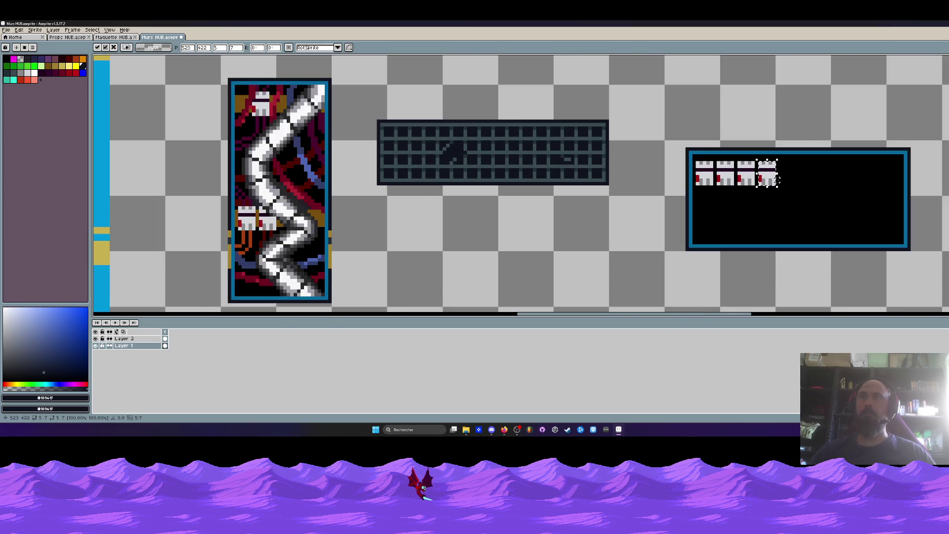
drag(711, 181, 792, 180)
drag(705, 179, 809, 181)
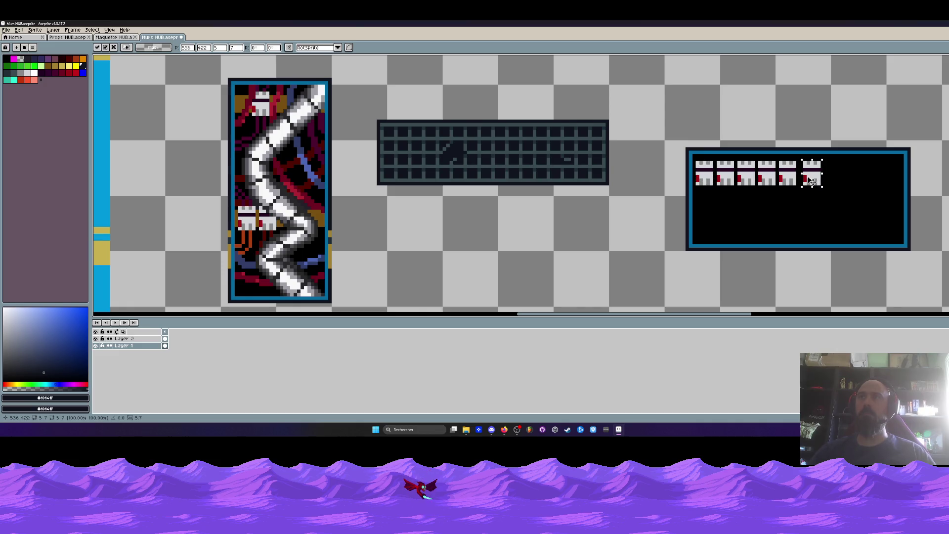
key(Return)
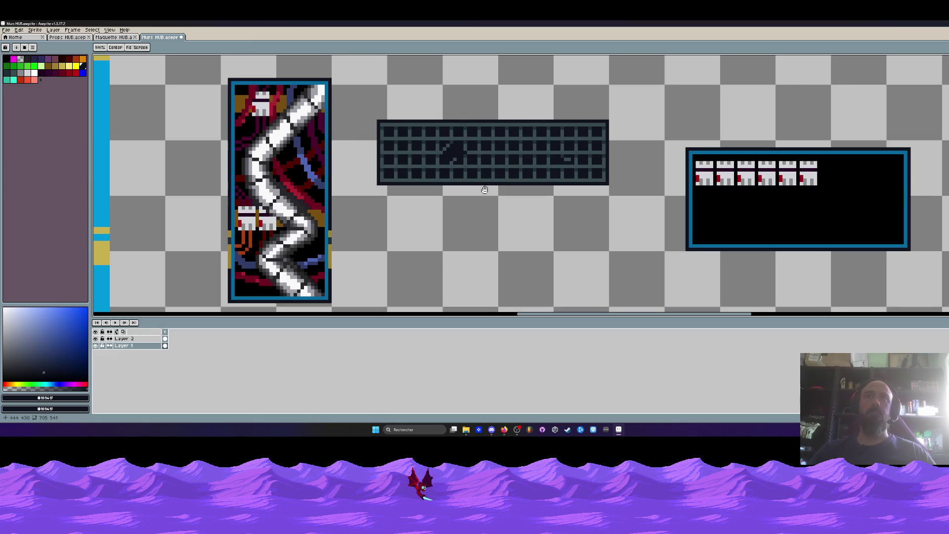
- Pick the blue #4d65b4 from the canvas for the cables
drag(662, 200, 603, 189)
key(i)
click(257, 165)
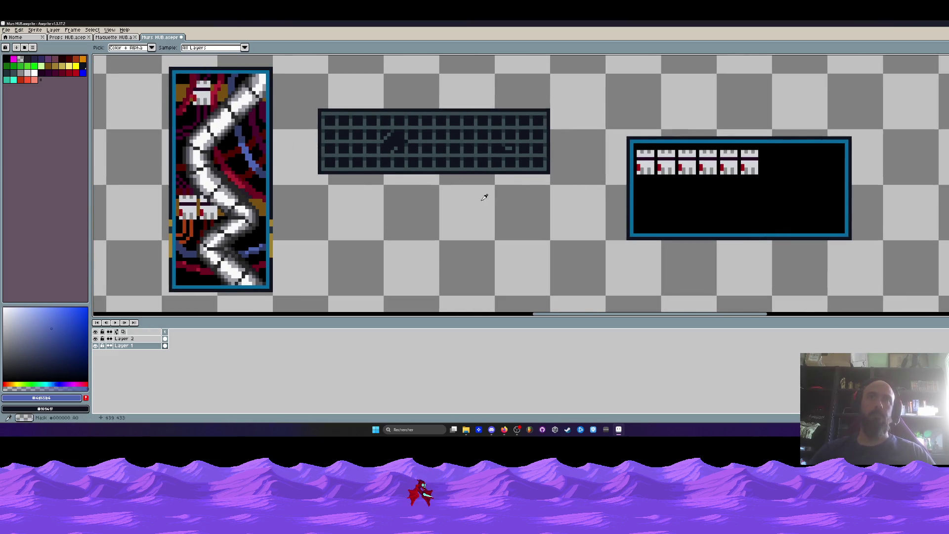
- Draw short blue line cables down from the first four connectors
scroll(662, 193, up, 1)
scroll(641, 184, up, 1)
key(l)
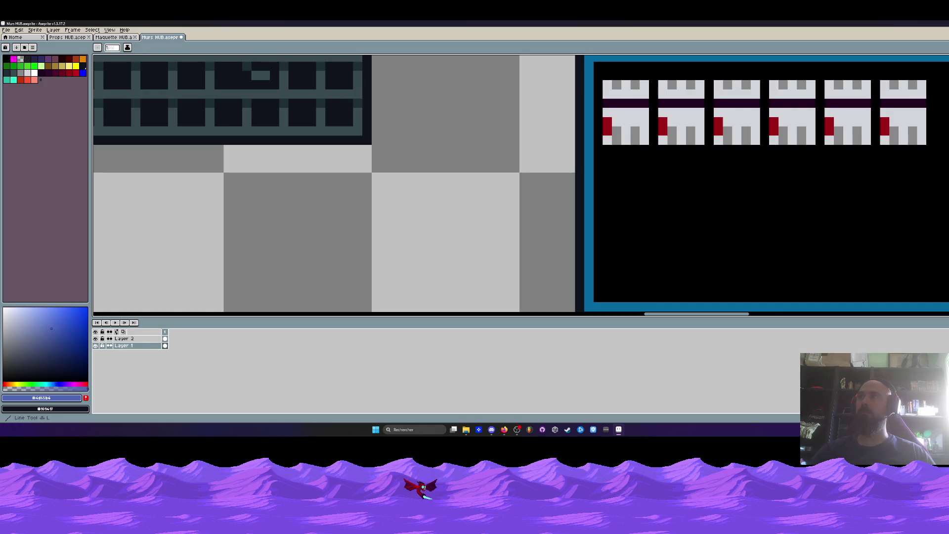
drag(619, 156, 618, 257)
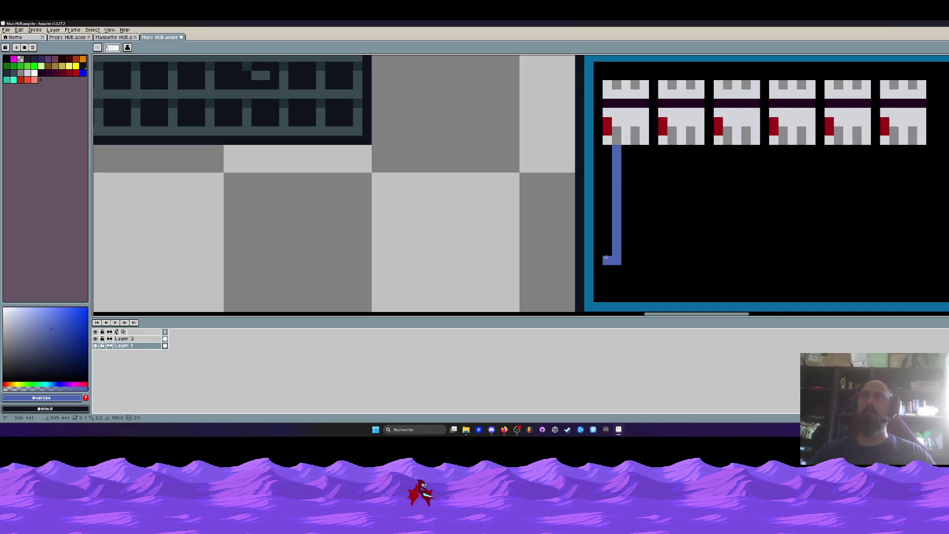
key(ctrl+z)
drag(615, 151, 615, 207)
drag(673, 147, 673, 203)
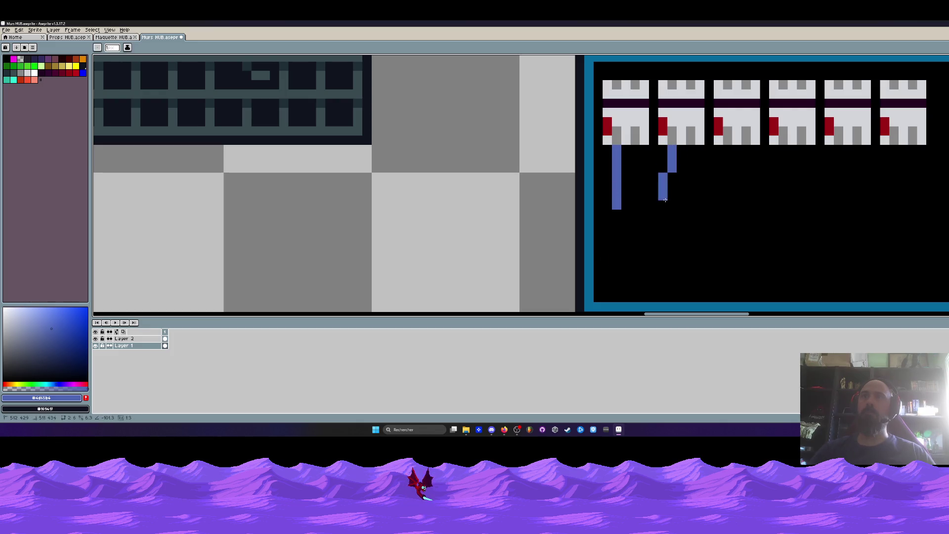
drag(721, 152, 724, 205)
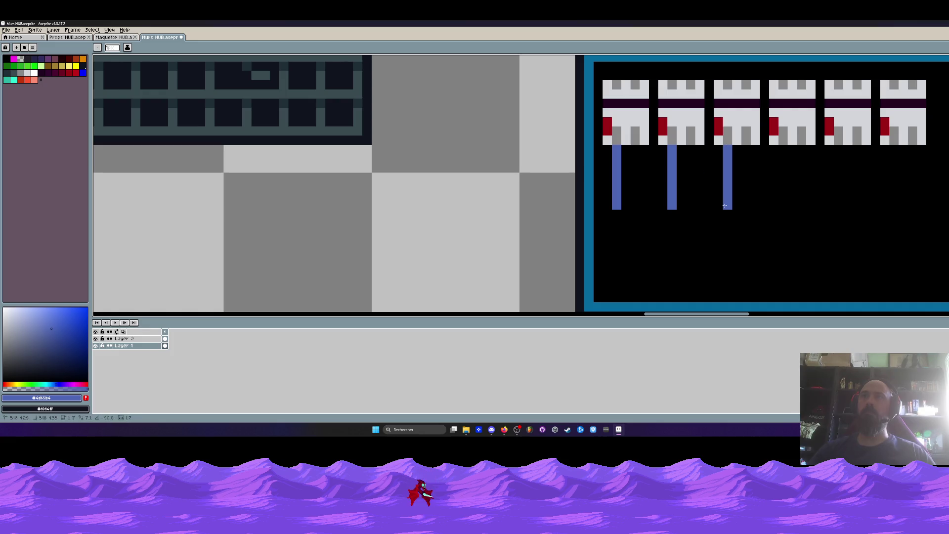
drag(777, 146, 780, 190)
scroll(781, 205, down, 3)
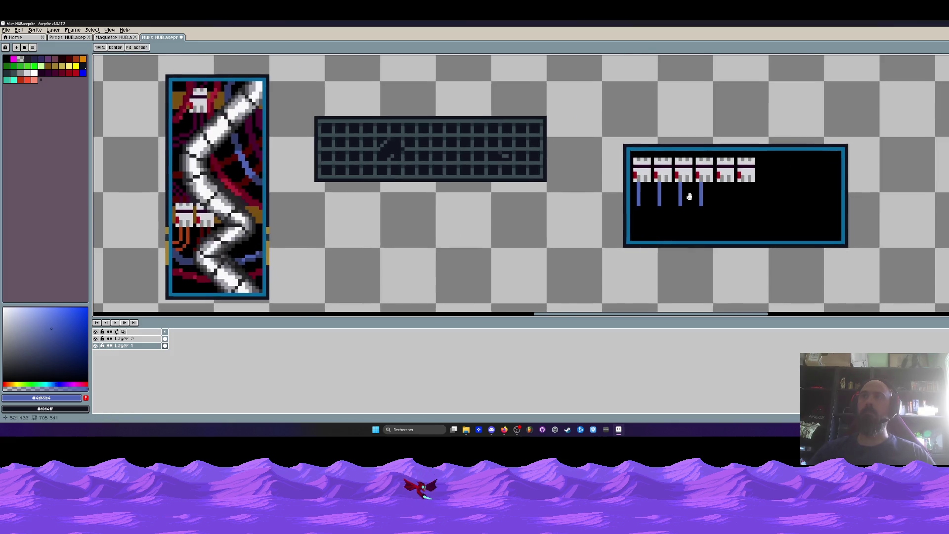
scroll(718, 185, up, 2)
key(Escape)
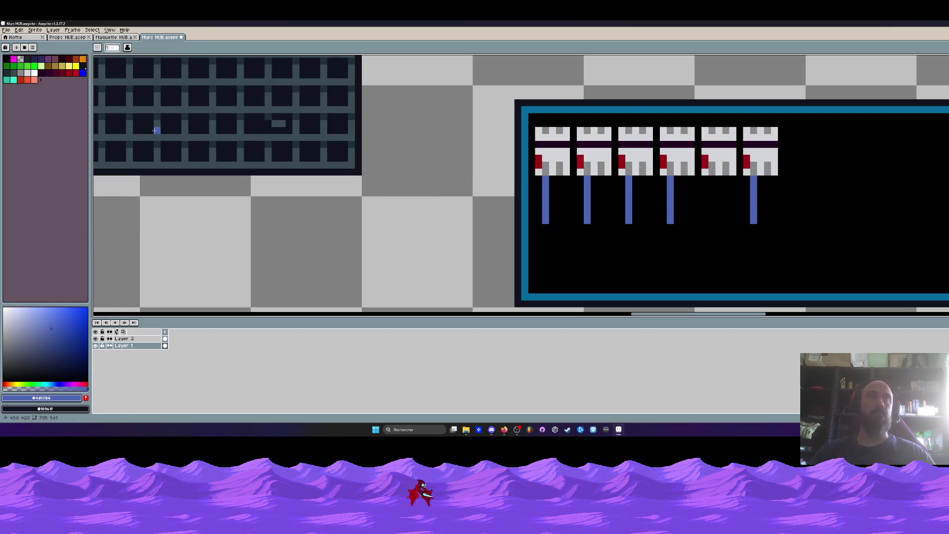
- Pick the red #ae2334 and draw a straight red cable under the second connector
scroll(216, 131, down, 3)
drag(462, 195, 489, 194)
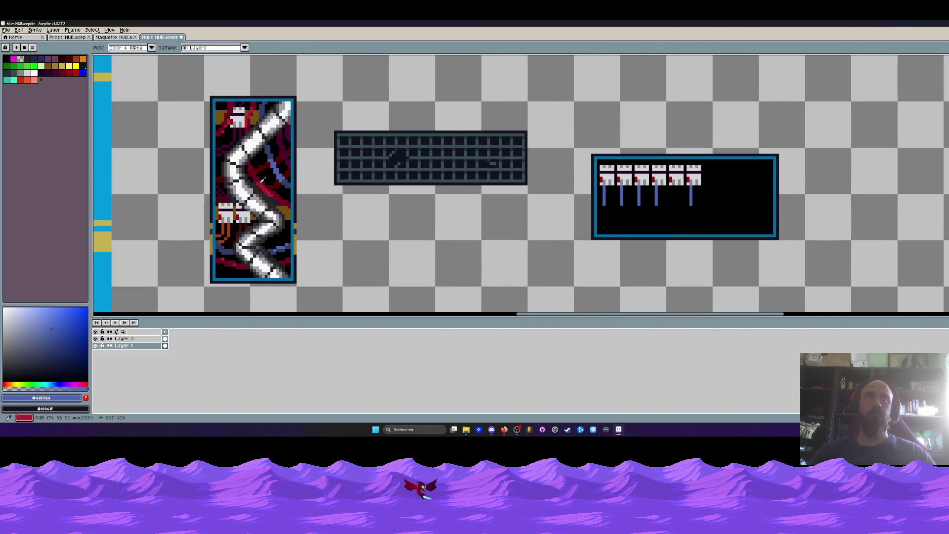
click(260, 177)
scroll(261, 176, up, 2)
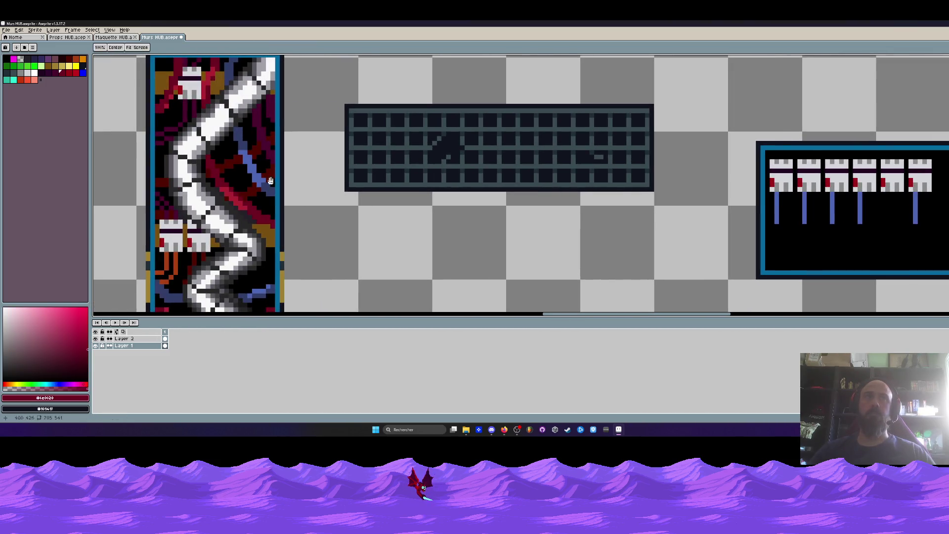
click(235, 192)
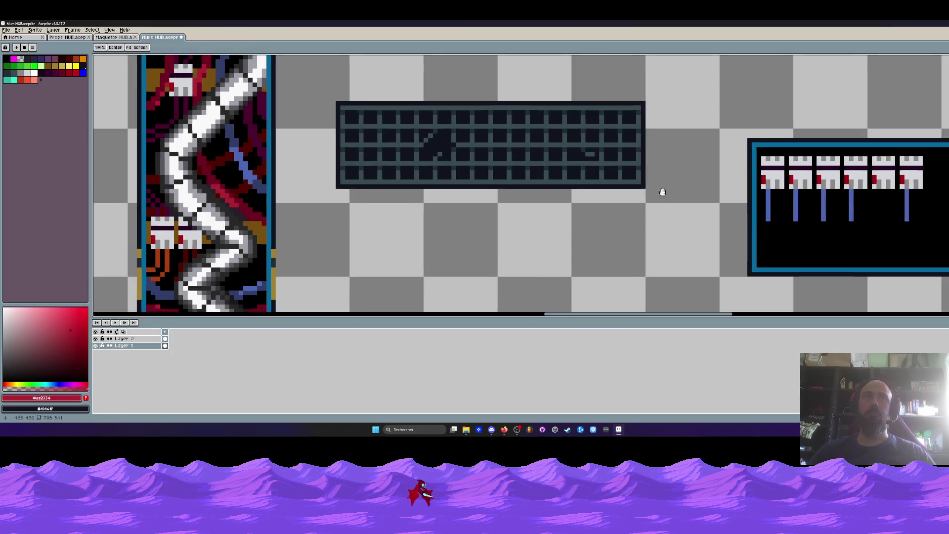
scroll(544, 172, up, 3)
key(b)
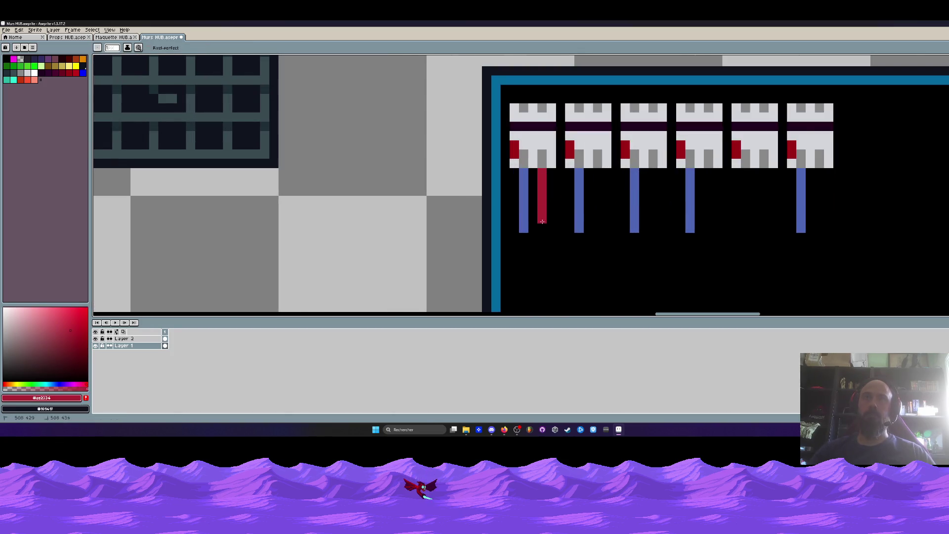
drag(597, 186, 593, 227)
key(ctrl+z)
drag(597, 168, 597, 231)
drag(653, 169, 648, 221)
key(ctrl+z)
- Pick the panel's orange and paint the wires under the fourth and fifth connectors orange
scroll(652, 227, down, 3)
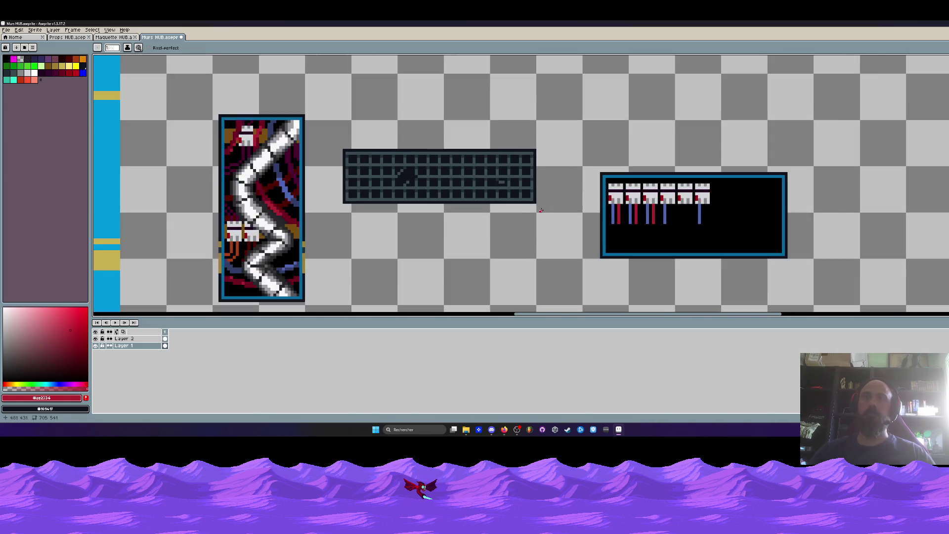
key(i)
scroll(237, 262, up, 1)
click(238, 262)
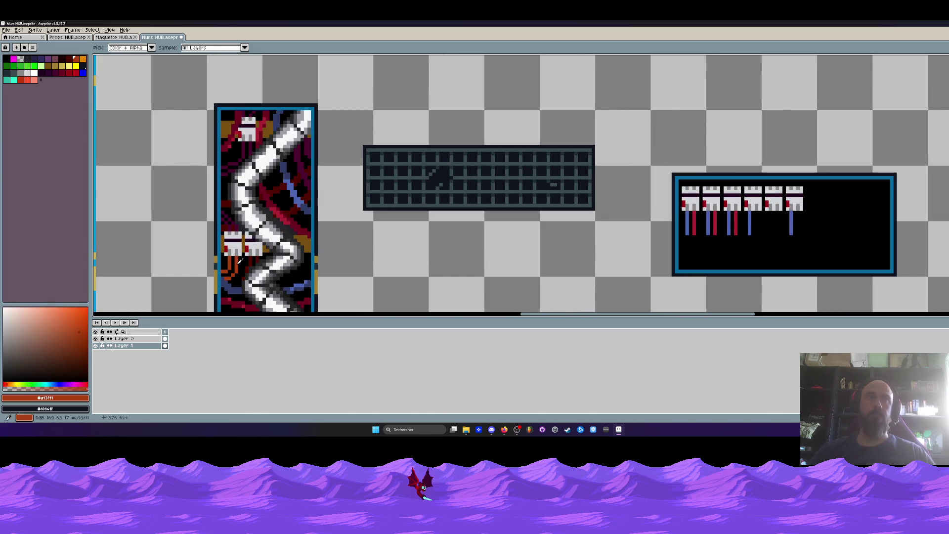
key(b)
scroll(805, 215, up, 4)
drag(653, 207, 653, 233)
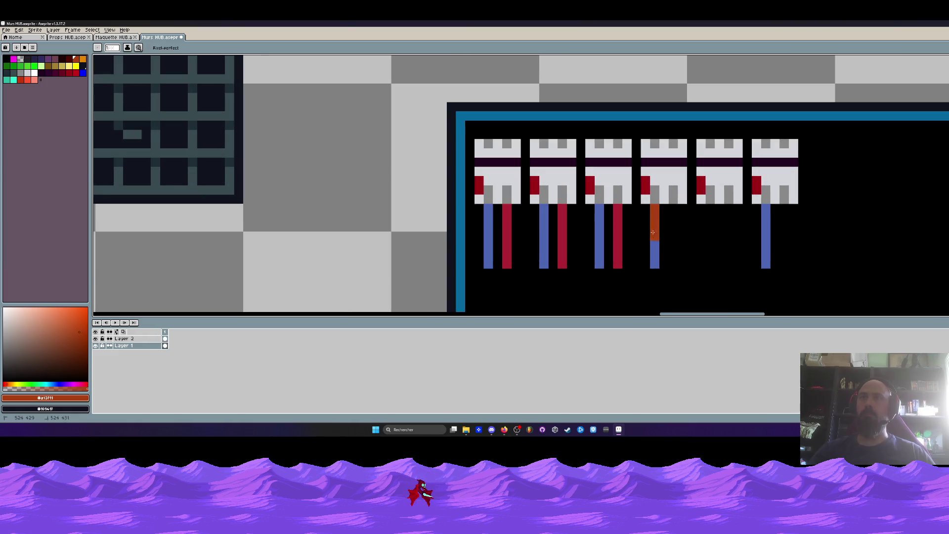
mouse_move(710, 208)
mouse_down()
mouse_move(707, 249)
mouse_move(729, 269)
mouse_up()
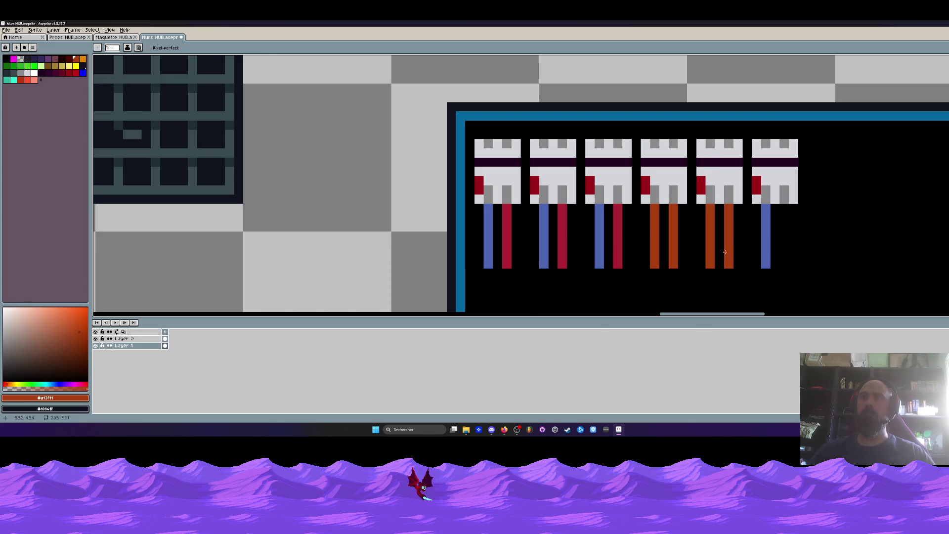
drag(785, 225, 745, 239)
scroll(741, 270, down, 3)
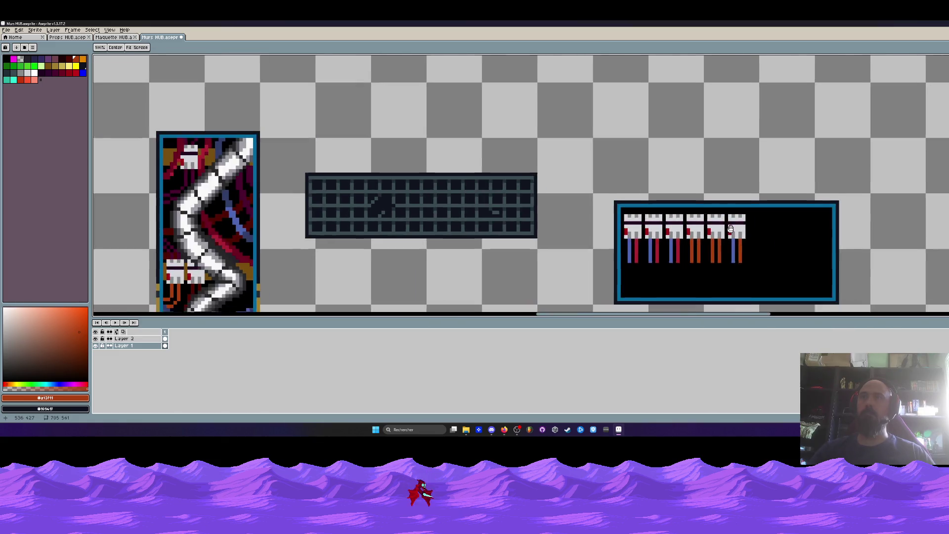
scroll(702, 217, down, 2)
scroll(687, 193, down, 1)
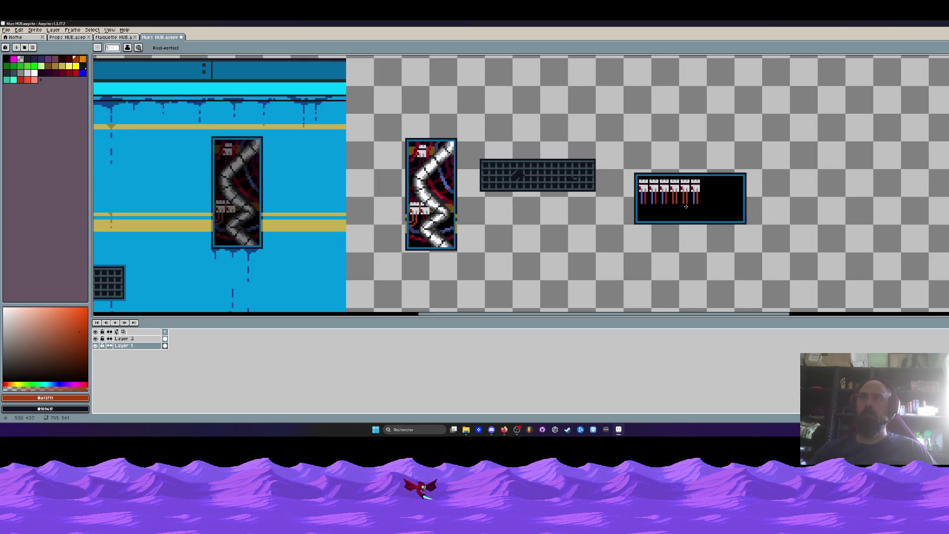
- Select the top of the first wire pair and lift it above the connectors
scroll(685, 207, up, 2)
scroll(659, 183, up, 2)
key(m)
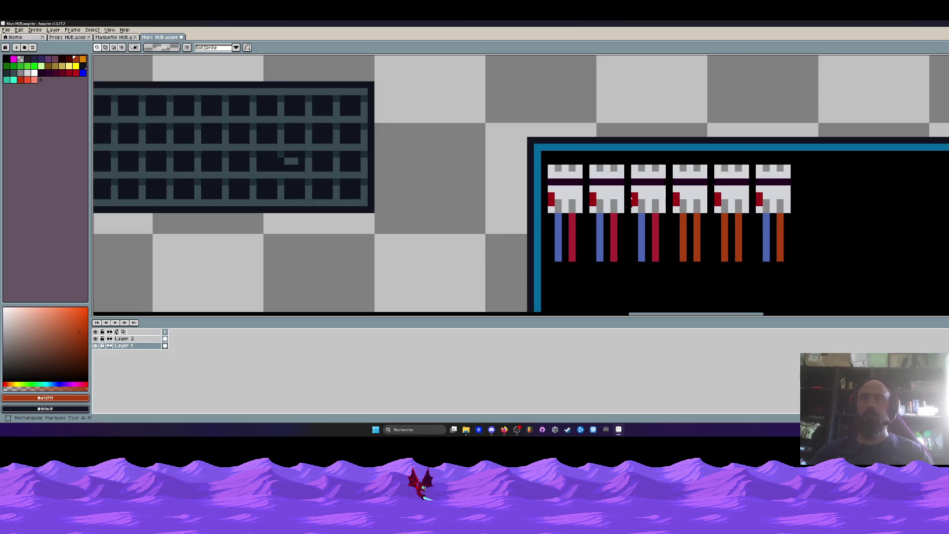
scroll(566, 225, up, 1)
scroll(566, 225, down, 3)
scroll(611, 230, up, 2)
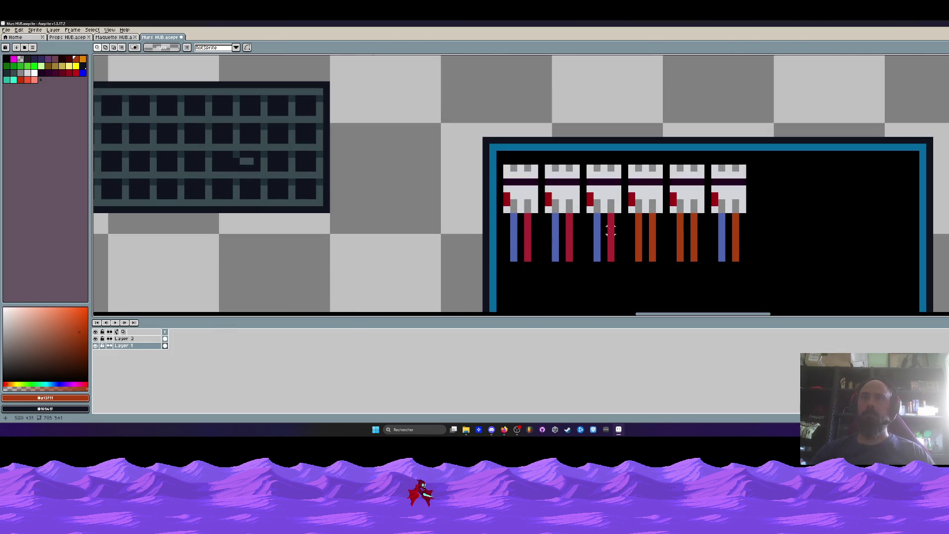
drag(510, 212, 739, 262)
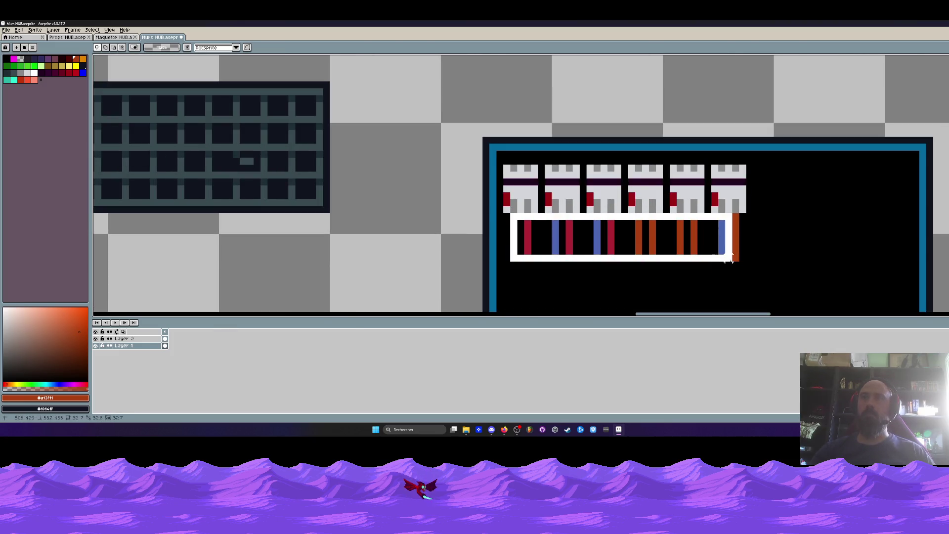
click(519, 220)
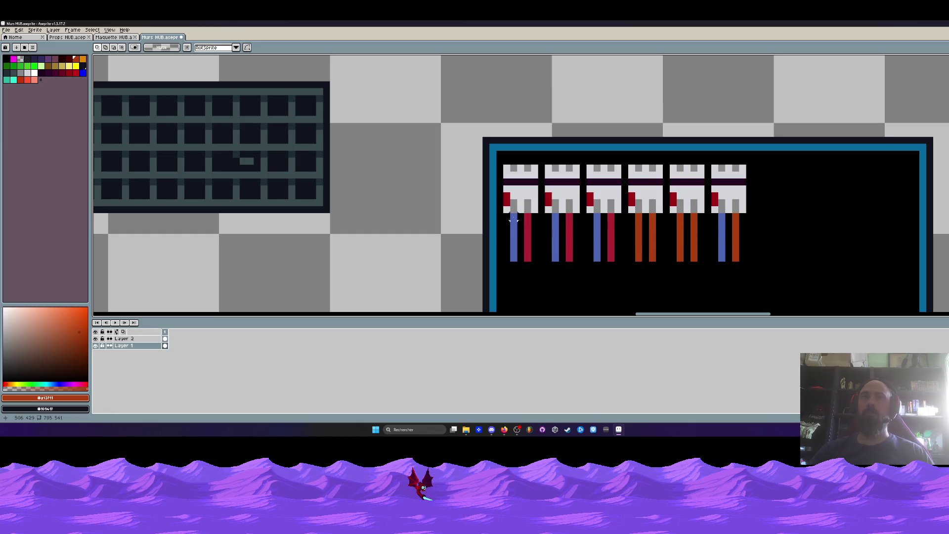
drag(509, 212, 532, 234)
click(514, 224)
scroll(514, 224, up, 1)
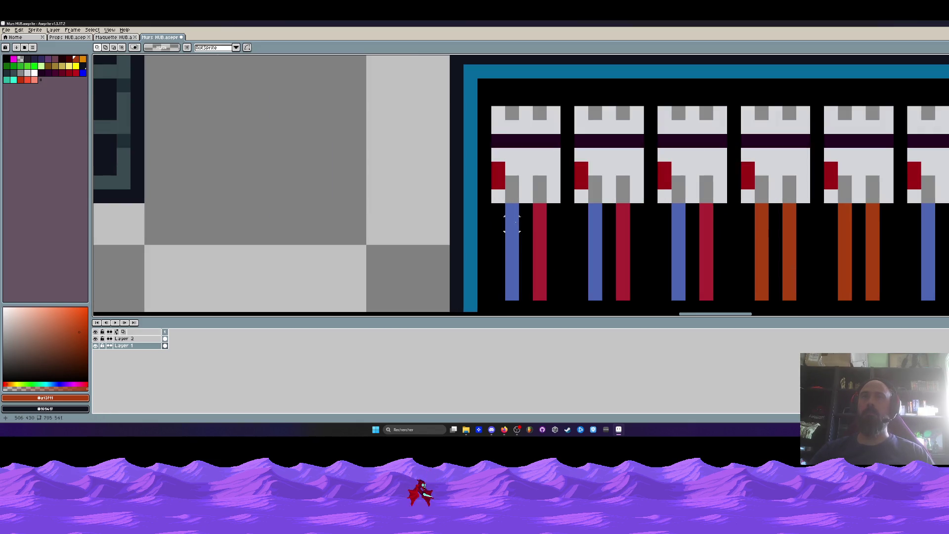
mouse_move(494, 210)
mouse_down()
mouse_move(548, 243)
mouse_move(552, 143)
mouse_up()
scroll(548, 239, down, 1)
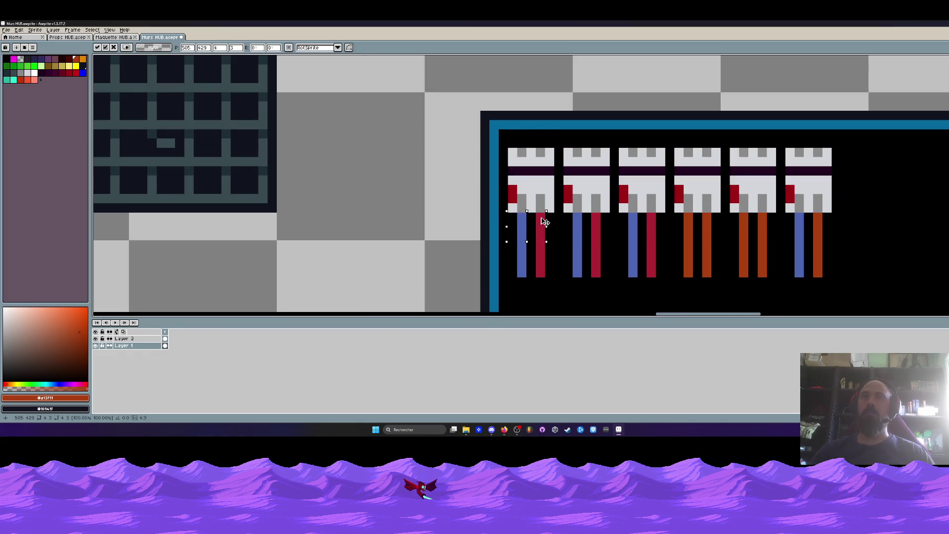
key(Return)
- Move the remaining wire tops up above their connectors
scroll(526, 214, up, 1)
mouse_move(514, 217)
mouse_down()
mouse_move(547, 228)
mouse_move(553, 142)
mouse_move(664, 143)
mouse_up()
scroll(548, 225, down, 1)
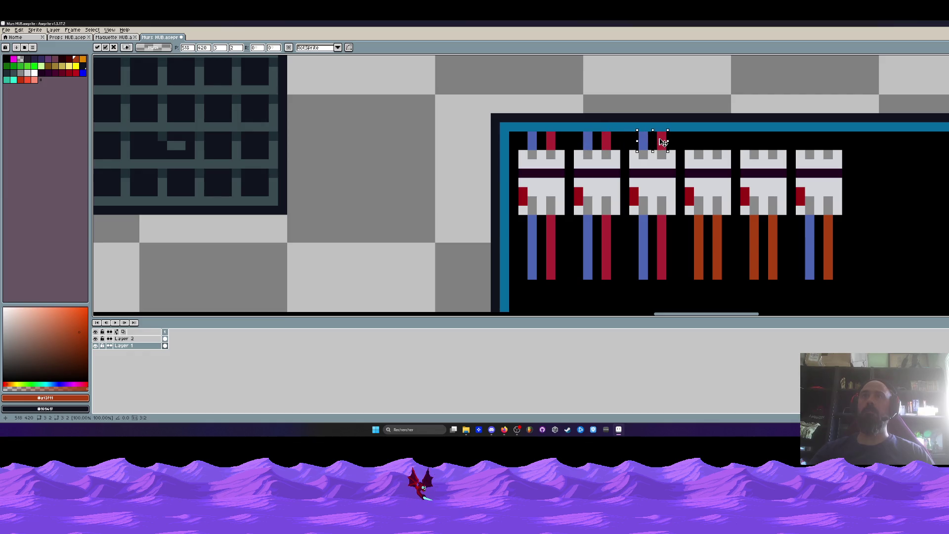
click(667, 172)
scroll(667, 173, down, 3)
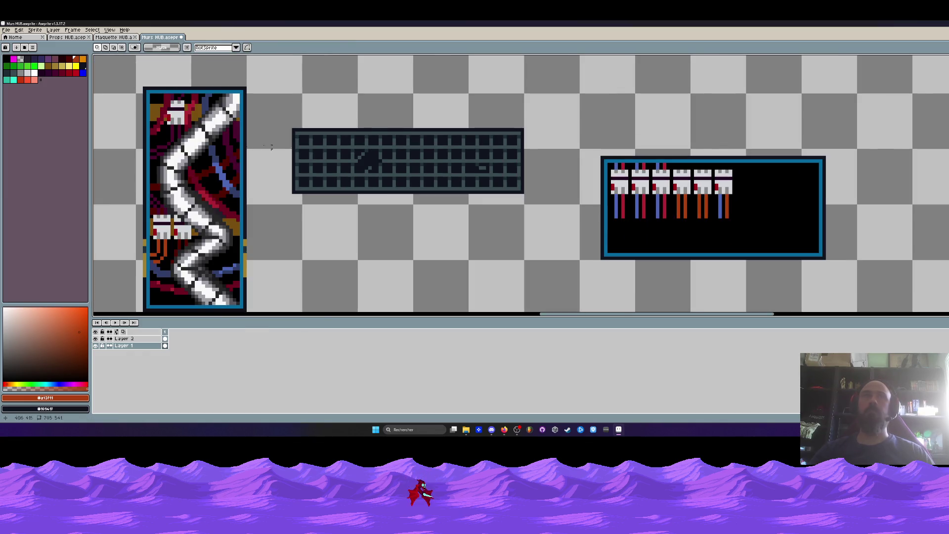
- Draw dark-red wire tops above the fourth and remaining connectors
key(i)
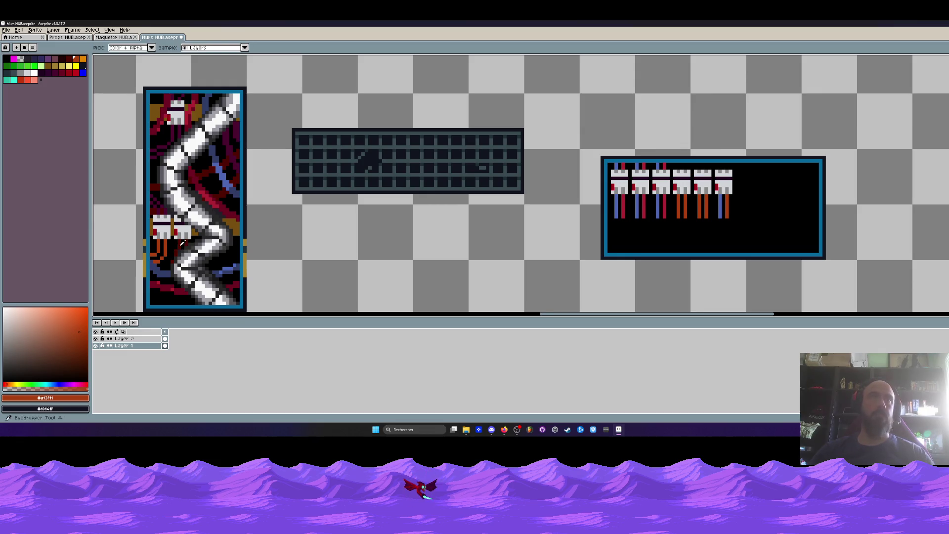
click(182, 239)
key(b)
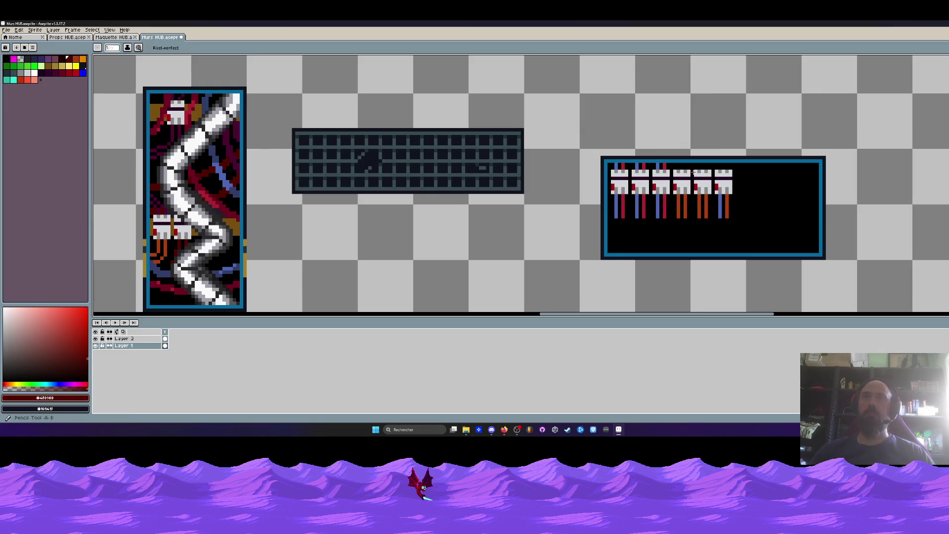
scroll(684, 164, up, 5)
mouse_move(649, 186)
mouse_down()
mouse_move(649, 168)
mouse_move(686, 187)
mouse_up()
mouse_move(761, 186)
mouse_down()
mouse_move(761, 169)
mouse_move(798, 169)
mouse_move(785, 161)
mouse_up()
- Add a blue wire pixel atop the last connector
key(space)
scroll(798, 168, down, 3)
scroll(778, 165, up, 2)
scroll(774, 200, down, 1)
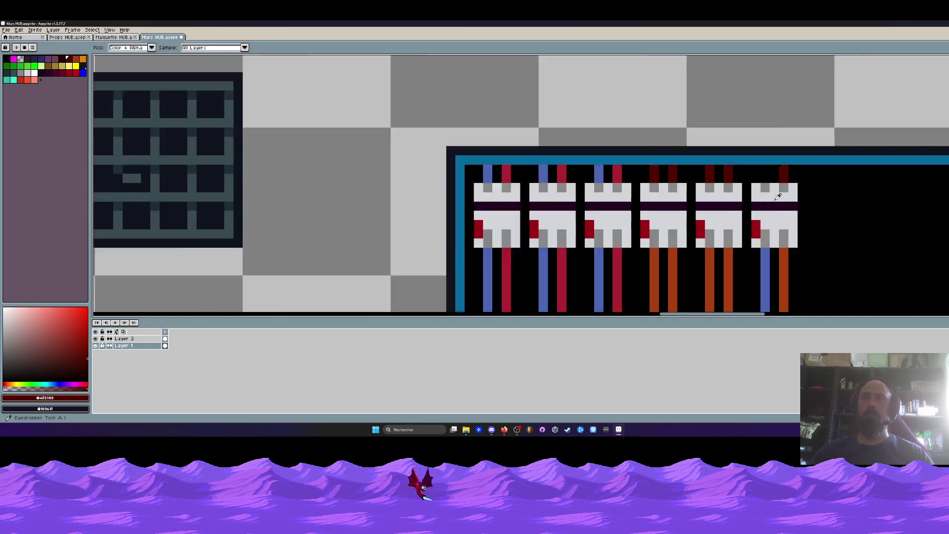
scroll(774, 199, down, 1)
alt+click(768, 242)
click(774, 176)
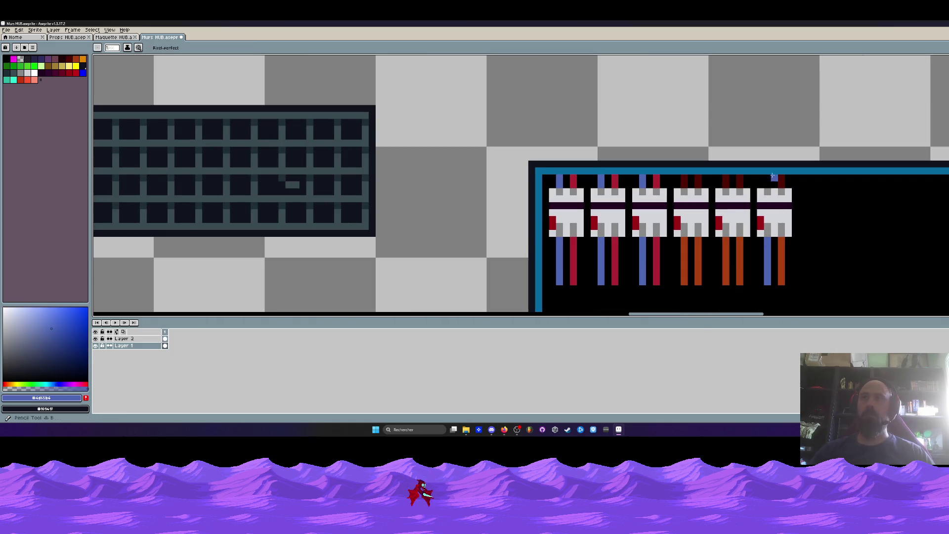
scroll(761, 184, down, 3)
scroll(730, 190, down, 1)
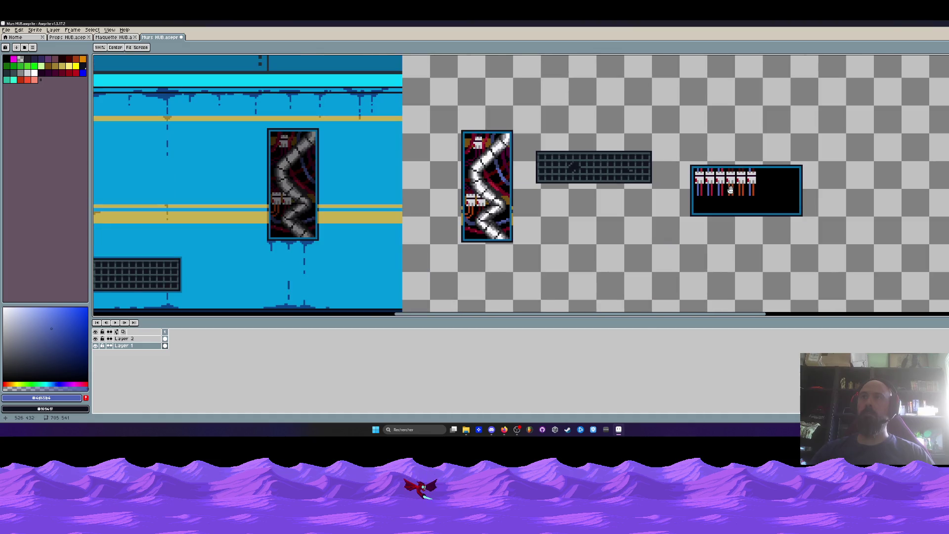
scroll(513, 193, up, 1)
- Draw brown vertical strips beside the first connector and between the fourth, fifth and sixth connectors
key(i)
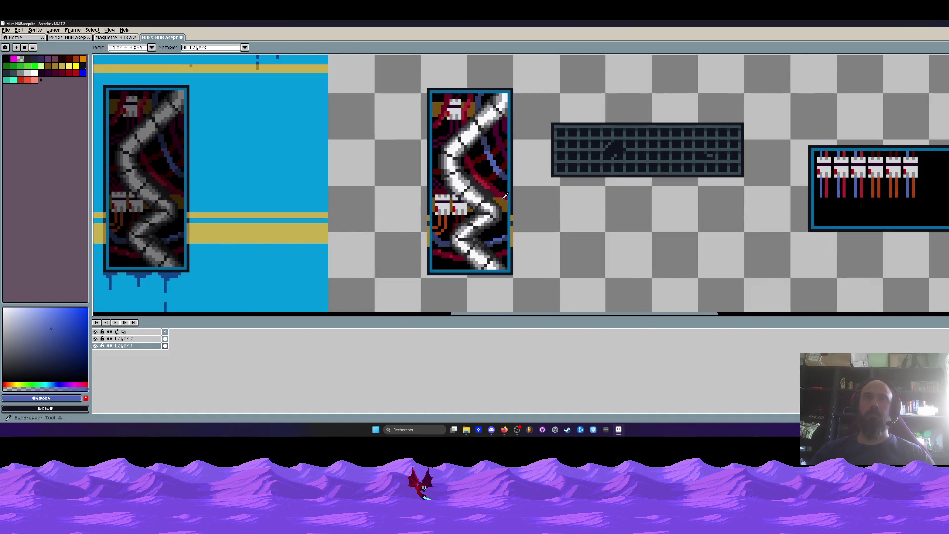
click(504, 197)
key(l)
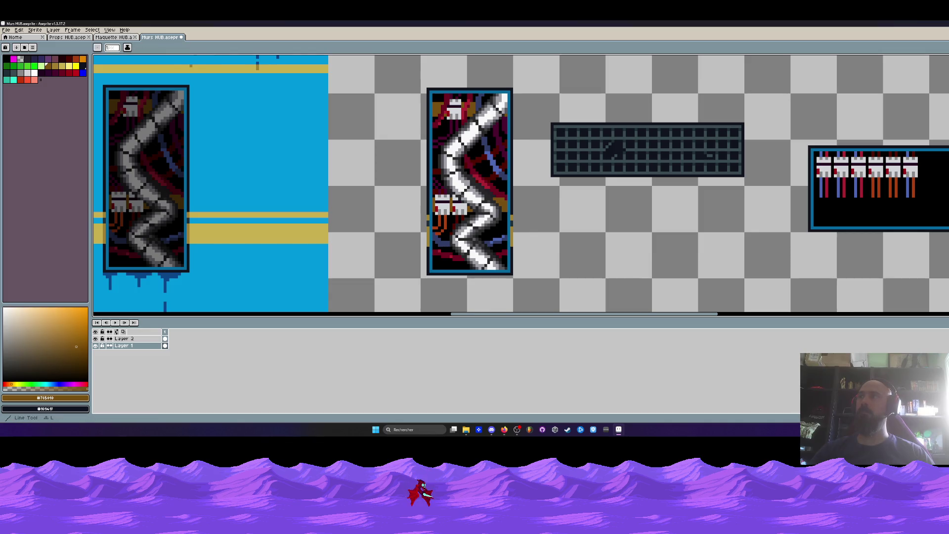
scroll(803, 173, up, 2)
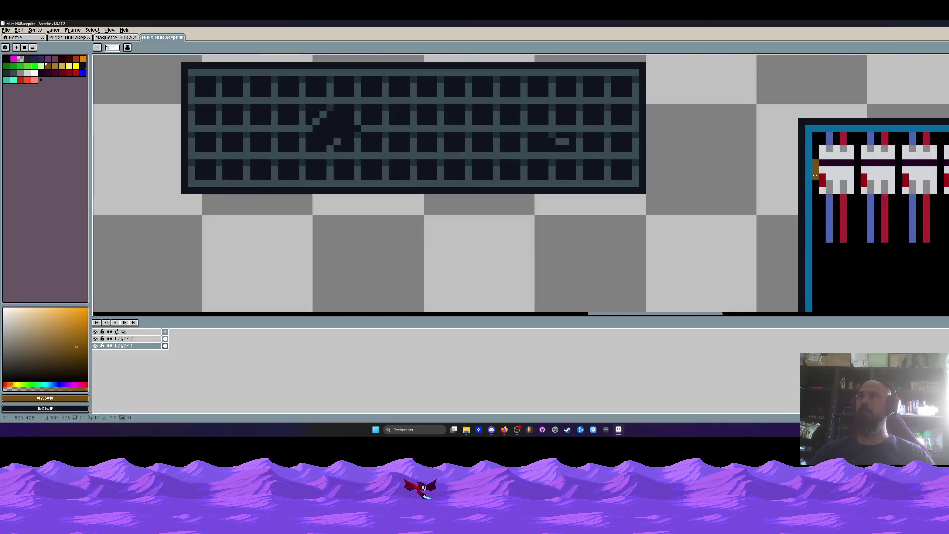
scroll(815, 175, down, 2)
drag(814, 175, 760, 176)
scroll(794, 175, up, 2)
drag(802, 157, 801, 179)
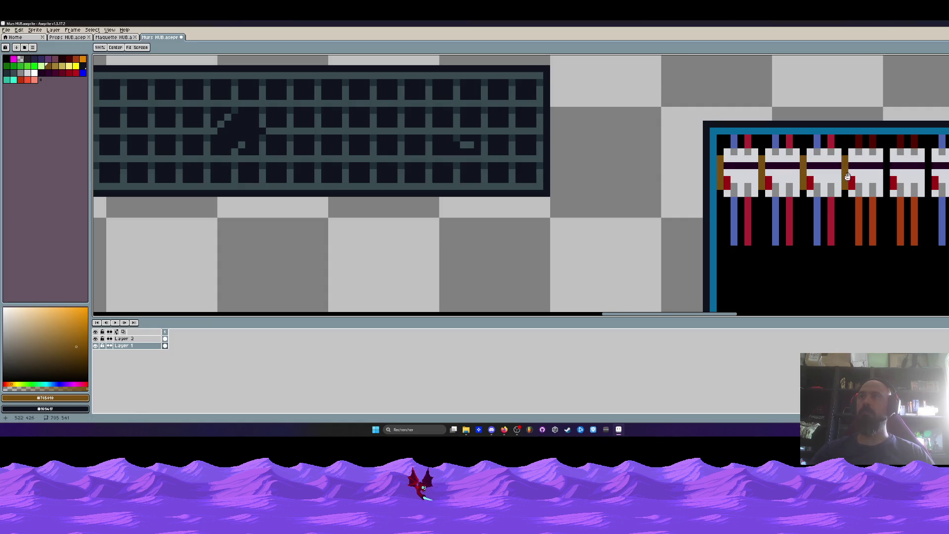
scroll(801, 161, up, 1)
drag(801, 161, 804, 192)
drag(855, 160, 855, 191)
scroll(853, 190, down, 3)
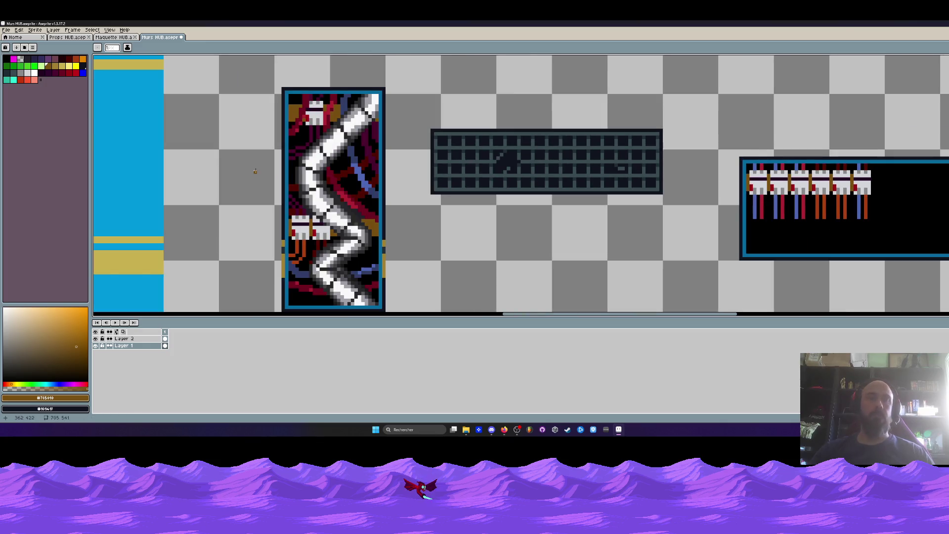
key(i)
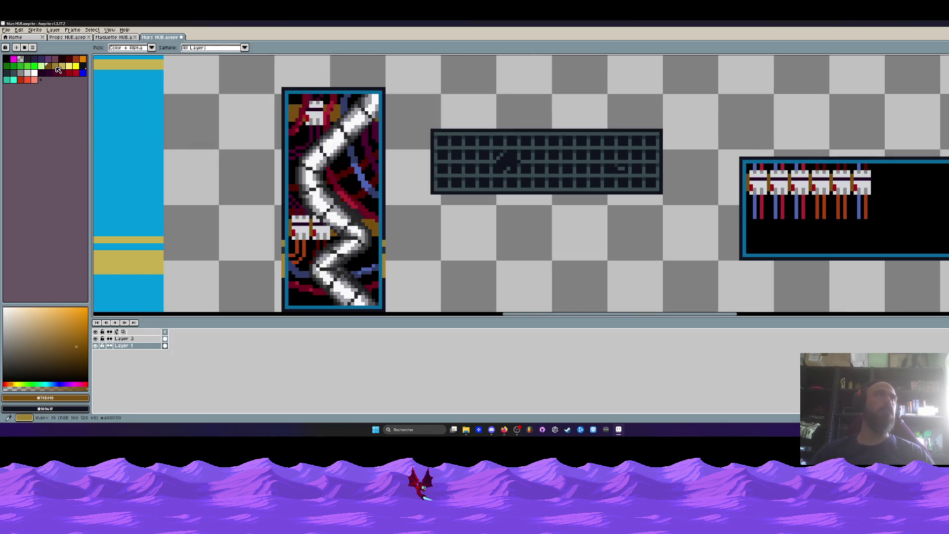
- Bucket-fill green indicator pixels onto the middle connector tiles
click(14, 66)
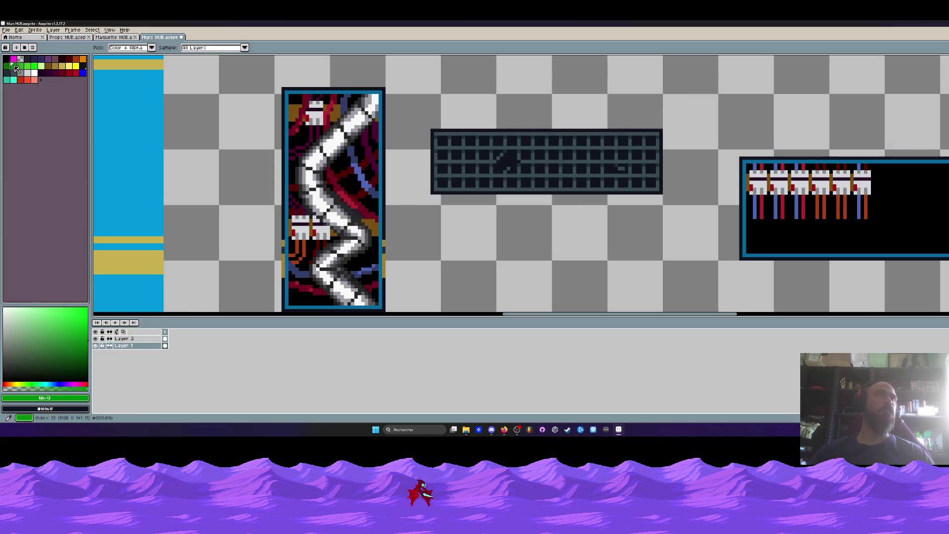
key(g)
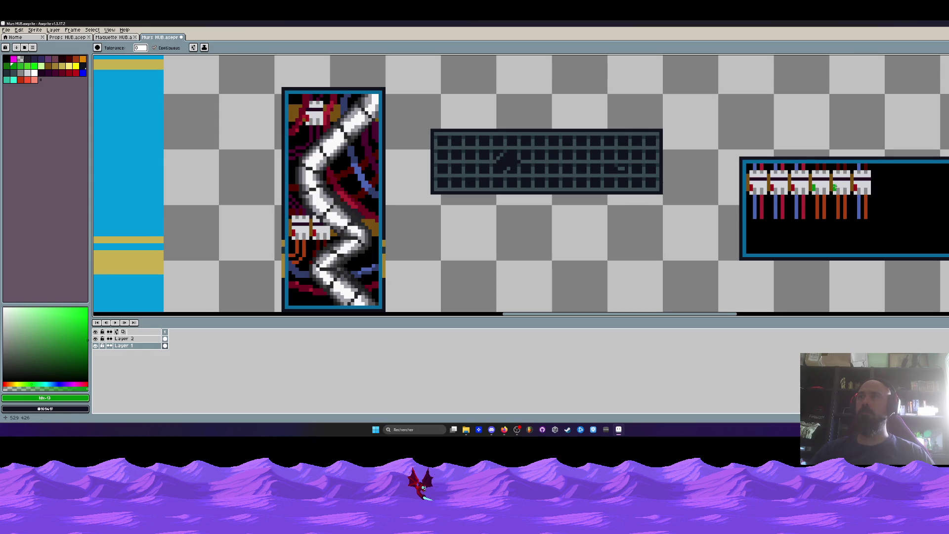
scroll(846, 197, down, 2)
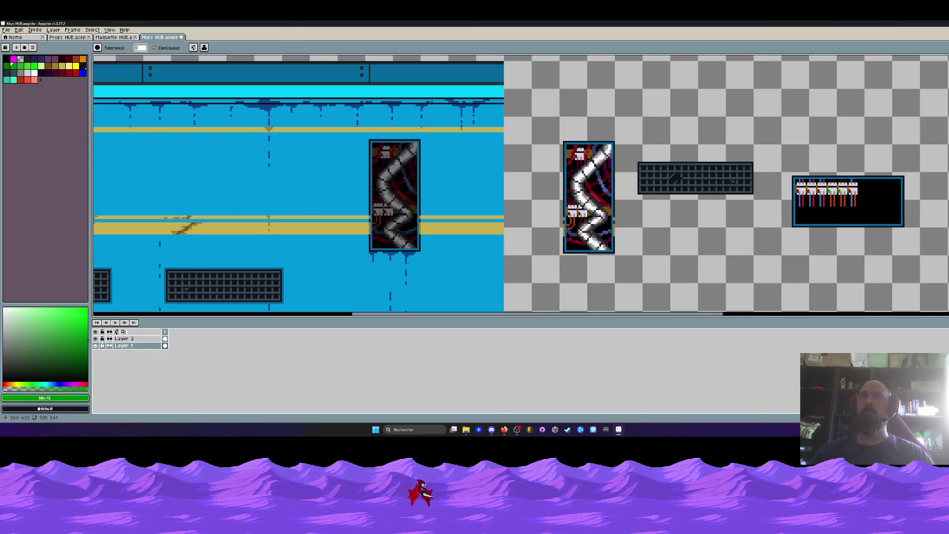
scroll(654, 212, right, 4)
scroll(762, 199, up, 1)
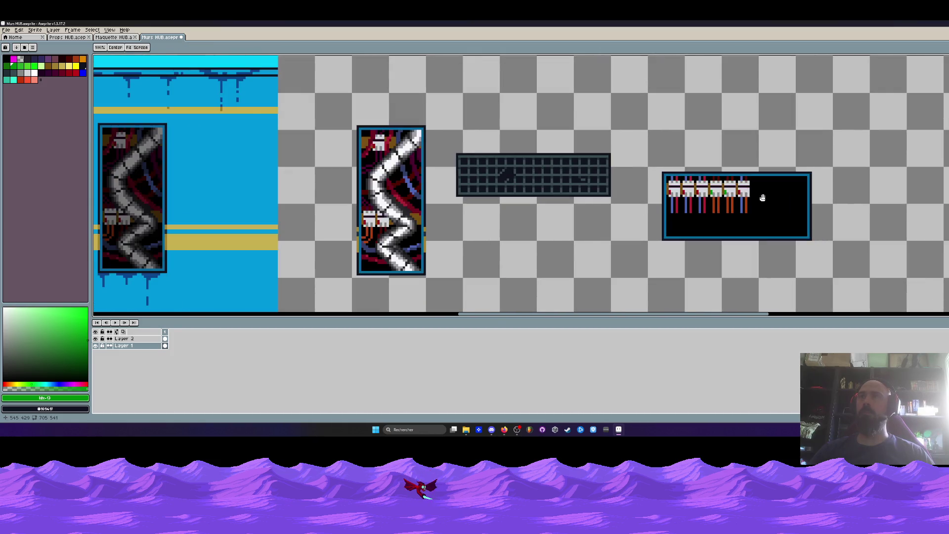
scroll(763, 199, up, 1)
key(m)
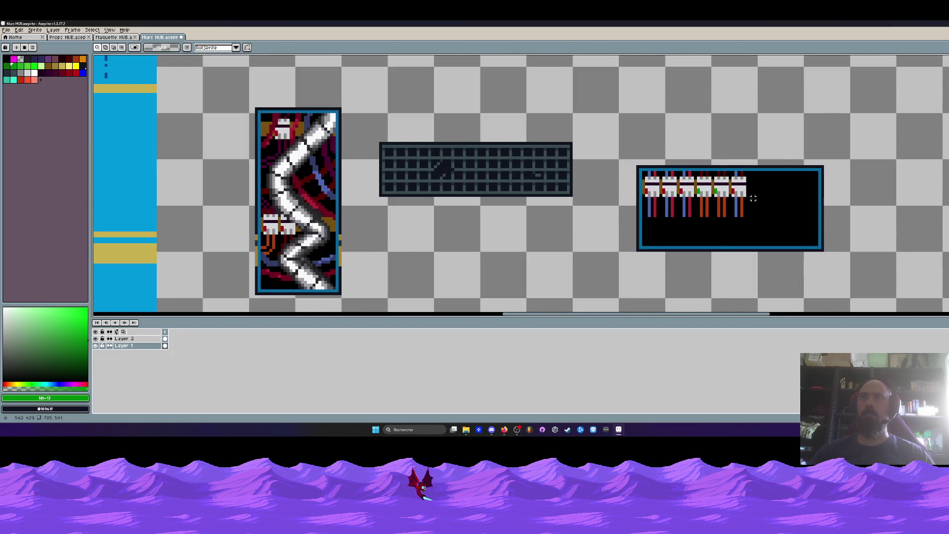
scroll(752, 198, down, 1)
key(i)
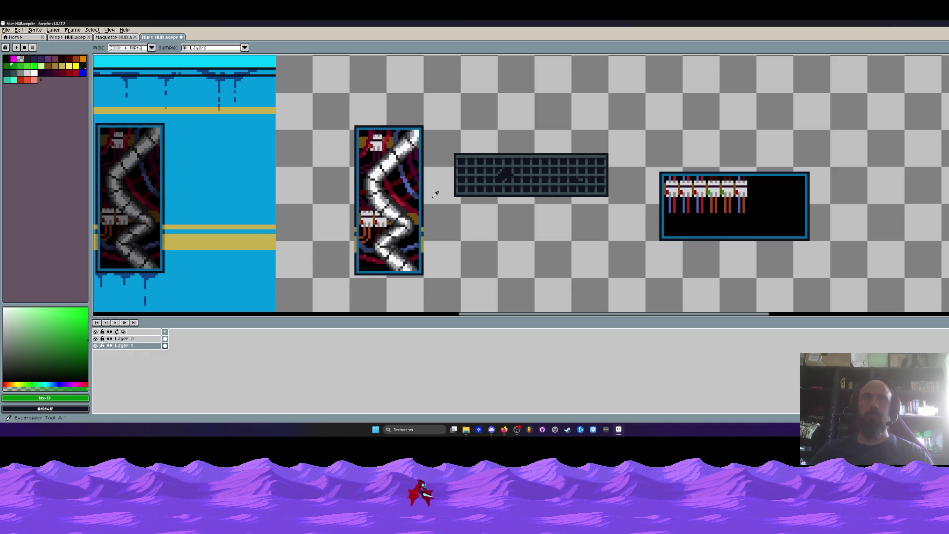
click(407, 169)
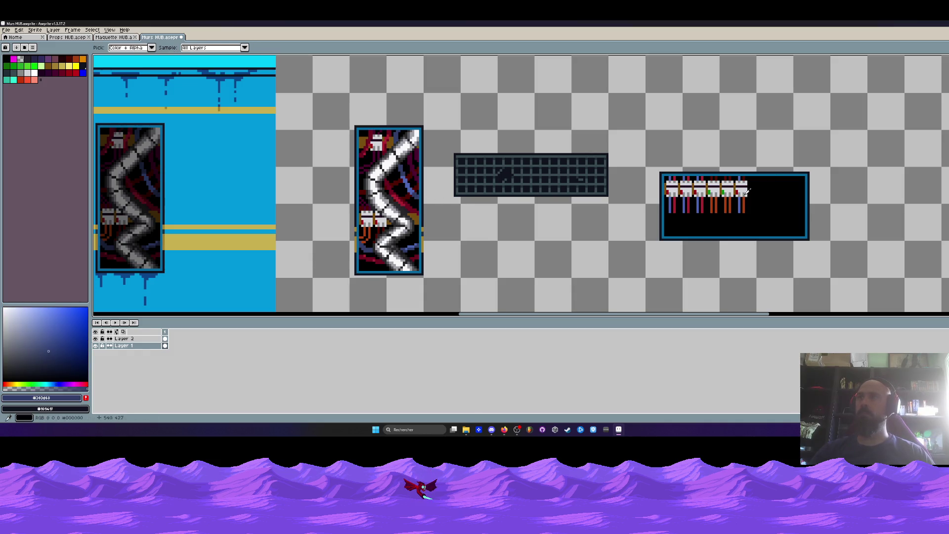
- Copy the top row of six connector heads down below the cables and commit it
scroll(676, 185, up, 1)
key(m)
scroll(676, 185, up, 1)
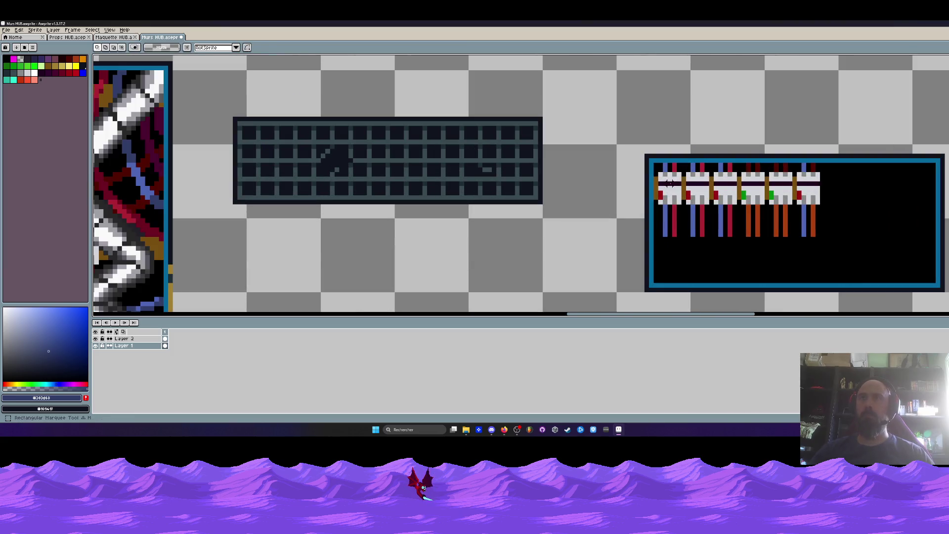
drag(658, 173, 820, 203)
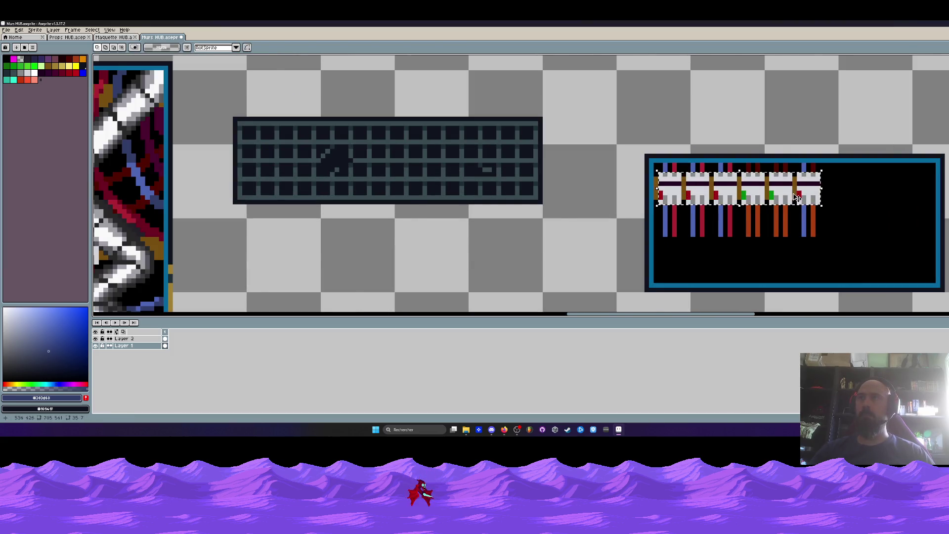
scroll(776, 195, down, 1)
drag(771, 196, 746, 242)
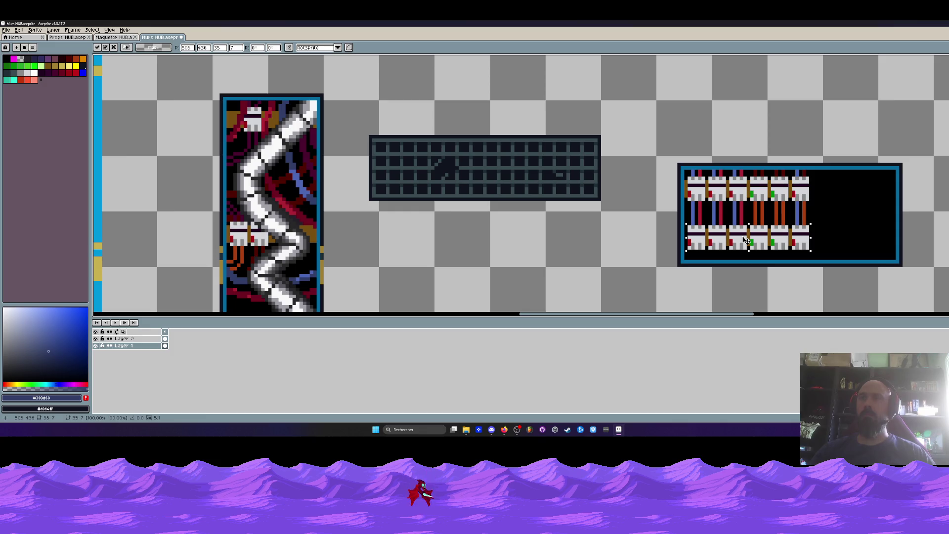
key(Return)
scroll(704, 239, up, 3)
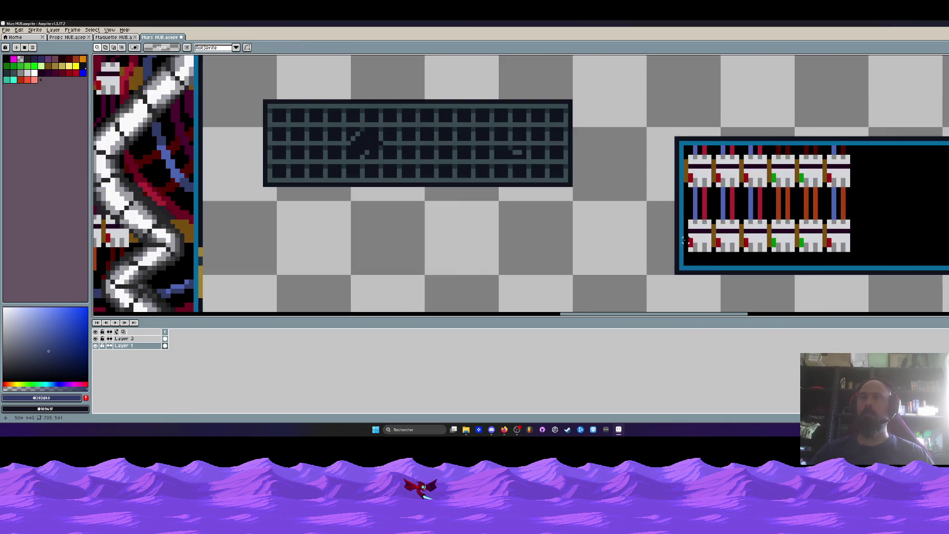
- Fill the white parts of the first three lower connectors dark teal
key(i)
click(703, 238)
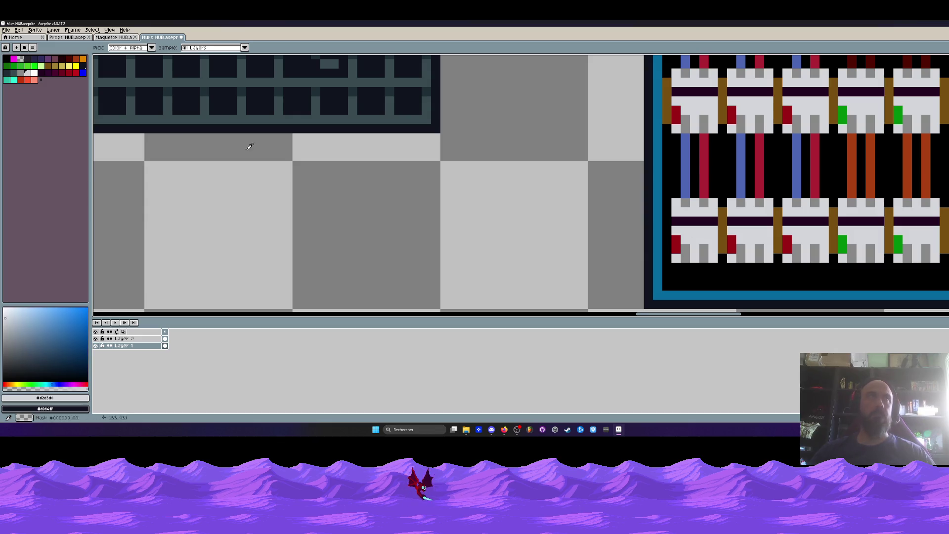
click(17, 78)
key(g)
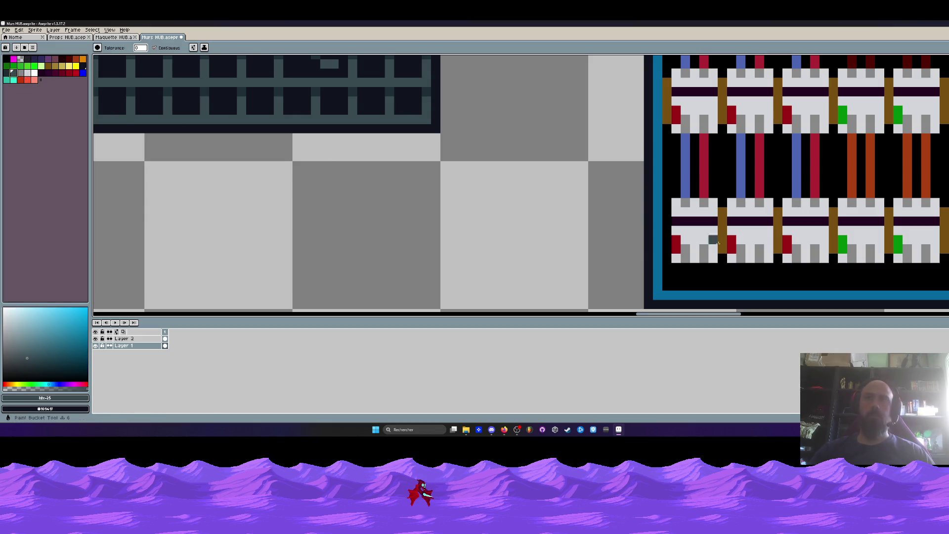
click(694, 235)
click(699, 210)
click(748, 214)
click(749, 230)
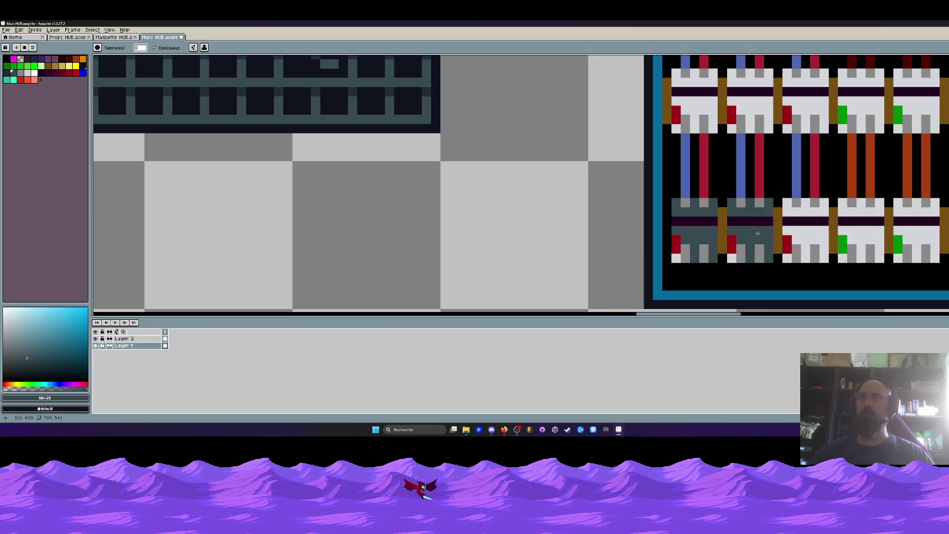
click(805, 230)
click(801, 219)
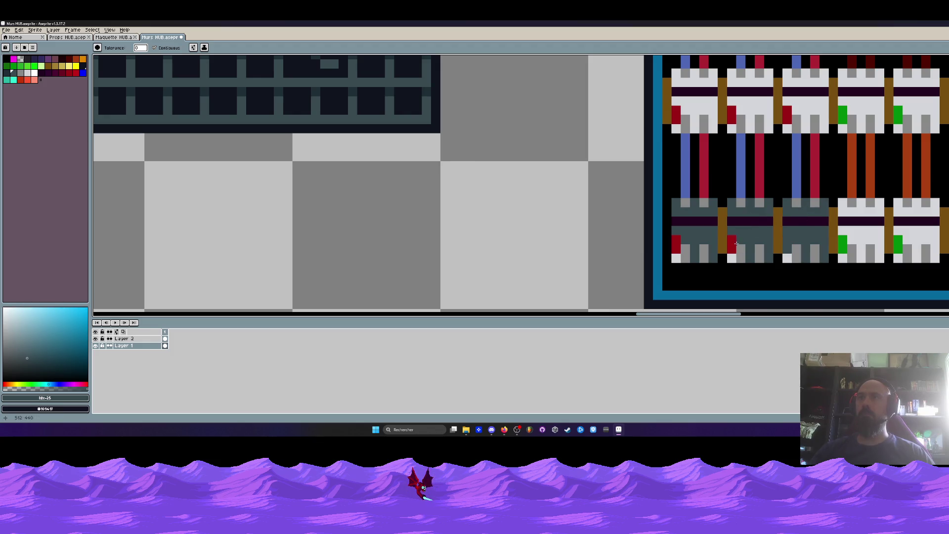
- Fill the white parts of the fourth, fifth and sixth lower connectors dark teal
drag(681, 242, 562, 242)
click(742, 242)
click(723, 244)
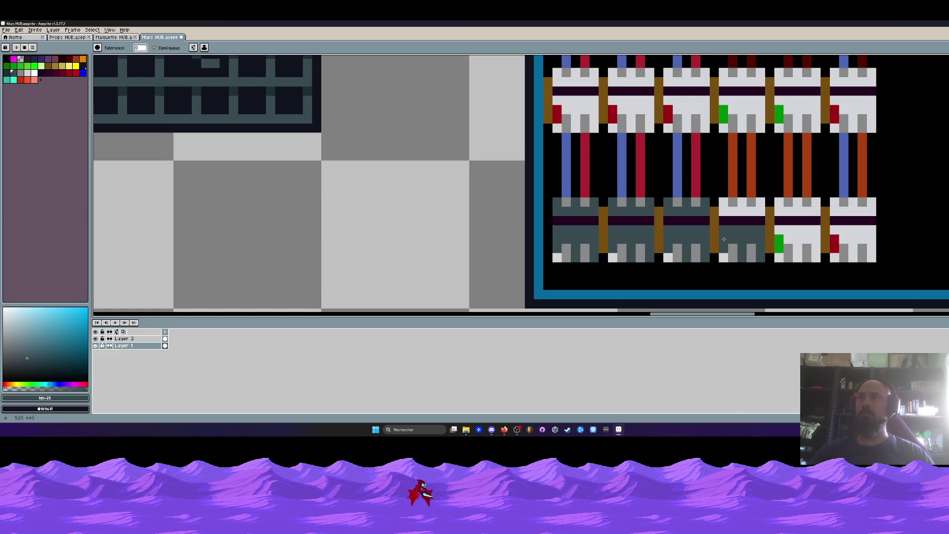
click(734, 211)
click(751, 208)
click(791, 212)
click(782, 238)
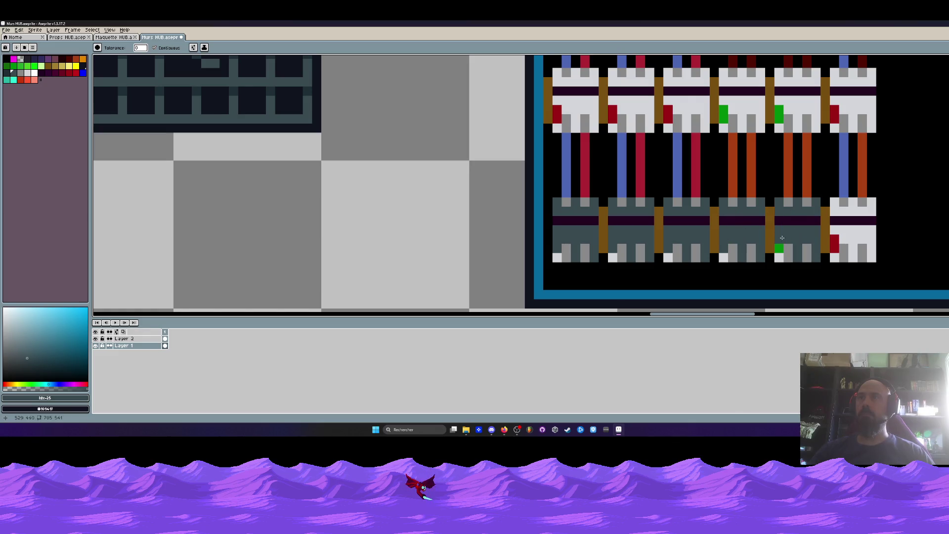
click(840, 242)
click(844, 211)
click(852, 208)
click(835, 239)
scroll(837, 256, down, 5)
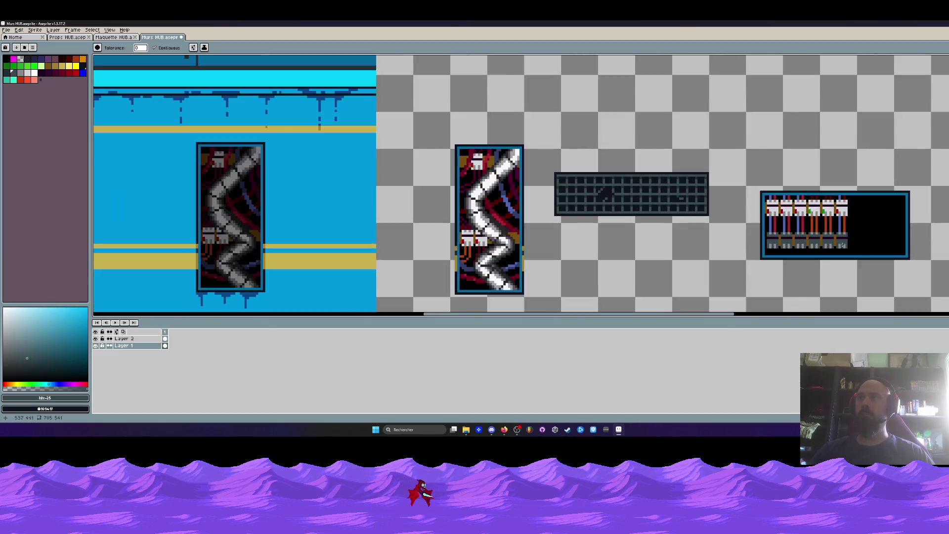
- Survey the wall sheet and sample the dark red from a left wall sprite
drag(815, 232, 617, 223)
scroll(769, 234, up, 2)
scroll(770, 234, up, 1)
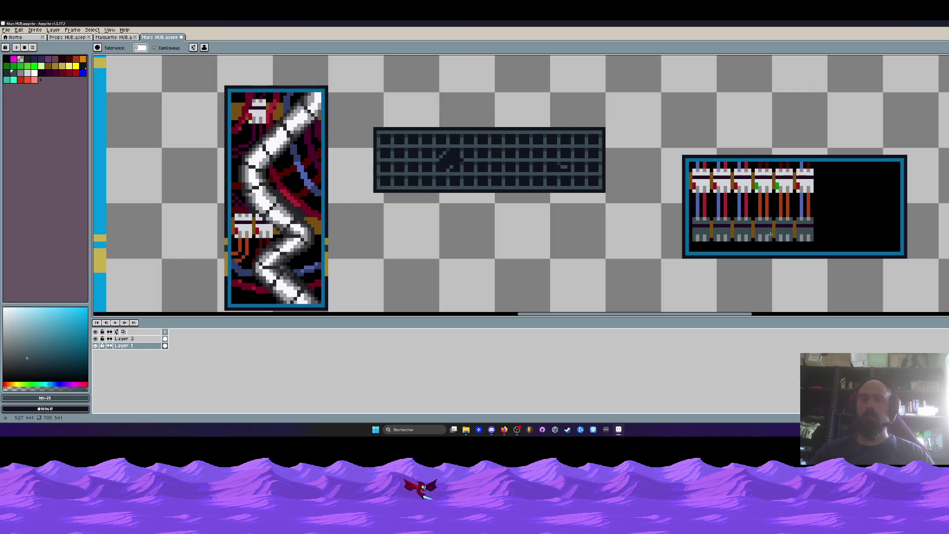
scroll(761, 225, up, 1)
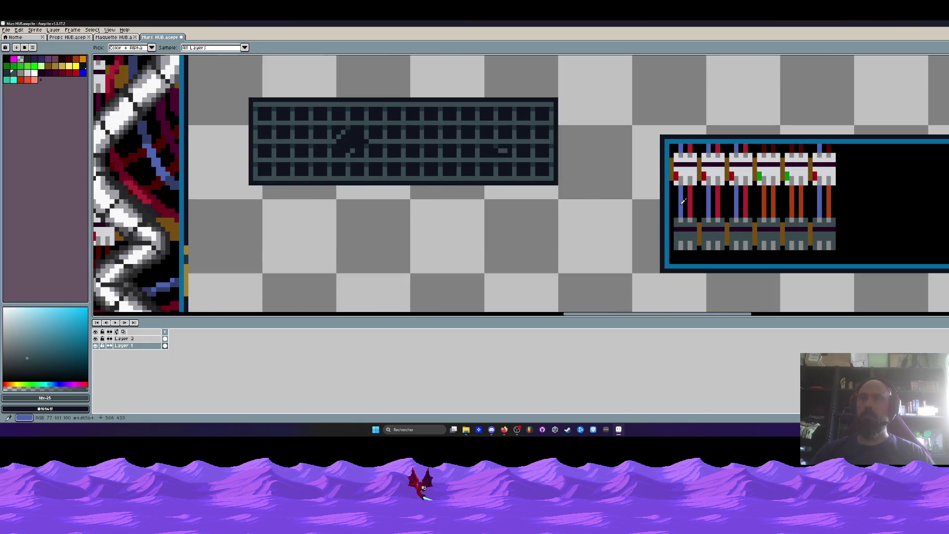
scroll(790, 201, down, 1)
mouse_move(669, 205)
mouse_down()
mouse_move(767, 208)
mouse_move(428, 216)
mouse_up()
scroll(468, 216, up, 1)
click(471, 214)
scroll(429, 216, up, 1)
scroll(671, 171, up, 1)
- Select the panel's middle band and drag the lower connector row further down
drag(668, 168, 898, 191)
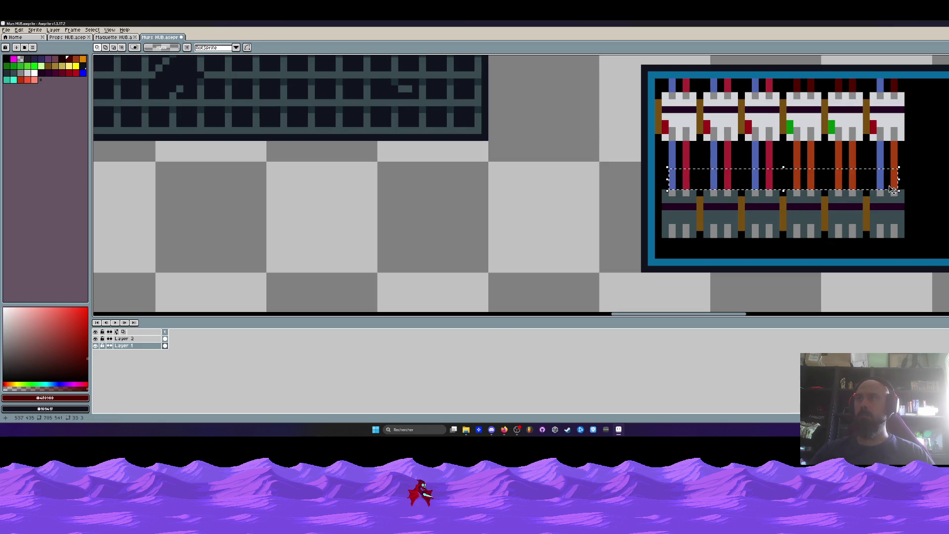
drag(756, 185, 756, 253)
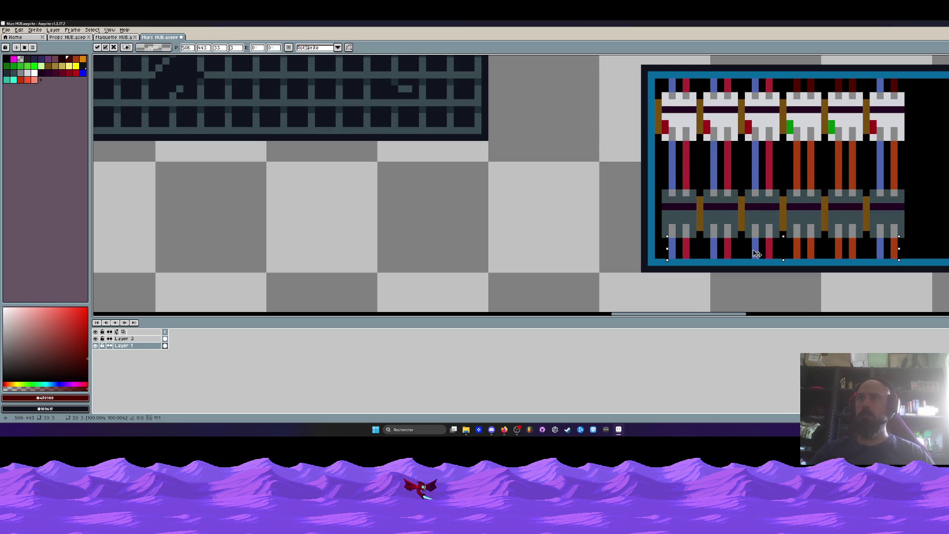
scroll(759, 253, down, 2)
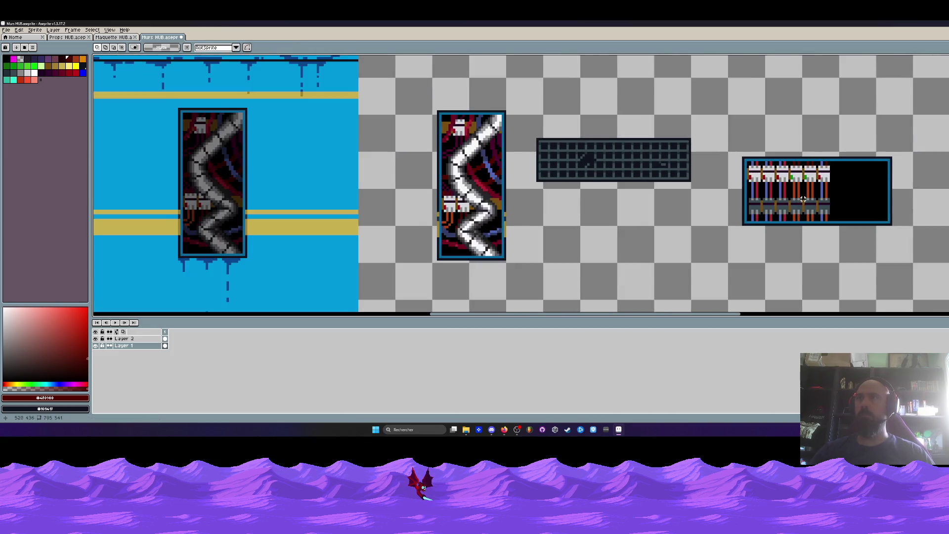
scroll(737, 198, down, 1)
scroll(731, 188, up, 1)
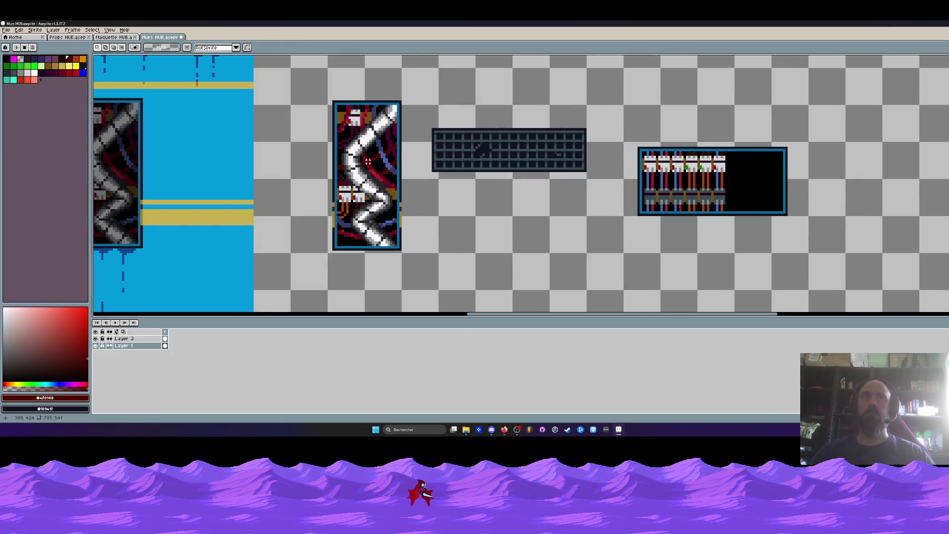
scroll(368, 161, up, 1)
- Sample the dark blue from the pipe tile and switch to the Pencil
key(i)
click(386, 140)
key(b)
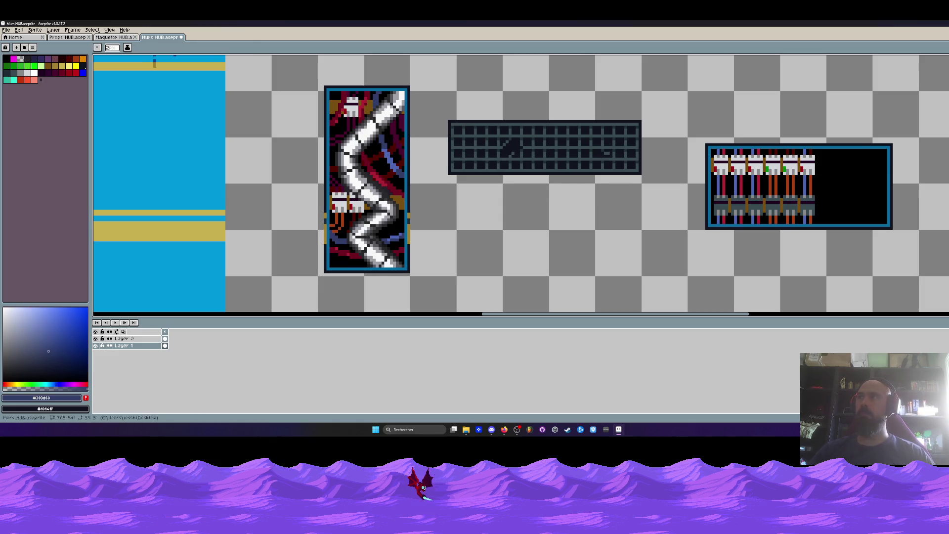
scroll(851, 149, up, 1)
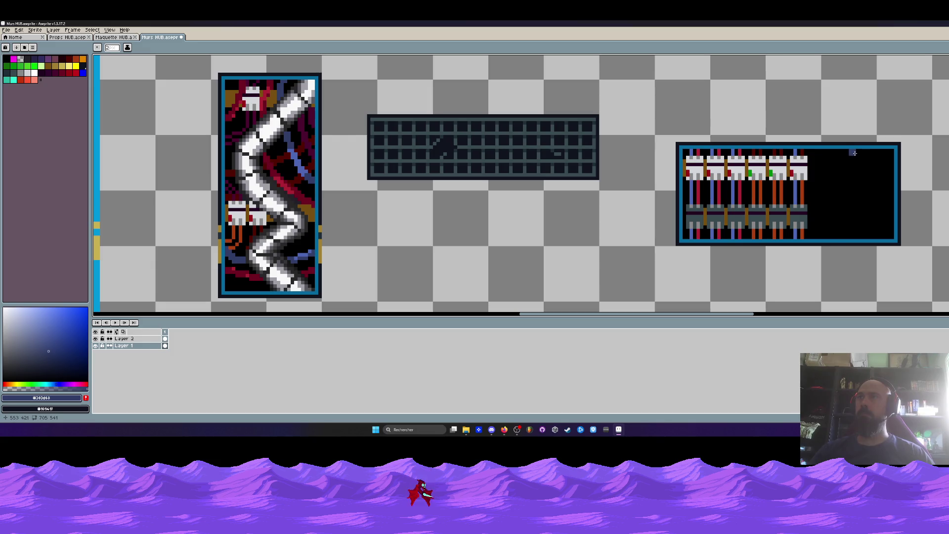
drag(855, 153, 790, 158)
- Copy the rightmost lower connector to the panel's empty right side, enlarged to about 16×17 pixels
key(m)
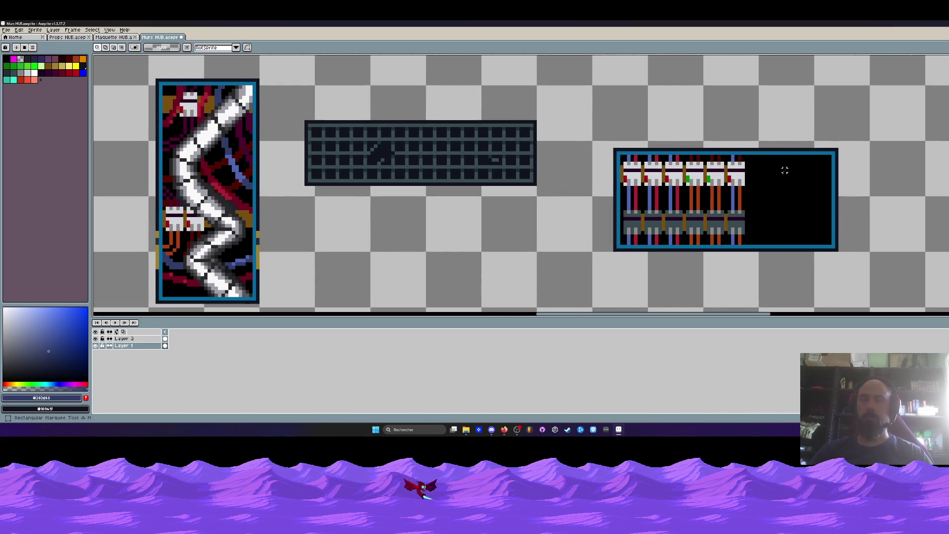
scroll(781, 165, up, 1)
drag(686, 142, 723, 192)
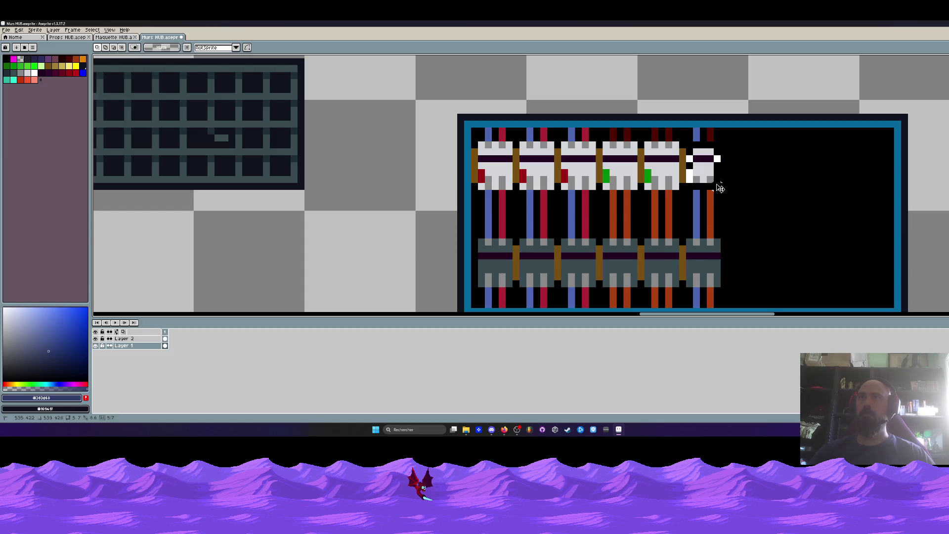
drag(687, 240, 721, 287)
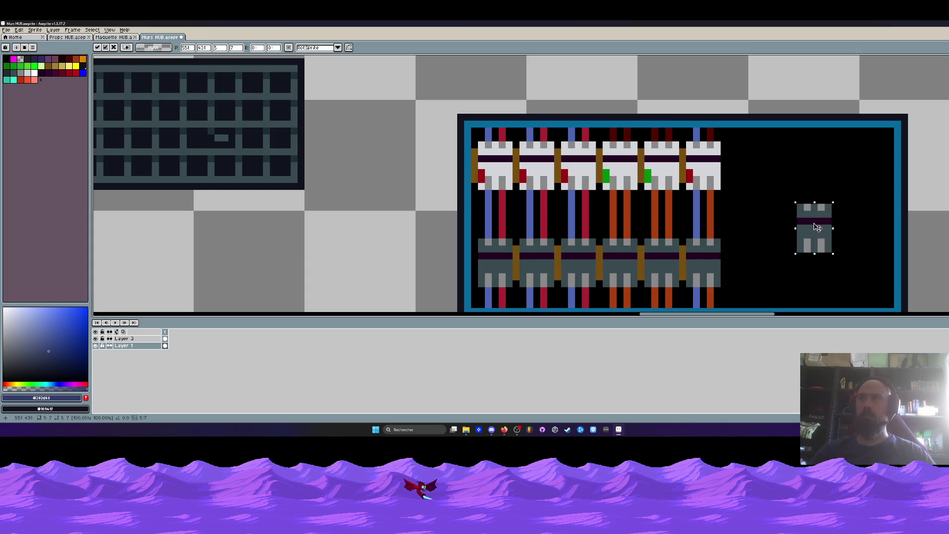
mouse_move(707, 269)
mouse_down()
mouse_move(777, 191)
mouse_move(868, 280)
mouse_up()
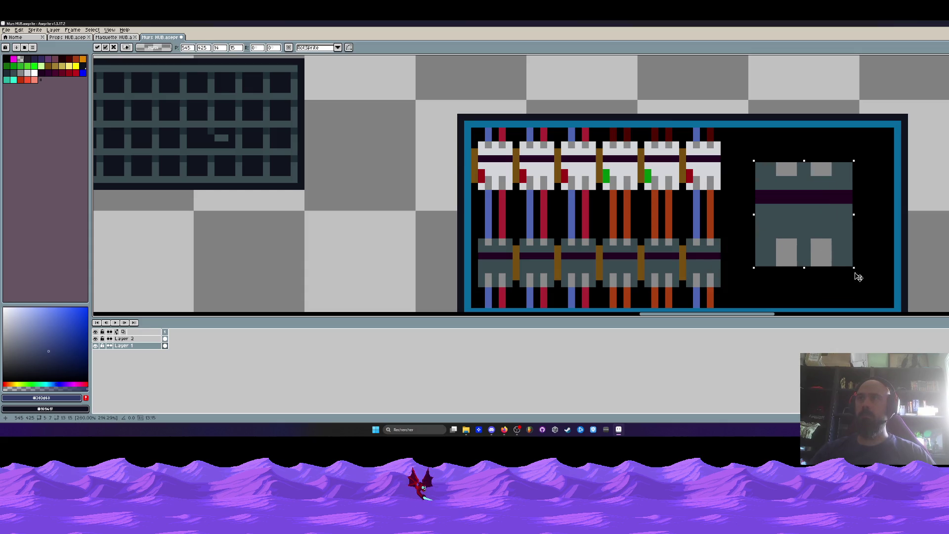
drag(828, 231, 831, 217)
key(Return)
- Sample the big connector's dark teal and its leg's grey
key(i)
click(788, 163)
scroll(796, 158, up, 1)
click(798, 156)
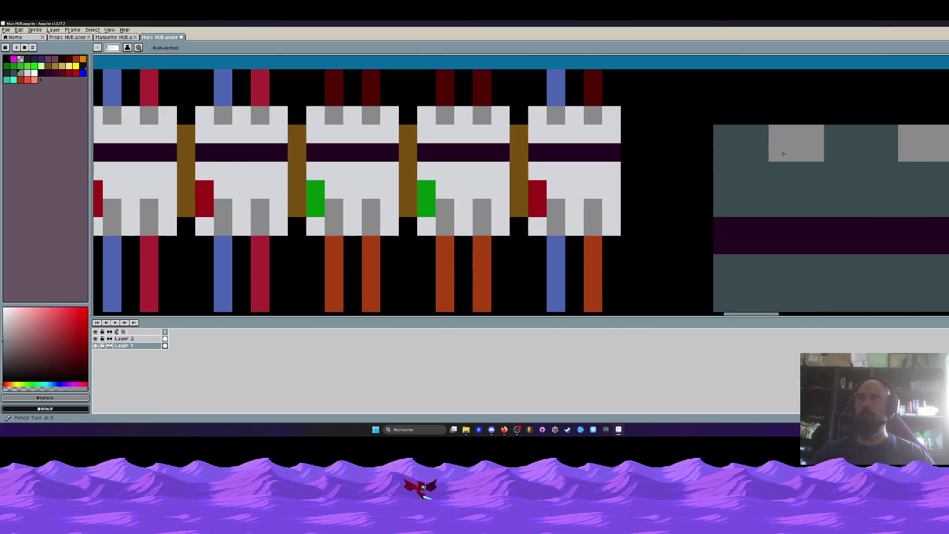
scroll(798, 157, up, 1)
scroll(934, 169, down, 1)
scroll(934, 169, down, 2)
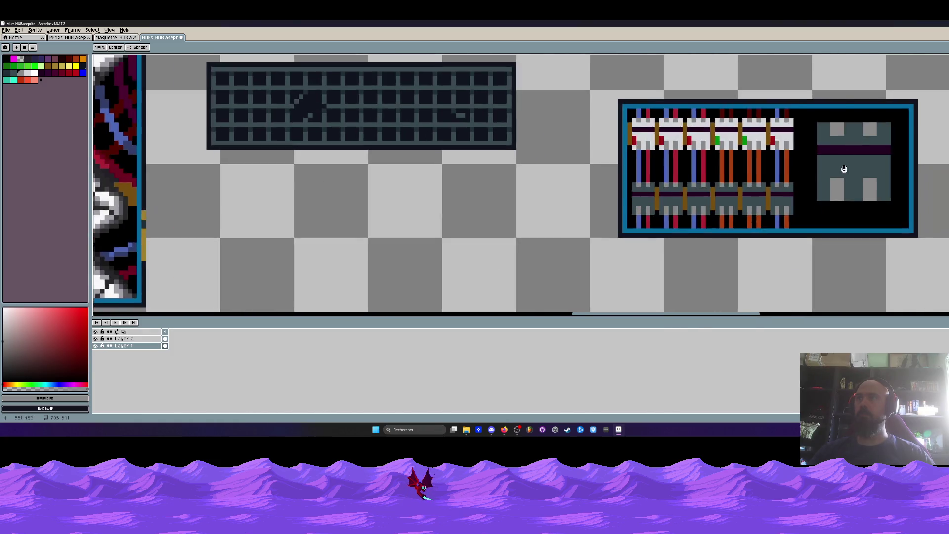
scroll(838, 184, up, 2)
- Duplicate a grey leg and shift the legs right so the connector has three feet
key(m)
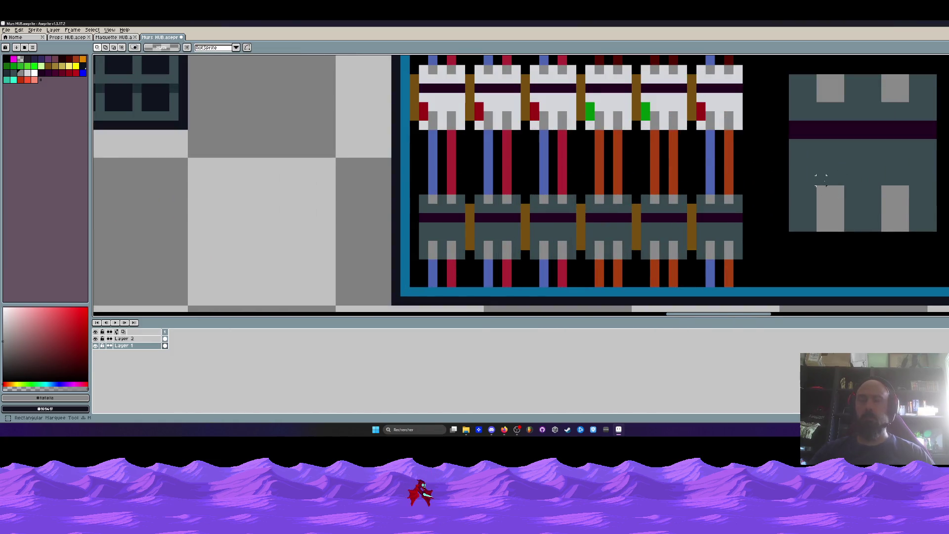
mouse_move(821, 190)
mouse_down()
mouse_move(798, 231)
mouse_move(857, 212)
mouse_up()
key(Return)
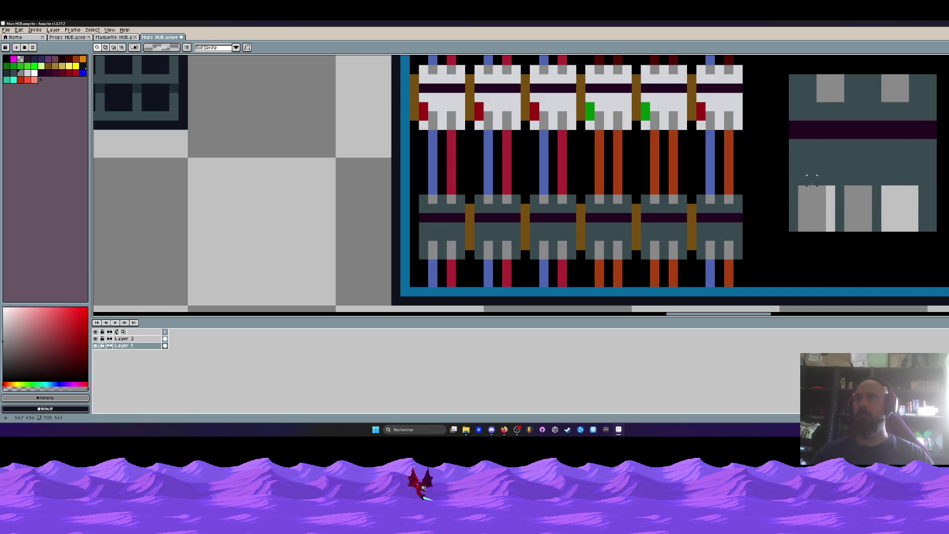
drag(798, 185, 883, 235)
scroll(839, 208, right, 2)
drag(775, 207, 821, 212)
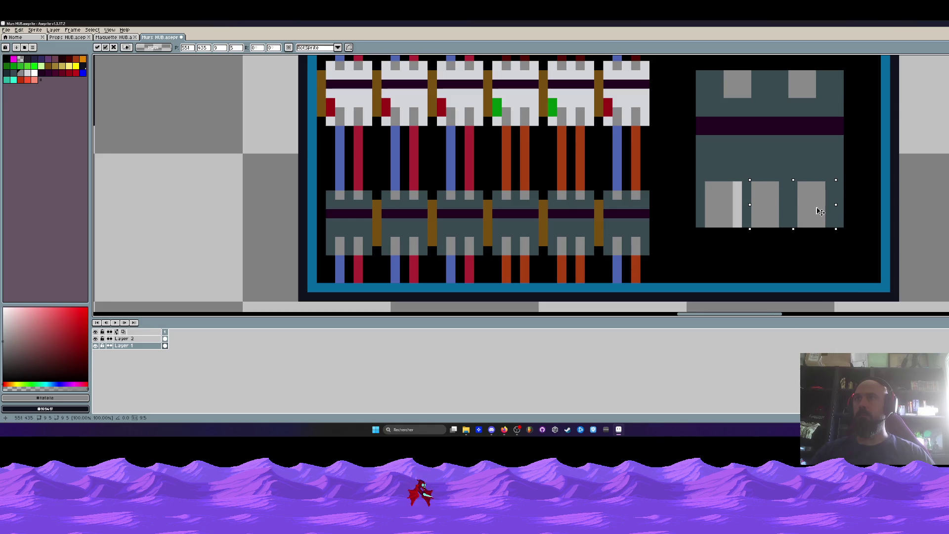
click(727, 195)
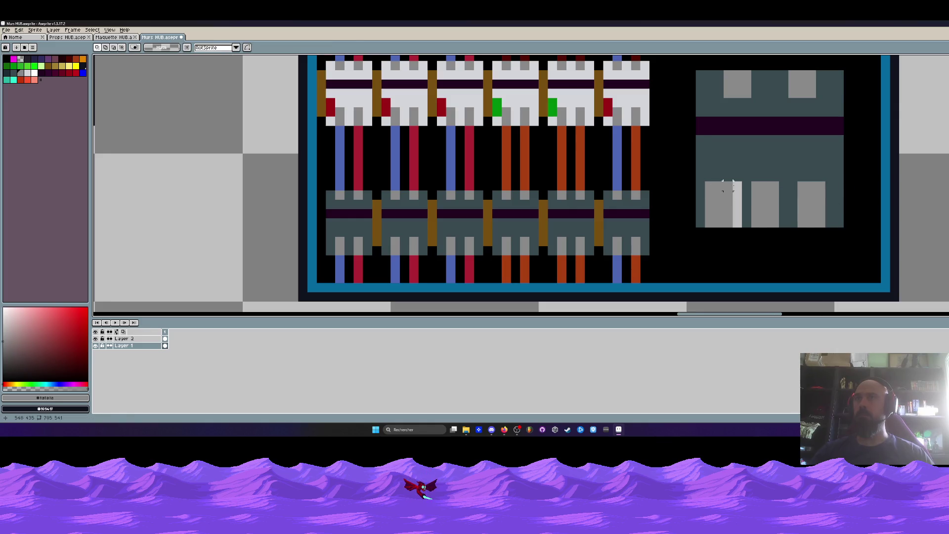
- Paint over the light stripe beside the left leg in dark teal
key(i)
click(736, 166)
key(b)
drag(736, 183, 738, 223)
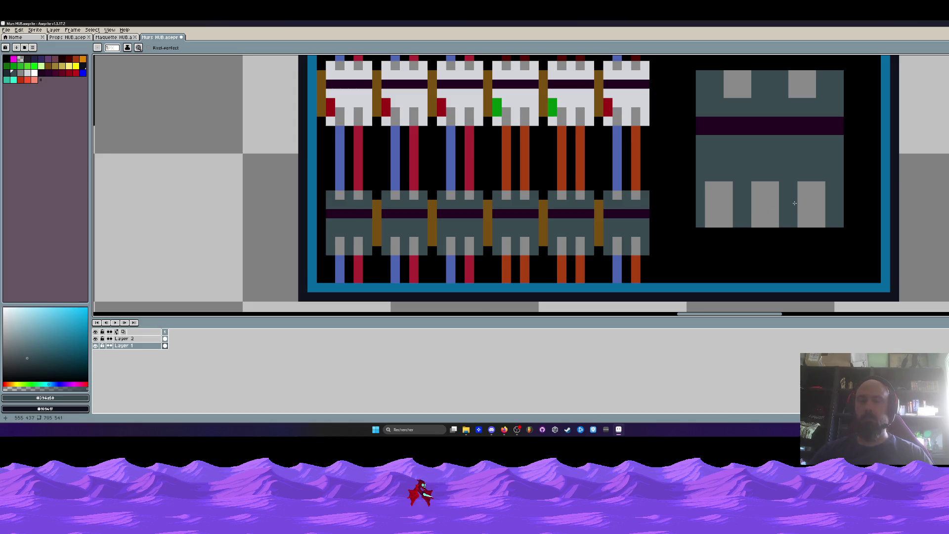
- Nudge the enlarged connector block two pixels left
key(m)
scroll(794, 203, up, 1)
scroll(669, 159, down, 3)
drag(664, 152, 734, 232)
drag(722, 172, 712, 171)
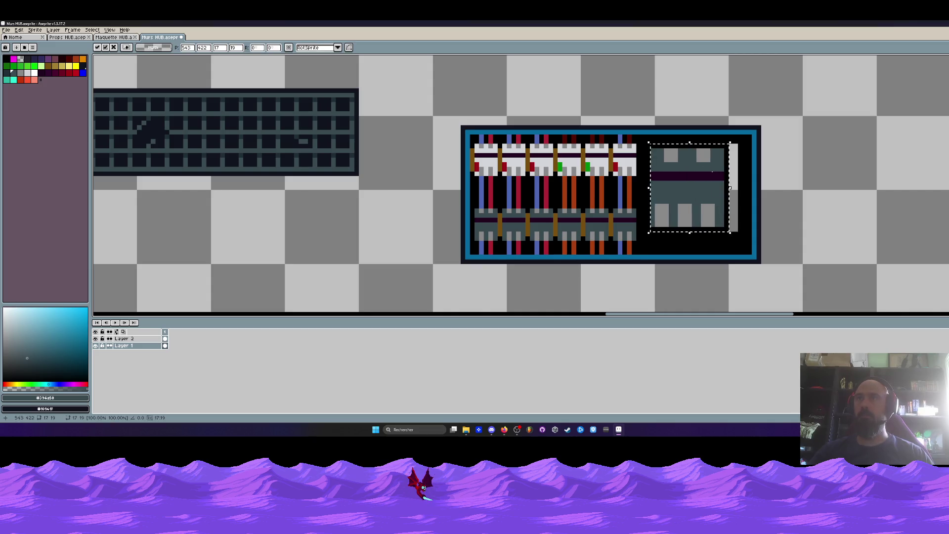
key(ctrl+d)
scroll(710, 170, up, 1)
- Select the right half of the grey panel to widen it
drag(690, 138, 735, 259)
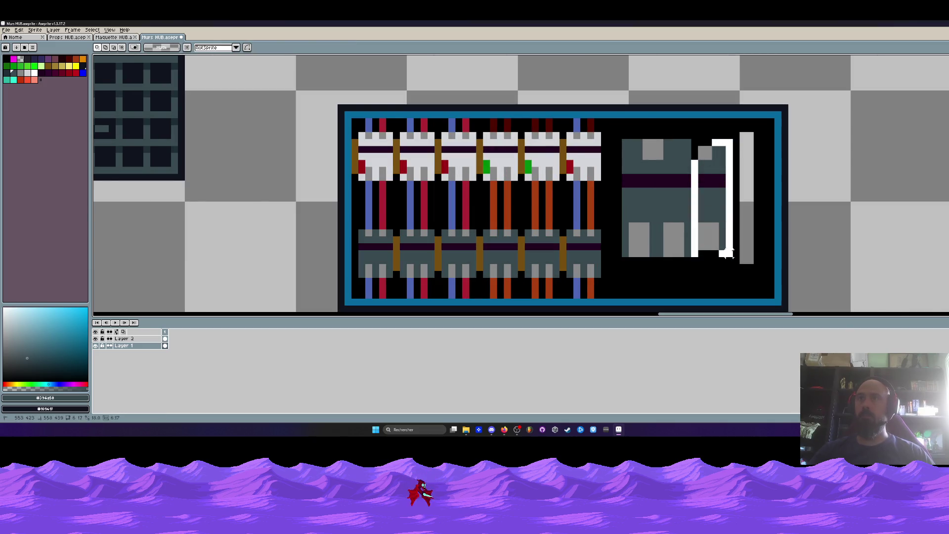
key(ctrl+d)
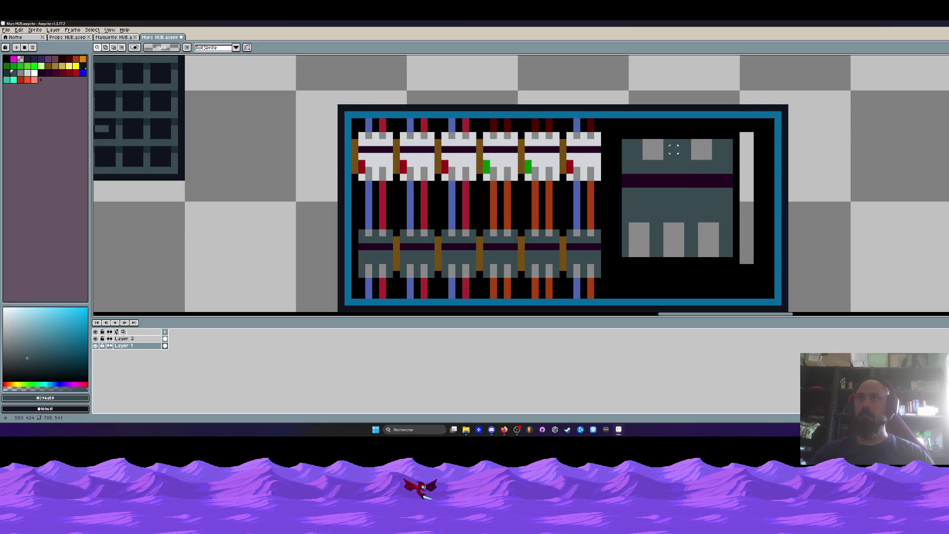
mouse_move(666, 143)
mouse_down()
mouse_move(729, 240)
mouse_move(744, 237)
mouse_up()
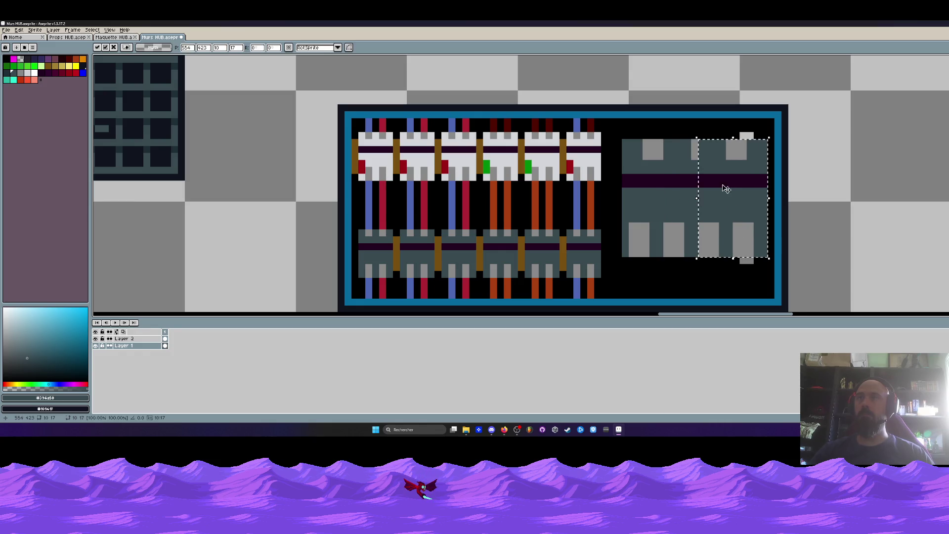
scroll(701, 147, up, 1)
- Cover the panel's two top grey squares in teal, then sample black
key(i)
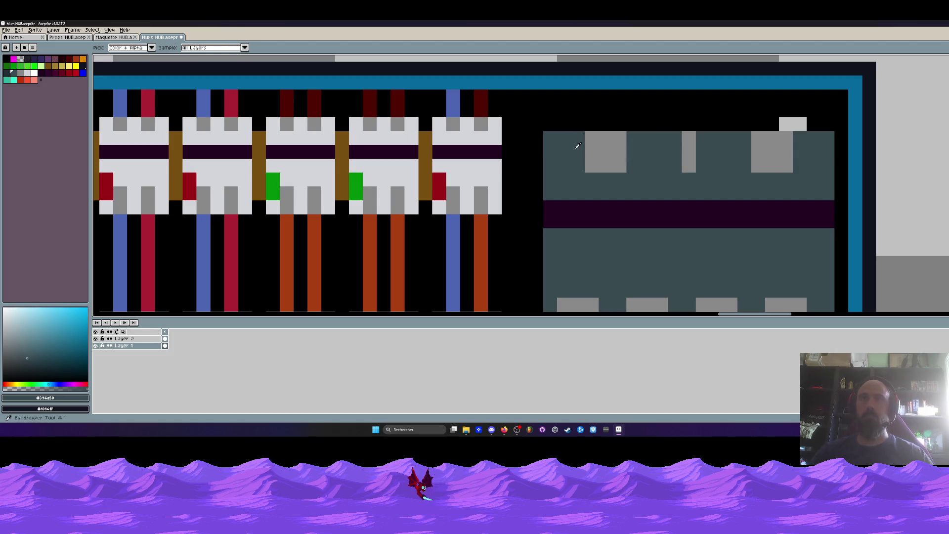
key(g)
click(605, 152)
click(688, 152)
click(771, 152)
scroll(766, 155, down, 3)
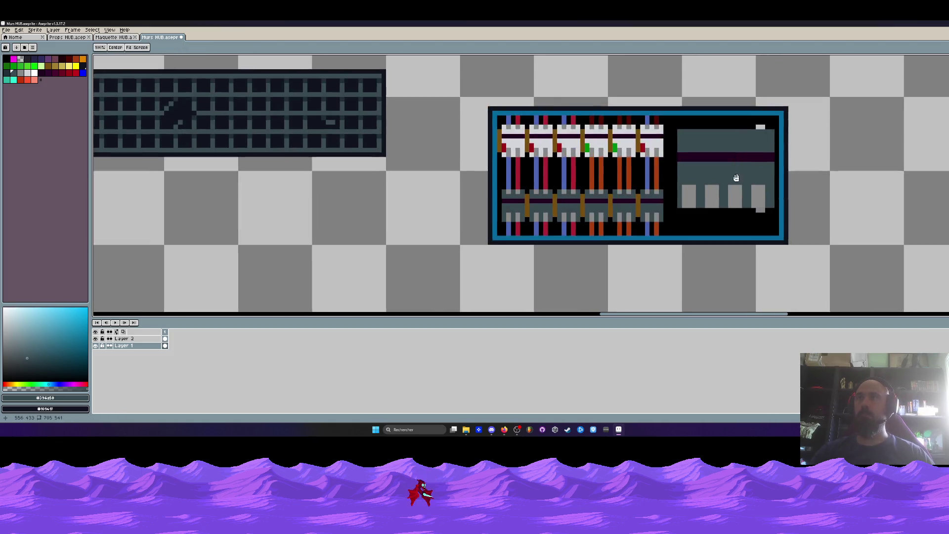
scroll(754, 210, up, 2)
key(i)
click(756, 245)
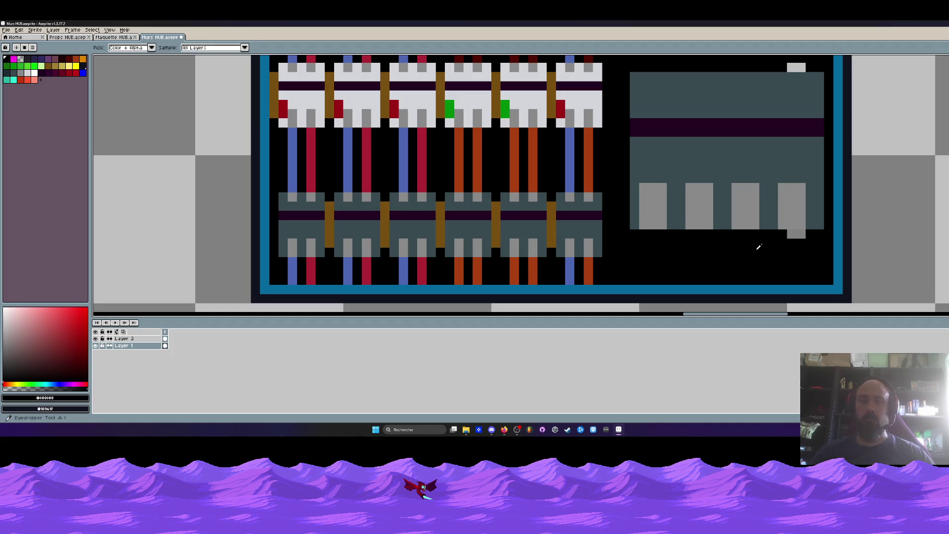
- Paint the light-grey block under the panel black
key(b)
click(802, 236)
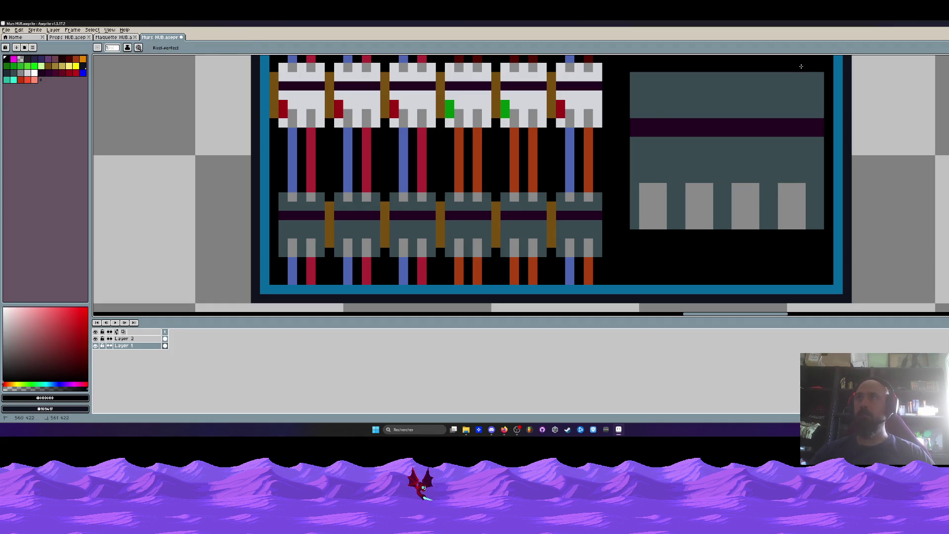
scroll(791, 79, down, 3)
scroll(743, 150, up, 2)
- Select the whole teal panel and enlarge it
key(i)
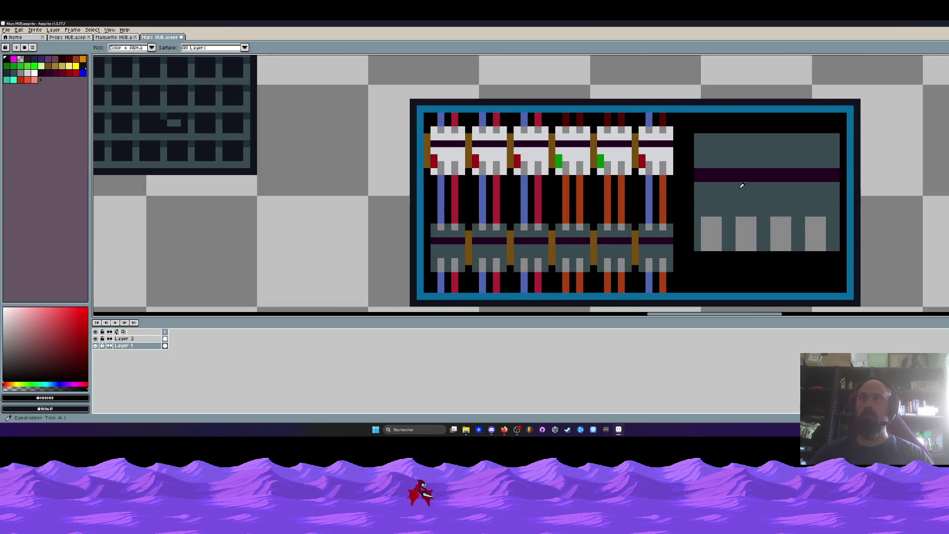
key(m)
mouse_move(694, 133)
mouse_down()
mouse_move(833, 246)
mouse_move(808, 212)
mouse_up()
key(i)
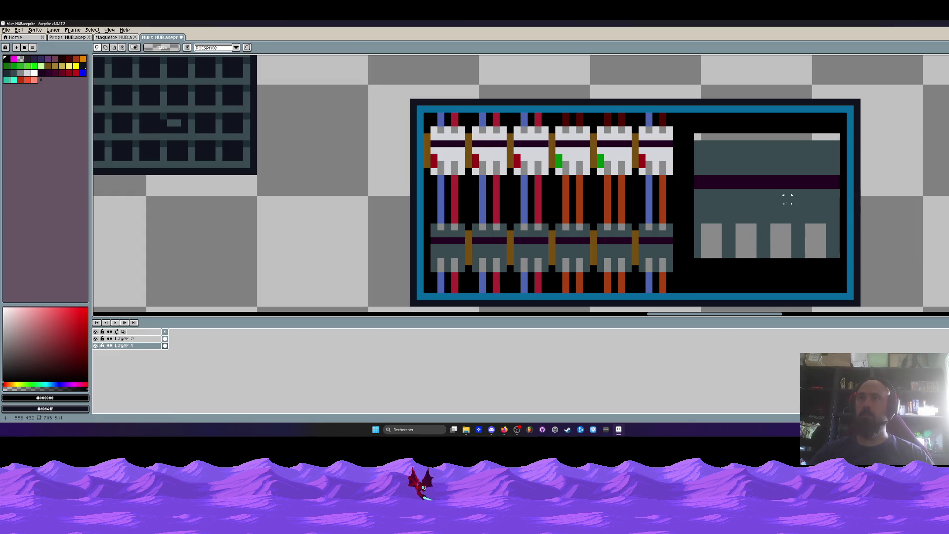
- Add a green indicator light beside the red one on the panel
click(711, 233)
key(b)
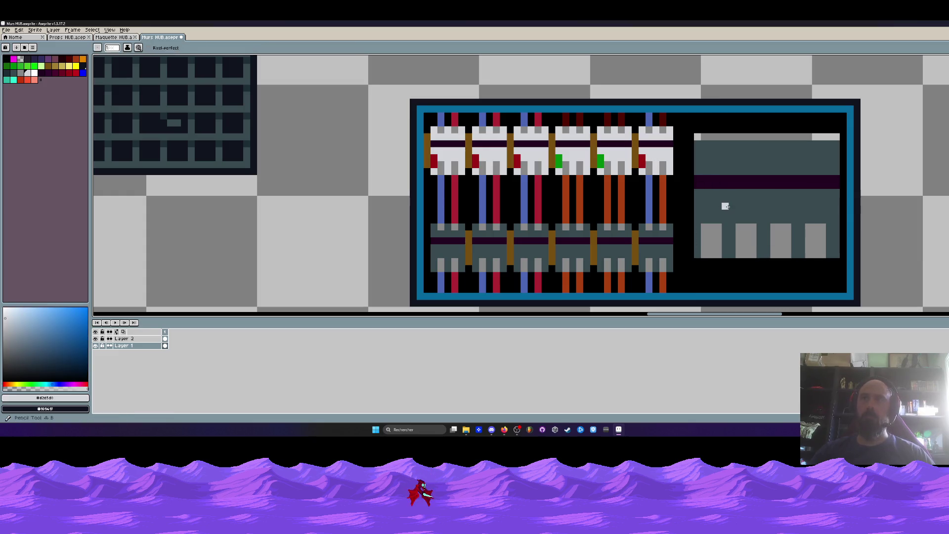
alt+click(641, 161)
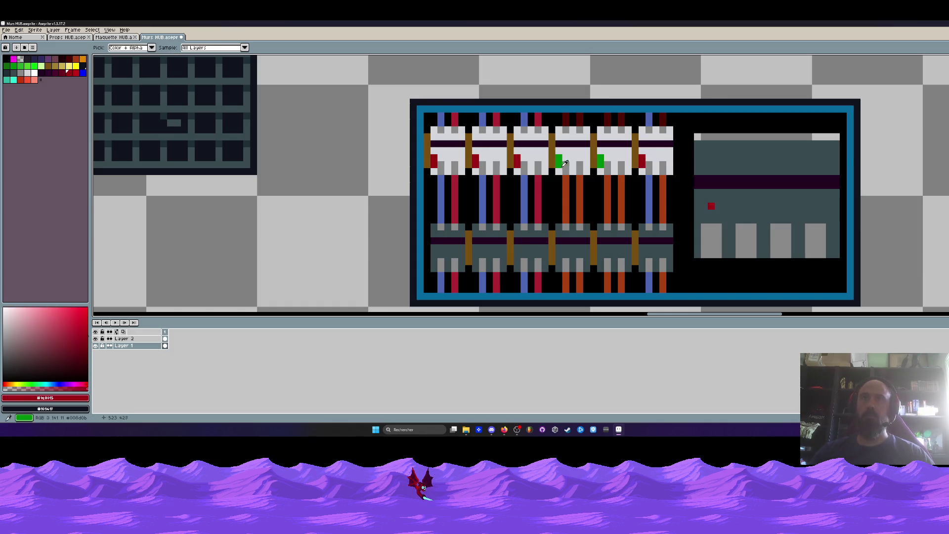
alt+click(561, 161)
click(722, 206)
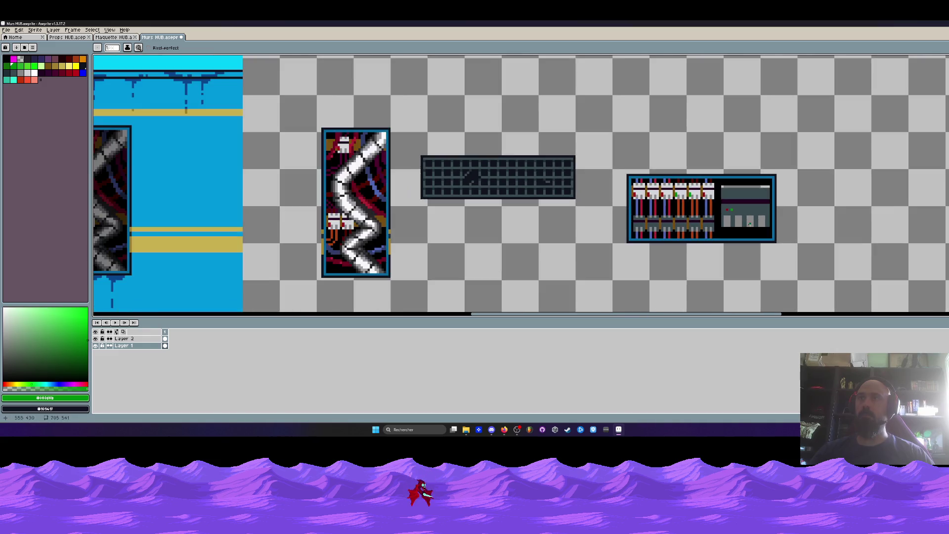
scroll(722, 208, down, 5)
scroll(747, 207, up, 3)
key(alt)
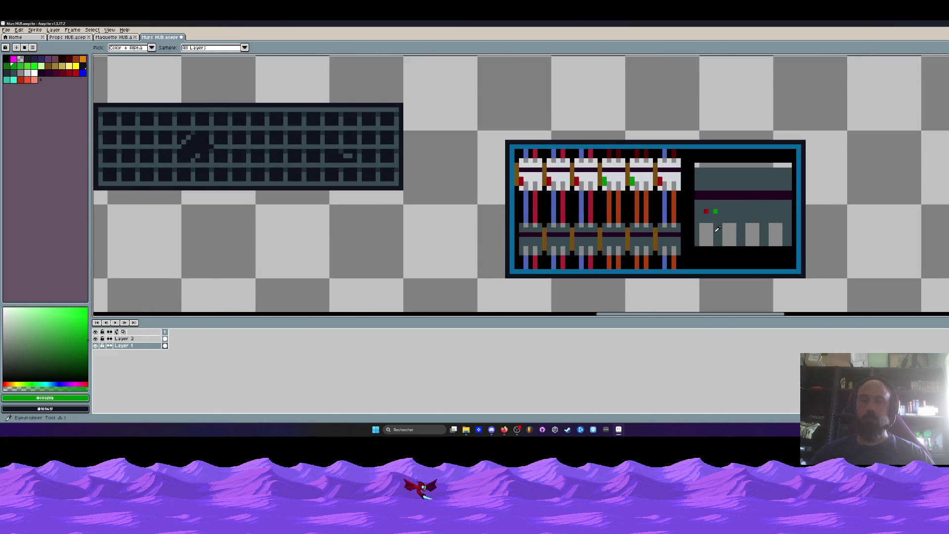
scroll(717, 229, up, 1)
- Copy the bottom grey blocks to the panel's top and blacken its two top corner pixels
key(m)
mouse_move(691, 217)
mouse_down()
mouse_move(825, 255)
mouse_move(806, 150)
mouse_up()
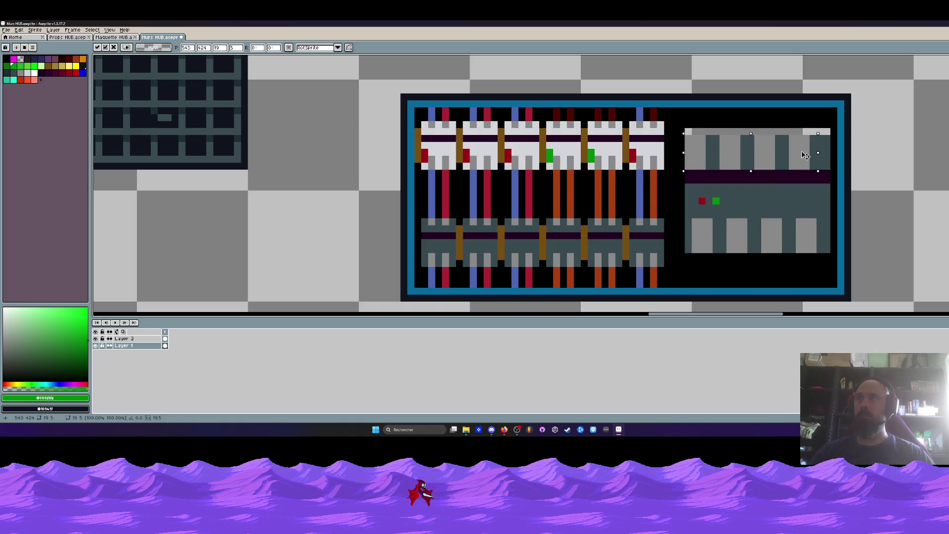
key(ctrl+d)
key(i)
click(694, 113)
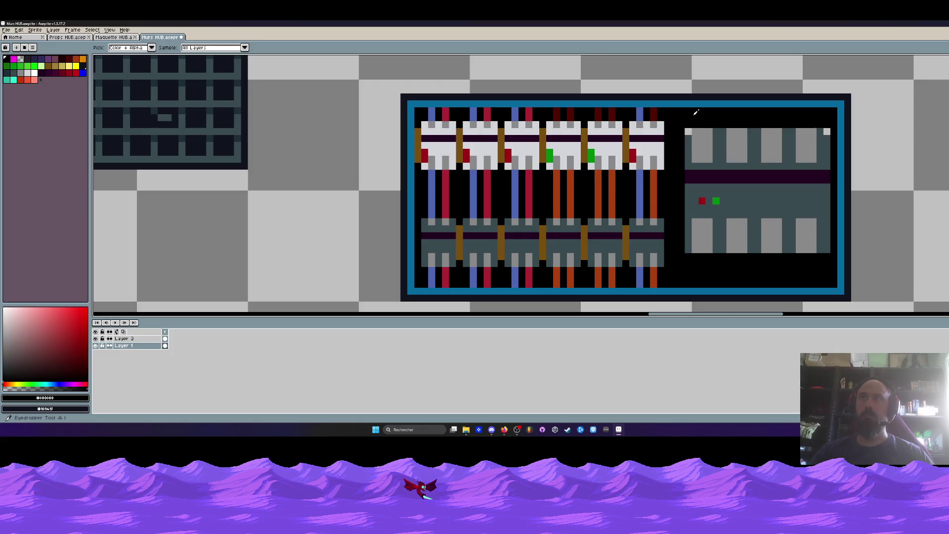
key(b)
click(686, 128)
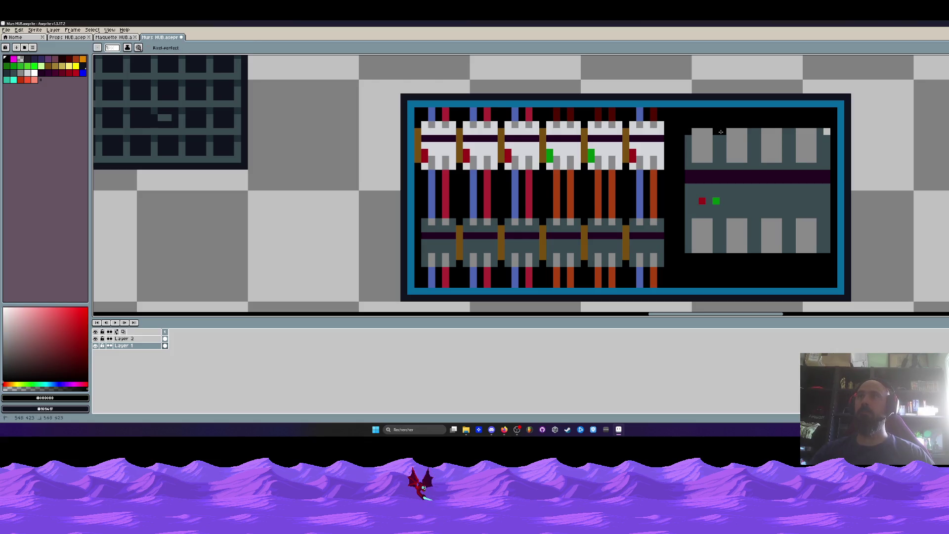
click(826, 131)
scroll(776, 188, down, 3)
scroll(776, 187, up, 1)
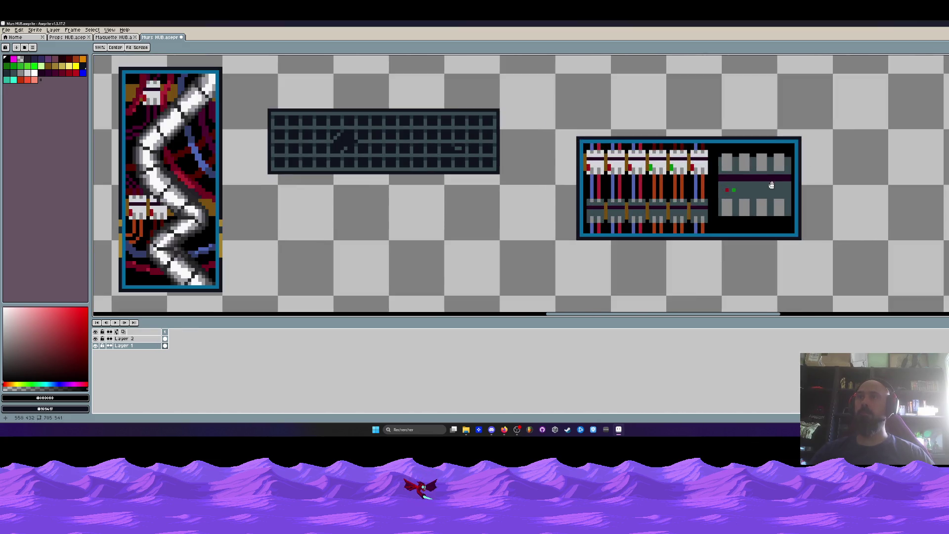
- Select the grey panel area and sample the cables' red colour with the Pencil
scroll(777, 187, up, 1)
key(m)
drag(702, 145, 799, 226)
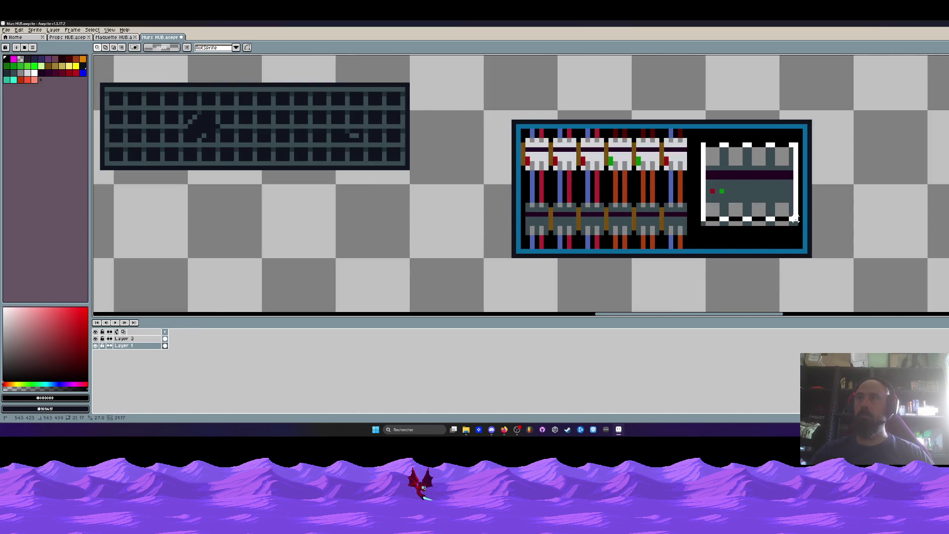
scroll(733, 188, down, 1)
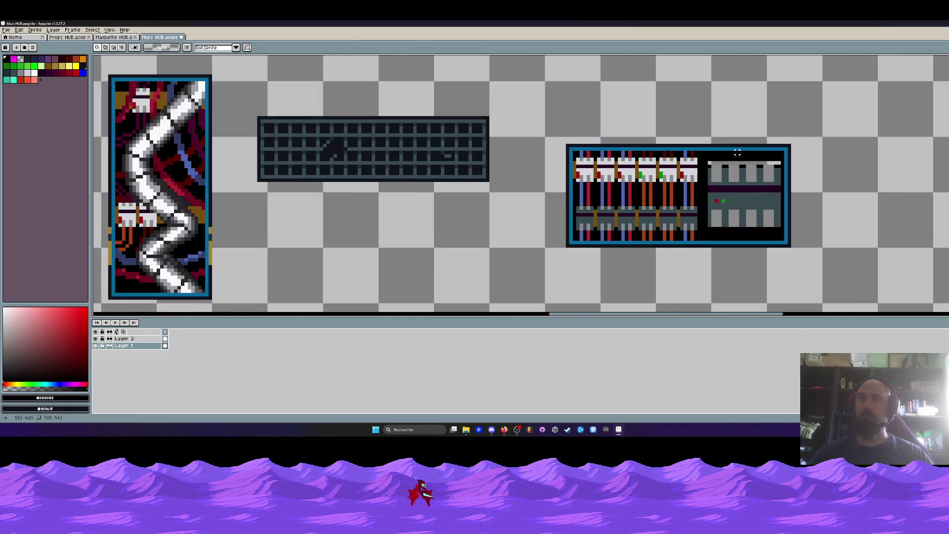
scroll(734, 187, up, 2)
key(g)
scroll(712, 168, down, 3)
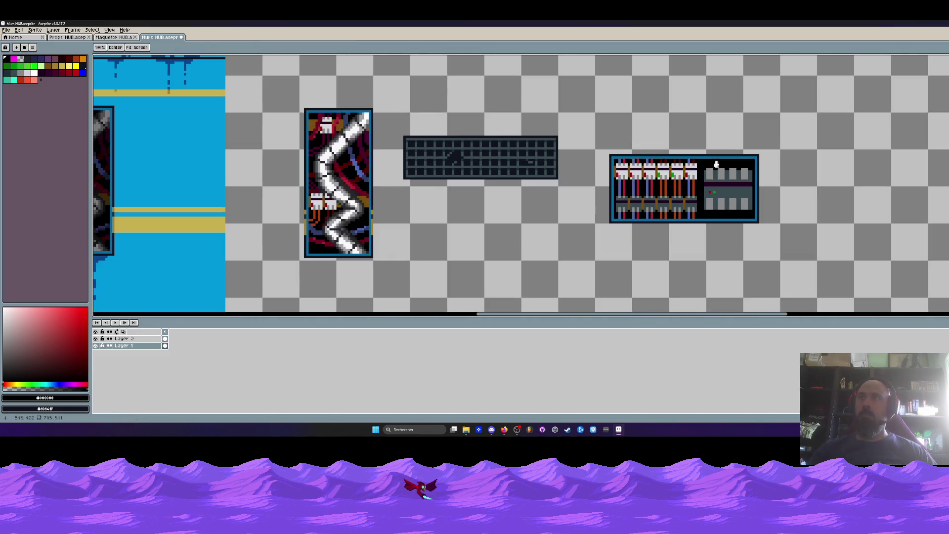
scroll(661, 169, up, 1)
key(b)
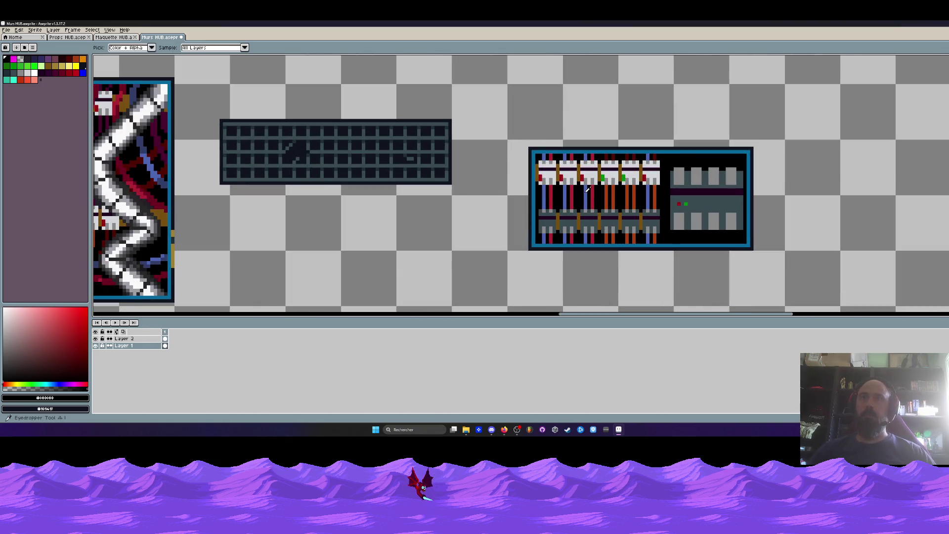
alt+click(678, 203)
scroll(695, 158, up, 4)
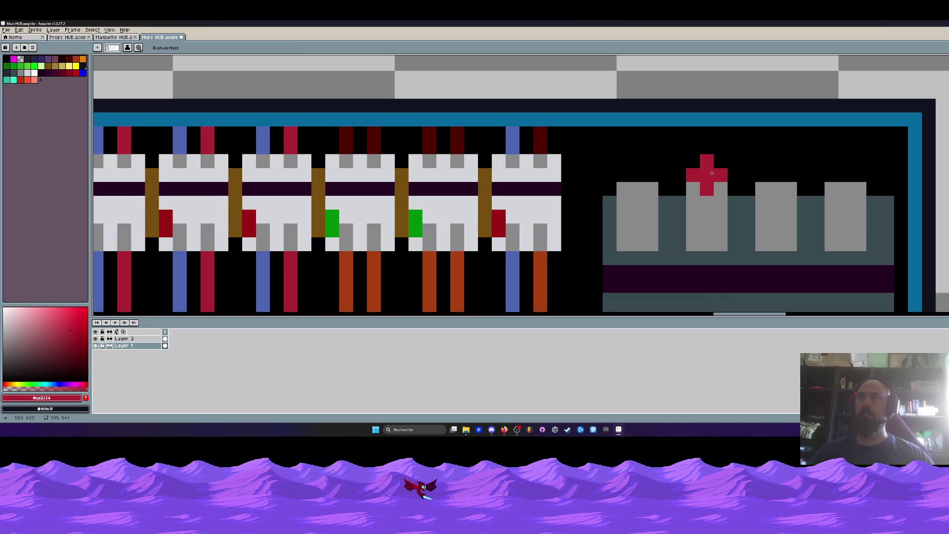
- Draw a red stroke above the top grey blocks and a blue cable above and below the first block
mouse_move(700, 168)
mouse_down()
mouse_move(719, 144)
mouse_move(841, 173)
mouse_move(856, 151)
mouse_up()
alt+click(514, 257)
click(638, 173)
drag(639, 174, 643, 163)
scroll(642, 163, down, 5)
scroll(650, 142, up, 3)
drag(616, 207, 621, 219)
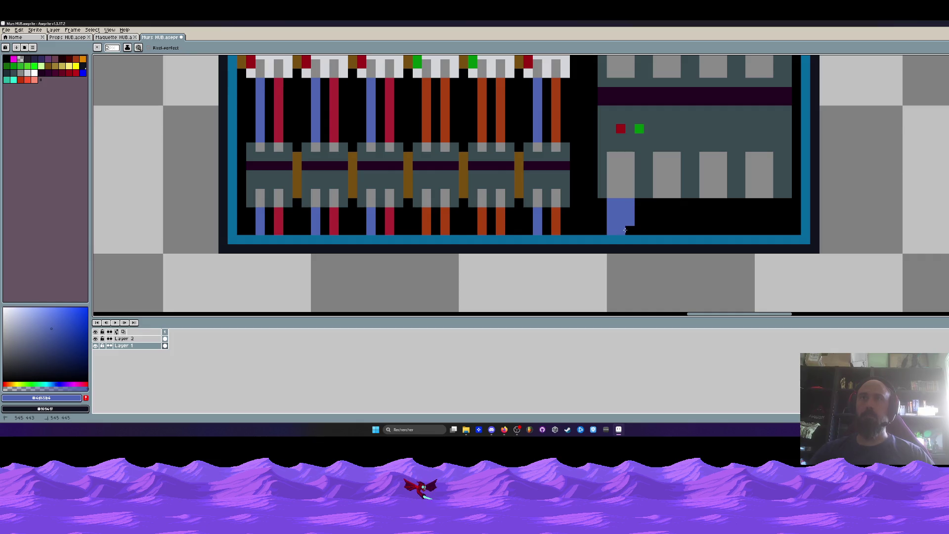
- Paint a red cable below the second grey block, running down to the border
scroll(627, 229, down, 3)
alt+click(665, 171)
scroll(629, 229, up, 2)
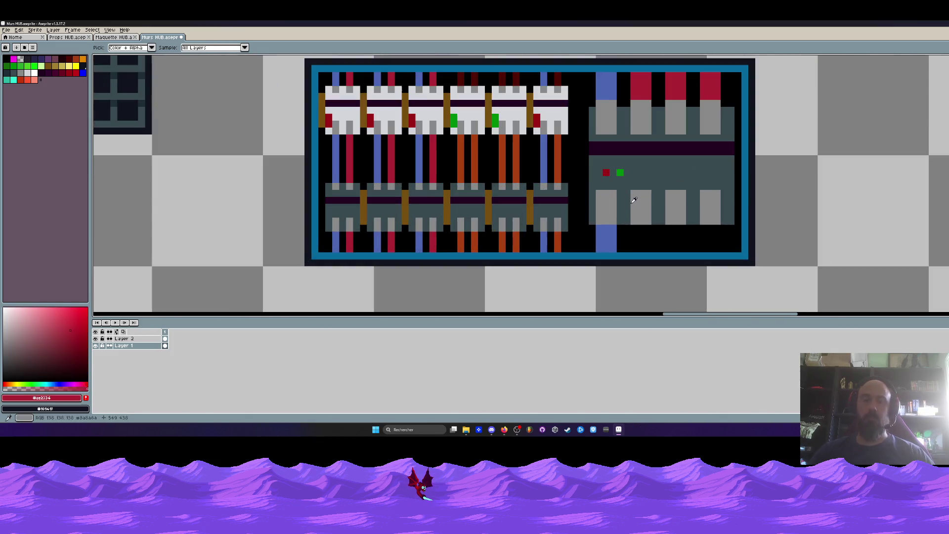
scroll(632, 230, up, 1)
click(635, 231)
key(ctrl+z)
click(648, 219)
key(ctrl+z)
mouse_move(649, 233)
mouse_down()
mouse_move(642, 253)
mouse_move(655, 253)
mouse_up()
drag(724, 218, 712, 254)
- Paint a red cable under the fourth grey block, then sample the blocks' grey
click(781, 225)
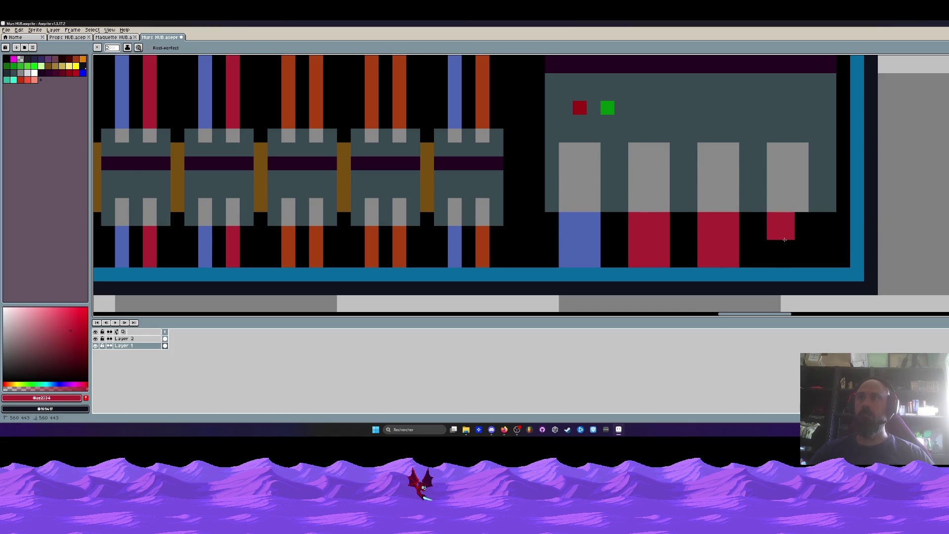
drag(780, 254, 796, 231)
scroll(795, 260, down, 2)
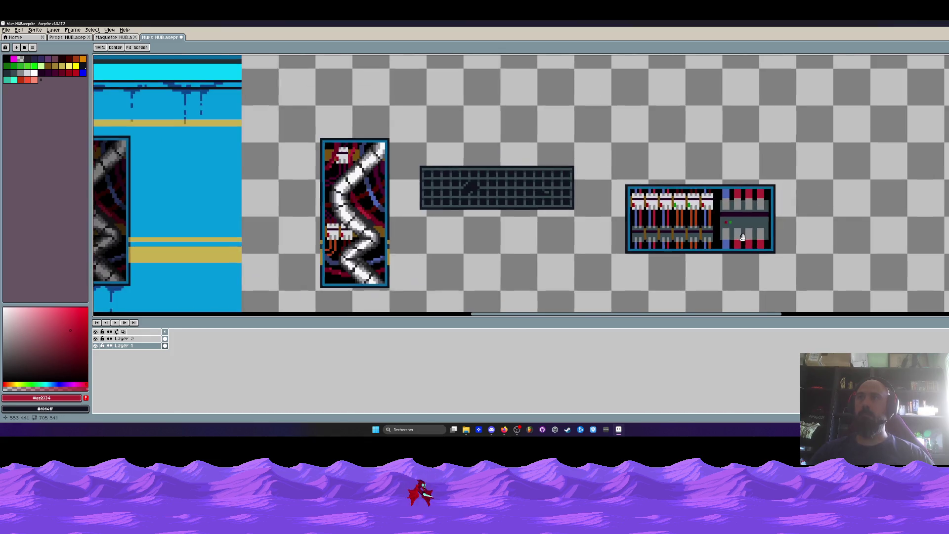
scroll(760, 245, down, 1)
key(i)
scroll(721, 225, up, 3)
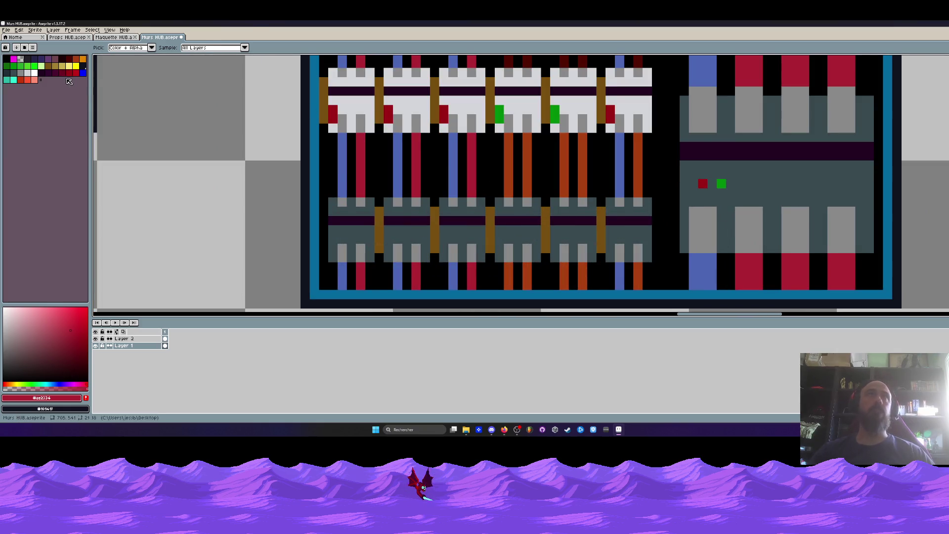
click(699, 227)
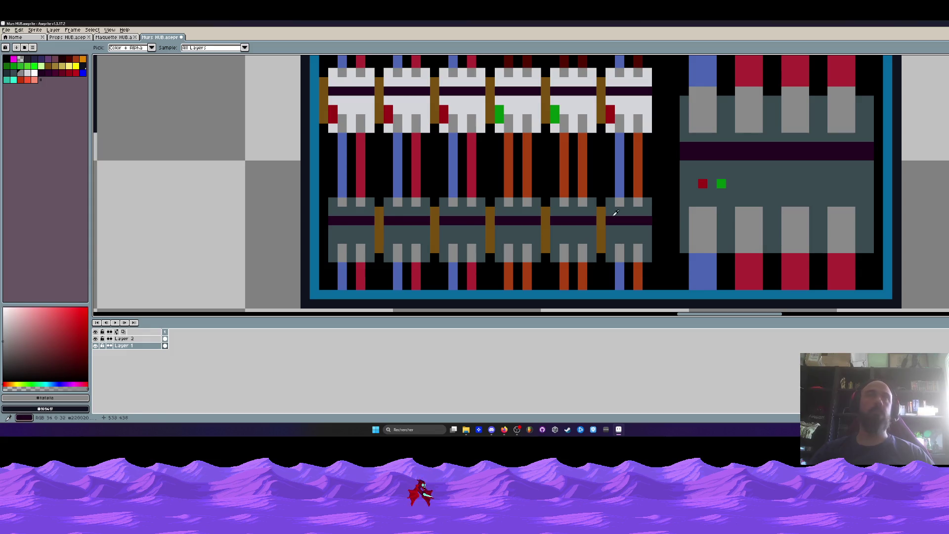
- Highlight the tops of the lower and upper grey columns in light grey
click(27, 73)
key(b)
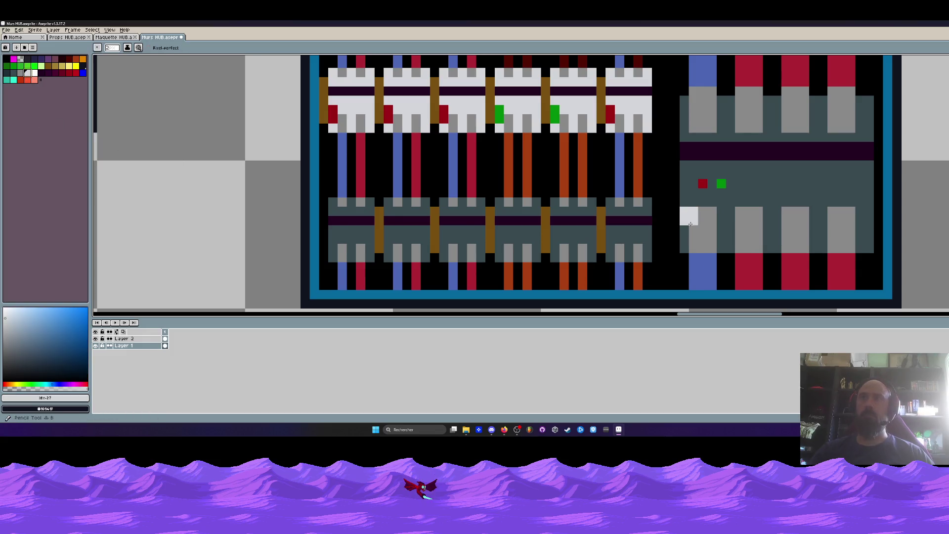
drag(697, 220, 825, 216)
scroll(707, 216, down, 3)
scroll(711, 215, up, 3)
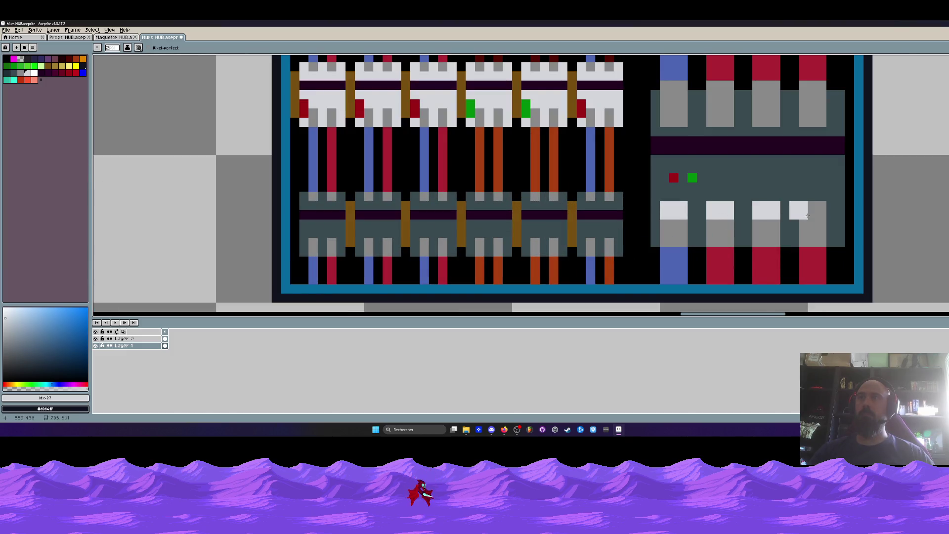
drag(664, 118, 824, 118)
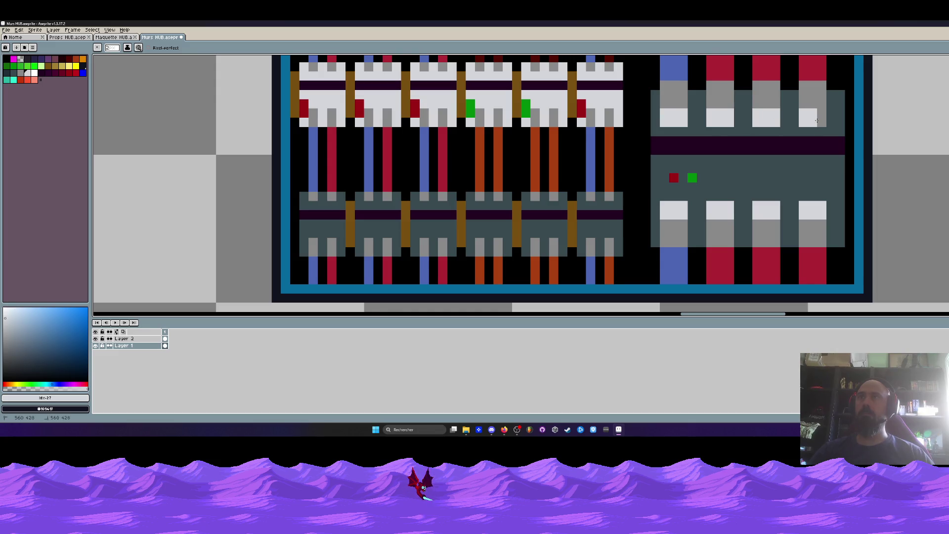
scroll(806, 128, down, 3)
scroll(776, 184, down, 2)
scroll(780, 185, down, 2)
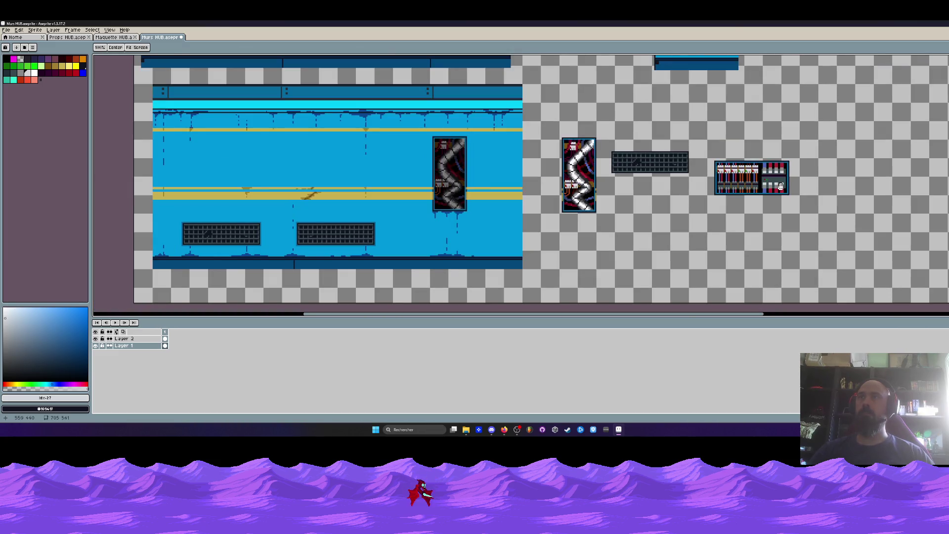
scroll(778, 192, up, 4)
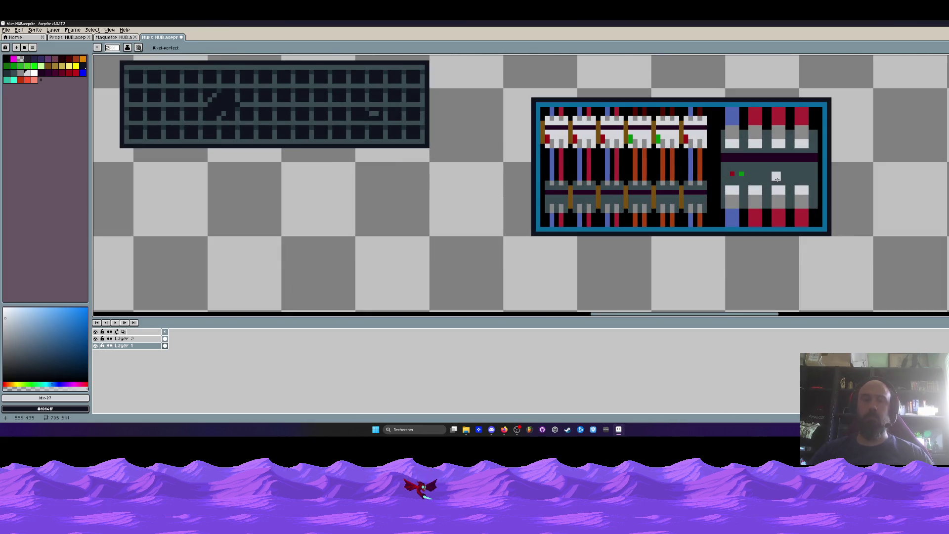
- Paint a red band across the right-hand pillar tops
key(i)
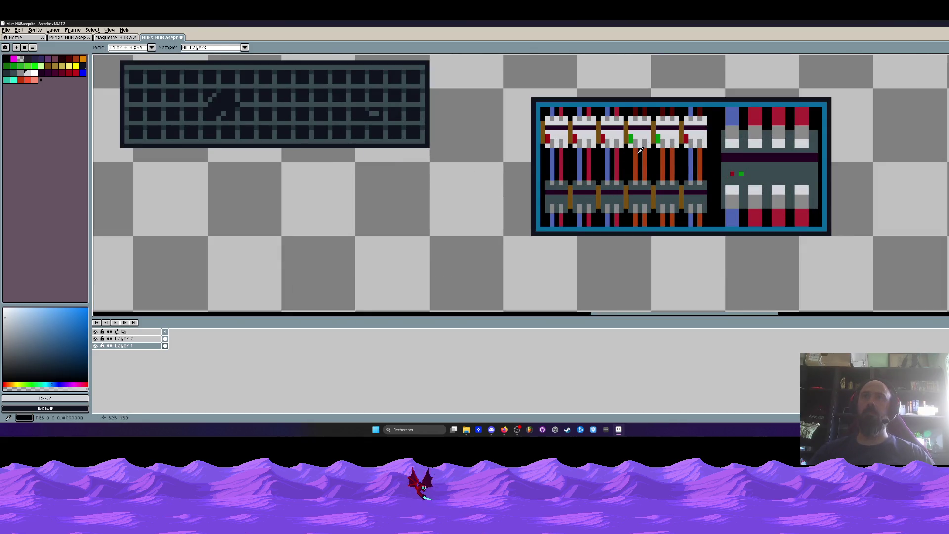
click(28, 84)
scroll(766, 142, up, 2)
key(b)
drag(736, 112, 693, 208)
scroll(694, 208, up, 1)
mouse_move(637, 185)
mouse_down()
mouse_move(883, 185)
mouse_move(867, 179)
mouse_up()
scroll(883, 186, down, 3)
- Pan over to the wall props and sample the connector strip's brown
key(b)
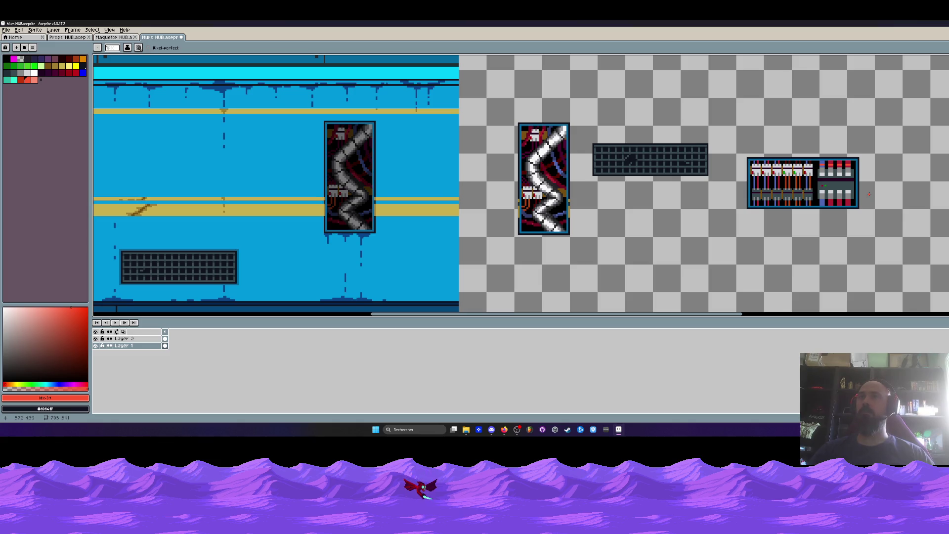
scroll(868, 194, down, 1)
key(h)
drag(862, 195, 782, 198)
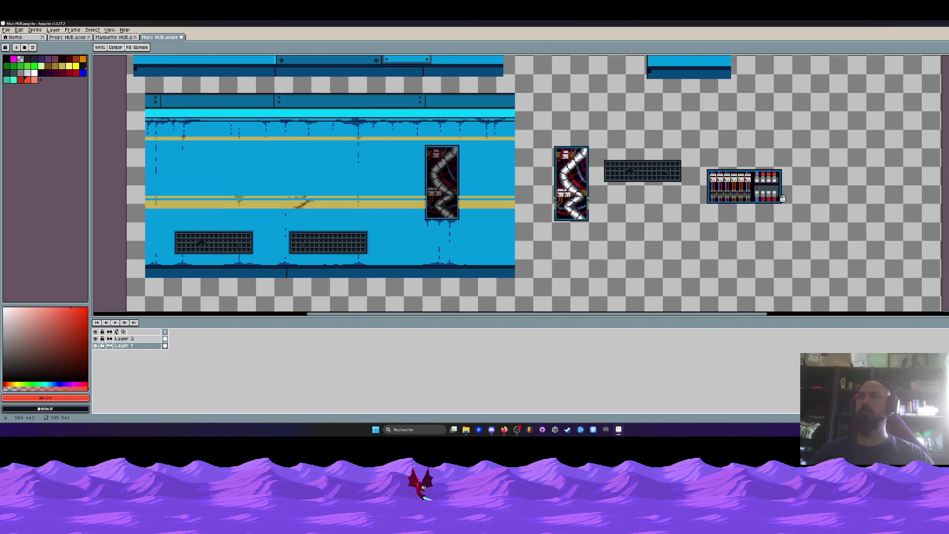
scroll(782, 198, up, 1)
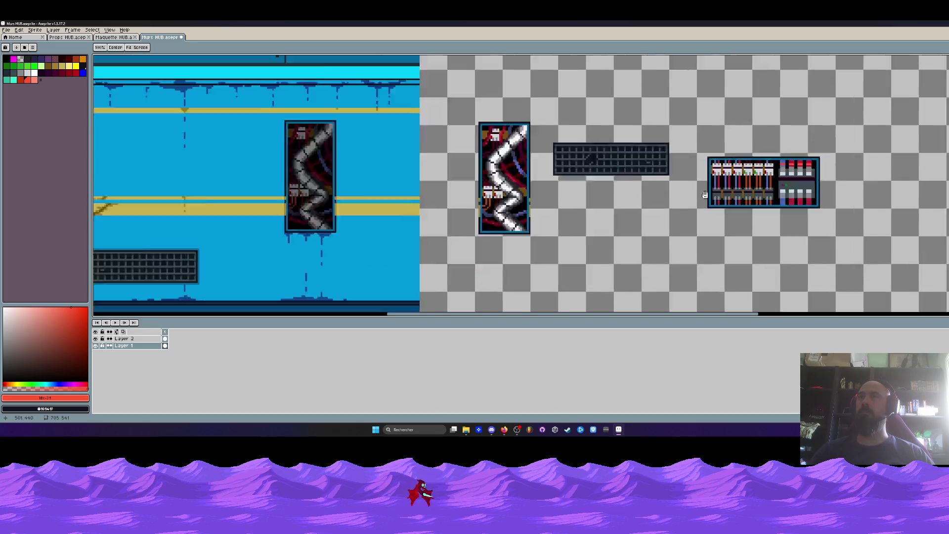
scroll(707, 198, up, 2)
key(i)
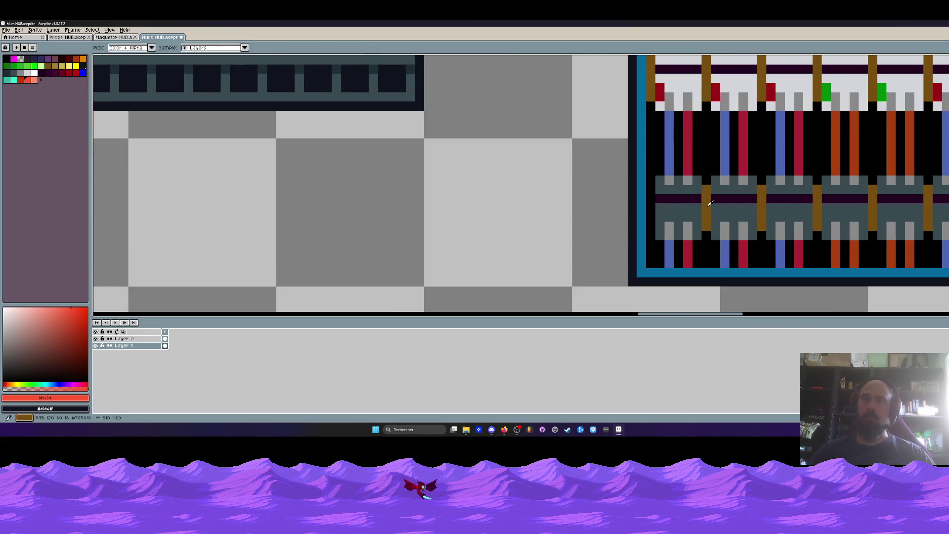
click(704, 203)
key(b)
- Try extending the brown connector strip downward, then sample the panel's dark blue
scroll(650, 224, down, 4)
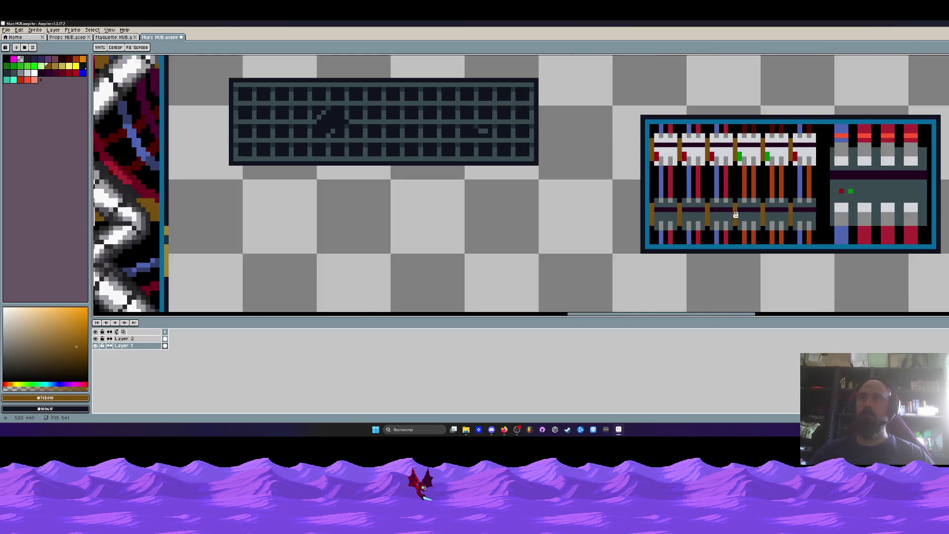
scroll(687, 198, up, 1)
scroll(687, 192, up, 2)
scroll(687, 190, up, 1)
drag(687, 190, 692, 228)
key(ctrl+z)
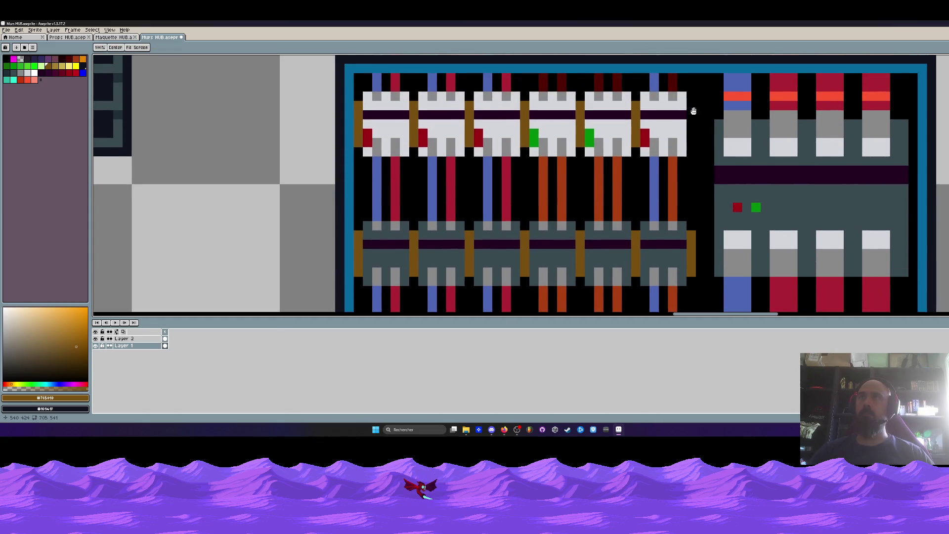
scroll(697, 152, down, 3)
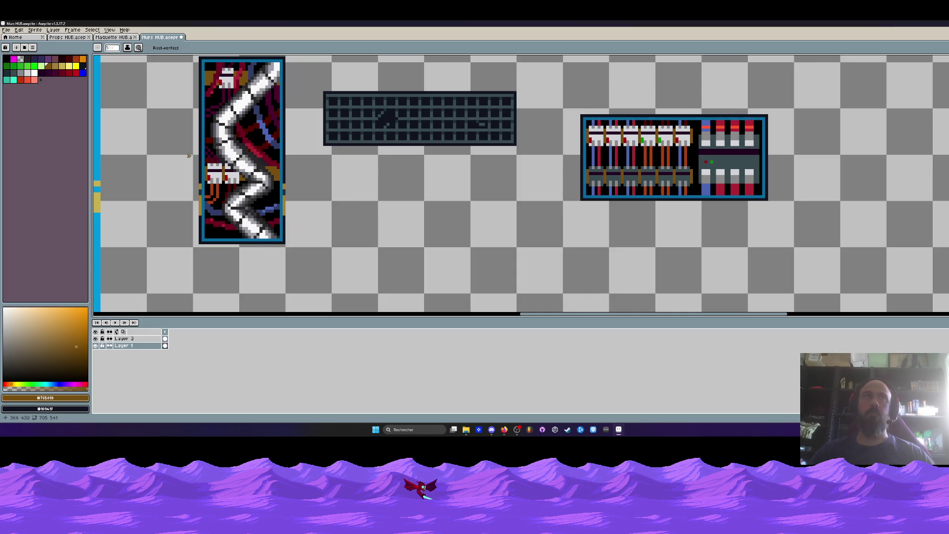
alt+click(257, 108)
scroll(570, 174, up, 1)
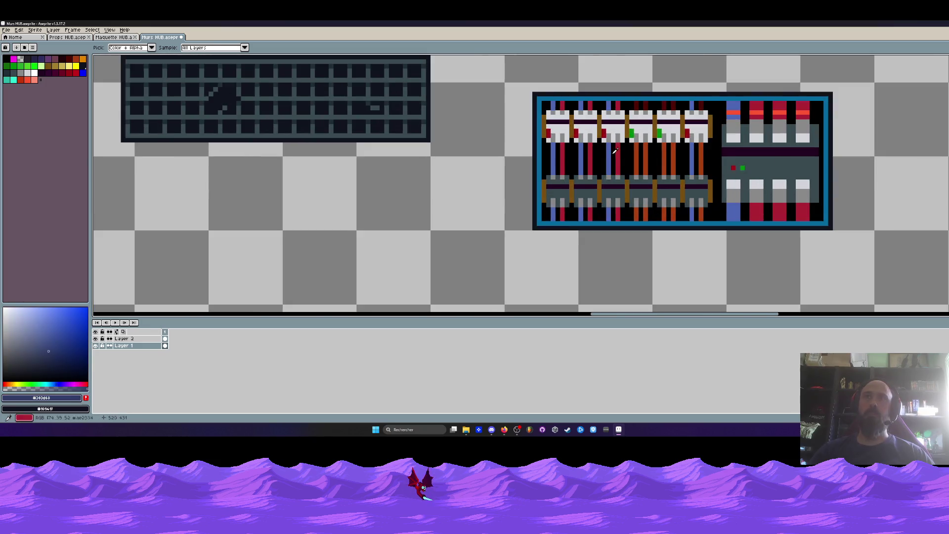
- Paint a dark-blue cable between the wires, extending it up-right and down-left
scroll(570, 174, up, 1)
drag(570, 174, 586, 167)
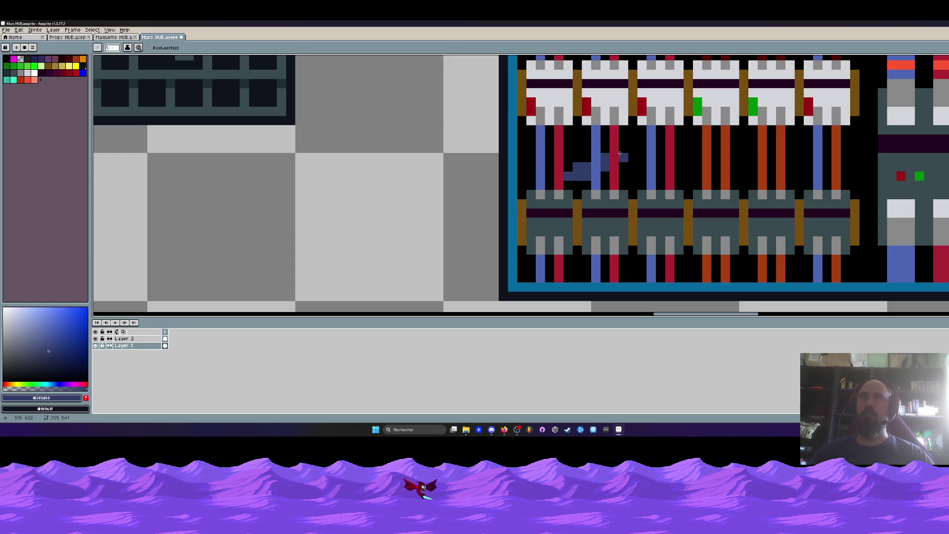
drag(636, 154, 684, 140)
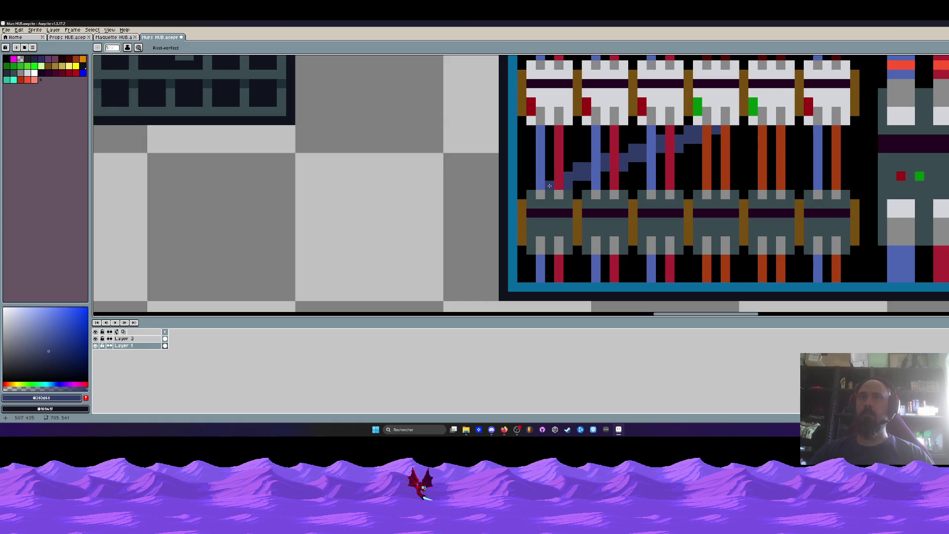
drag(539, 193, 553, 183)
scroll(553, 183, down, 4)
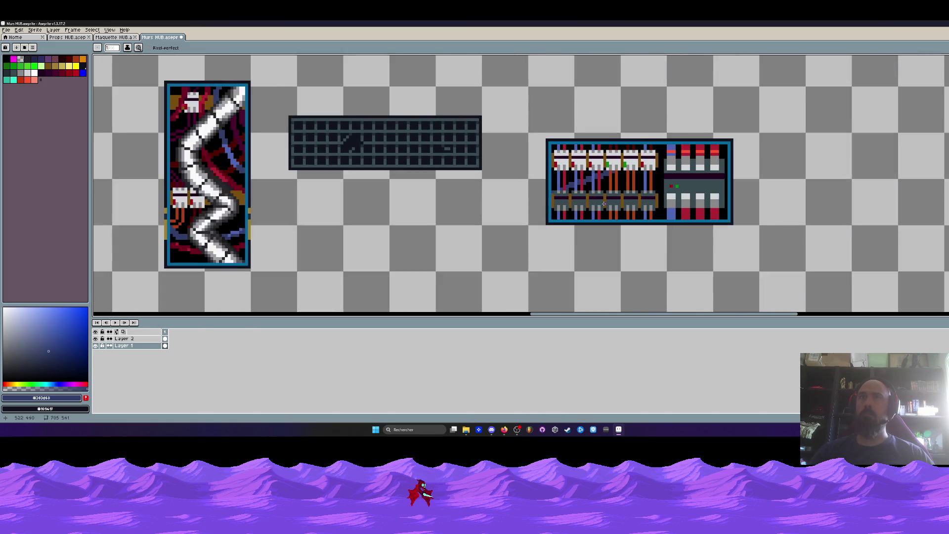
scroll(554, 183, left, 2)
scroll(616, 190, up, 2)
scroll(615, 190, up, 2)
scroll(615, 190, up, 2)
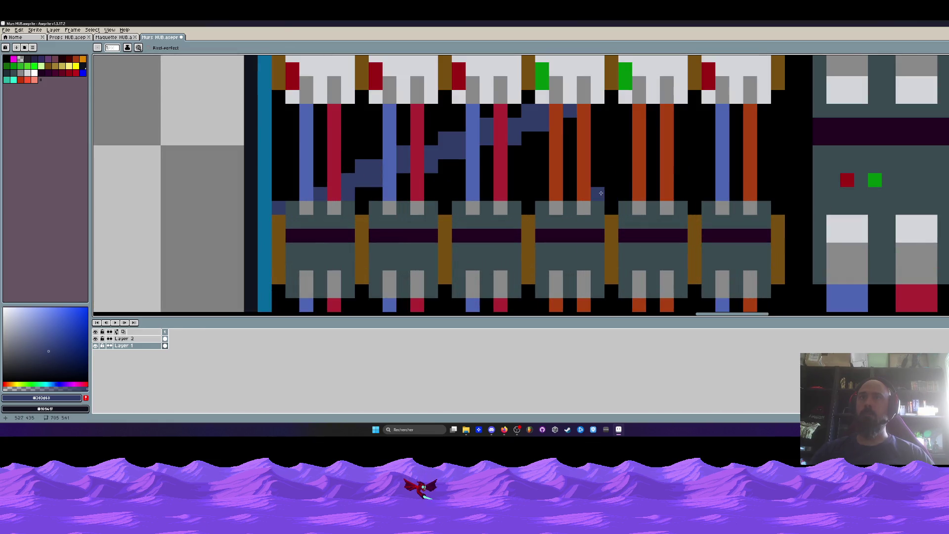
scroll(328, 194, down, 3)
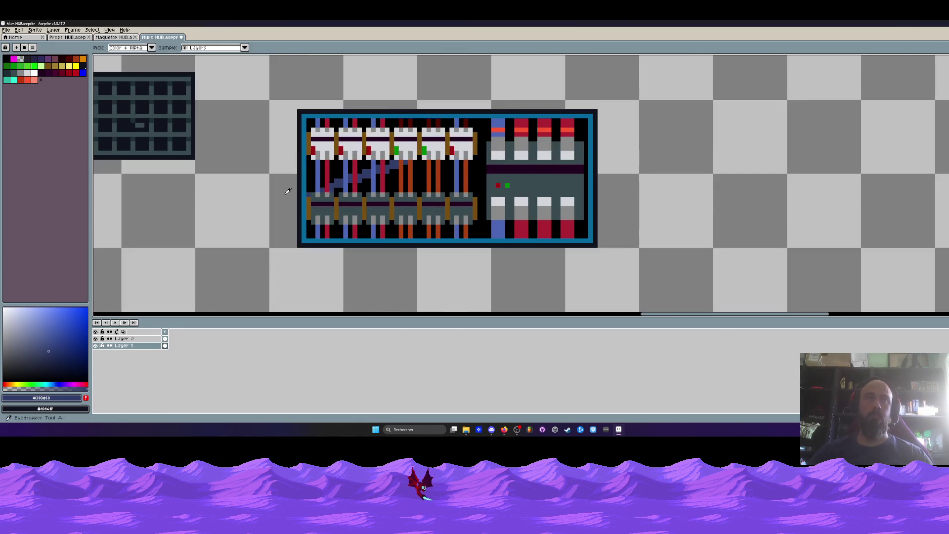
scroll(277, 190, down, 2)
scroll(321, 183, left, 3)
- Sample dark red from the pipe sprite and paint a second dark-red cable extending left
click(223, 171)
click(222, 180)
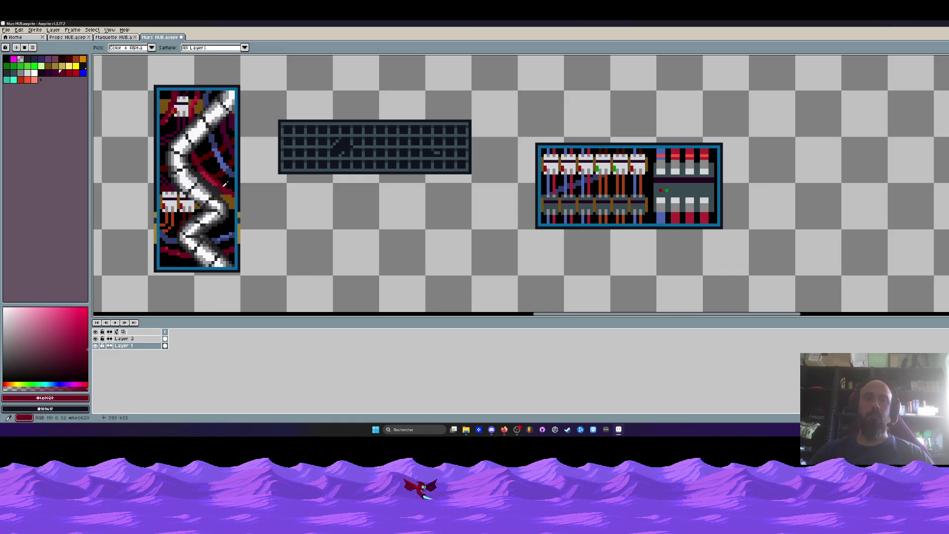
key(b)
scroll(612, 184, up, 4)
drag(341, 179, 350, 177)
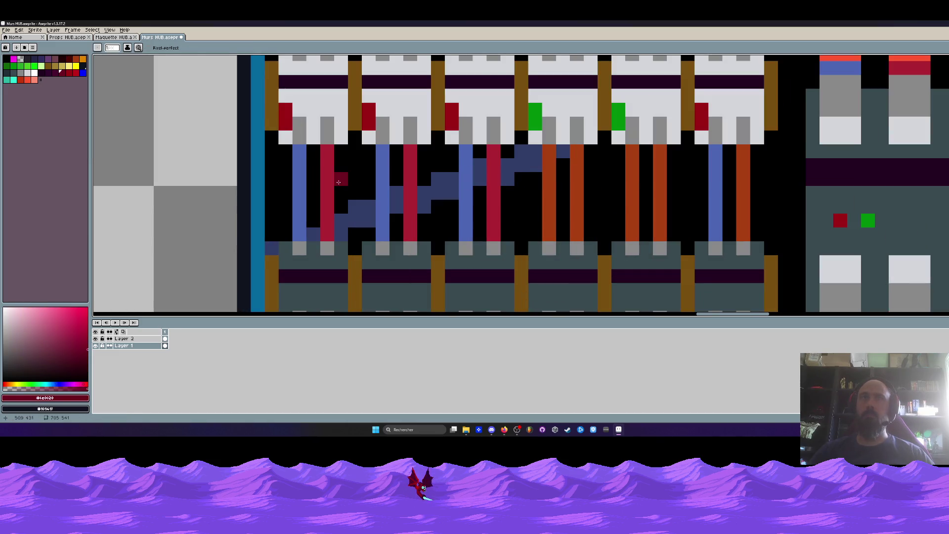
click(369, 165)
click(369, 151)
click(395, 151)
click(327, 179)
click(320, 182)
click(285, 193)
click(285, 179)
click(273, 194)
click(271, 206)
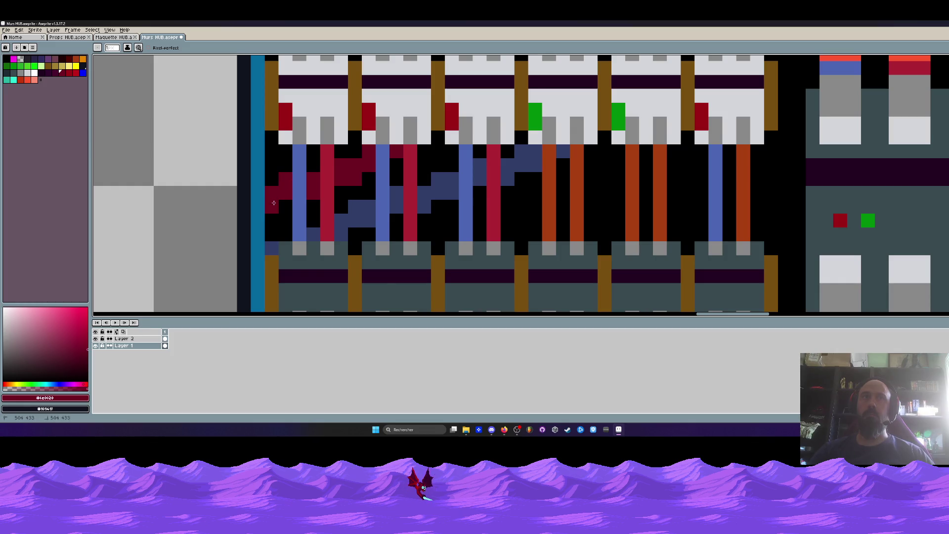
- Add dark-red pixels beside the red wire and along the panel top
scroll(282, 207, down, 5)
scroll(341, 164, up, 5)
click(342, 160)
click(329, 159)
click(341, 146)
click(336, 148)
click(356, 145)
scroll(355, 145, down, 4)
scroll(369, 156, up, 3)
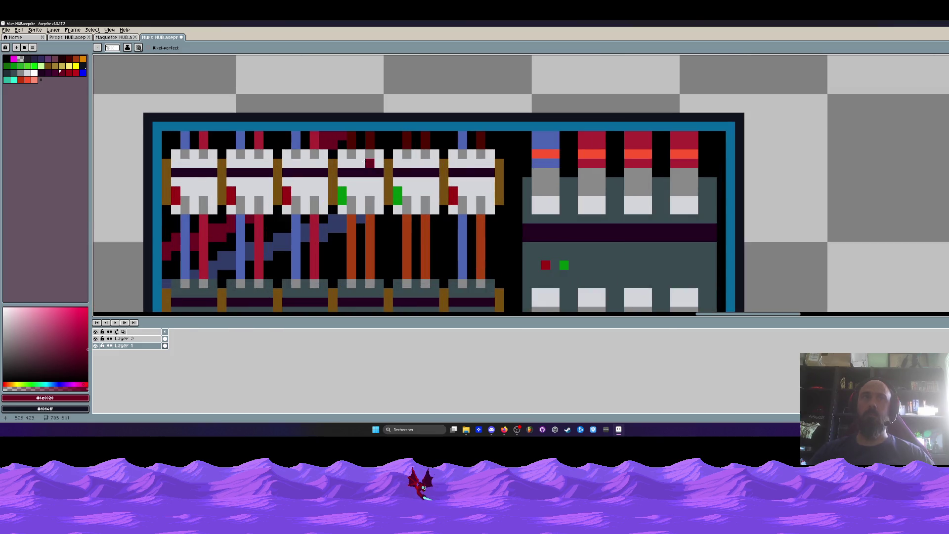
- Add dark-blue pixels near the panel's top and bottom edges
alt+click(339, 220)
click(397, 135)
click(388, 144)
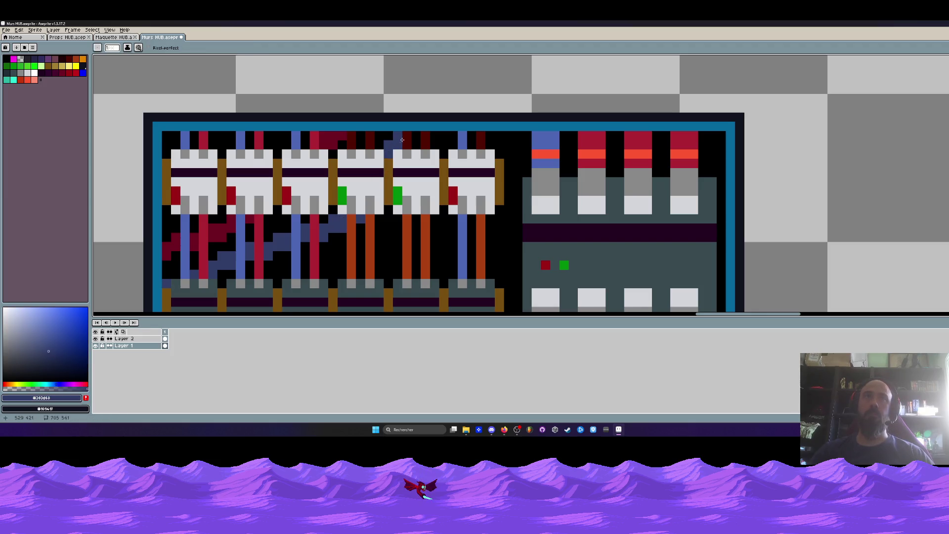
scroll(428, 134, down, 5)
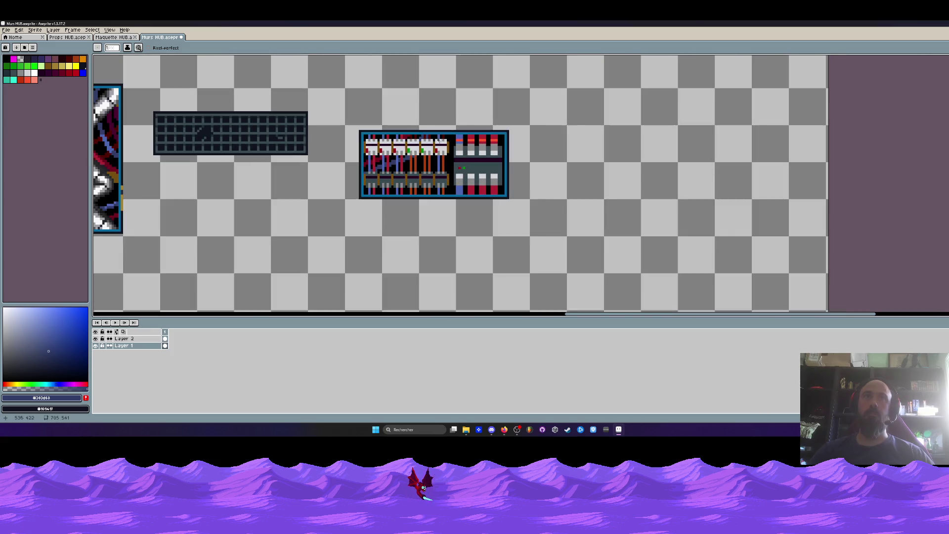
scroll(412, 191, up, 5)
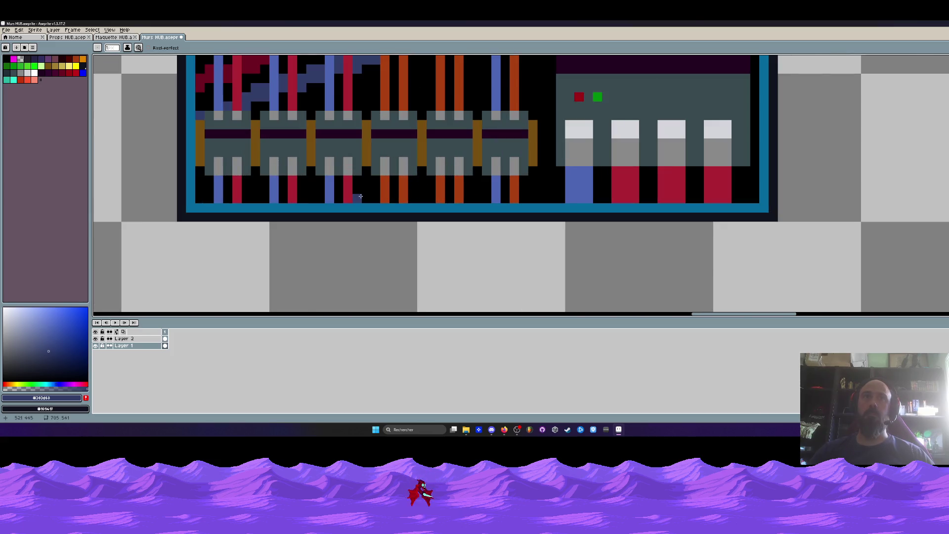
click(360, 196)
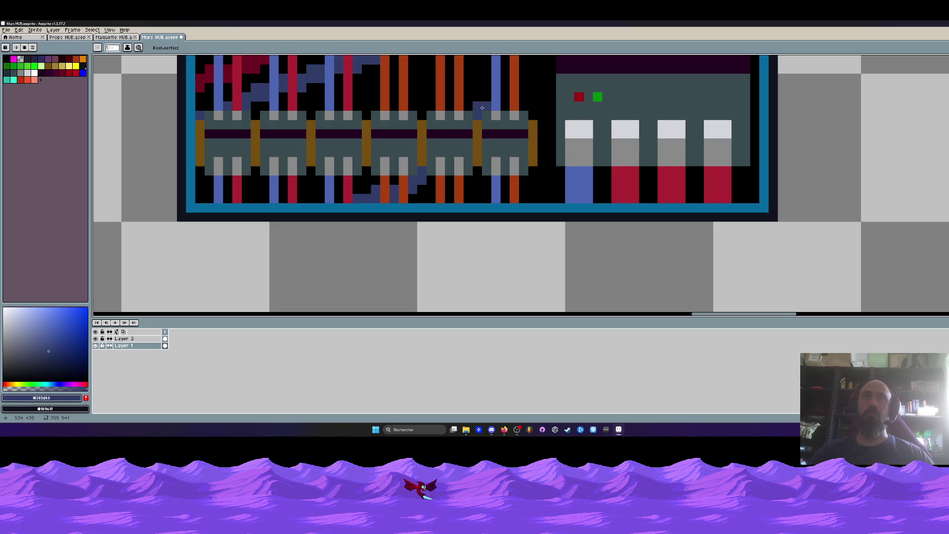
drag(482, 107, 480, 138)
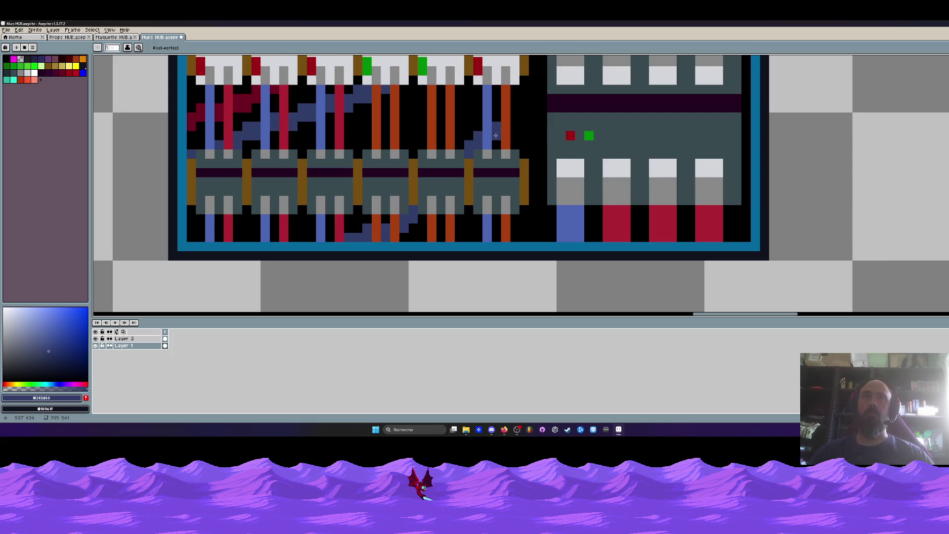
mouse_move(515, 116)
mouse_down()
mouse_move(521, 172)
mouse_move(534, 159)
mouse_up()
scroll(535, 166, down, 2)
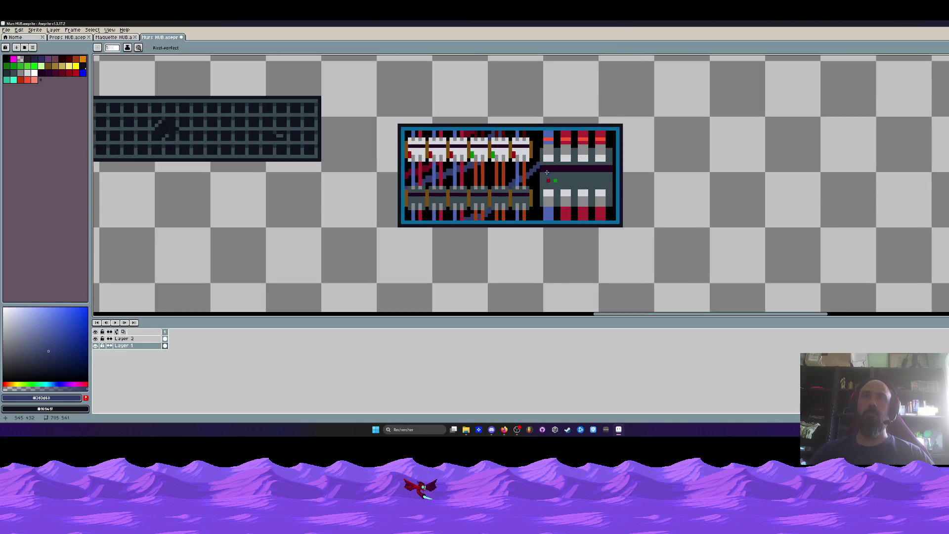
scroll(547, 172, up, 2)
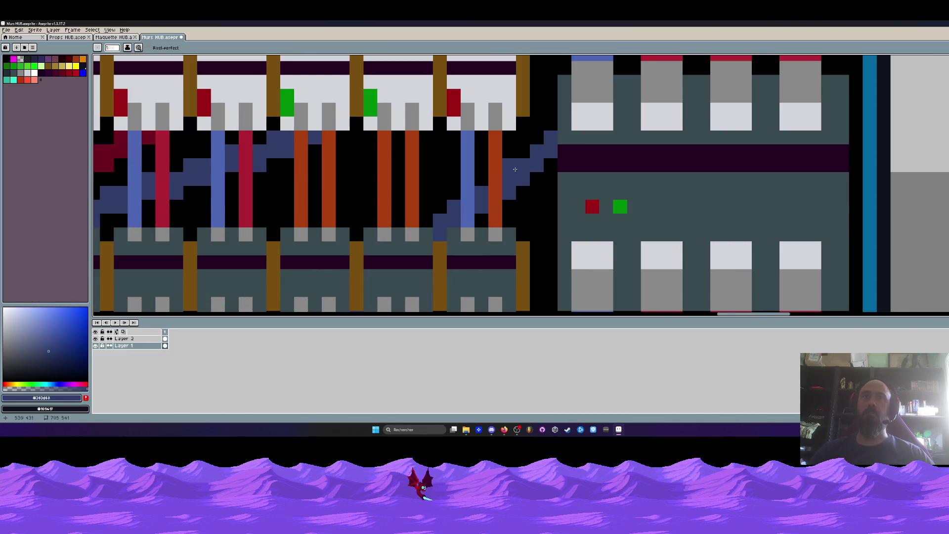
- Draw a dark-blue diagonal cable toward the right section, then paint black over its stray pixels
drag(544, 138, 511, 165)
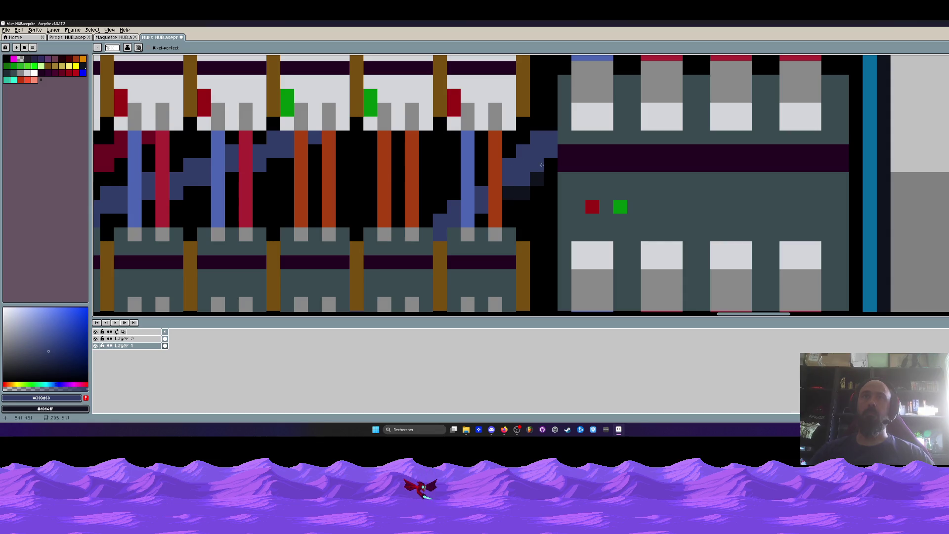
click(539, 193)
key(ctrl+z)
scroll(542, 193, down, 3)
scroll(539, 195, up, 2)
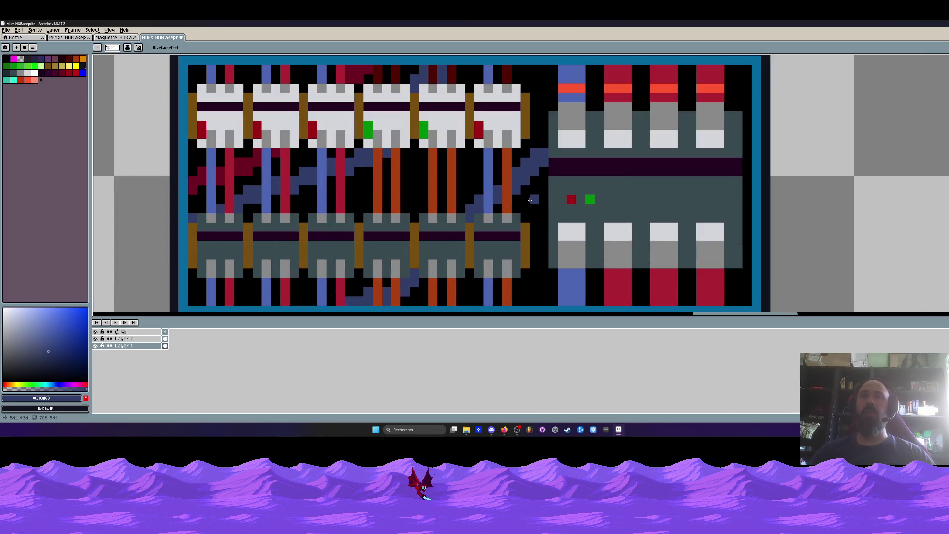
scroll(536, 196, up, 1)
key(i)
click(532, 197)
key(b)
drag(508, 185, 551, 147)
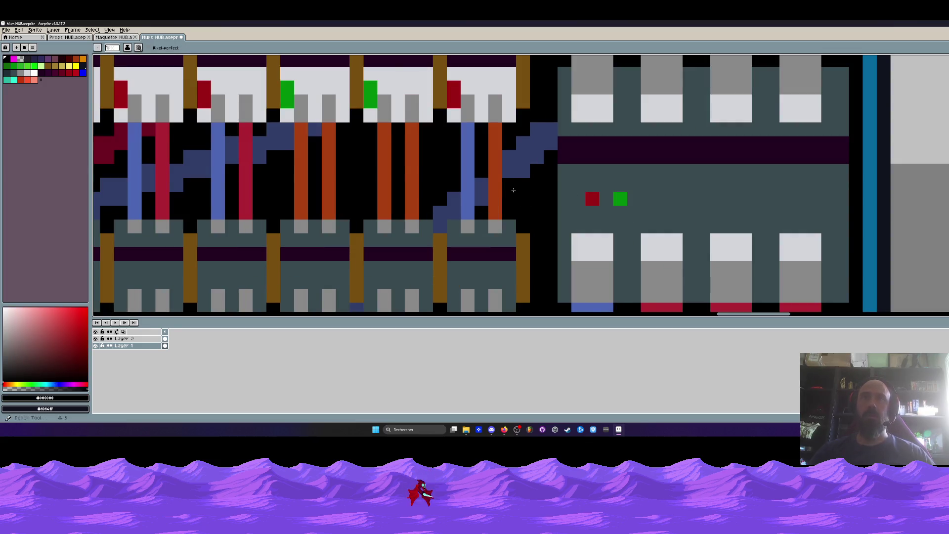
scroll(551, 147, down, 3)
scroll(549, 146, up, 3)
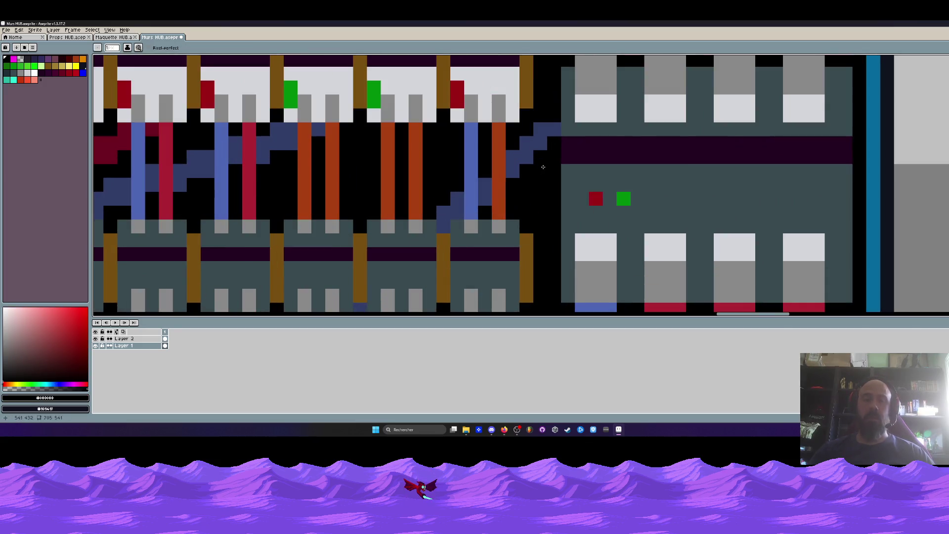
- Repaint the cable staircase down-left in #303d68 and darken two of its pixels
key(i)
click(538, 146)
scroll(544, 137, up, 1)
key(b)
drag(547, 147, 504, 200)
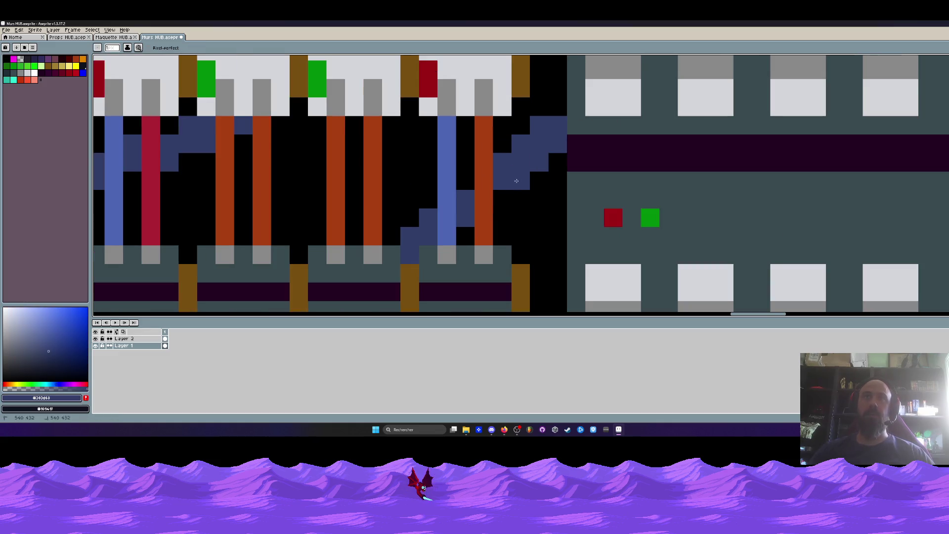
scroll(517, 197, down, 3)
scroll(492, 201, up, 3)
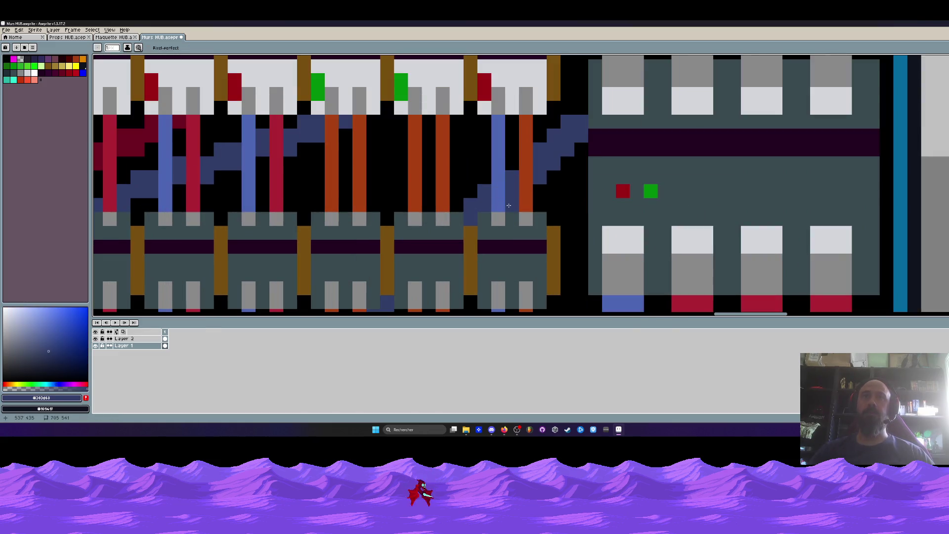
right_click(470, 204)
right_click(485, 191)
- Set black as the secondary colour and darken another staircase pixel
key(i)
right_click(475, 163)
key(b)
right_click(485, 191)
scroll(479, 193, down, 3)
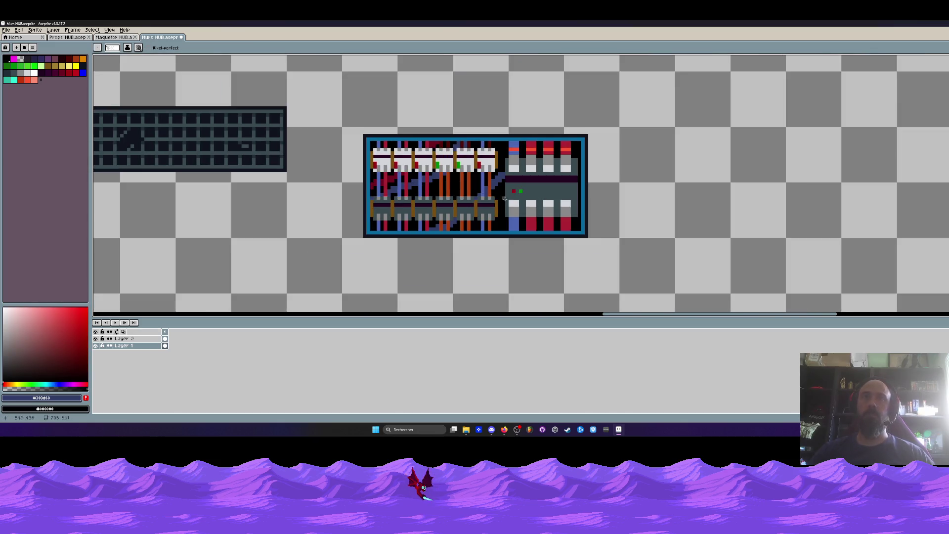
scroll(491, 189, up, 3)
drag(406, 276, 424, 198)
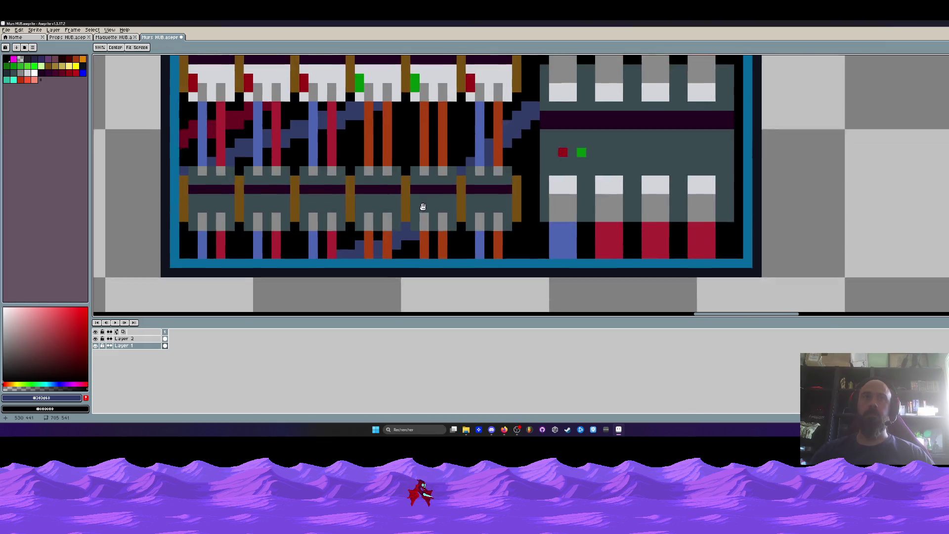
scroll(376, 218, down, 4)
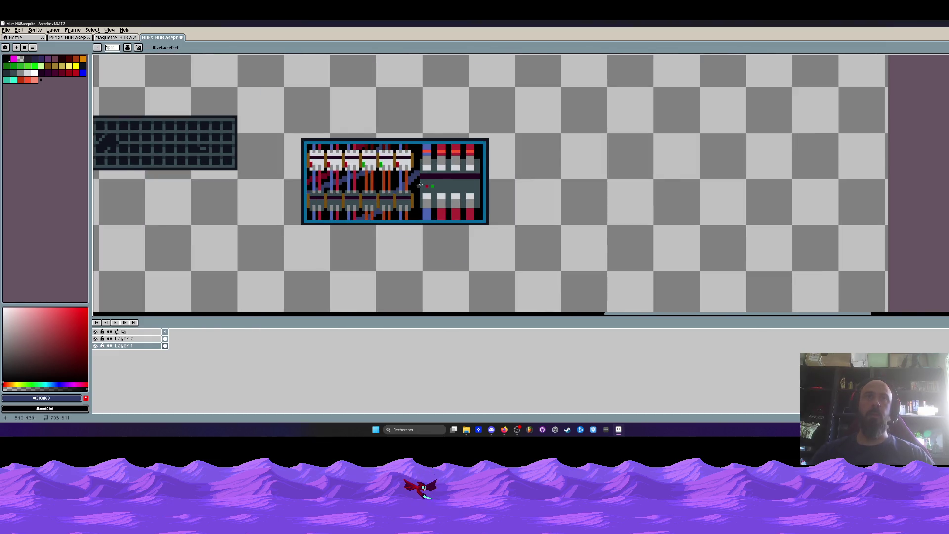
scroll(420, 184, up, 2)
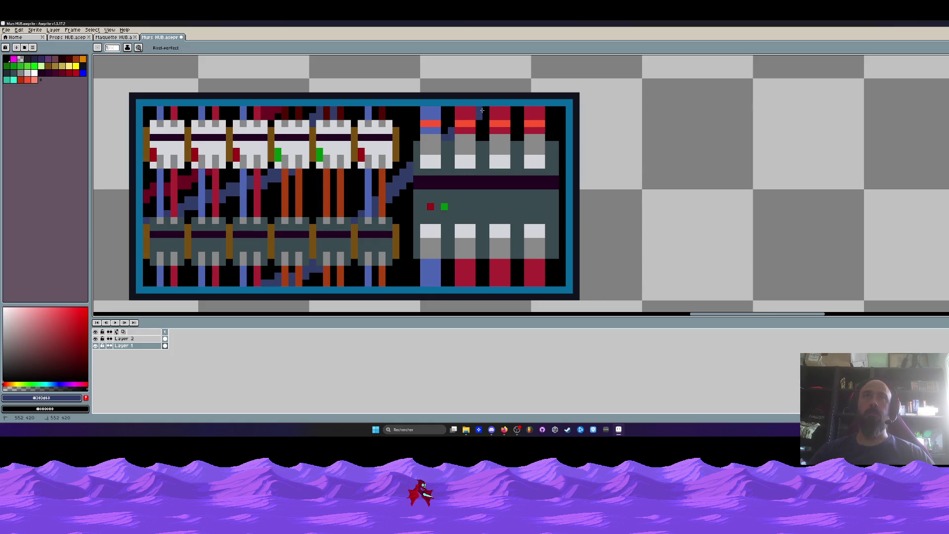
scroll(449, 134, down, 3)
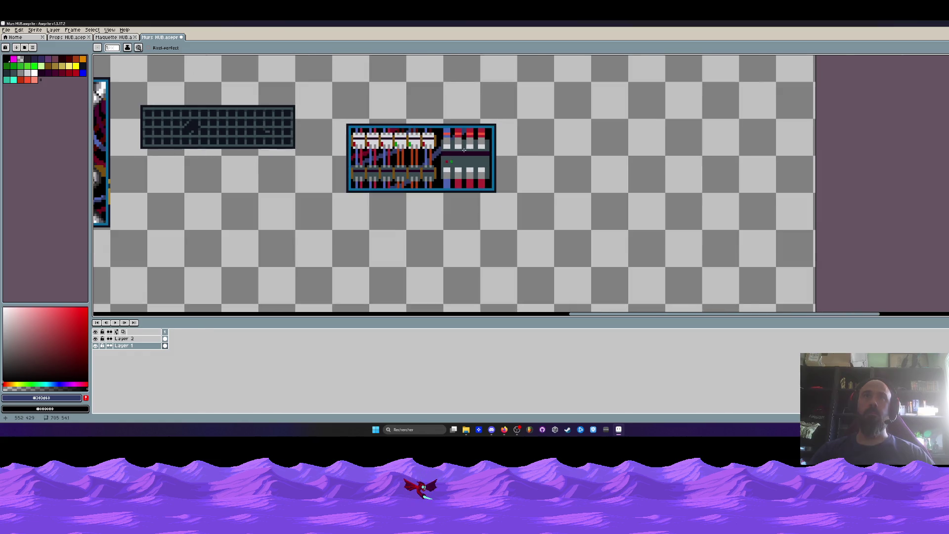
- Eyedropper the dark red #6e0020 from an existing cable on the panel
key(i)
scroll(444, 145, up, 2)
scroll(444, 145, down, 2)
scroll(435, 147, up, 2)
scroll(436, 147, down, 2)
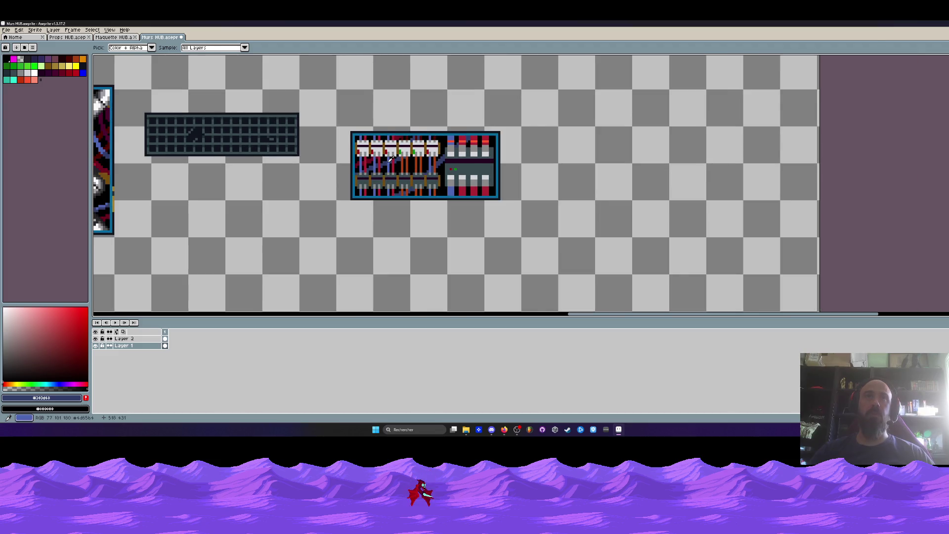
scroll(383, 164, up, 1)
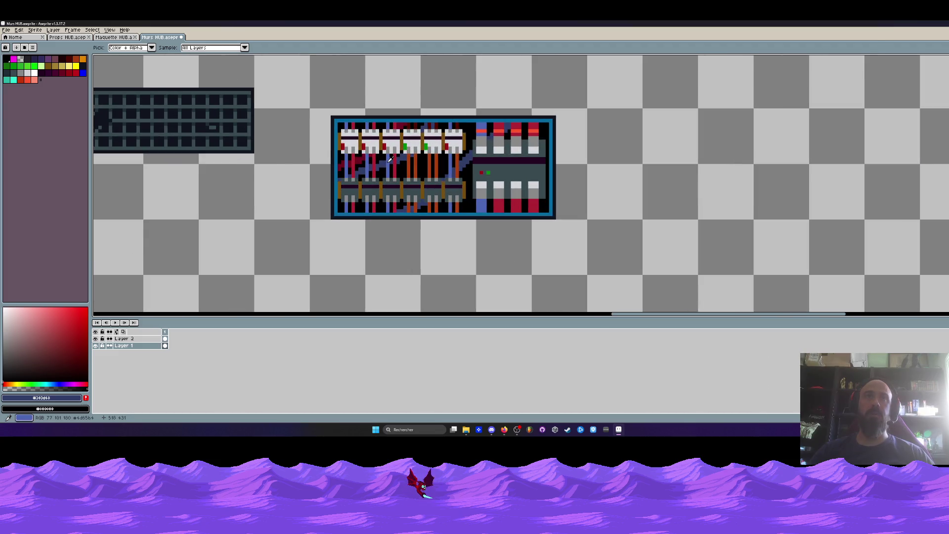
click(358, 157)
scroll(374, 158, up, 1)
scroll(376, 154, up, 1)
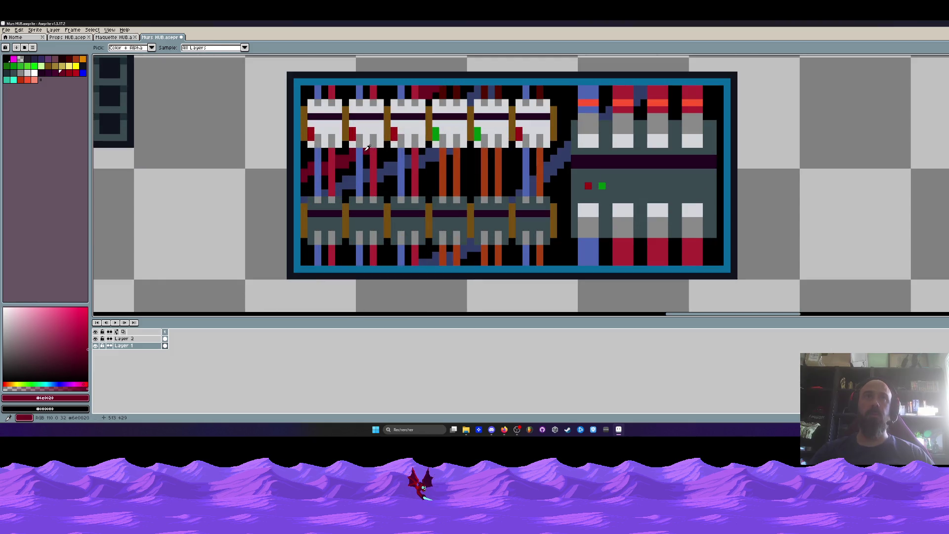
scroll(383, 149, down, 3)
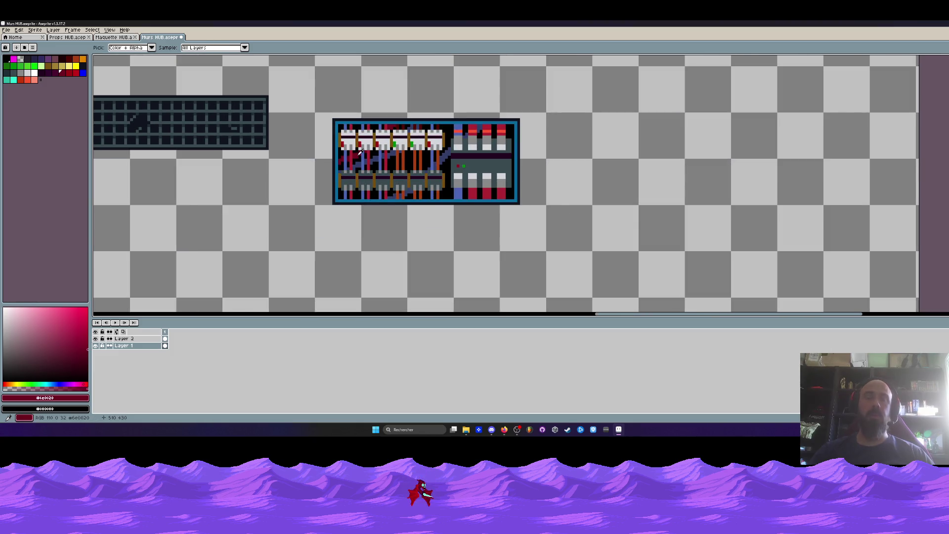
scroll(357, 154, up, 1)
scroll(416, 158, up, 1)
scroll(245, 162, down, 2)
scroll(217, 182, left, 5)
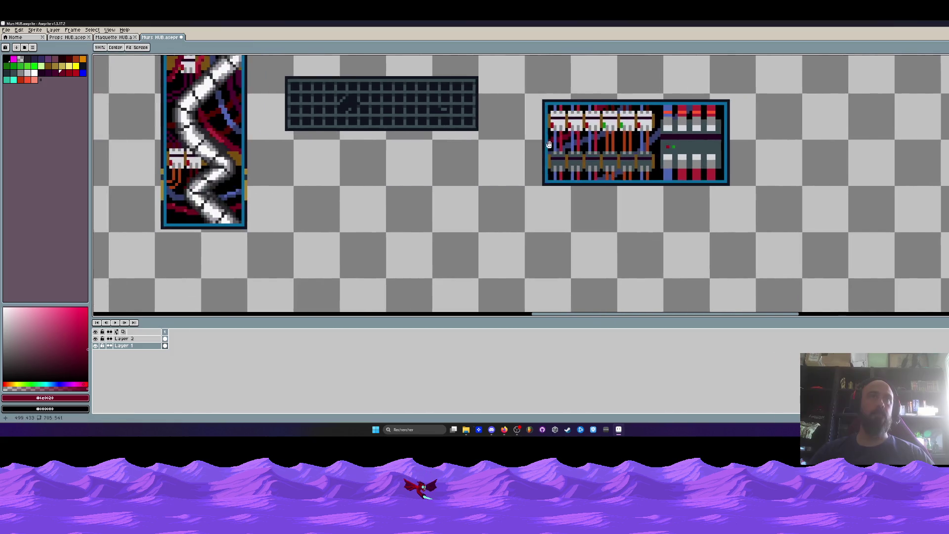
scroll(218, 181, left, 1)
click(224, 174)
- Draw a short dark-red diagonal line down-left beside the last lower connector
scroll(587, 154, up, 2)
scroll(587, 154, up, 1)
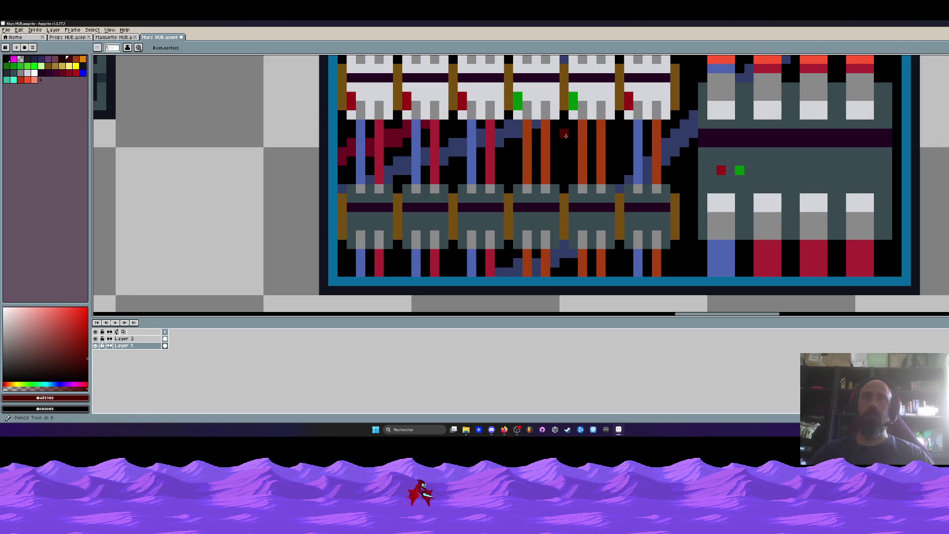
scroll(593, 163, right, 2)
scroll(597, 174, right, 1)
click(602, 216)
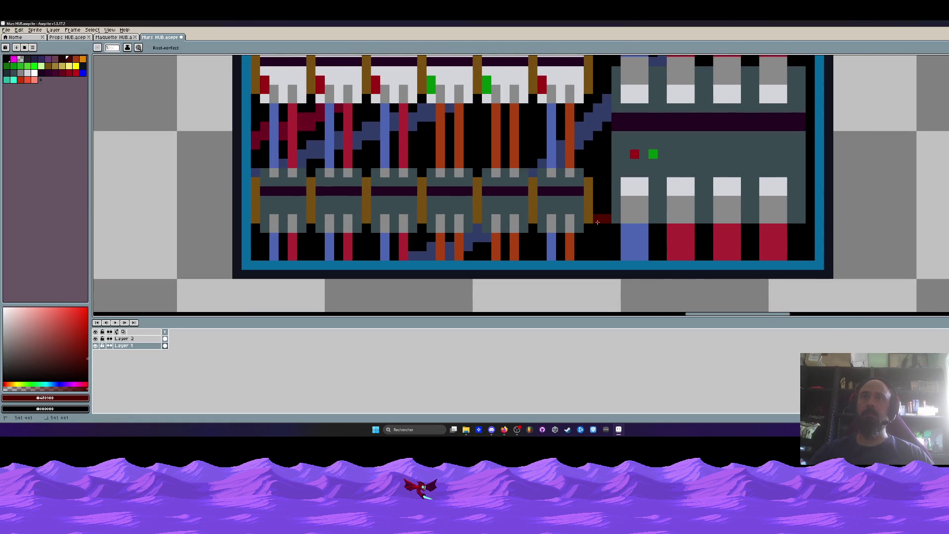
drag(607, 209, 595, 225)
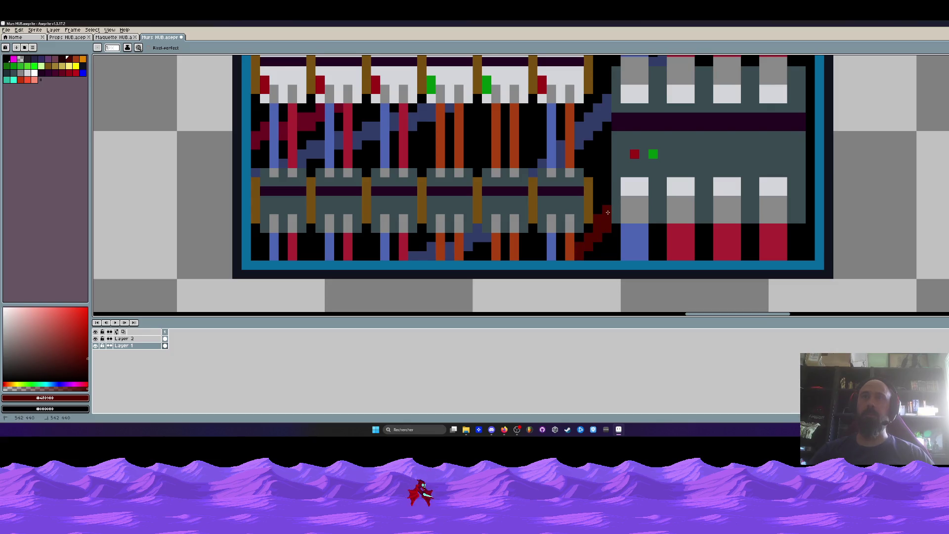
scroll(566, 247, down, 3)
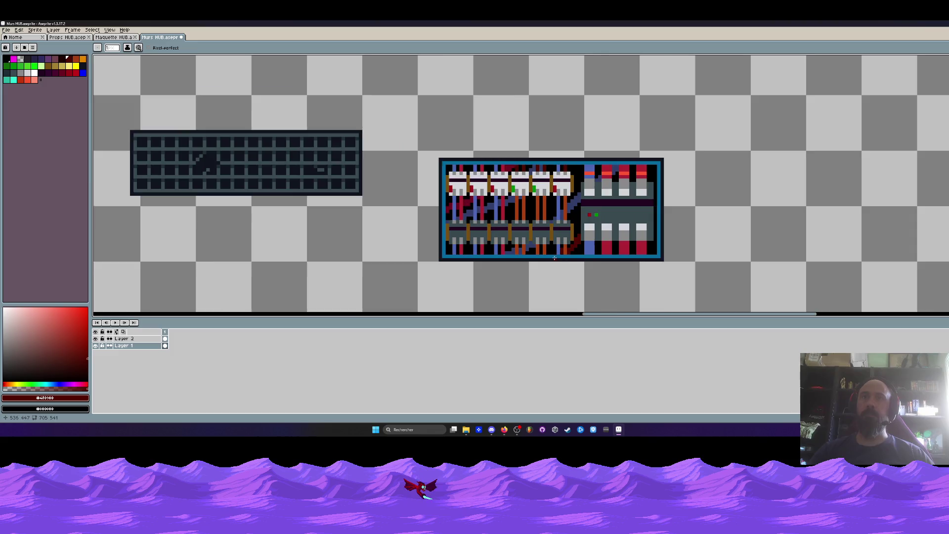
scroll(566, 246, up, 3)
scroll(576, 262, down, 4)
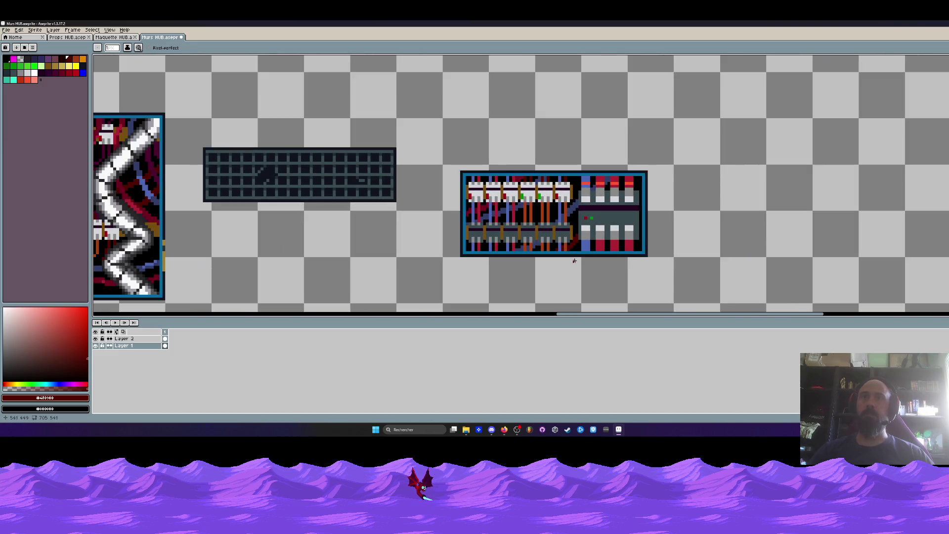
scroll(574, 261, down, 1)
scroll(579, 262, down, 1)
scroll(573, 242, down, 1)
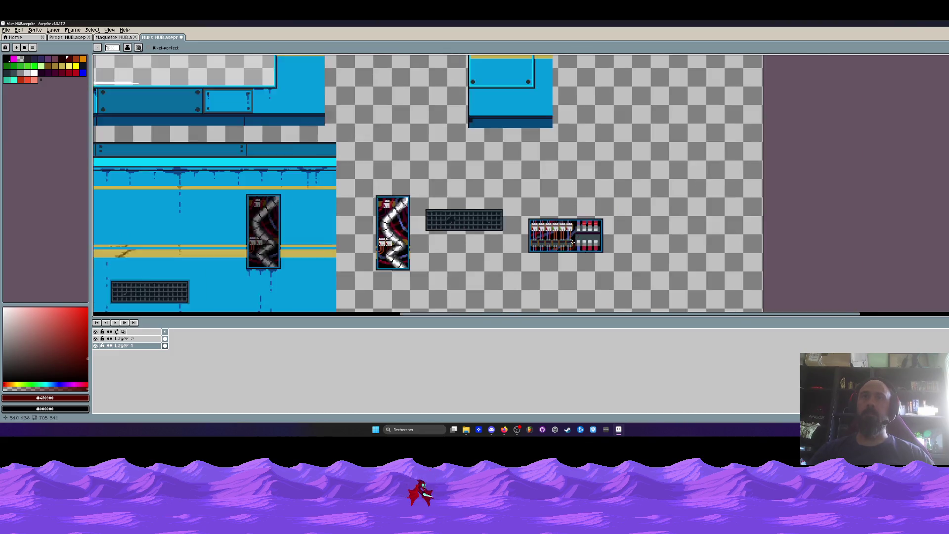
scroll(572, 242, down, 1)
scroll(553, 249, up, 1)
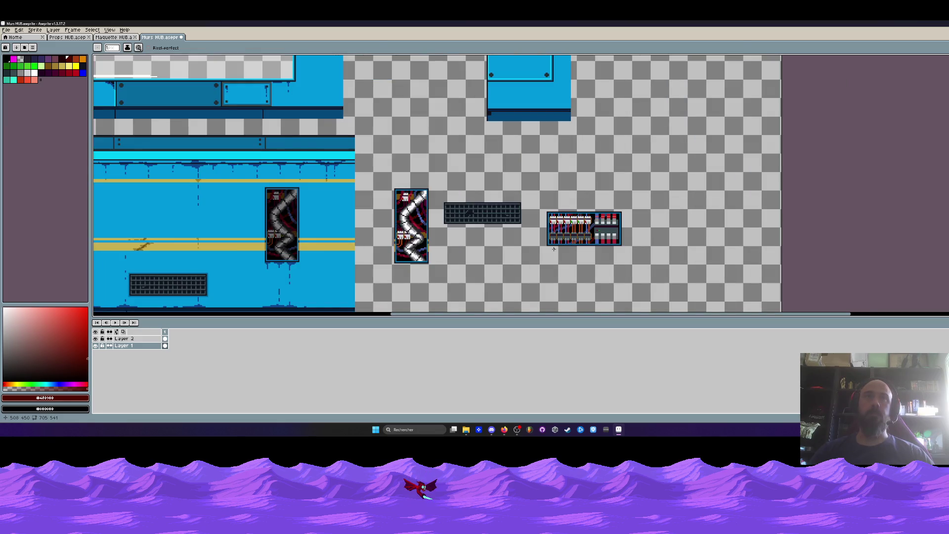
scroll(561, 248, up, 1)
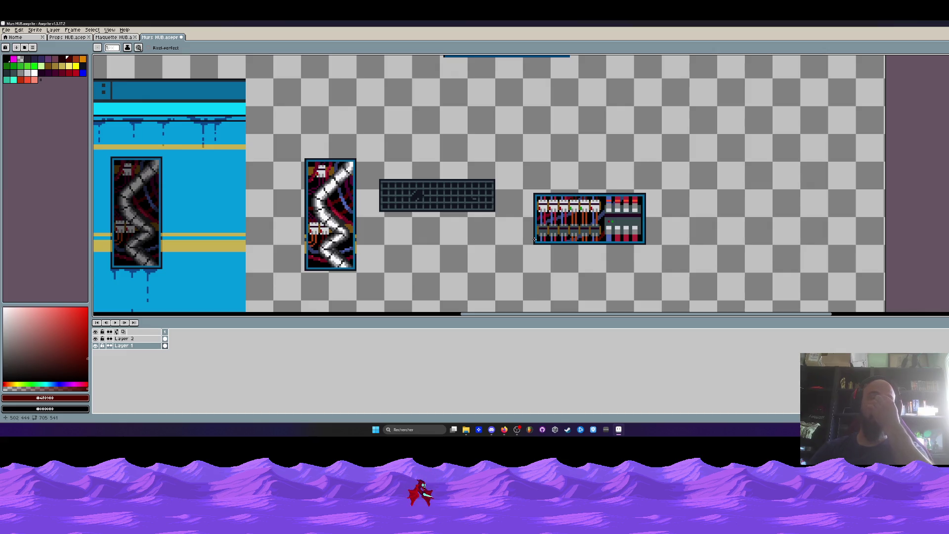
scroll(315, 180, up, 2)
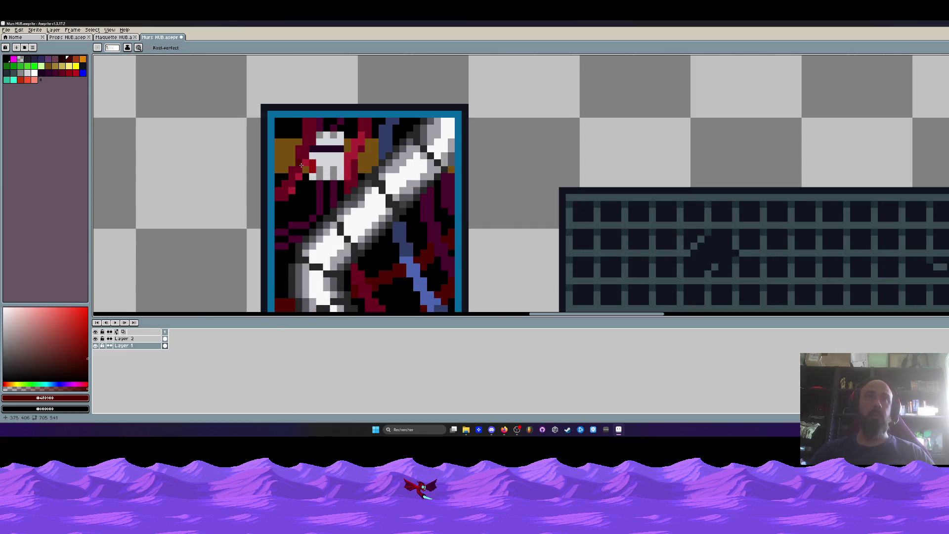
scroll(310, 164, down, 1)
scroll(440, 175, down, 1)
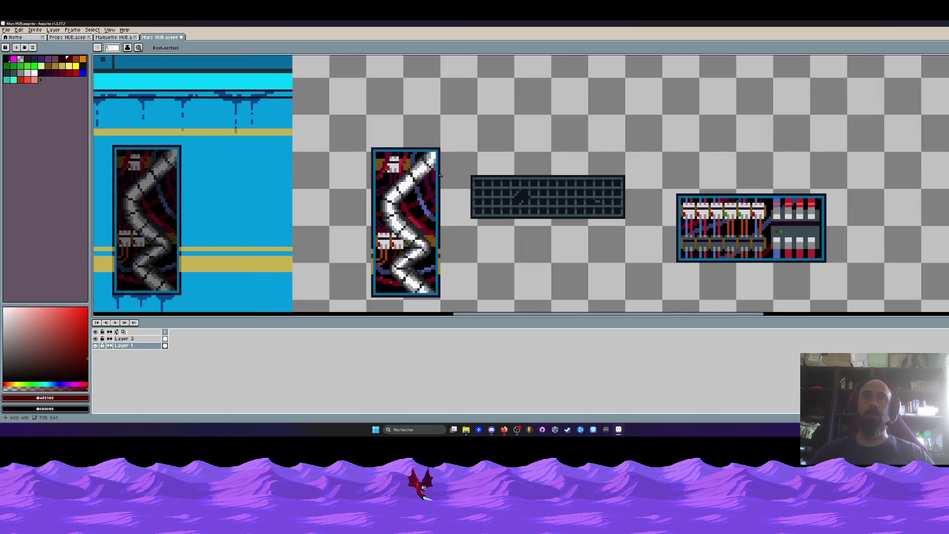
scroll(440, 176, down, 1)
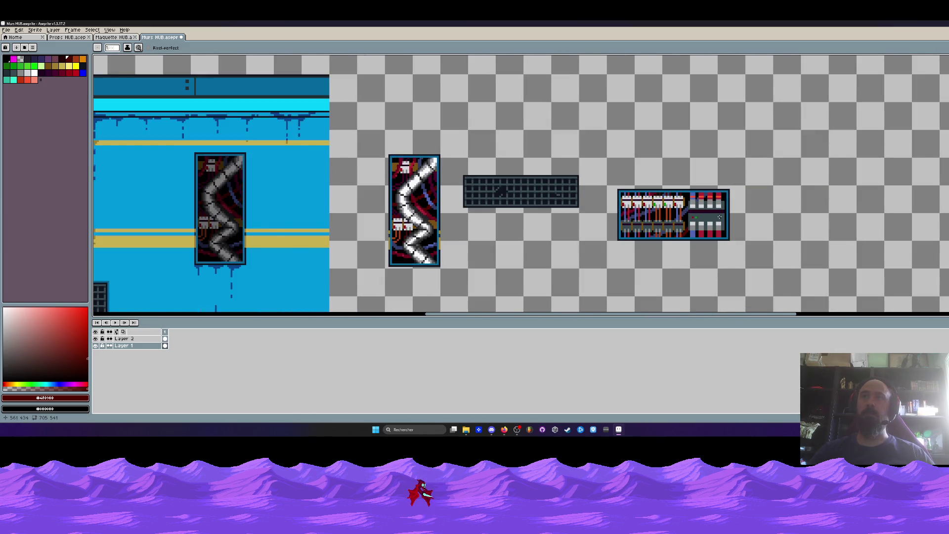
scroll(719, 217, up, 1)
key(m)
scroll(637, 211, up, 1)
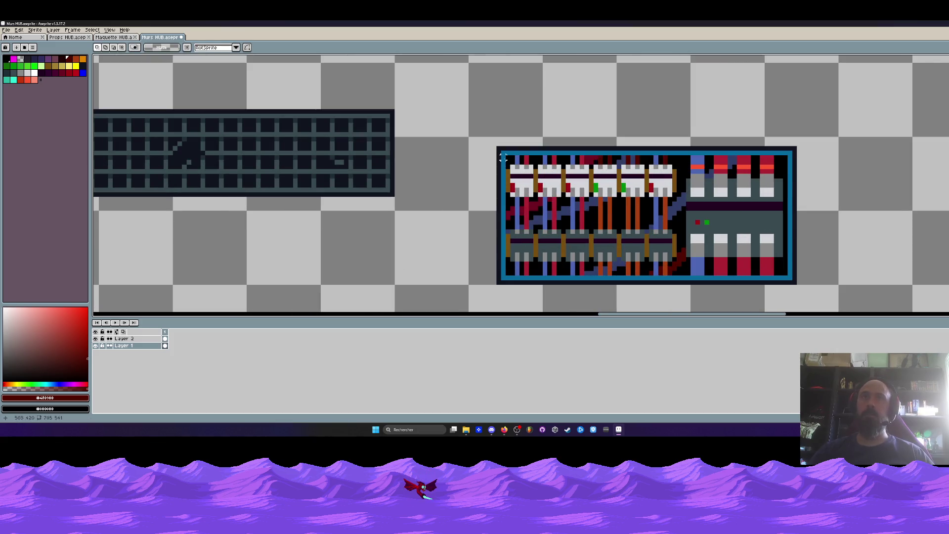
drag(511, 157, 781, 275)
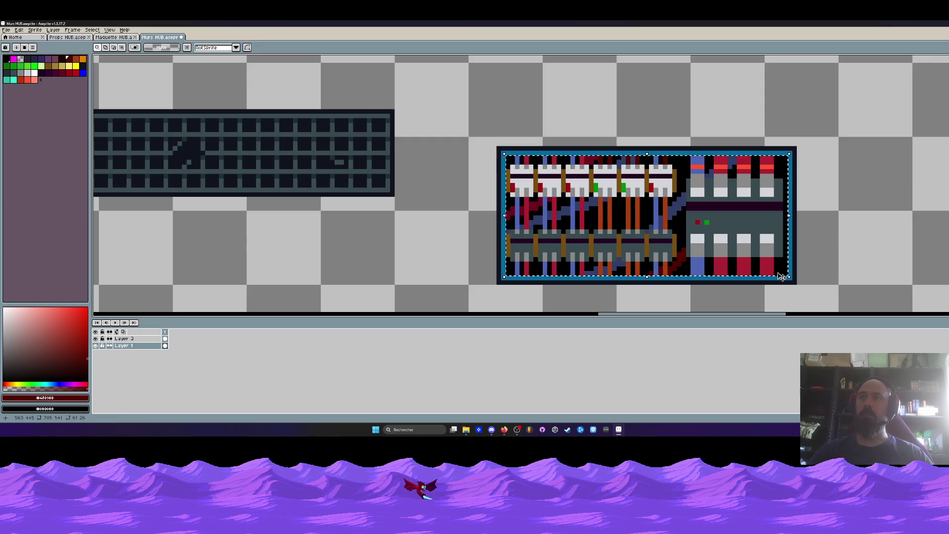
- Apply Brightness/Contrast with brightness -50 to the selected electrical panel
click(19, 30)
mouse_move(51, 179)
click(135, 178)
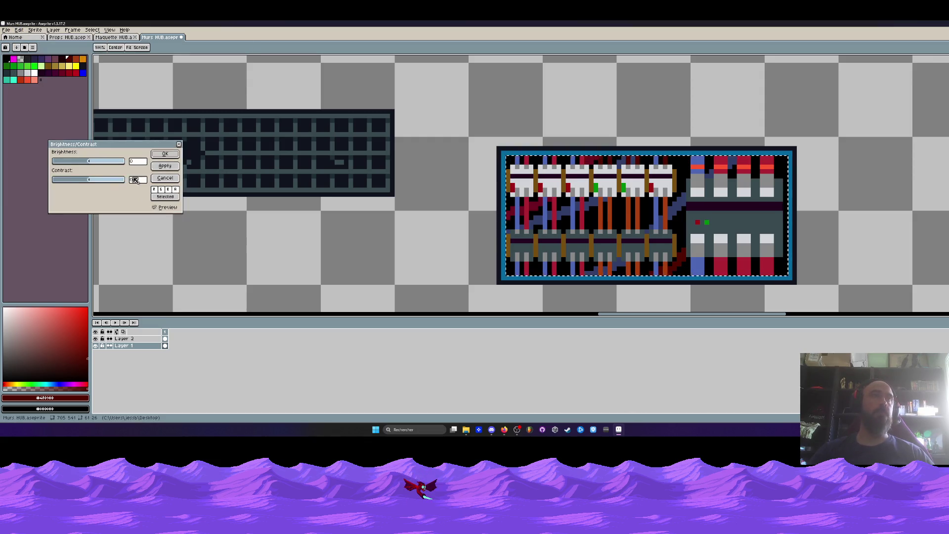
drag(88, 162, 74, 163)
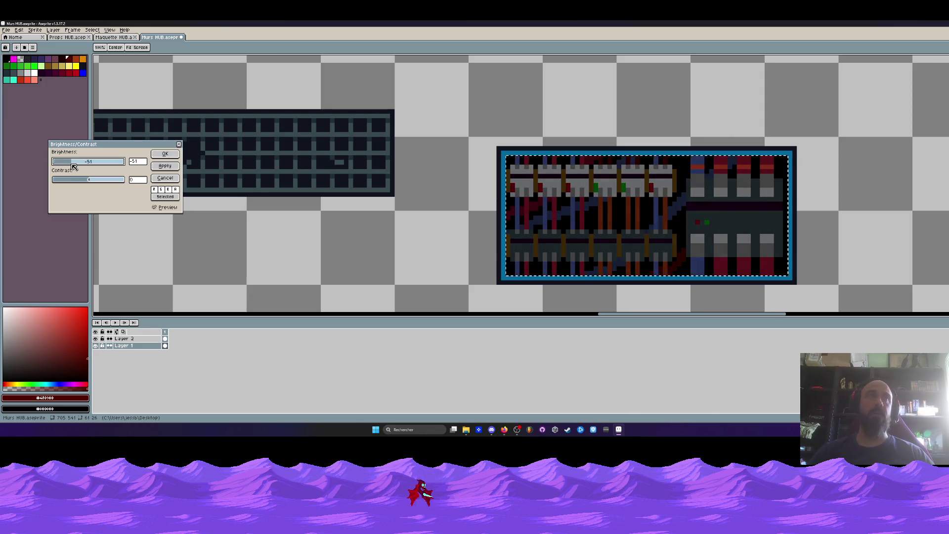
click(145, 162)
text(-50)
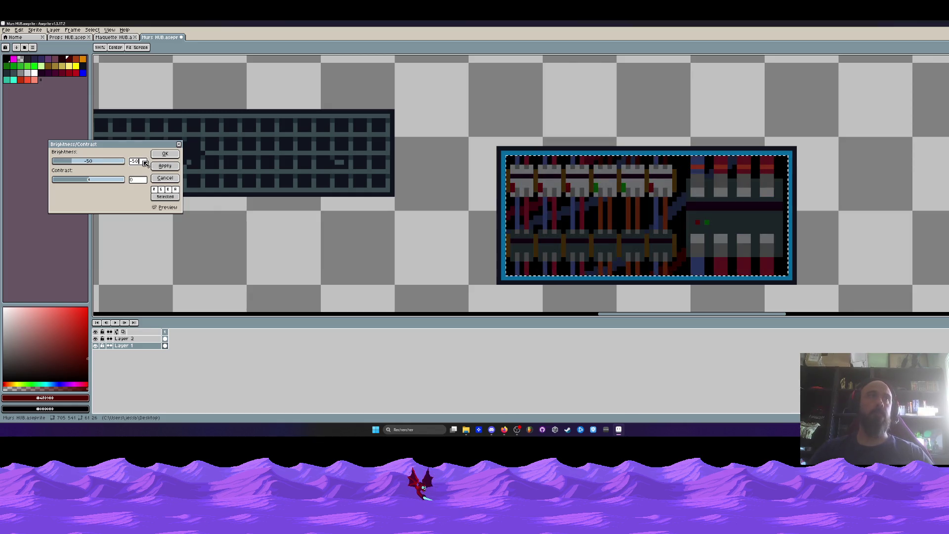
click(155, 155)
- Marquee-select the area around the darkened electrical panel
scroll(544, 183, down, 5)
scroll(544, 182, up, 3)
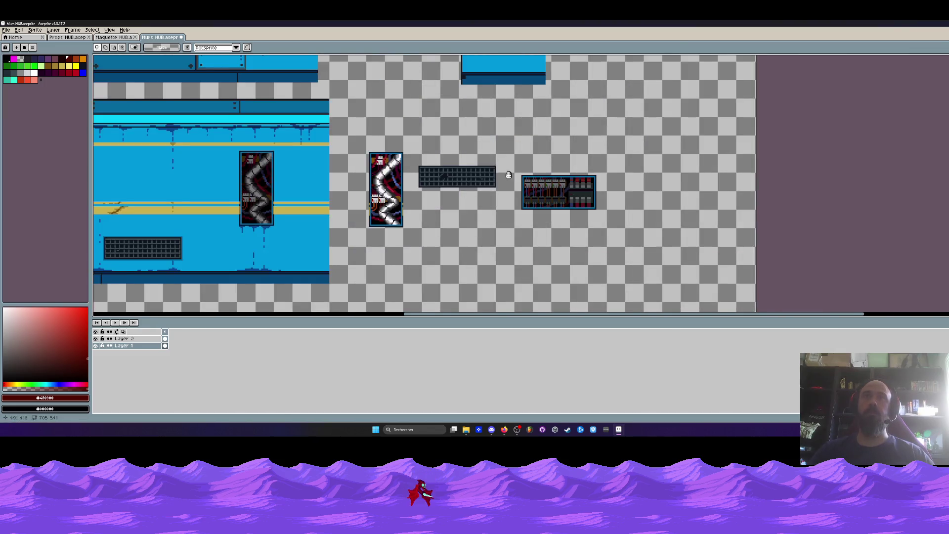
scroll(647, 232, down, 5)
drag(647, 232, 489, 198)
- Paste a copy of the electrical panel and place it just below the original
scroll(675, 215, up, 5)
key(Escape)
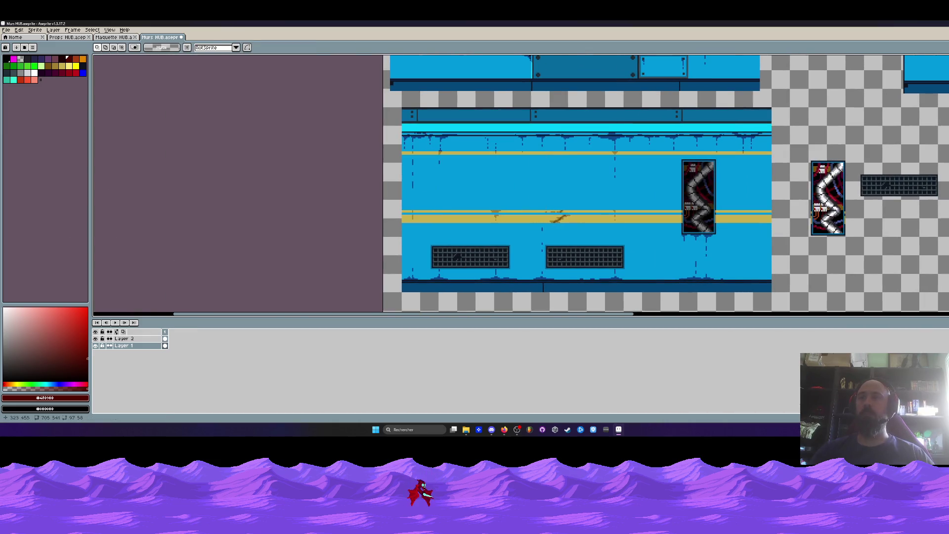
key(ctrl+space)
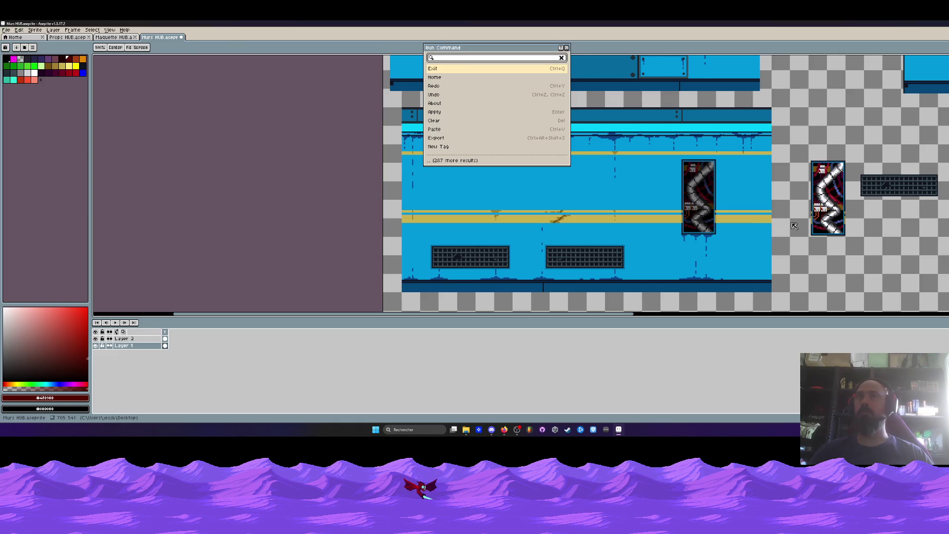
key(Escape)
key(ctrl+v)
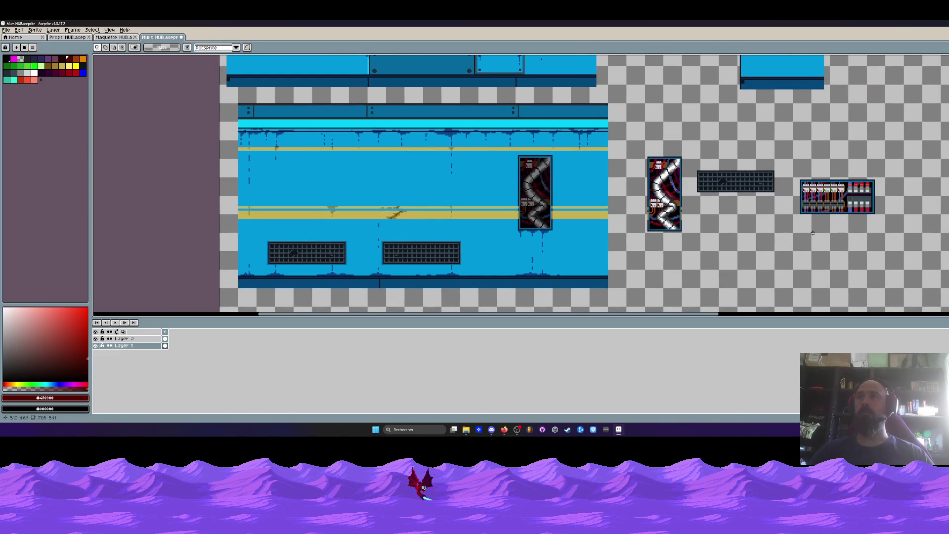
key(ctrl+v)
drag(826, 200, 734, 254)
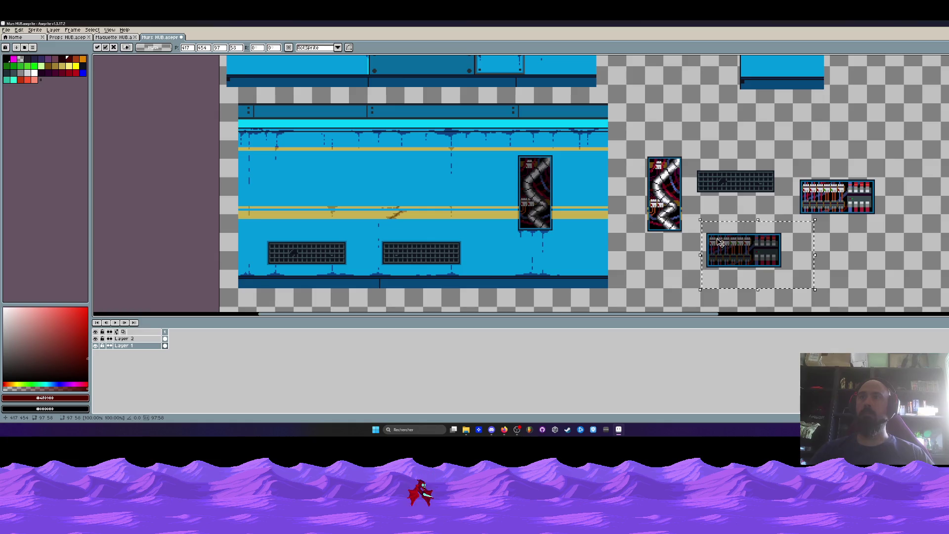
- Reposition the copied panel on the middle wall mockup beside the window and commit it
key(m)
mouse_move(703, 221)
mouse_down()
mouse_move(784, 276)
mouse_move(533, 130)
mouse_up()
scroll(767, 265, down, 2)
scroll(533, 131, up, 4)
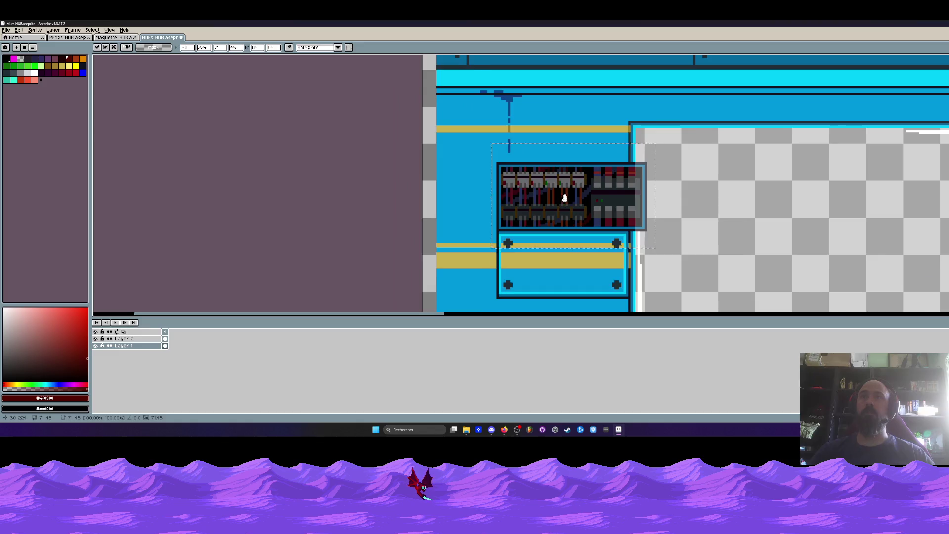
scroll(564, 198, up, 1)
drag(564, 198, 578, 201)
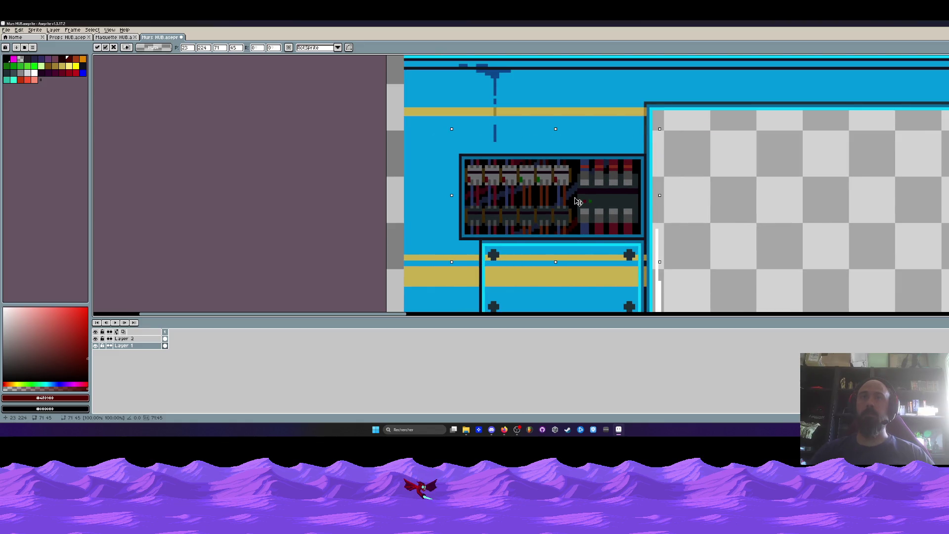
scroll(578, 202, down, 2)
scroll(588, 204, down, 2)
key(Return)
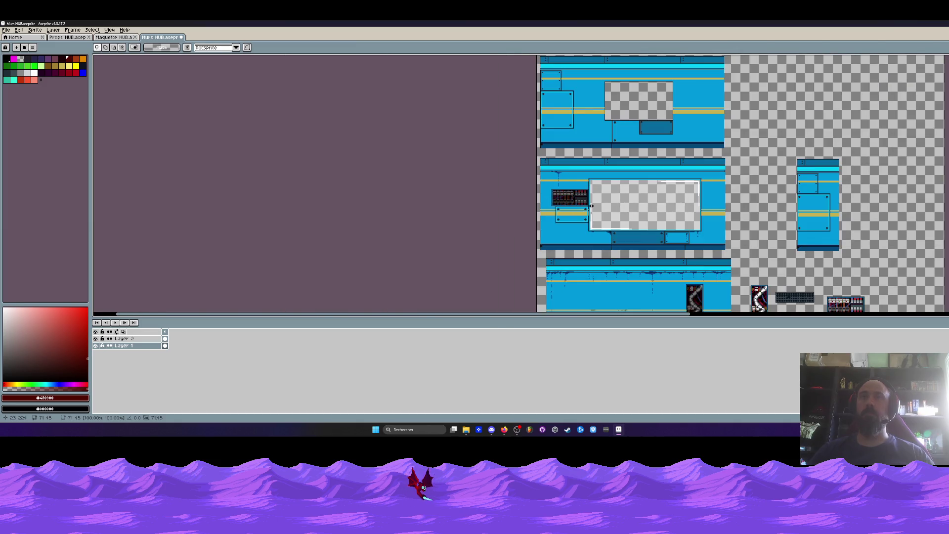
- Try moving the props-area panel onto the lower wall beside the pipes, then cancel
scroll(591, 205, down, 2)
scroll(581, 177, up, 2)
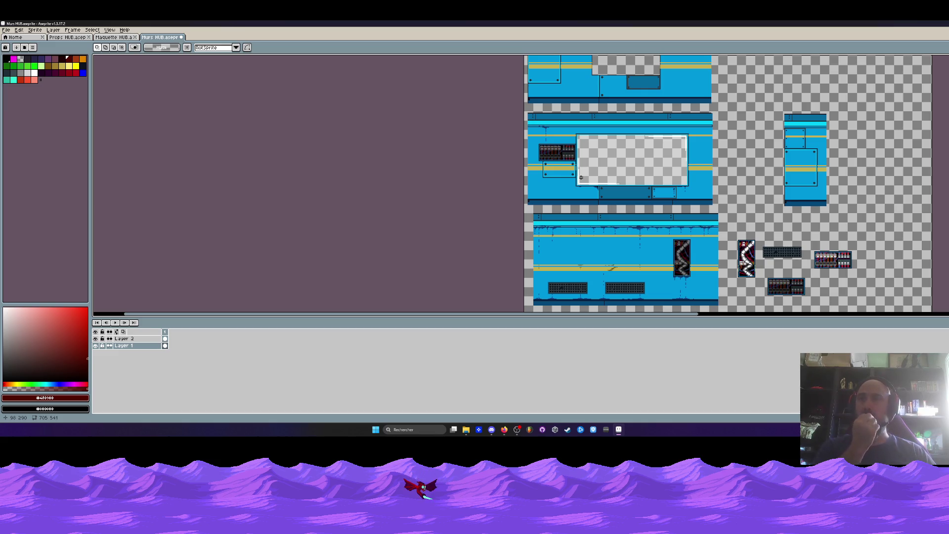
scroll(822, 255, up, 2)
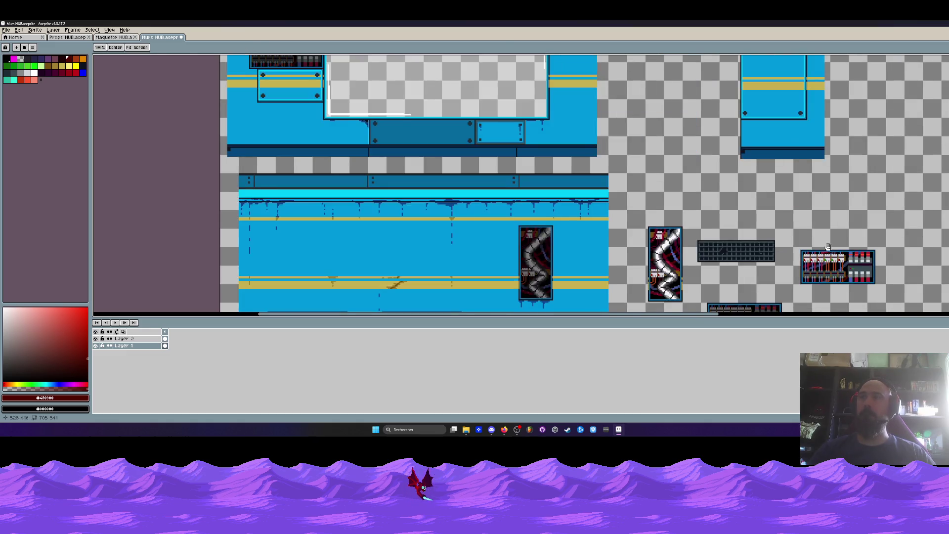
scroll(822, 255, up, 2)
scroll(822, 255, up, 1)
drag(626, 127, 826, 219)
scroll(765, 200, down, 1)
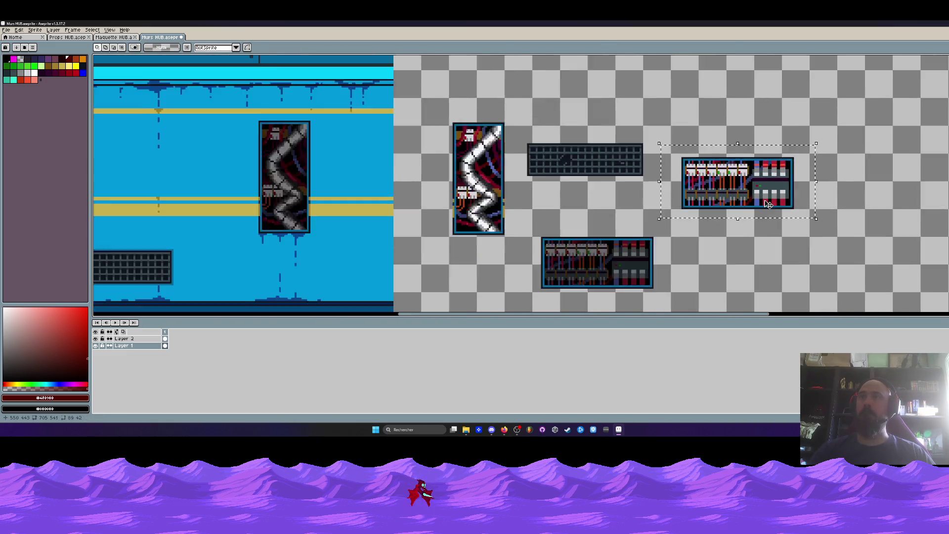
scroll(764, 200, down, 1)
mouse_move(730, 190)
mouse_down()
mouse_move(376, 167)
mouse_move(354, 196)
mouse_up()
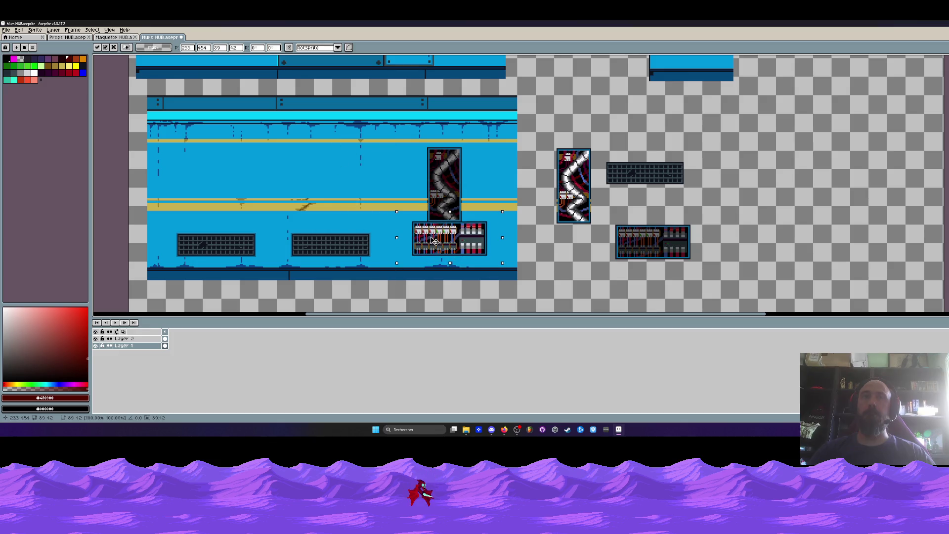
key(Escape)
- Pan the sheet view up slightly to review the placed panel
scroll(453, 186, down, 3)
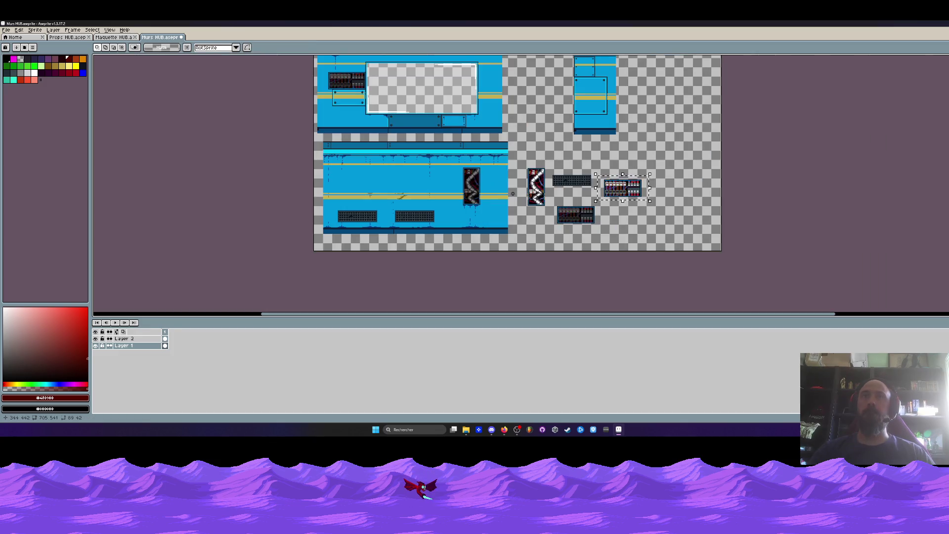
scroll(505, 179, up, 4)
drag(505, 178, 502, 161)
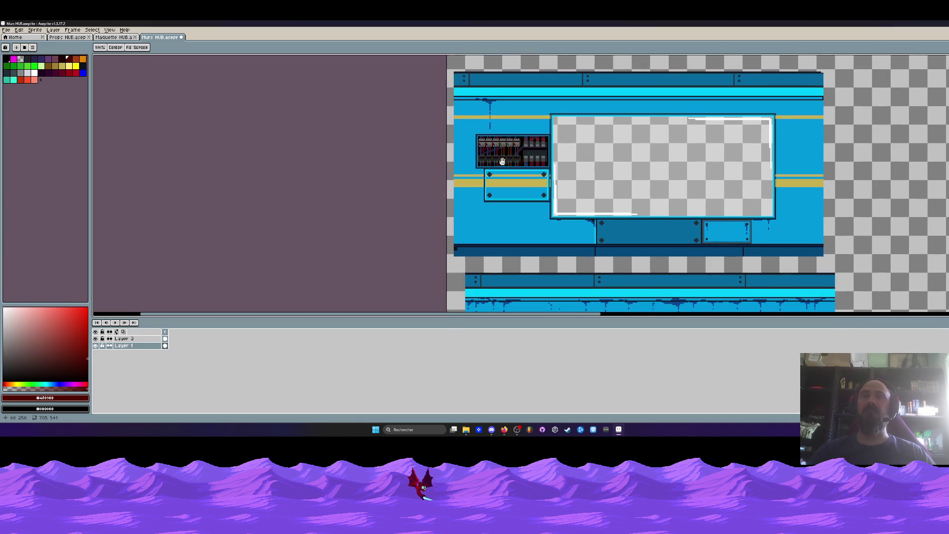
scroll(499, 159, down, 2)
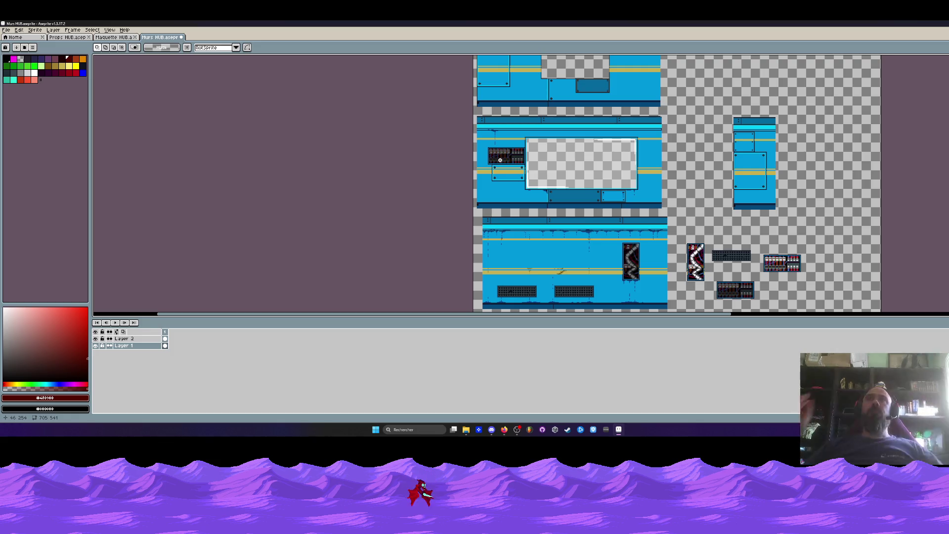
scroll(425, 73, down, 1)
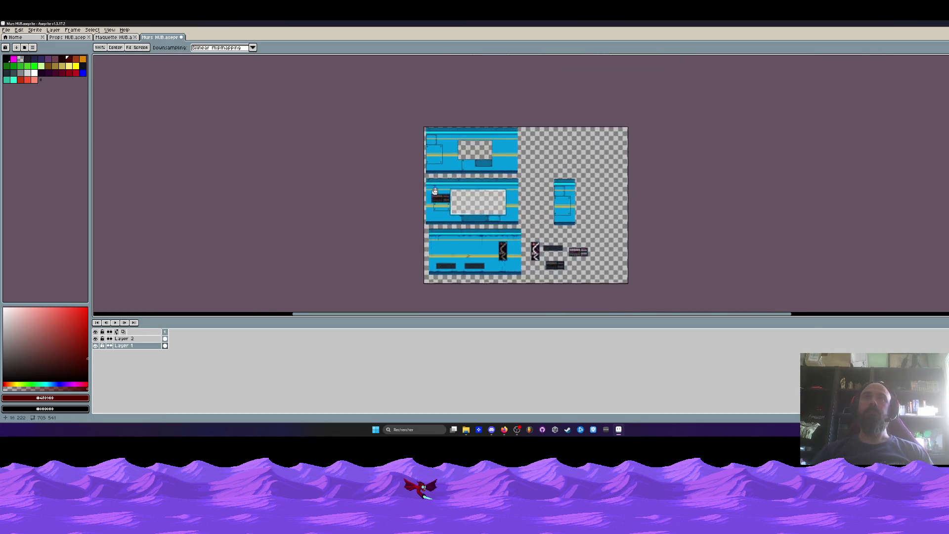
scroll(451, 186, up, 1)
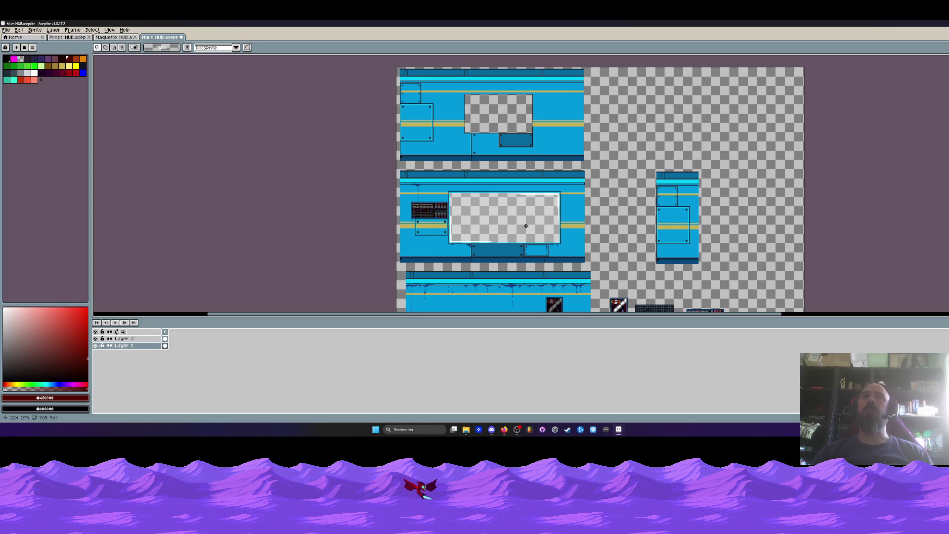
- Minimize Aseprite and the UI + Misc folder, then launch VoidOperators from V0.26
click(922, 23)
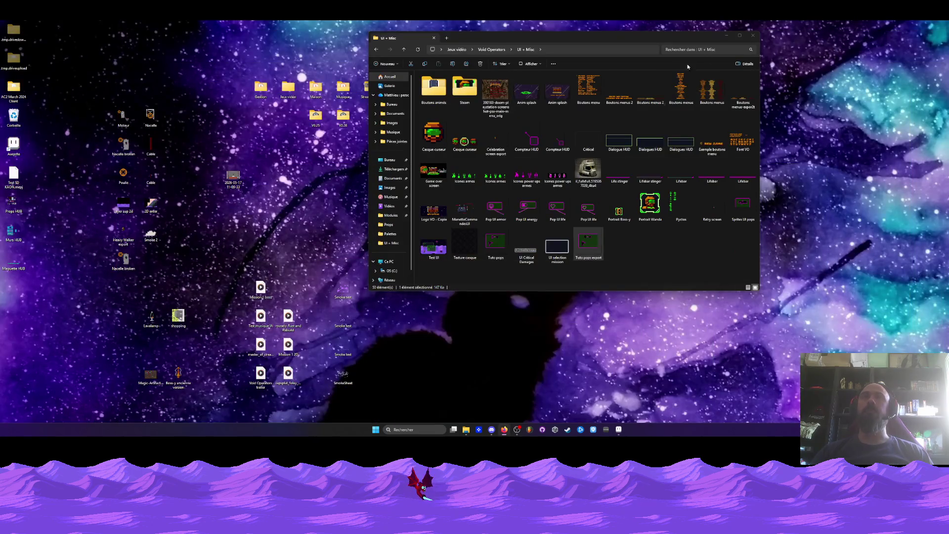
click(725, 36)
double_click(343, 117)
click(437, 124)
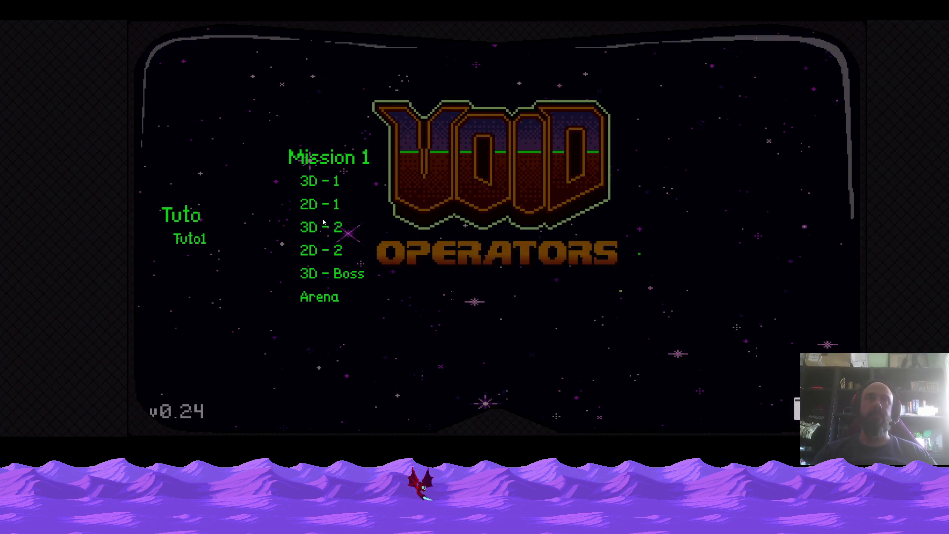
- Start a mission level and walk the soldier left and right while firing
click(324, 229)
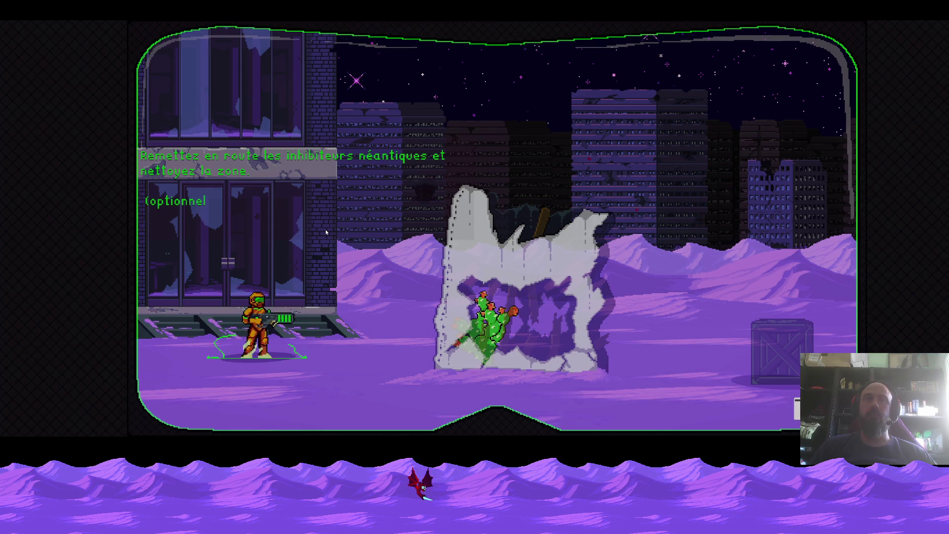
key(d)
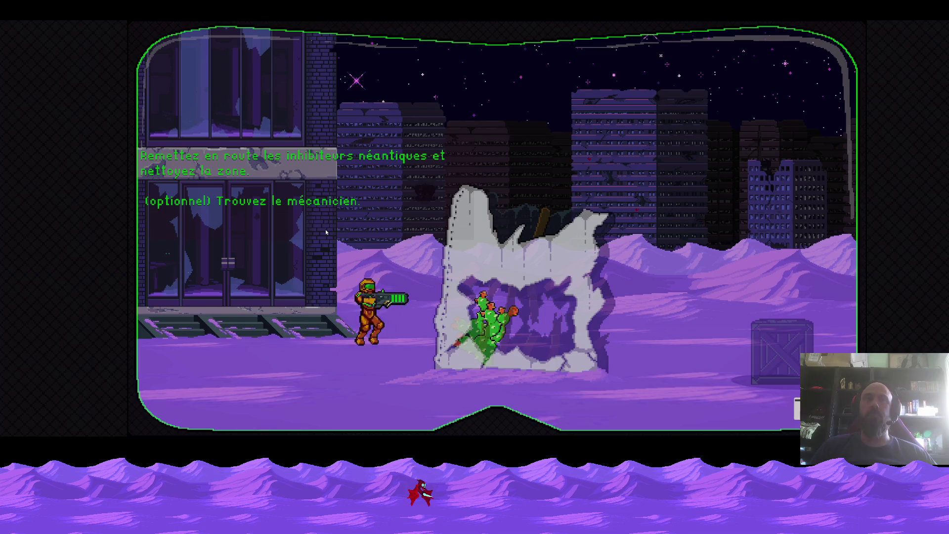
key(d)
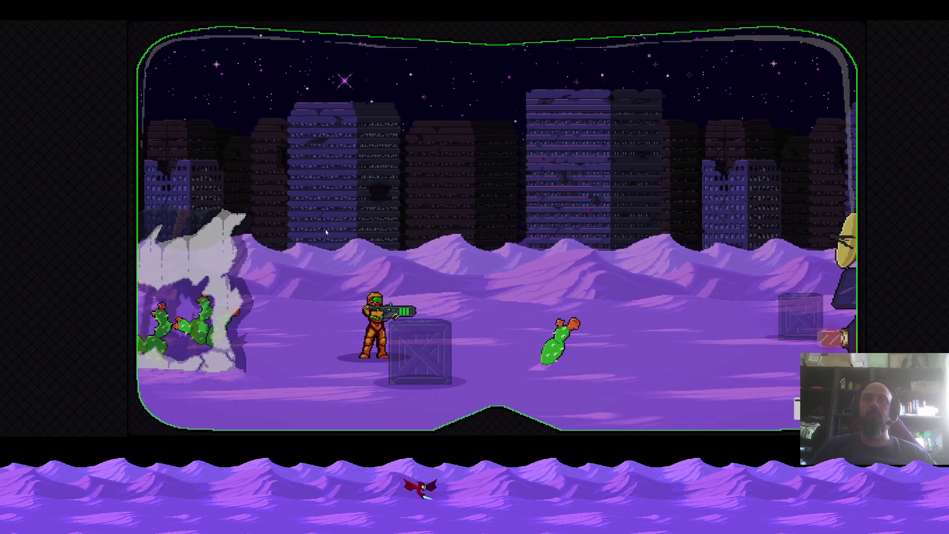
key(a)
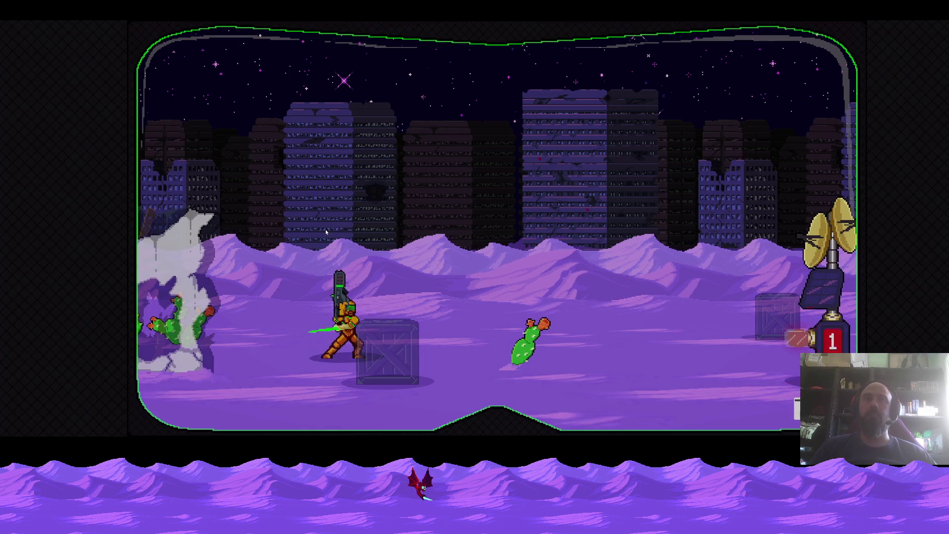
key(d)
key(a)
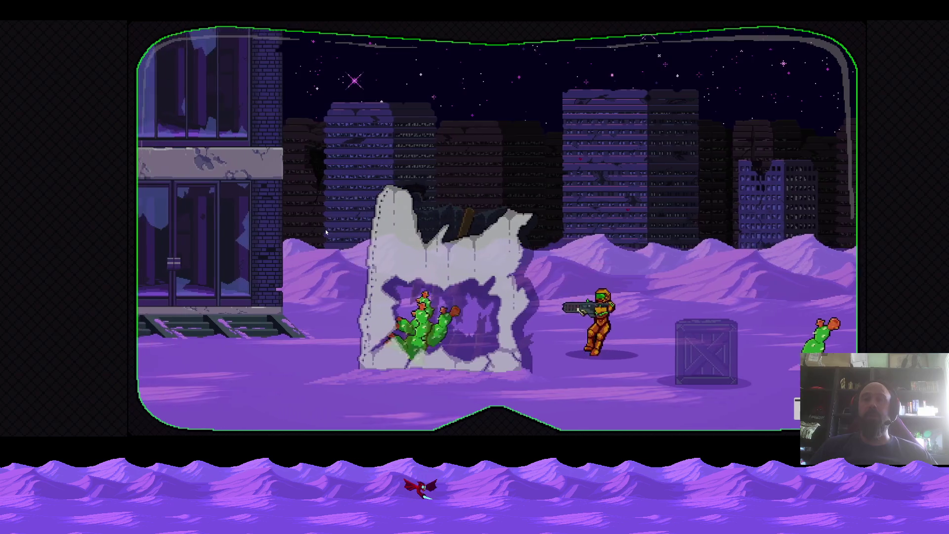
key(d)
key(a)
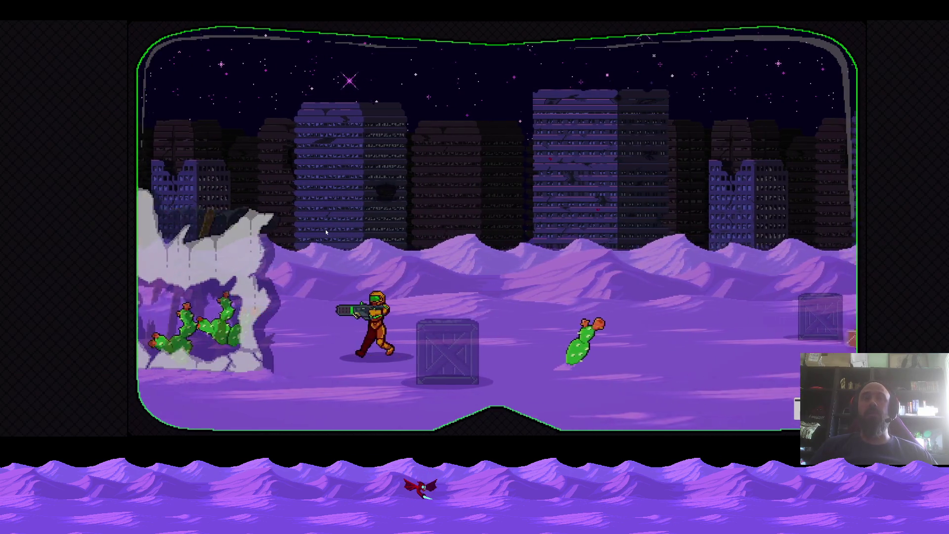
key(d)
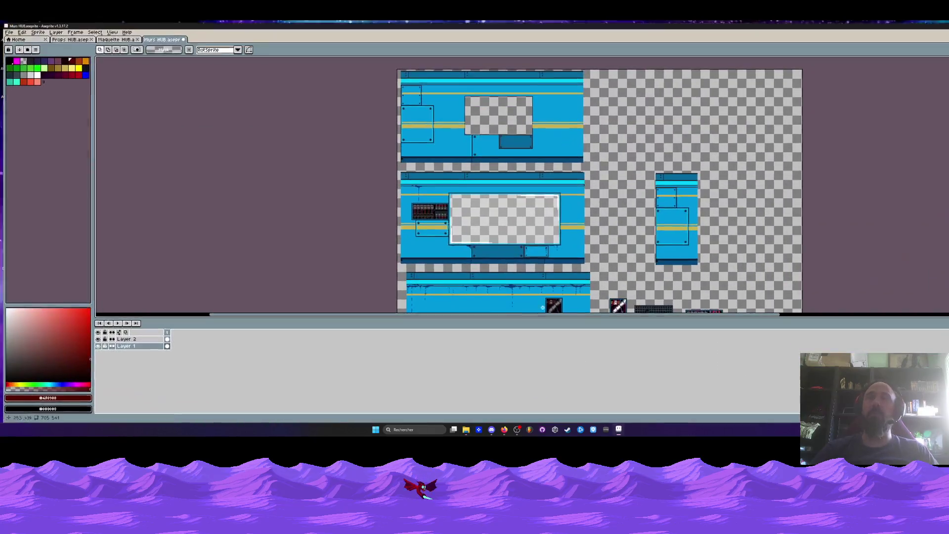
- Bring the lower wall tile into view and sample the wall's blue as drawing colour
scroll(457, 215, down, 2)
mouse_move(457, 216)
mouse_down()
mouse_move(402, 184)
mouse_move(444, 176)
mouse_up()
scroll(447, 184, up, 2)
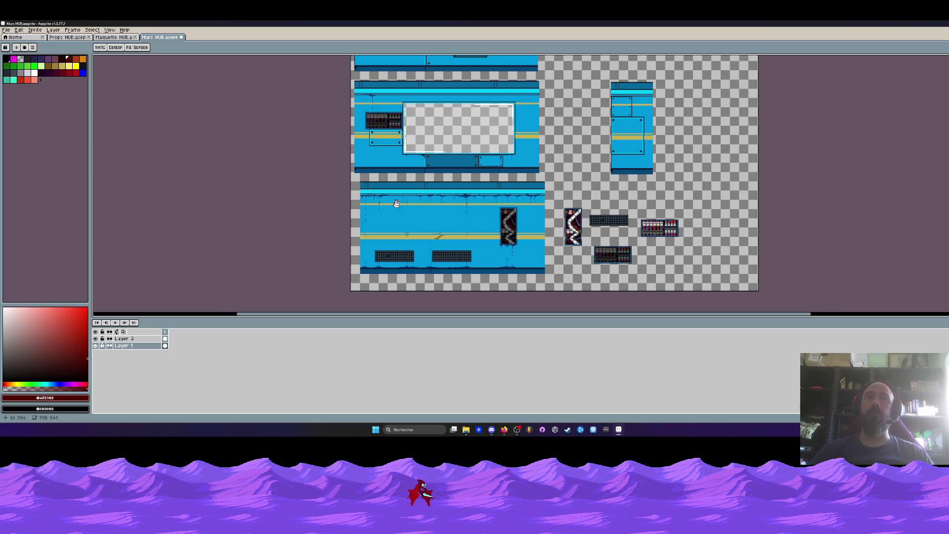
drag(396, 203, 411, 211)
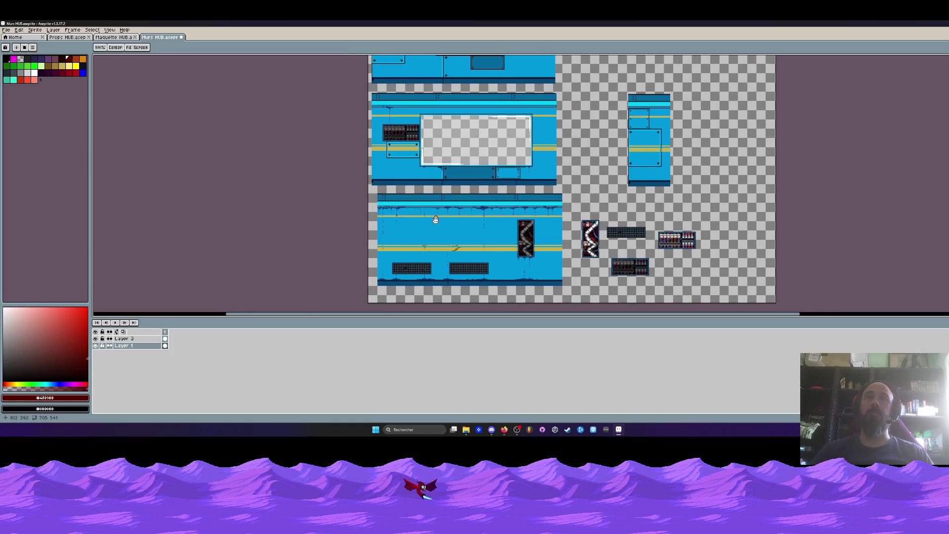
scroll(435, 219, up, 2)
drag(769, 233, 656, 191)
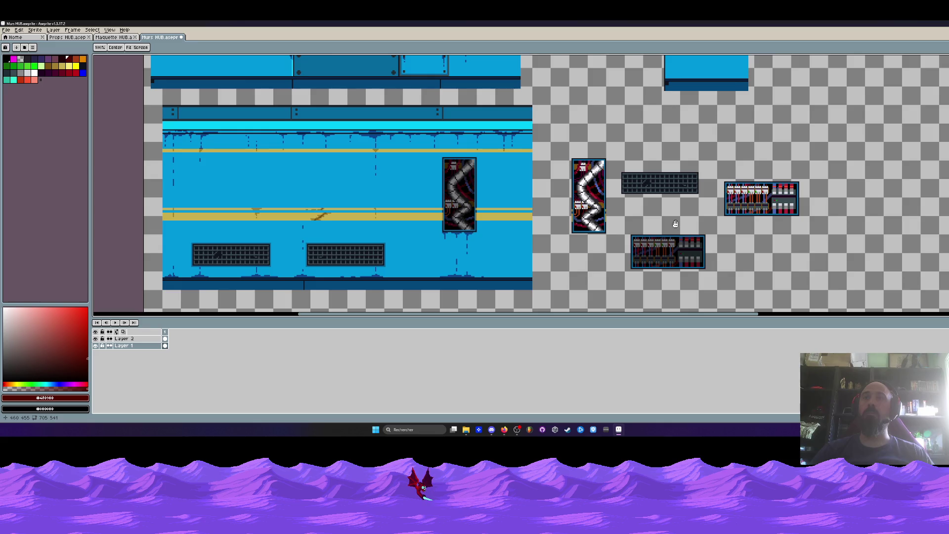
drag(675, 224, 657, 202)
key(i)
click(484, 165)
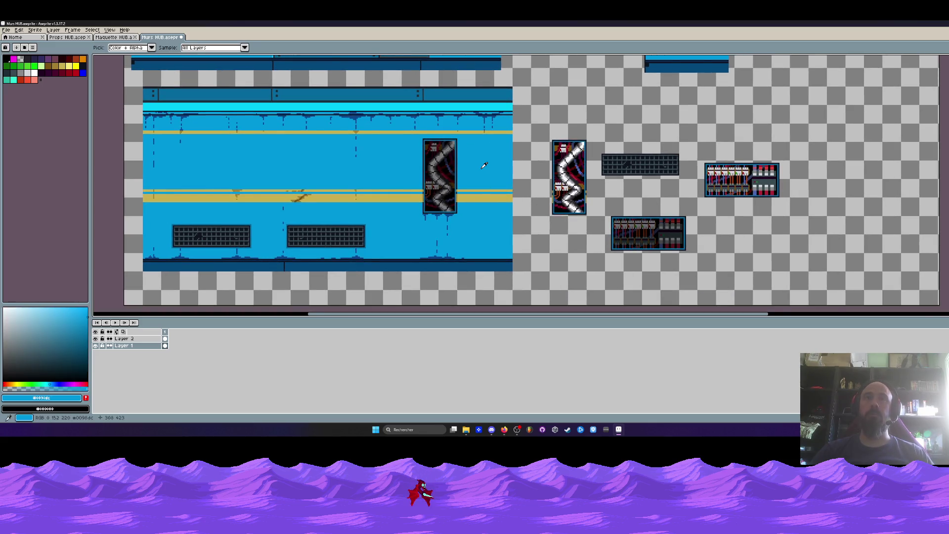
scroll(445, 173, down, 2)
scroll(392, 168, up, 3)
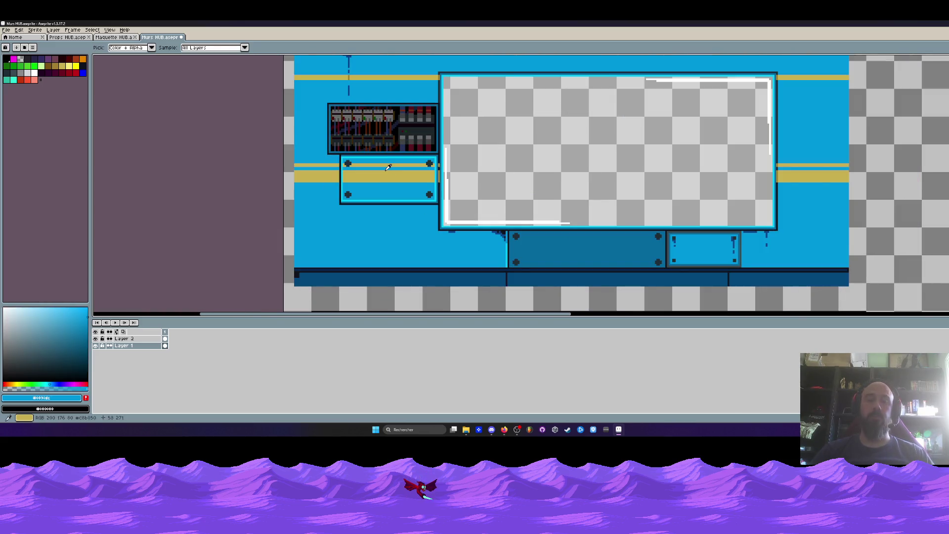
- Pan across the tiles and drag out a filled rectangle over the lower panel area
key(h)
scroll(388, 168, up, 1)
scroll(388, 168, down, 3)
mouse_move(388, 167)
mouse_down()
mouse_move(346, 90)
mouse_move(226, 58)
mouse_up()
key(b)
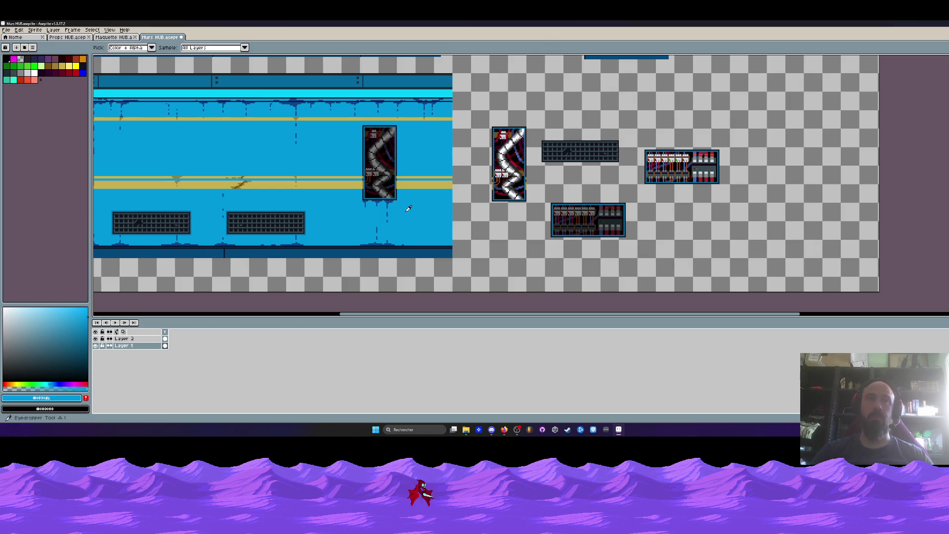
scroll(518, 188, up, 1)
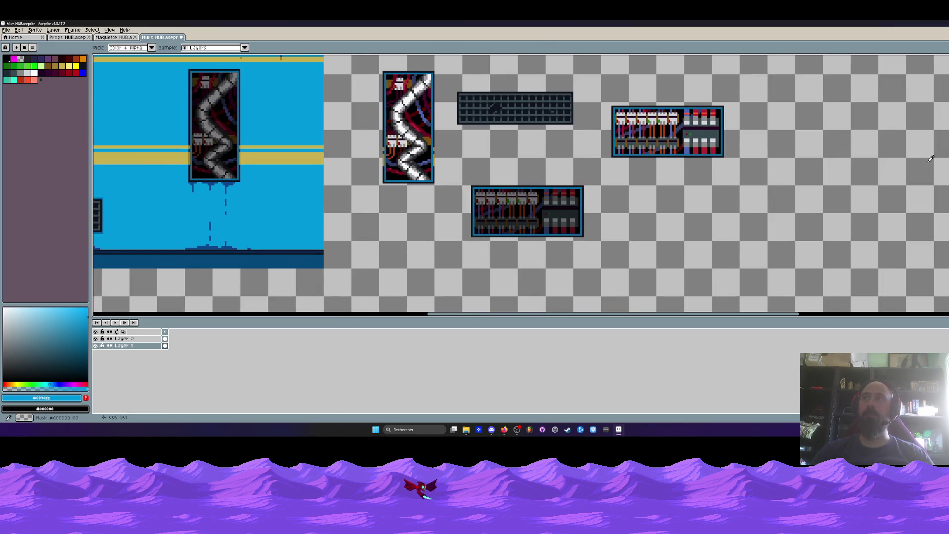
key(u)
scroll(445, 189, up, 1)
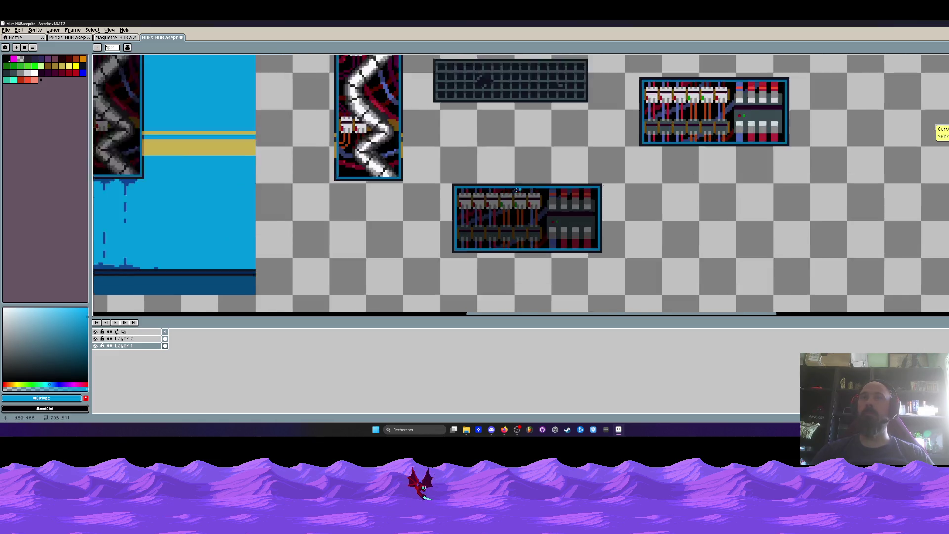
scroll(446, 190, up, 1)
drag(437, 186, 653, 279)
scroll(602, 200, down, 1)
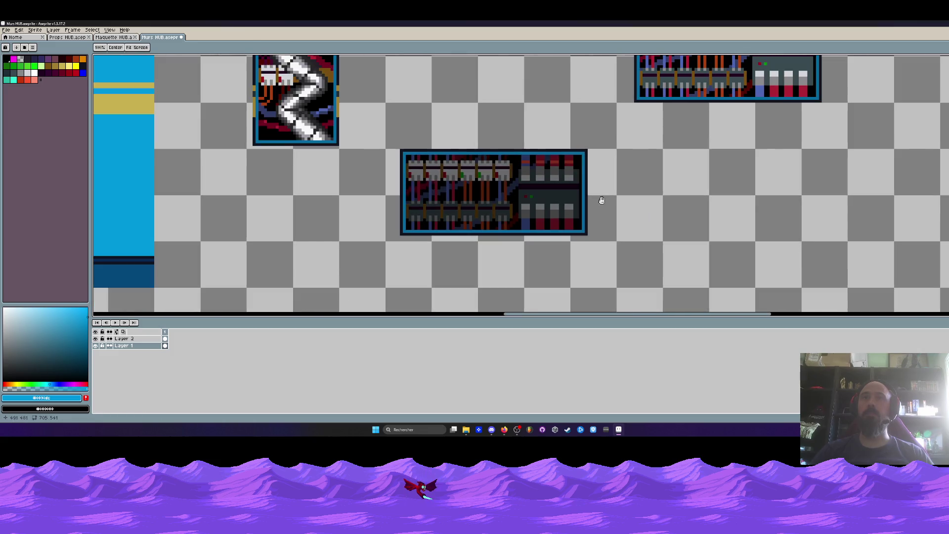
- Marquee-select the lower electrical panel
key(m)
drag(377, 138, 669, 259)
scroll(657, 250, down, 1)
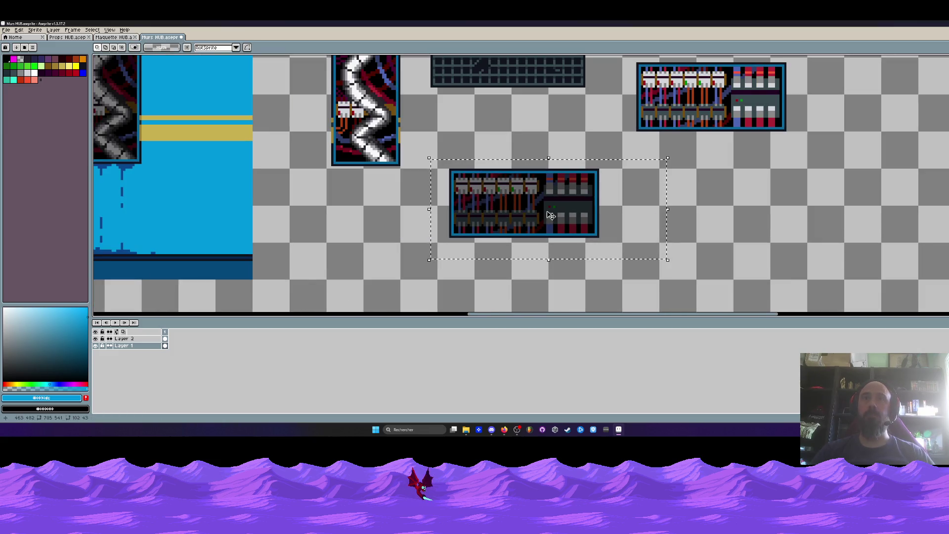
- Duplicate the panel to the right and rotate the copy about 32 degrees
drag(550, 215, 695, 191)
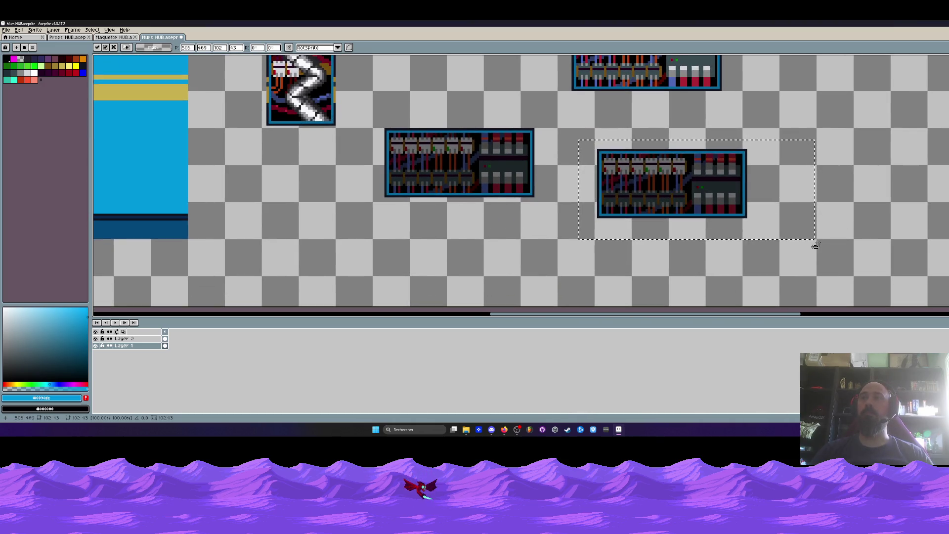
drag(815, 244, 759, 285)
mouse_move(709, 187)
mouse_down()
mouse_move(464, 209)
mouse_move(719, 212)
mouse_up()
key(Return)
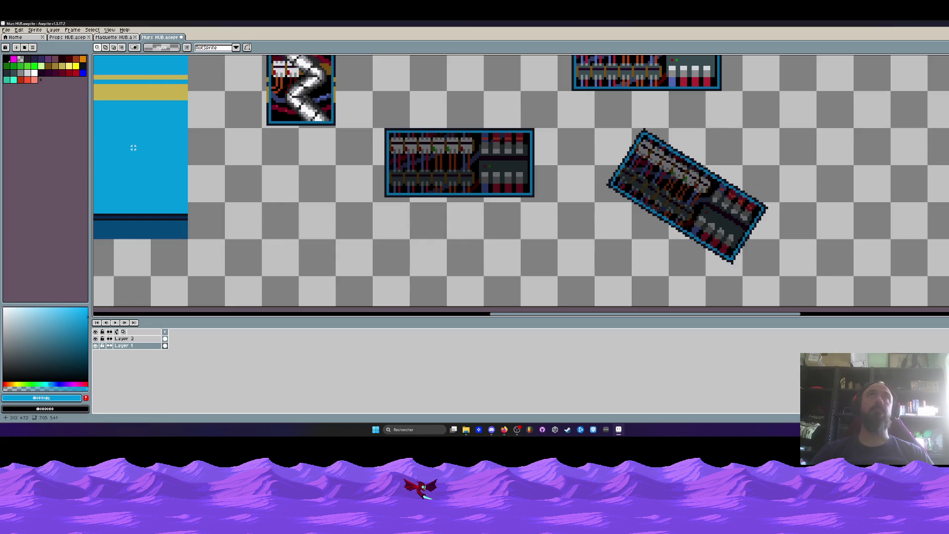
- Set the pencil to size 5 and draw blue along the rotated copy's upper-right edge
key(i)
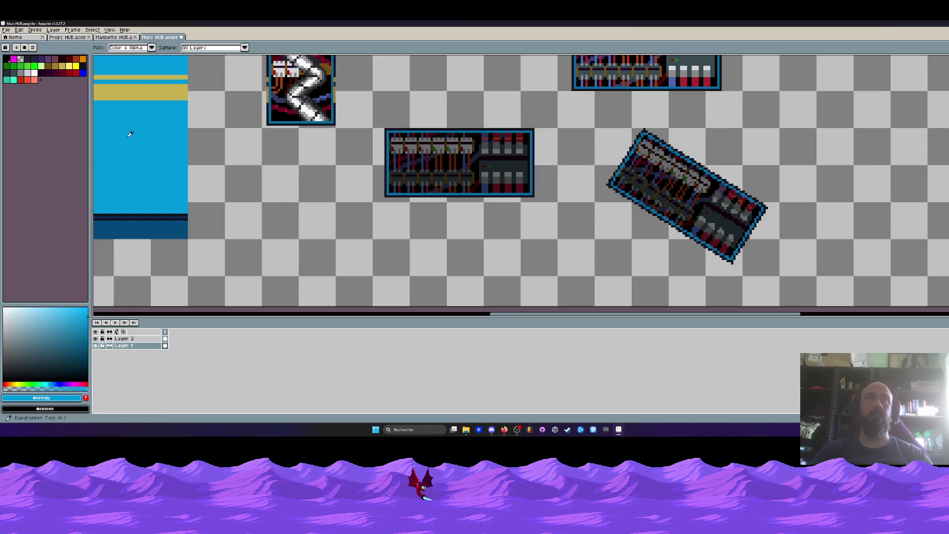
key(b)
key(l)
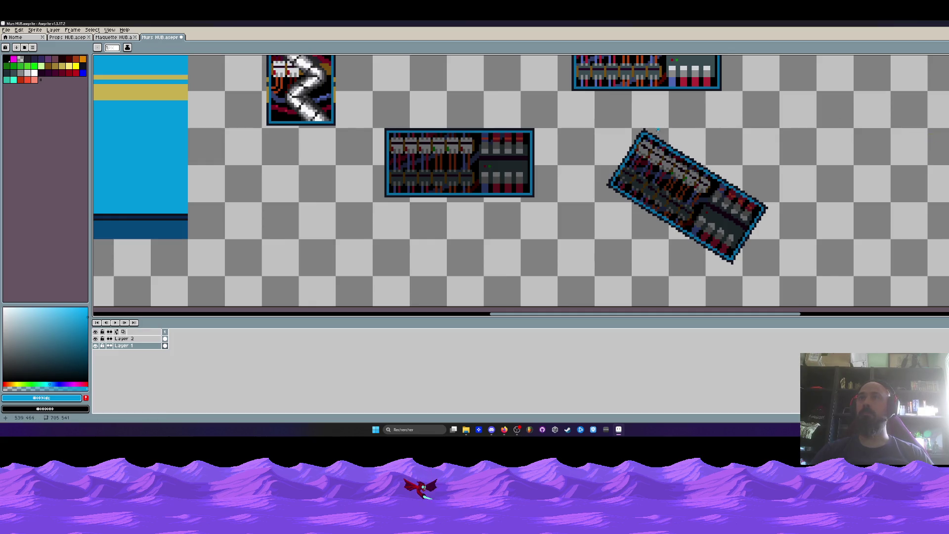
scroll(643, 153, up, 1)
key(b)
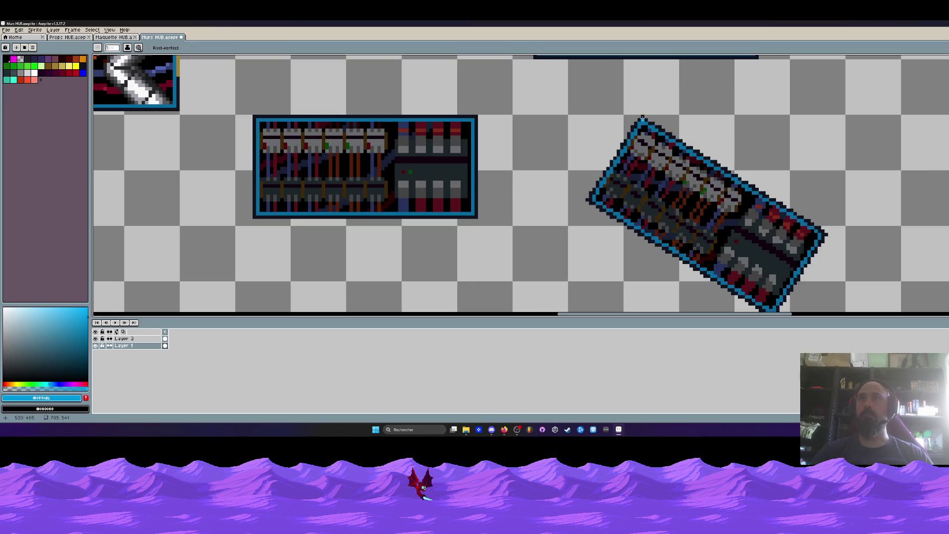
key(plus)
key(plus)
key(plus)
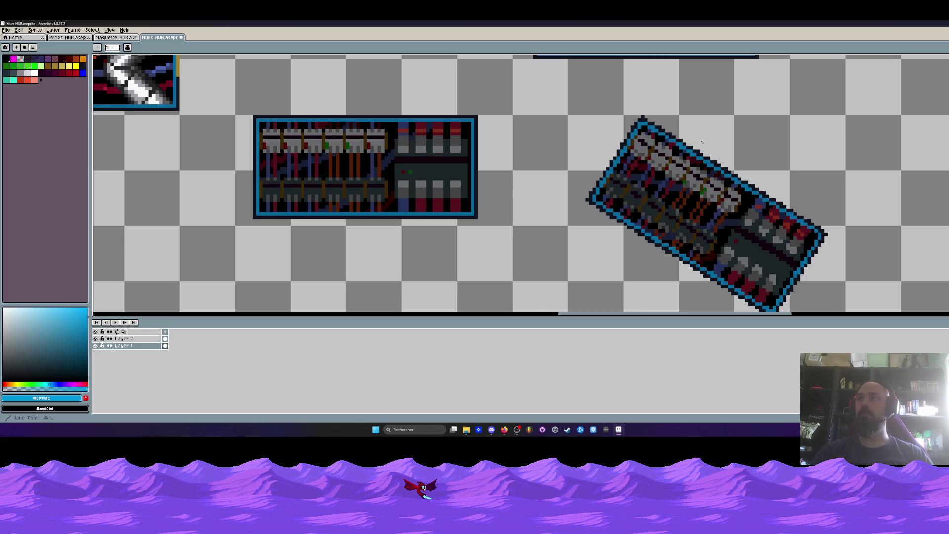
drag(692, 141, 826, 234)
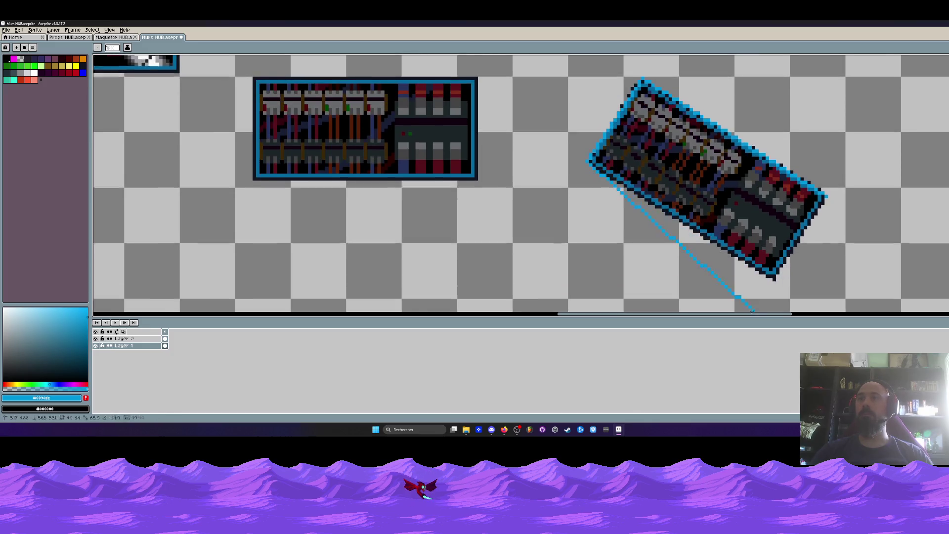
- Cover the rotated panel copy with thick blue strokes, undoing one misplaced stroke
drag(613, 215, 775, 257)
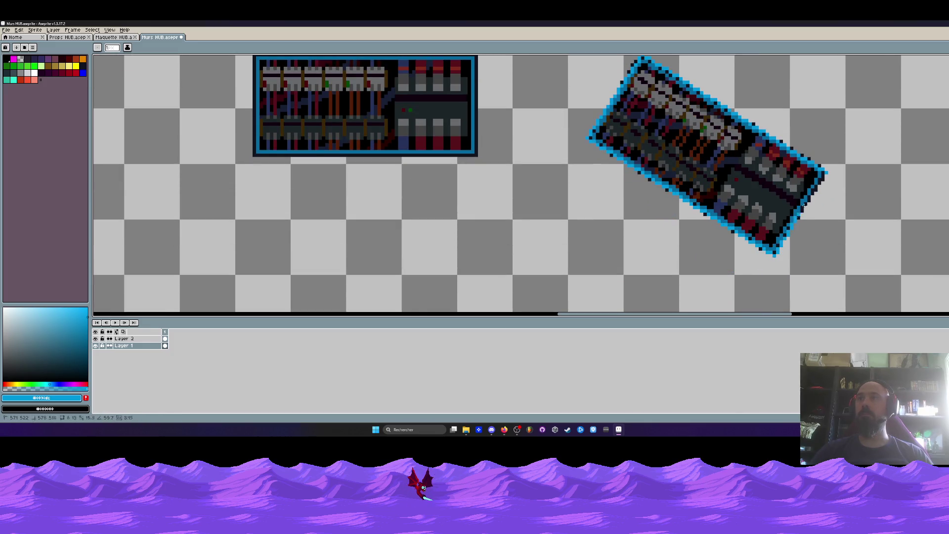
scroll(624, 156, up, 1)
mouse_move(576, 131)
mouse_down()
mouse_move(757, 192)
mouse_move(808, 257)
mouse_up()
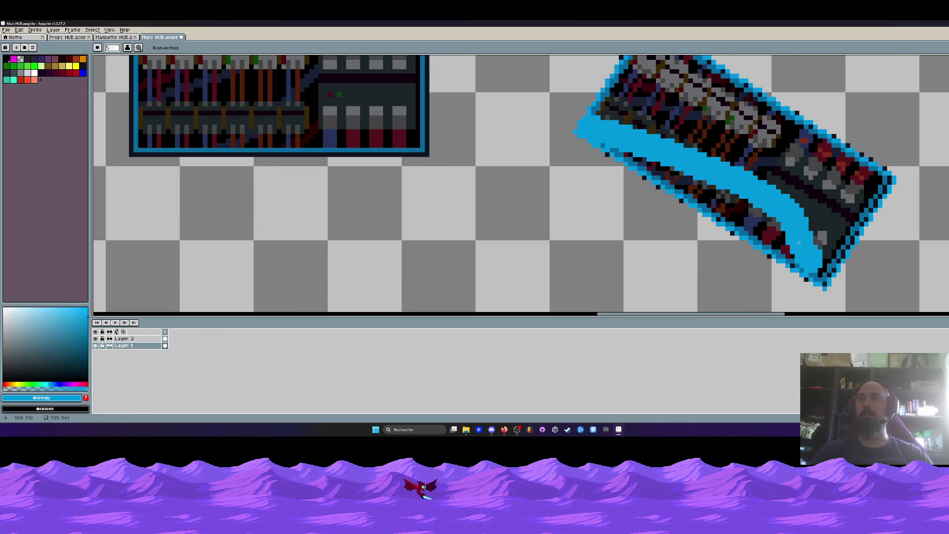
key(ctrl+z)
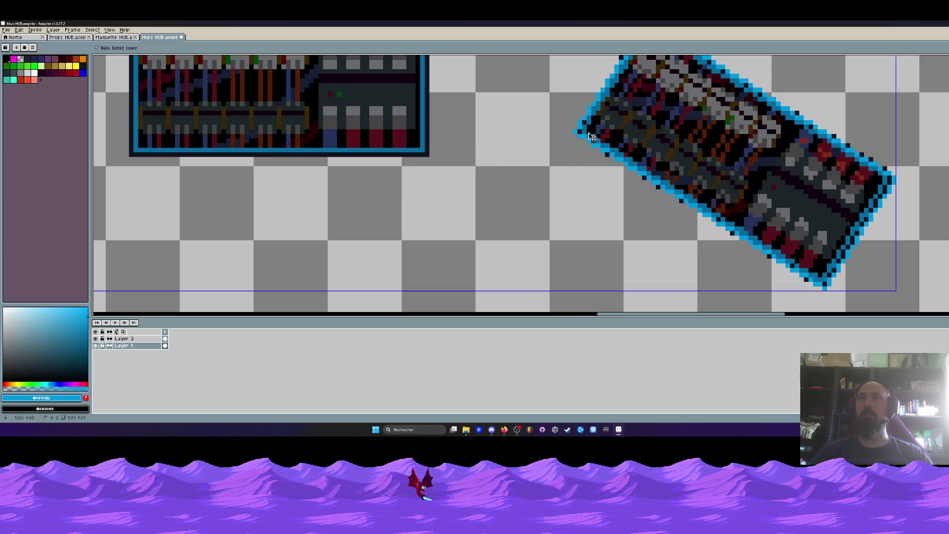
mouse_move(576, 131)
mouse_down()
mouse_move(826, 276)
mouse_move(877, 194)
mouse_move(649, 99)
mouse_move(877, 236)
mouse_up()
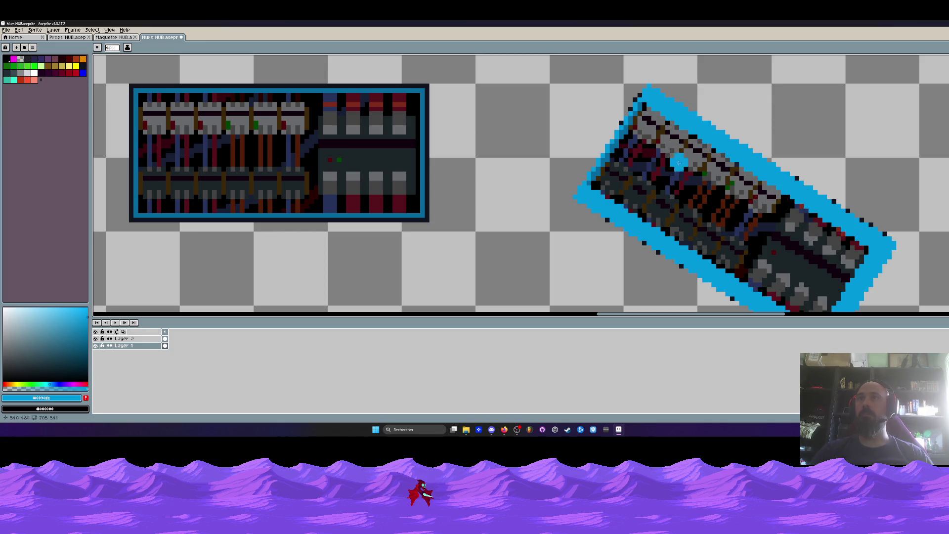
mouse_move(652, 106)
mouse_down()
mouse_move(661, 131)
mouse_move(860, 261)
mouse_up()
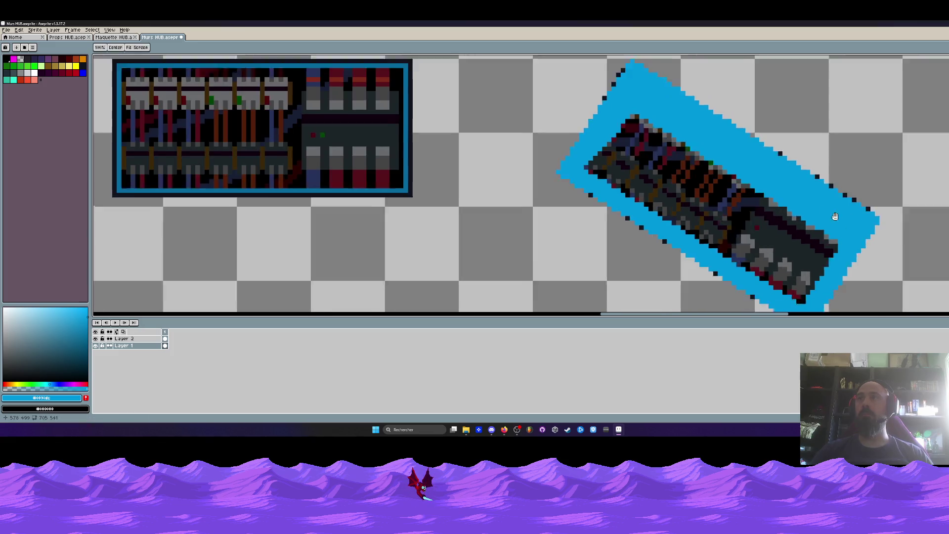
drag(803, 270, 586, 140)
mouse_move(629, 97)
mouse_down()
mouse_move(819, 209)
mouse_move(659, 122)
mouse_move(800, 220)
mouse_move(623, 129)
mouse_up()
drag(781, 212, 800, 225)
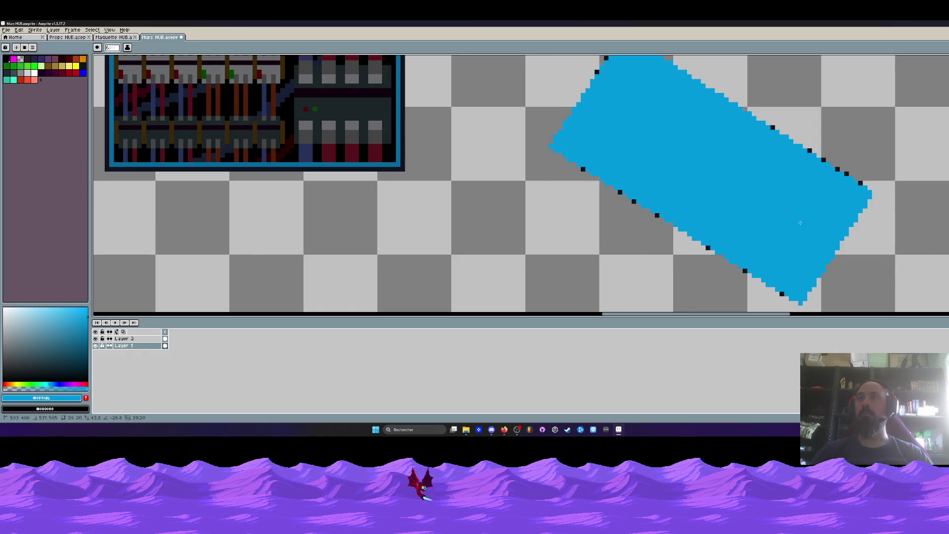
- Pick the orange palette swatch and zoom in around the tilted blue plate
scroll(791, 212, down, 2)
scroll(756, 202, right, 2)
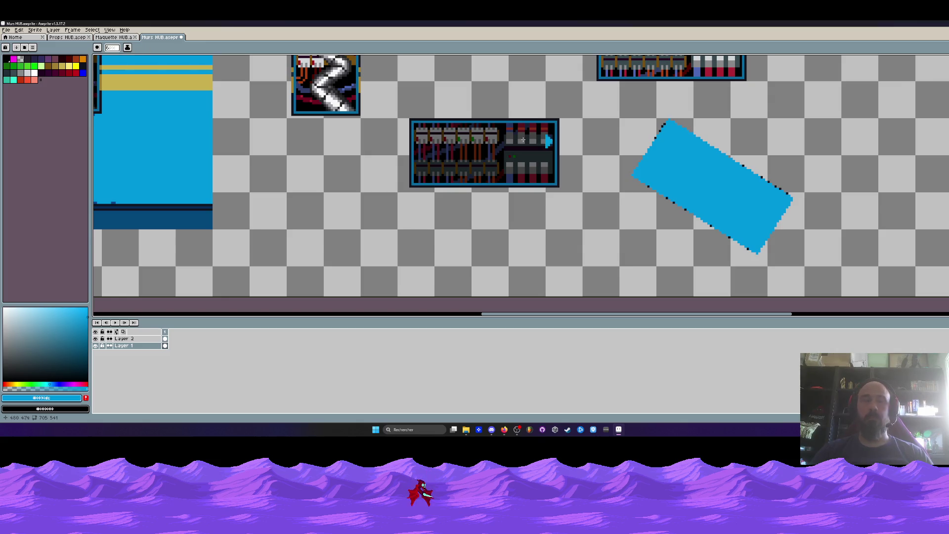
click(24, 58)
scroll(648, 196, up, 1)
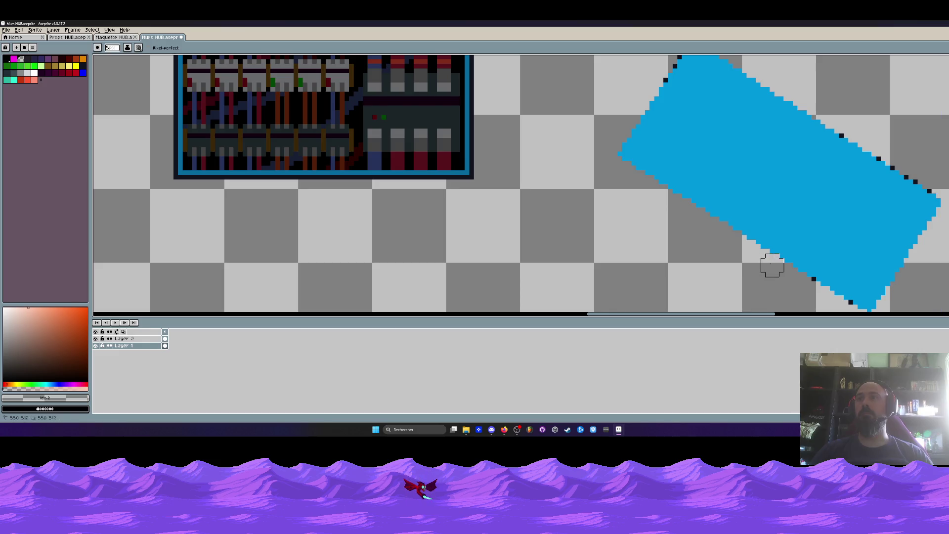
scroll(761, 259, down, 2)
scroll(751, 253, right, 2)
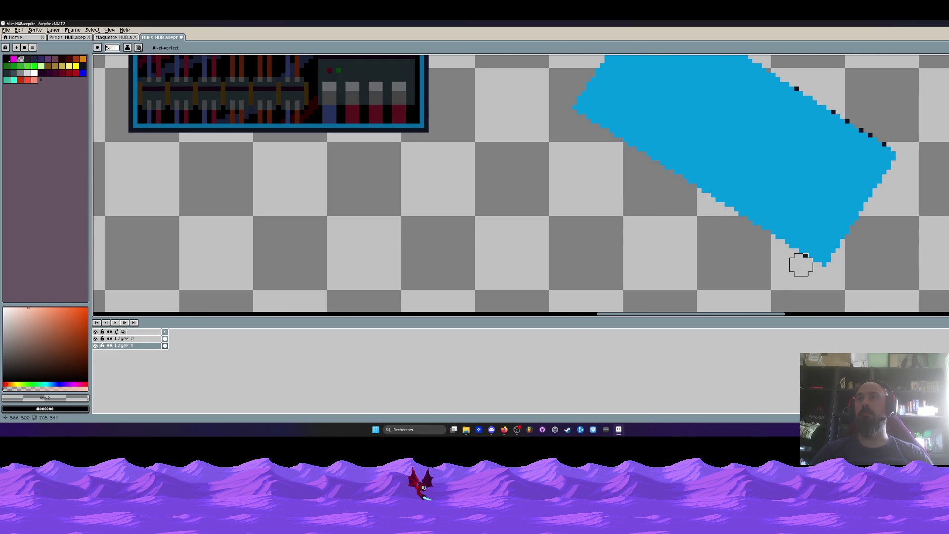
scroll(810, 259, down, 3)
scroll(723, 165, up, 2)
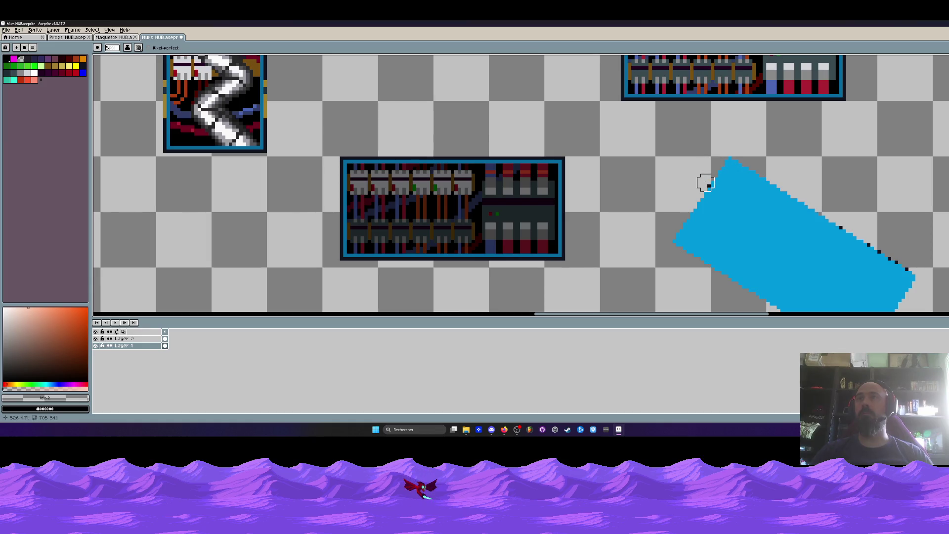
scroll(701, 183, right, 3)
scroll(727, 175, up, 2)
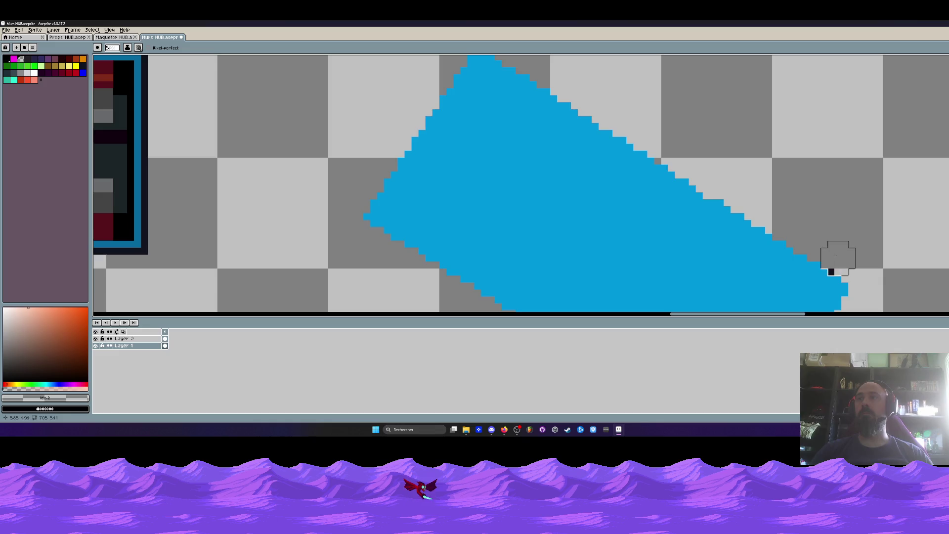
scroll(830, 247, down, 2)
scroll(840, 232, down, 1)
scroll(787, 201, up, 1)
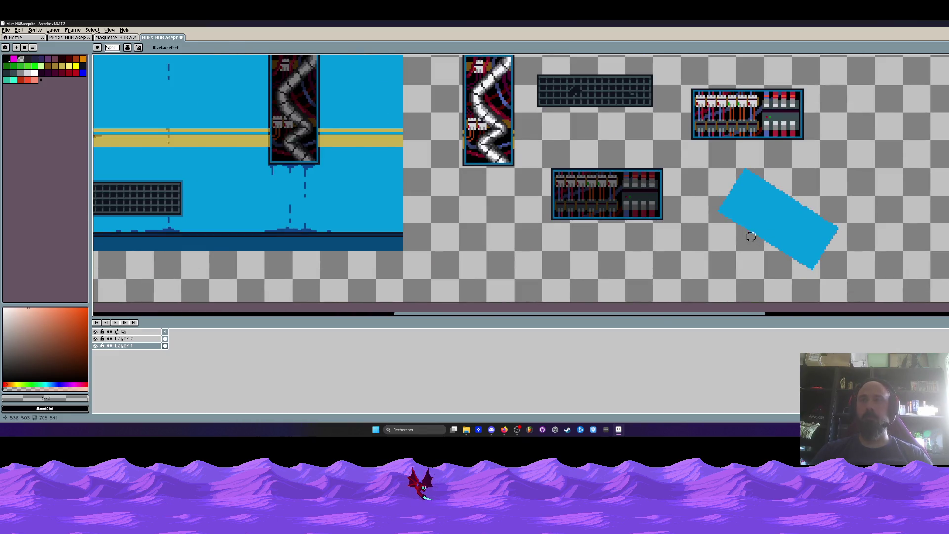
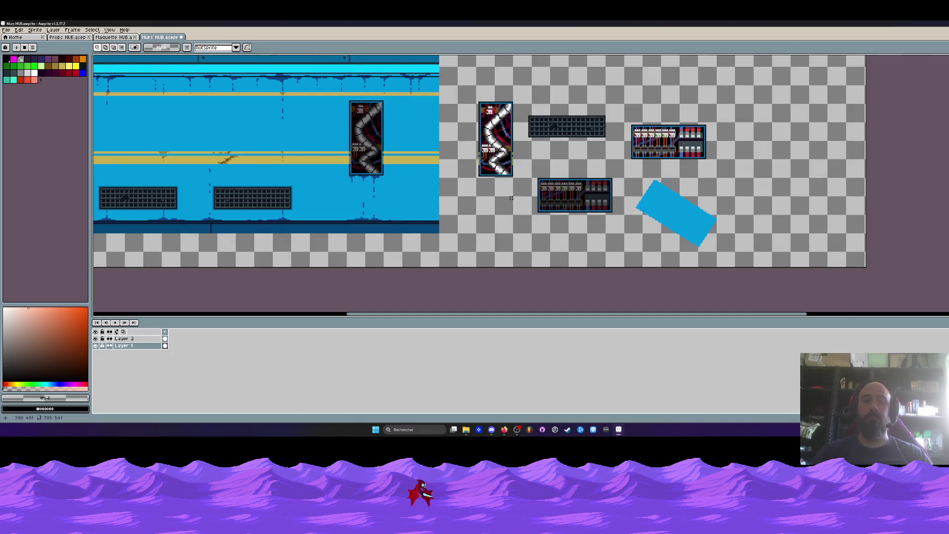
- Sample the wall's dark blue and bright cyan with the eyedropper
key(i)
scroll(384, 186, up, 1)
scroll(384, 186, down, 2)
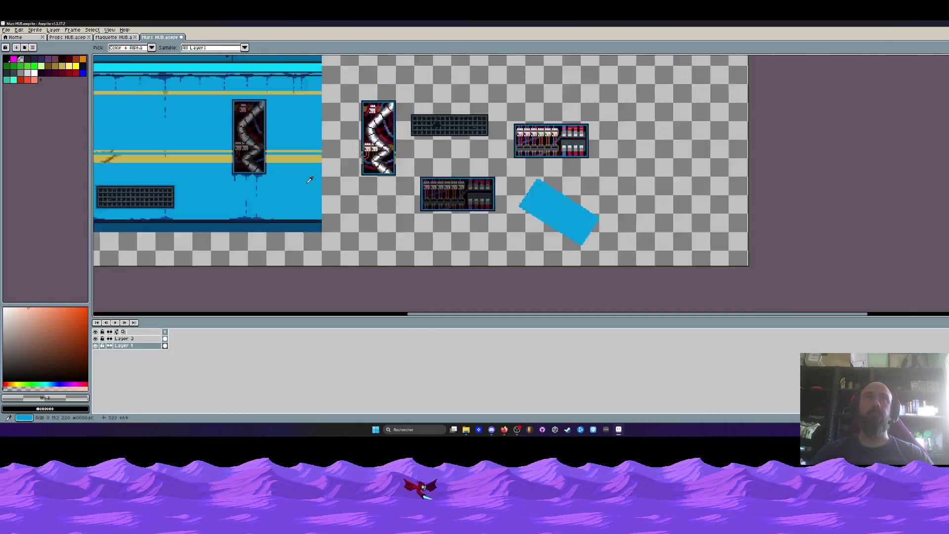
scroll(306, 158, down, 2)
scroll(235, 137, up, 4)
scroll(235, 137, down, 1)
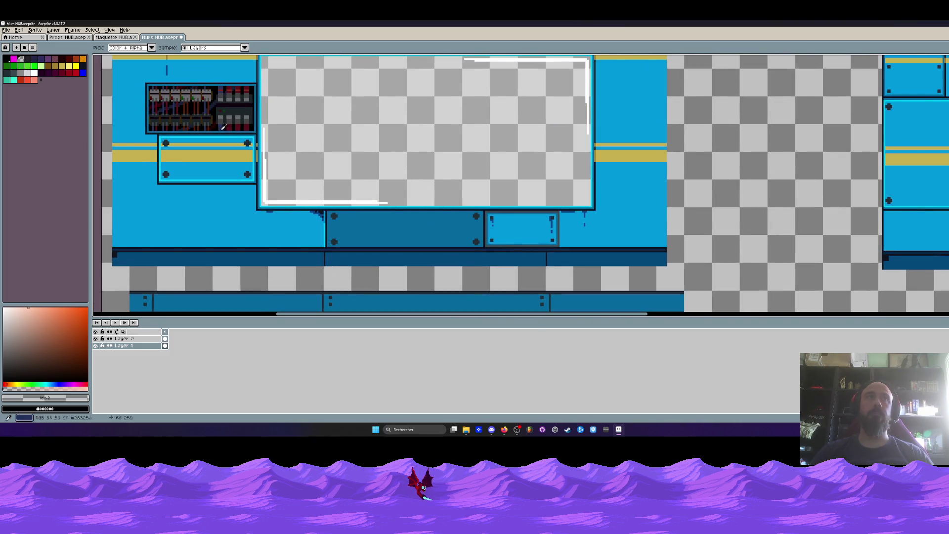
click(165, 131)
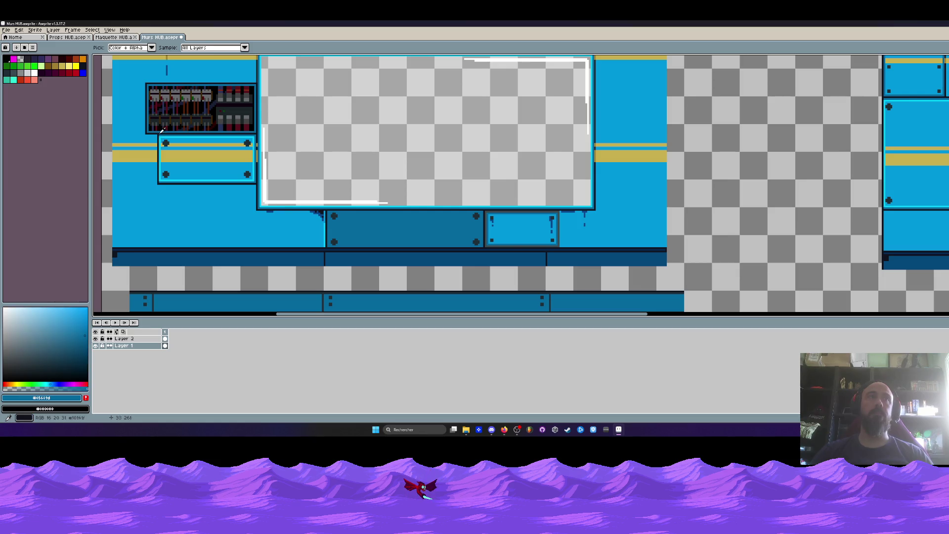
click(162, 138)
scroll(163, 137, down, 3)
scroll(445, 238, up, 3)
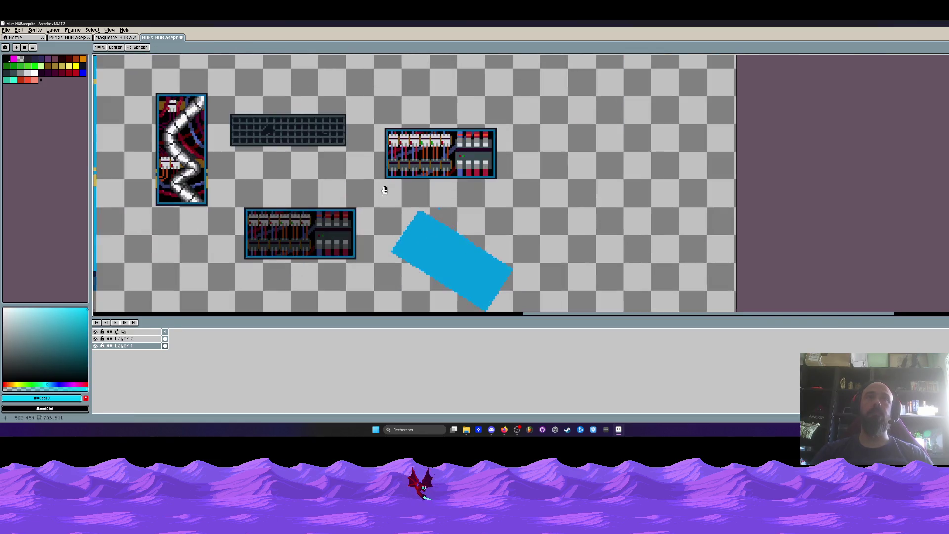
- Draw cyan highlight lines along the tilted rectangle's edges with the Line tool
key(shift+u)
key(shift+l)
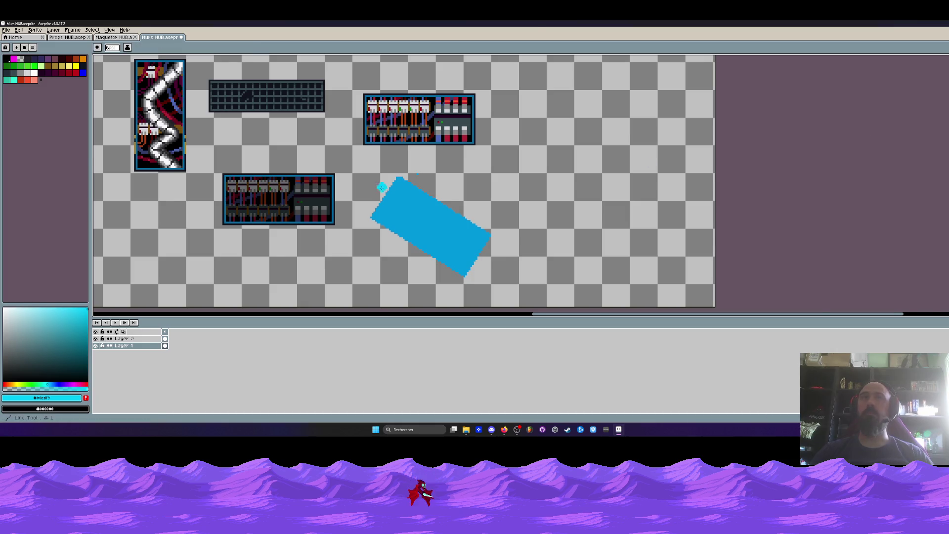
scroll(381, 187, up, 1)
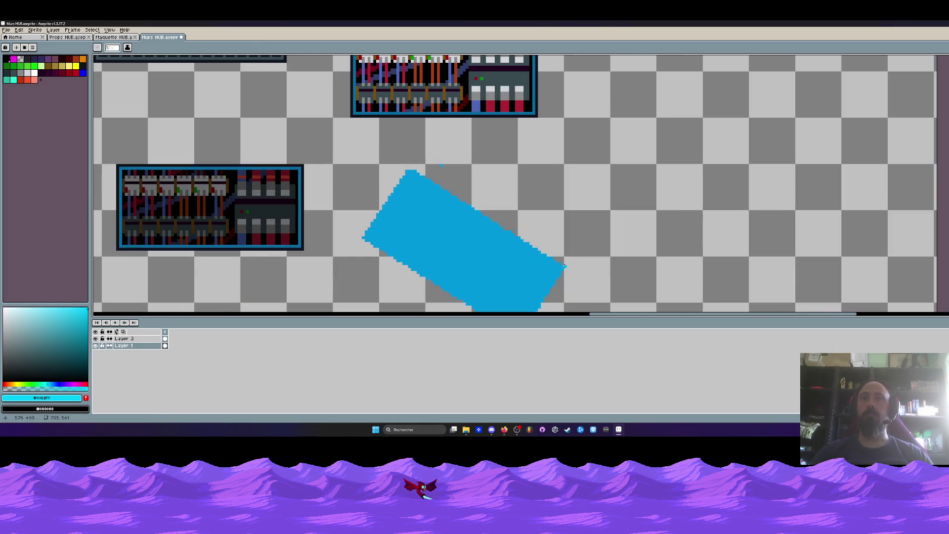
mouse_move(561, 267)
mouse_down()
mouse_move(409, 168)
mouse_move(374, 224)
mouse_up()
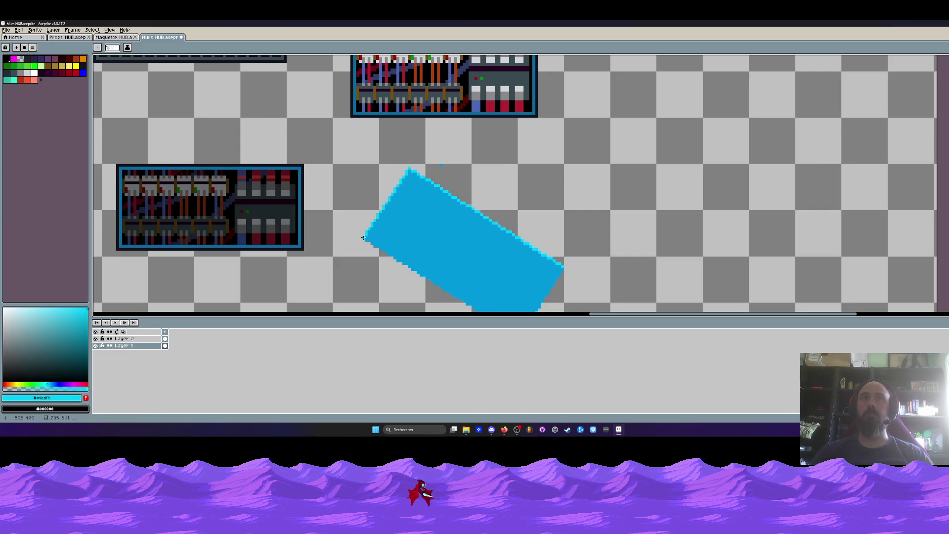
scroll(364, 238, down, 5)
drag(519, 131, 563, 64)
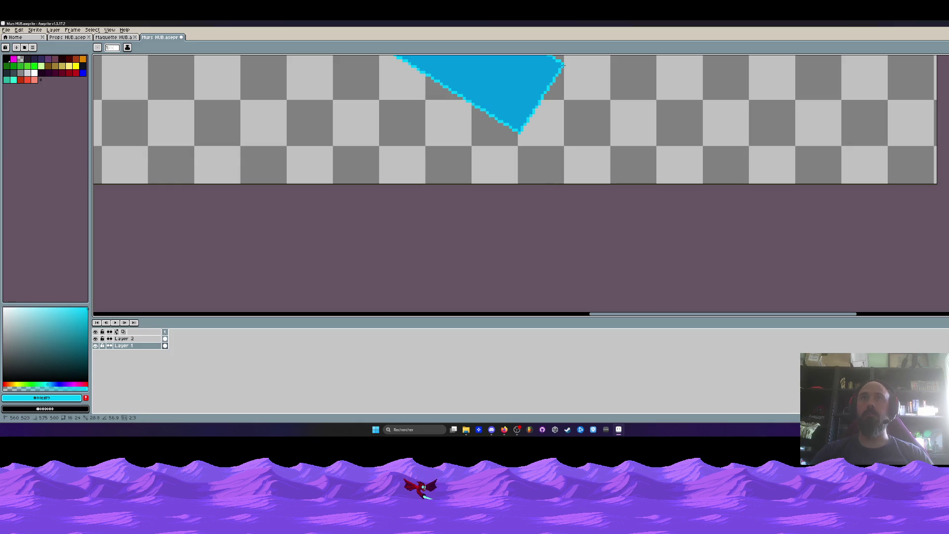
scroll(562, 64, down, 3)
scroll(509, 159, up, 3)
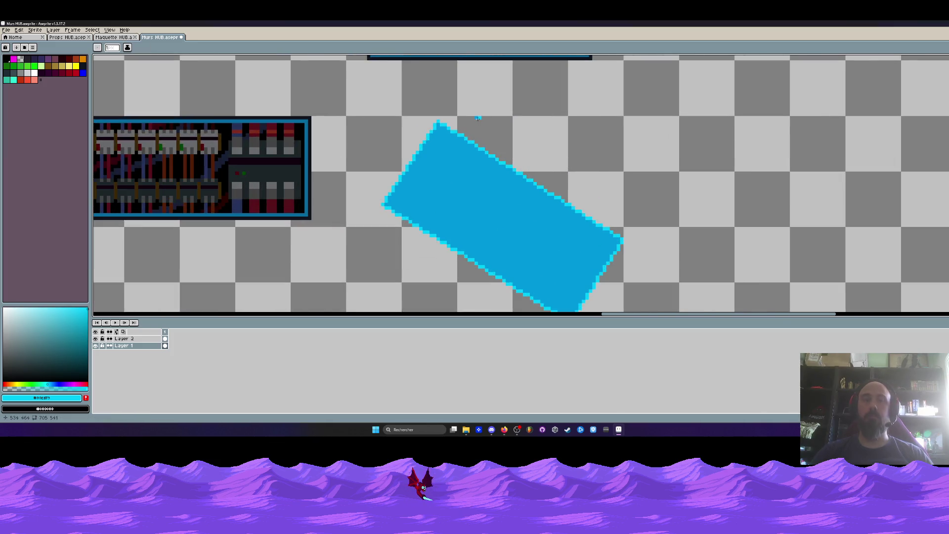
scroll(478, 118, up, 1)
- Switch to the Pencil and set the background colour from the palette
key(b)
scroll(479, 117, down, 2)
scroll(479, 114, down, 1)
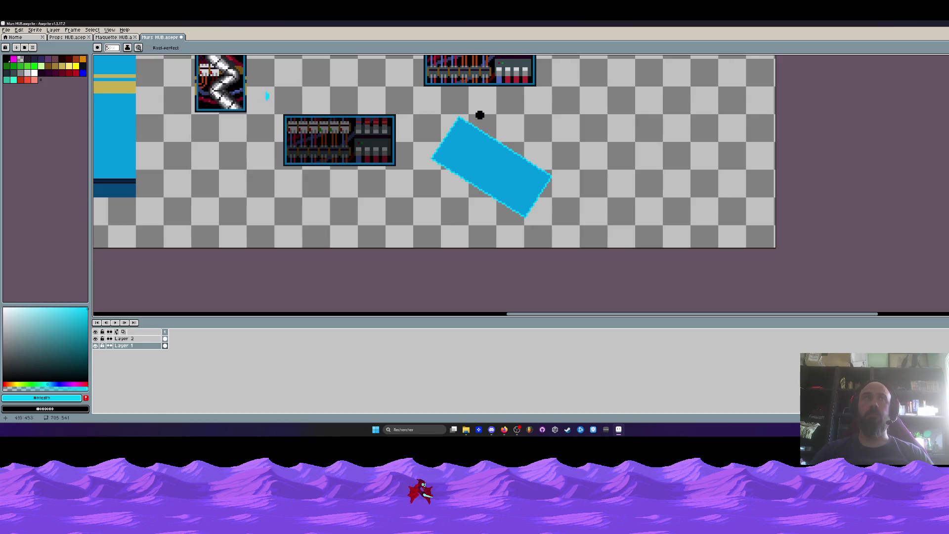
right_click(28, 63)
scroll(484, 117, down, 2)
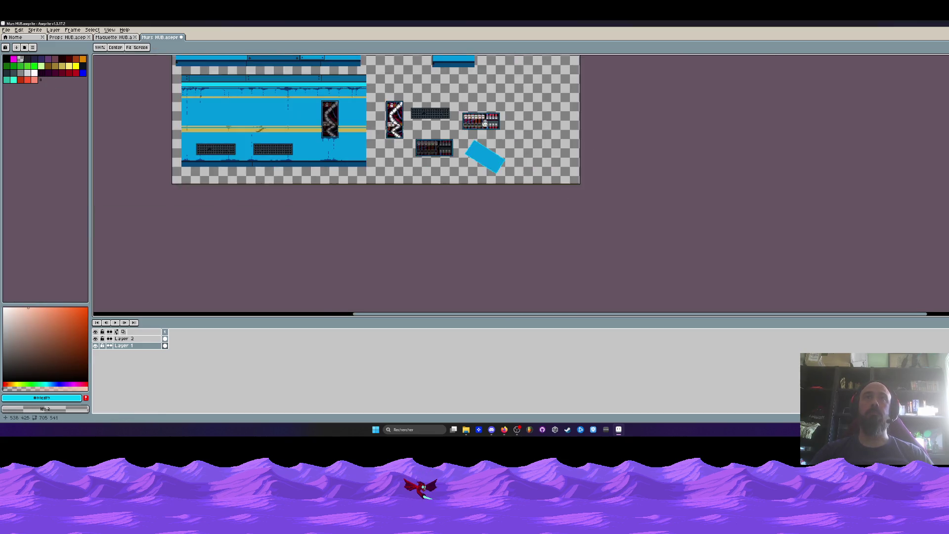
scroll(397, 164, up, 1)
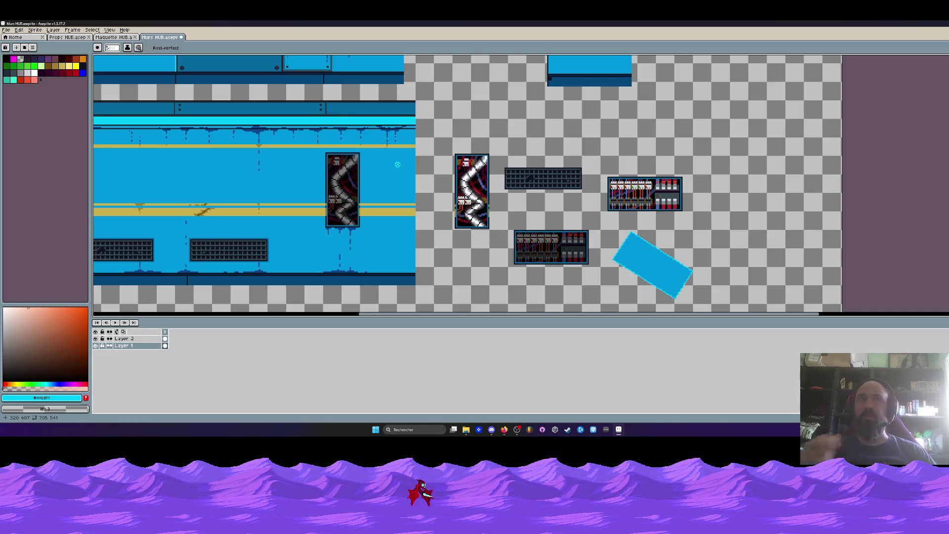
scroll(398, 164, down, 3)
scroll(388, 65, up, 1)
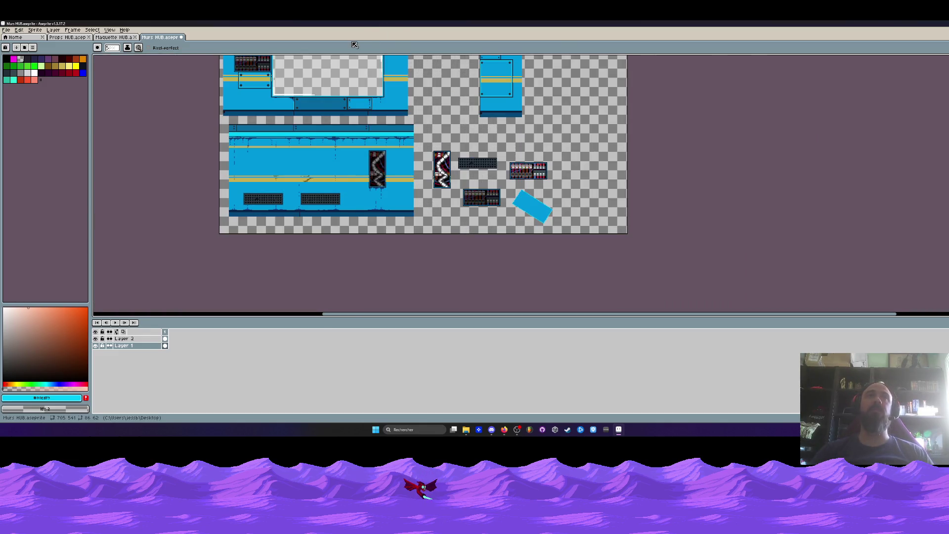
scroll(358, 183, up, 3)
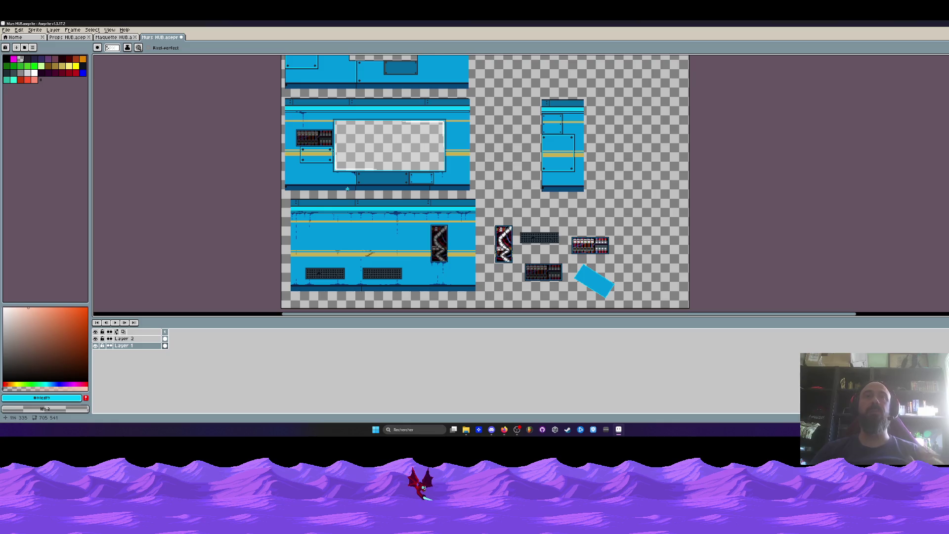
scroll(603, 263, up, 2)
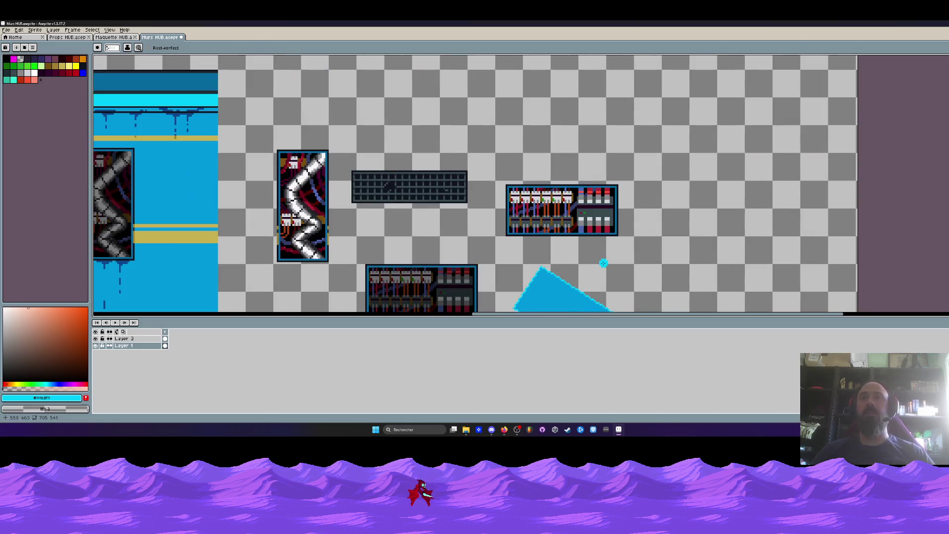
scroll(604, 263, down, 3)
scroll(544, 173, up, 2)
scroll(502, 163, down, 1)
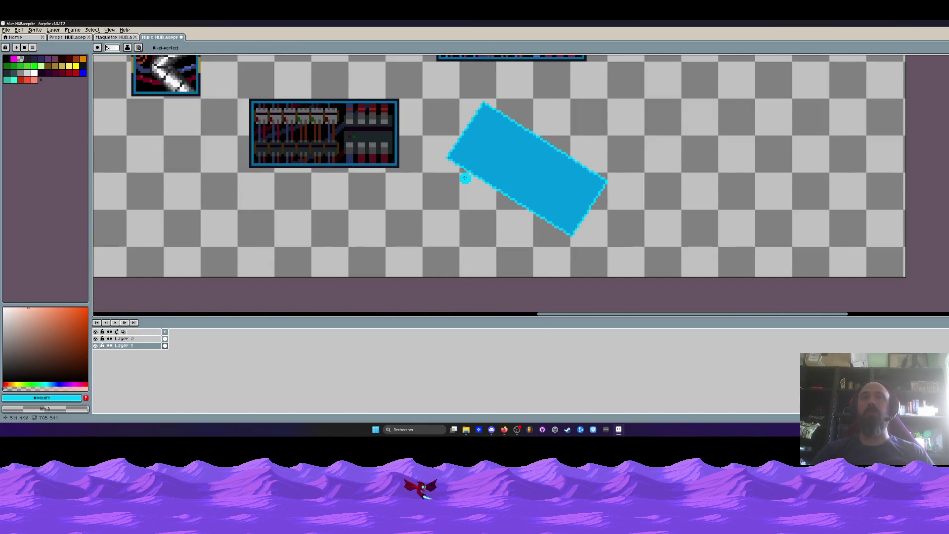
scroll(465, 177, up, 1)
scroll(463, 169, down, 2)
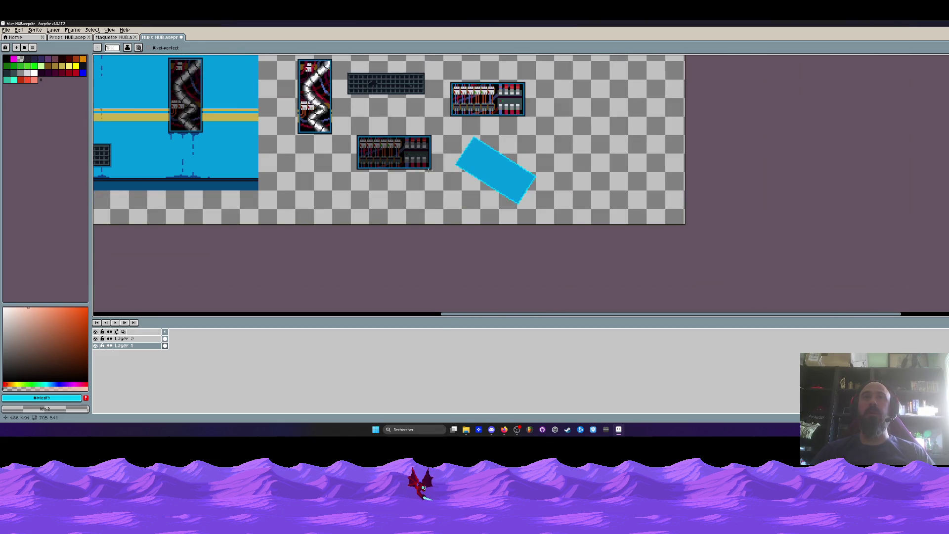
mouse_move(180, 113)
mouse_down()
mouse_move(447, 188)
mouse_move(358, 217)
mouse_up()
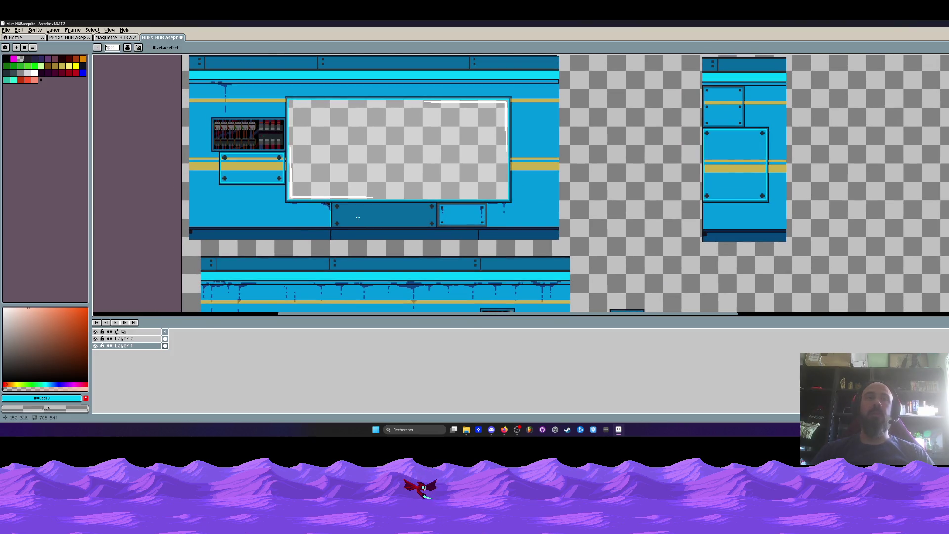
scroll(262, 144, up, 1)
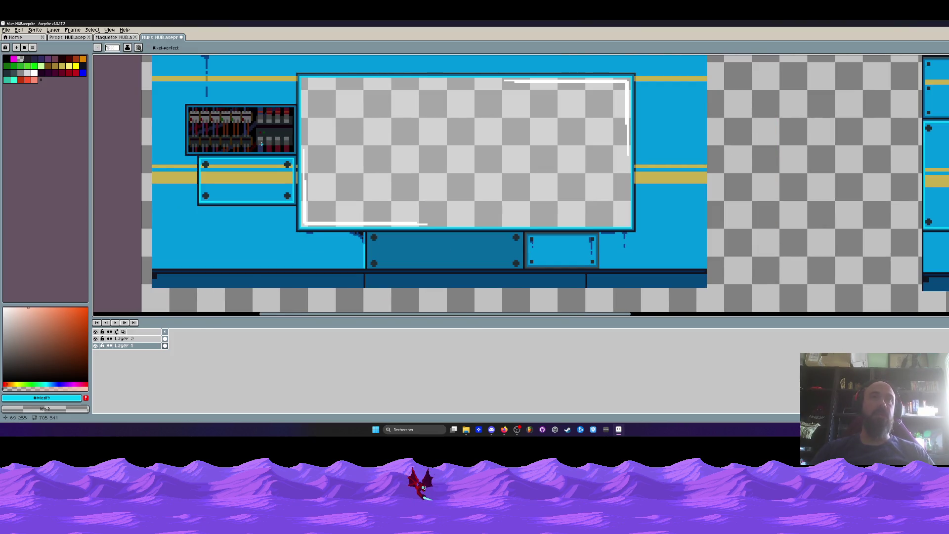
key(i)
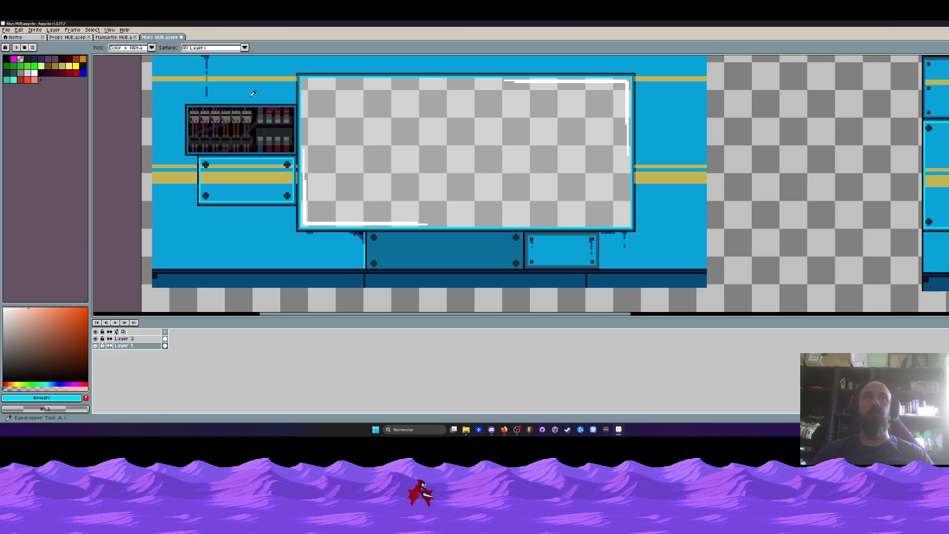
scroll(237, 163, down, 4)
scroll(240, 166, up, 1)
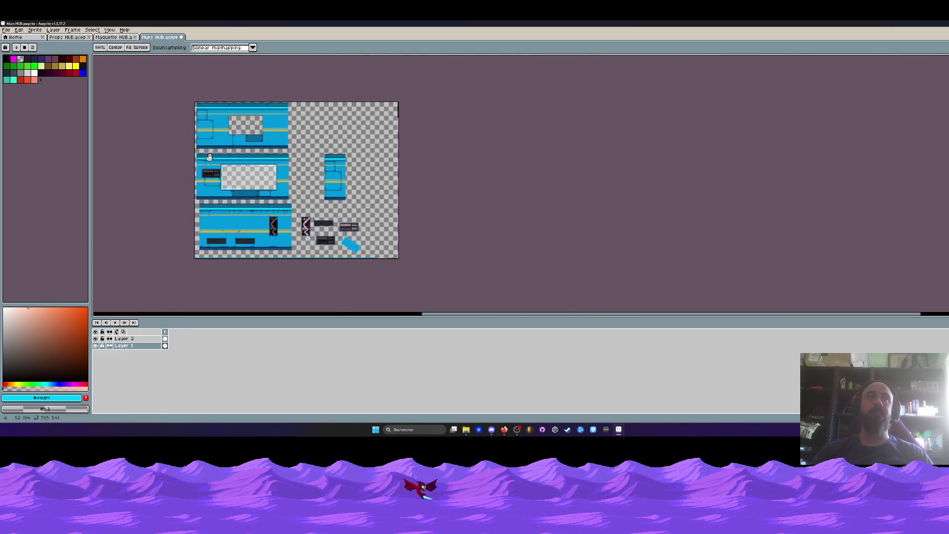
scroll(242, 169, up, 2)
scroll(242, 169, up, 2)
scroll(242, 169, up, 1)
scroll(234, 193, up, 1)
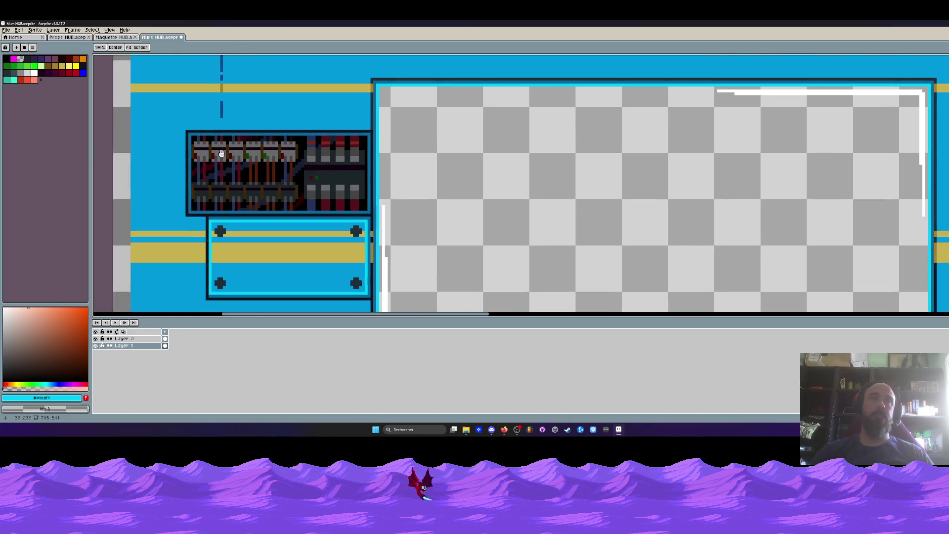
scroll(224, 209, down, 1)
scroll(224, 209, down, 1)
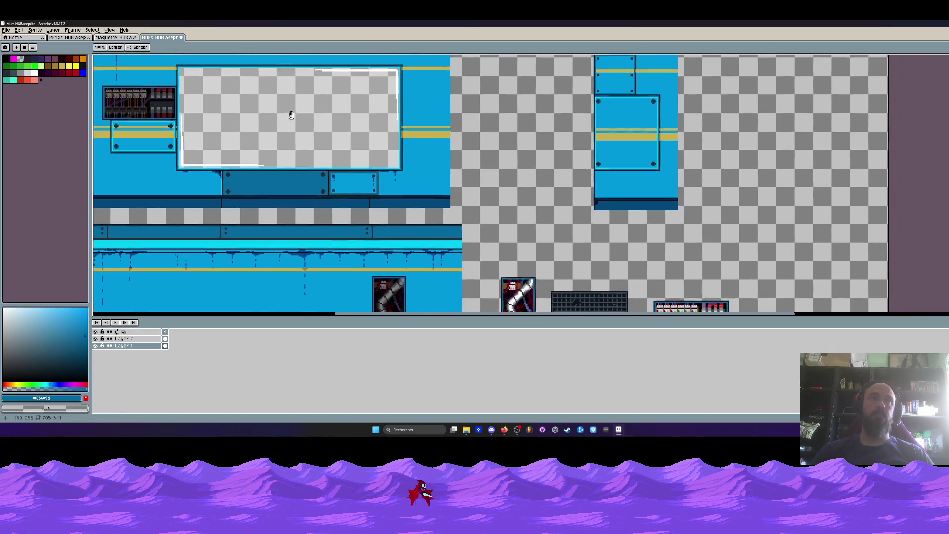
scroll(224, 209, down, 1)
key(l)
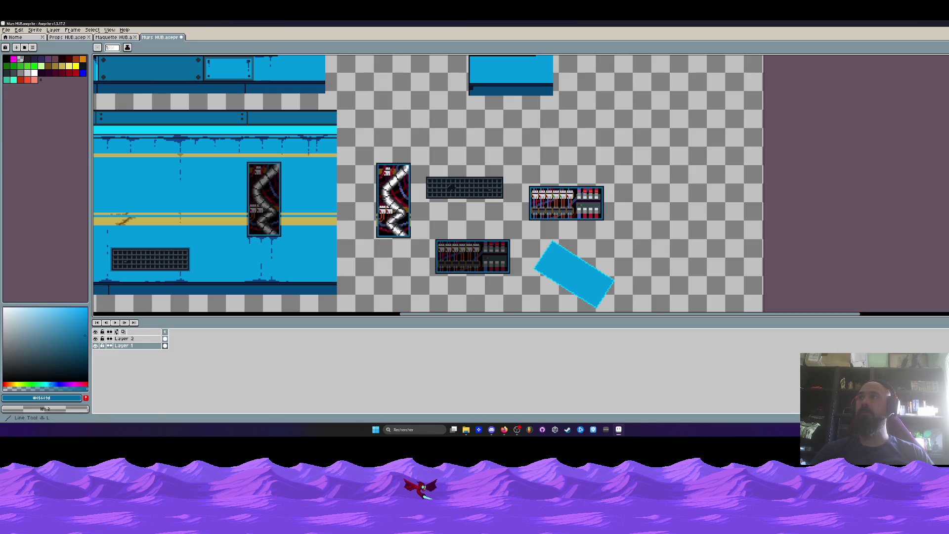
scroll(554, 242, down, 3)
scroll(553, 148, up, 4)
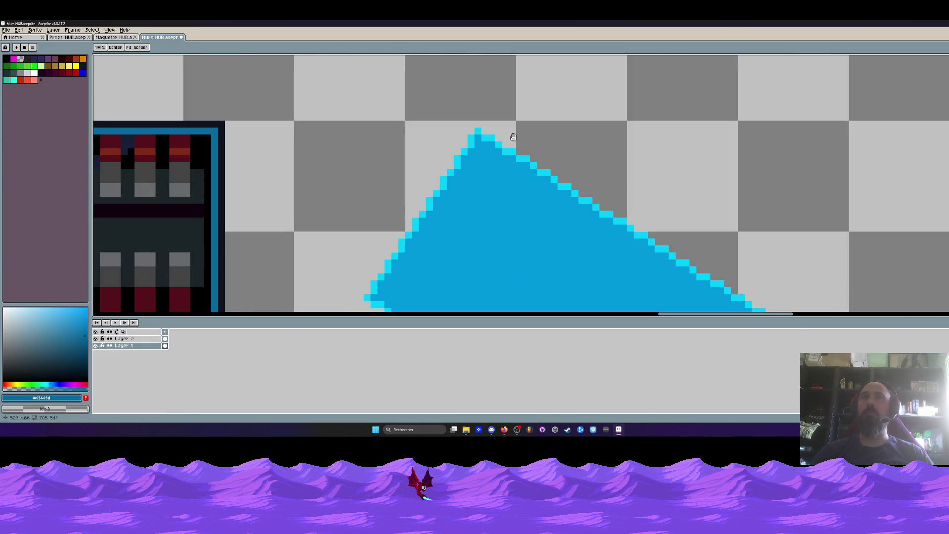
scroll(484, 130, down, 1)
mouse_move(484, 130)
mouse_down()
mouse_move(725, 282)
mouse_move(483, 130)
mouse_up()
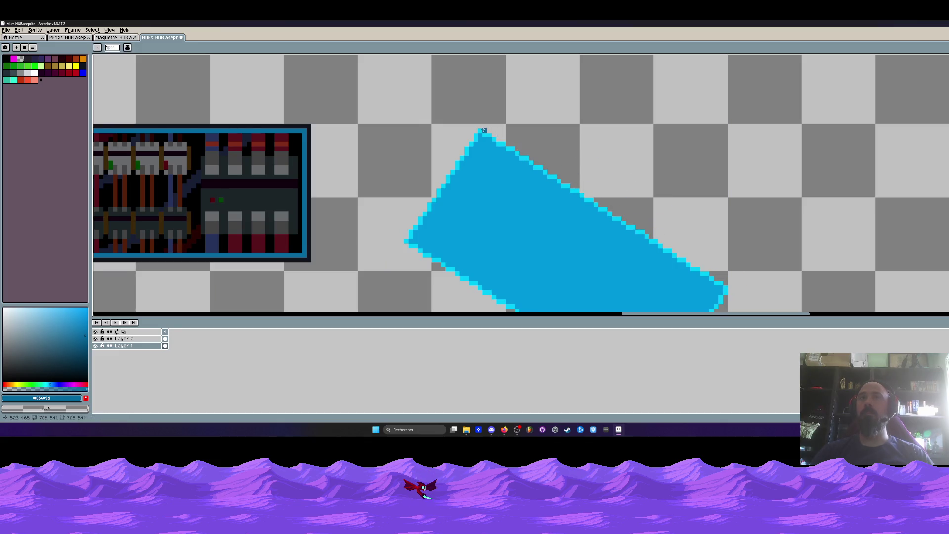
scroll(483, 130, down, 1)
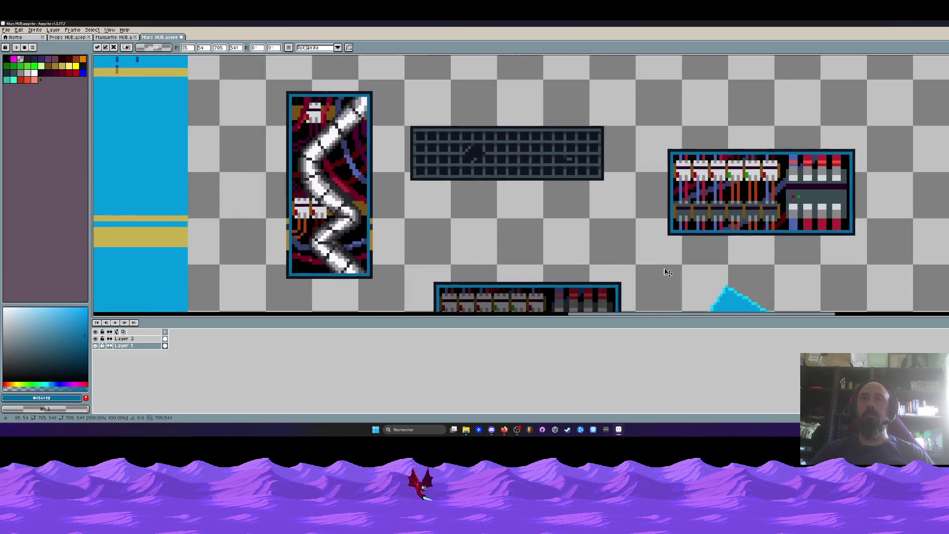
scroll(565, 207, down, 1)
drag(566, 207, 561, 201)
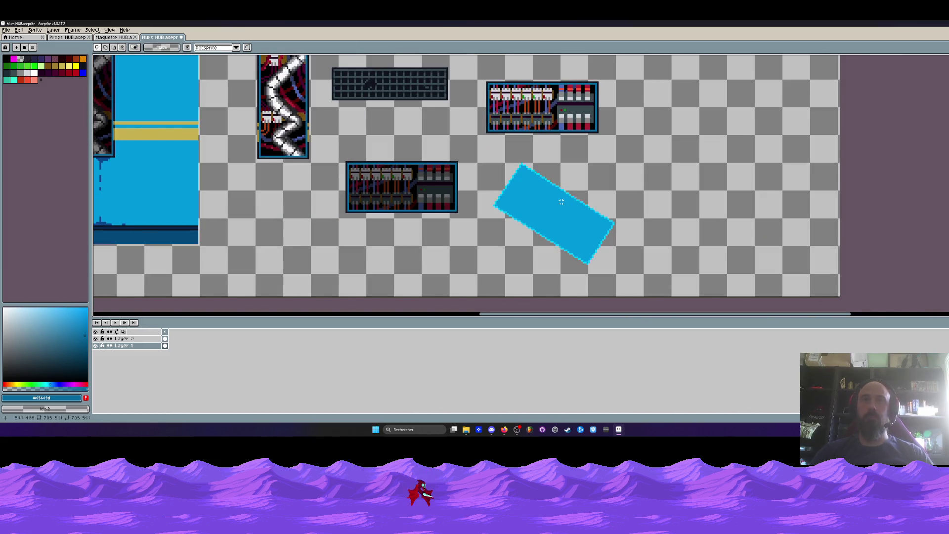
key(ctrl+z)
key(l)
drag(489, 163, 665, 288)
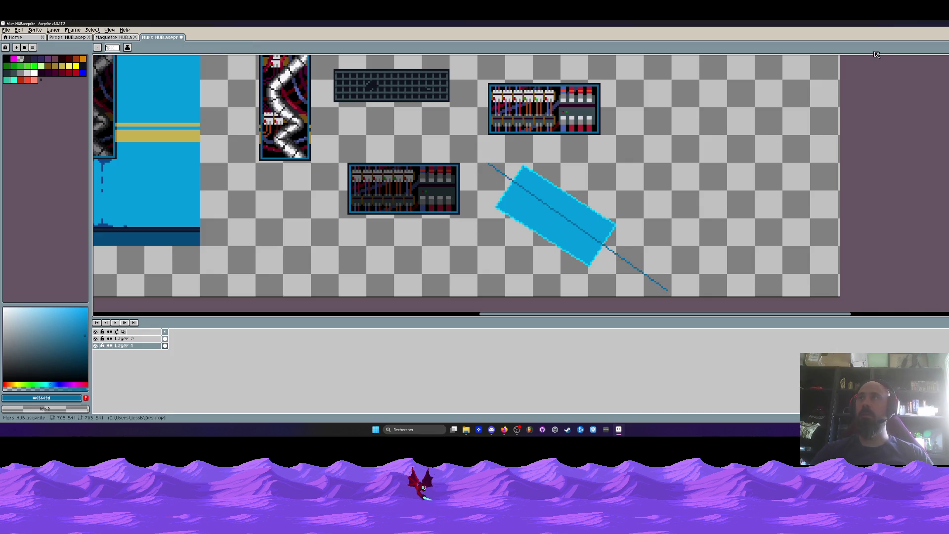
key(ctrl+z)
key(m)
drag(488, 155, 637, 280)
key(shift+o)
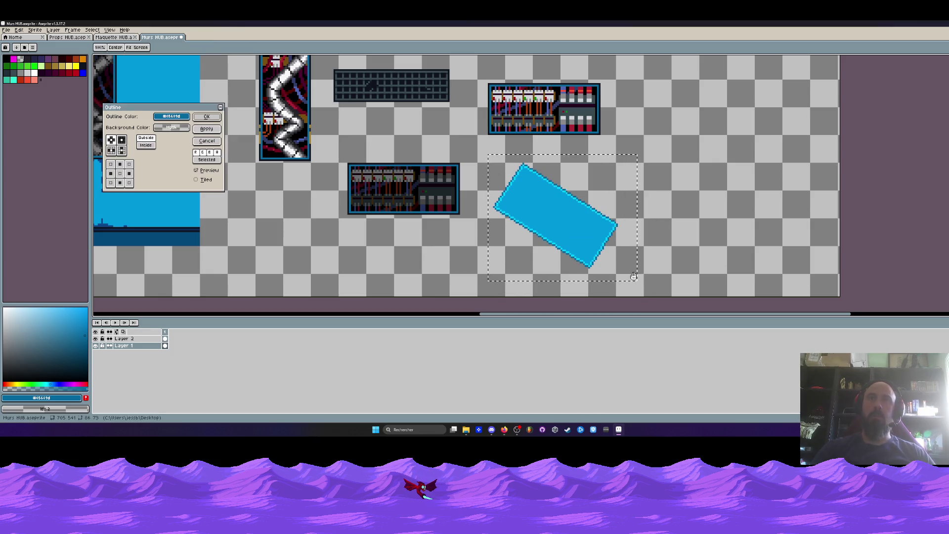
click(168, 116)
click(161, 128)
click(216, 141)
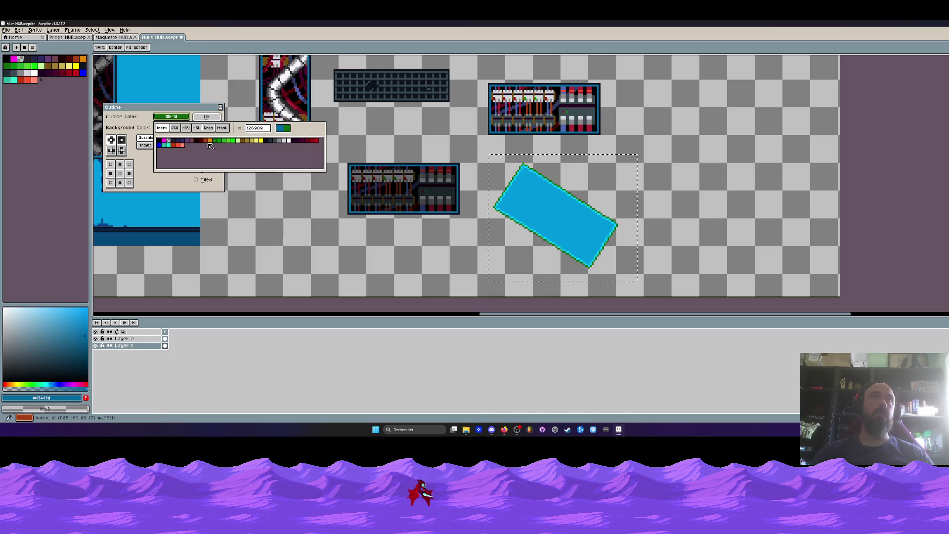
click(206, 117)
click(207, 117)
drag(241, 197, 376, 209)
key(ctrl+d)
mouse_move(209, 195)
mouse_down()
mouse_move(282, 213)
mouse_move(371, 191)
mouse_move(328, 190)
mouse_move(332, 150)
mouse_up()
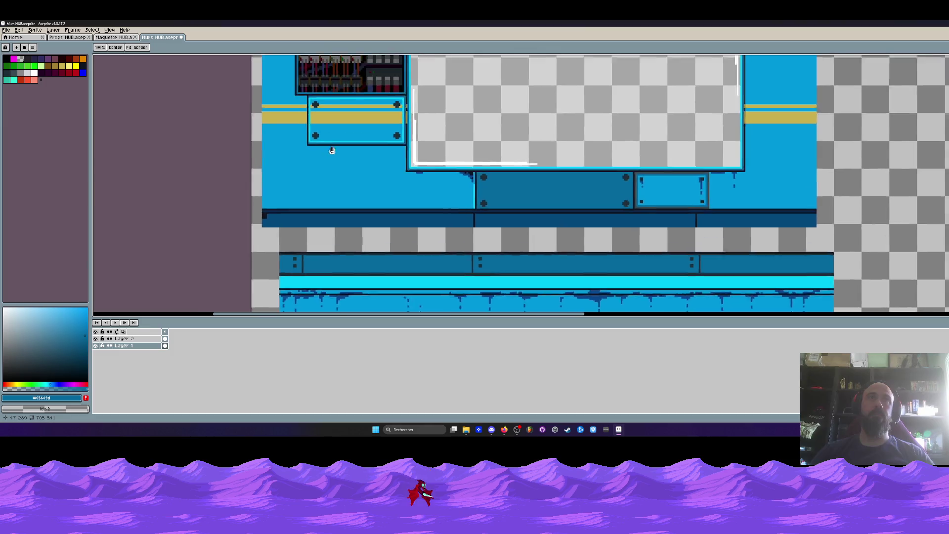
- Sample the wall's dark blue #05689d as the background colour
scroll(332, 150, up, 2)
key(i)
scroll(322, 167, down, 5)
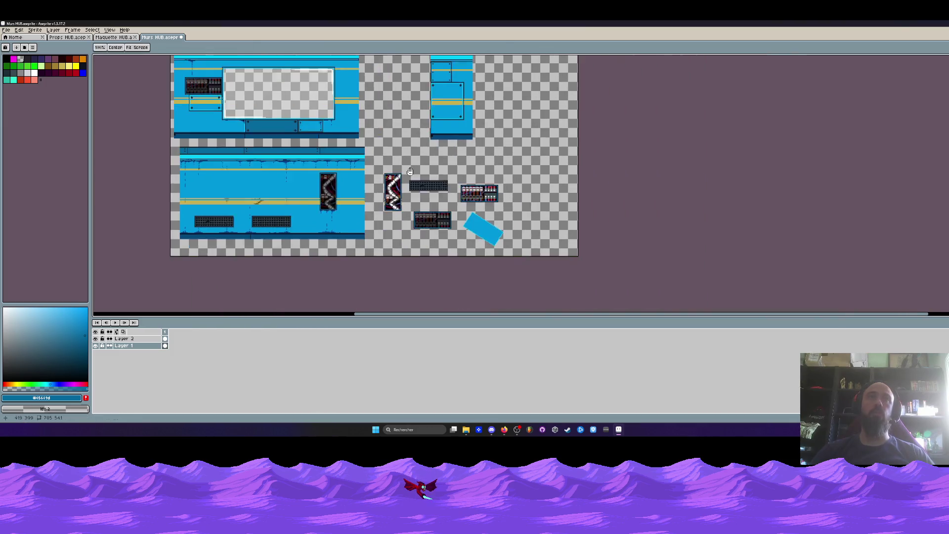
scroll(248, 108, up, 6)
right_click(281, 125)
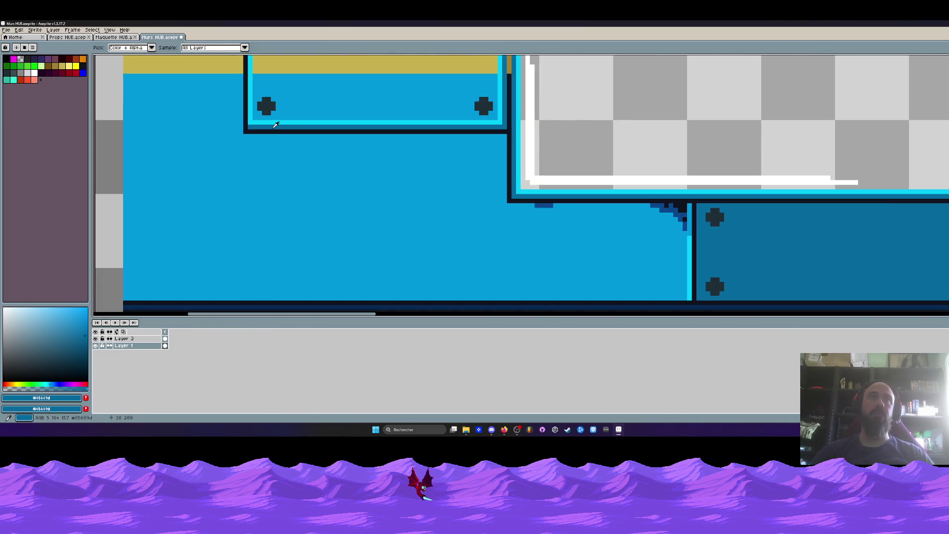
scroll(281, 126, down, 4)
- Select the rotated blue plate and apply a #05689d outline to it
drag(346, 148, 494, 149)
key(m)
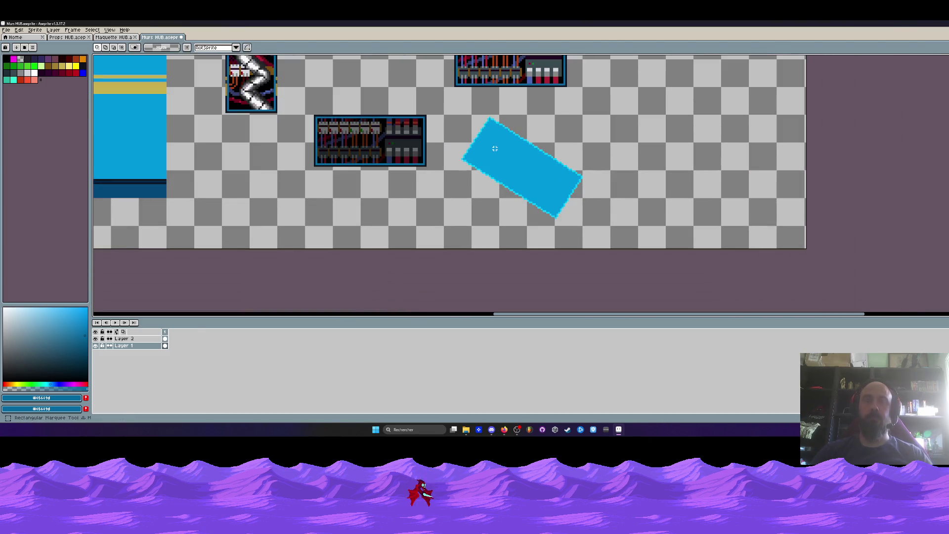
drag(451, 106, 615, 230)
key(shift+o)
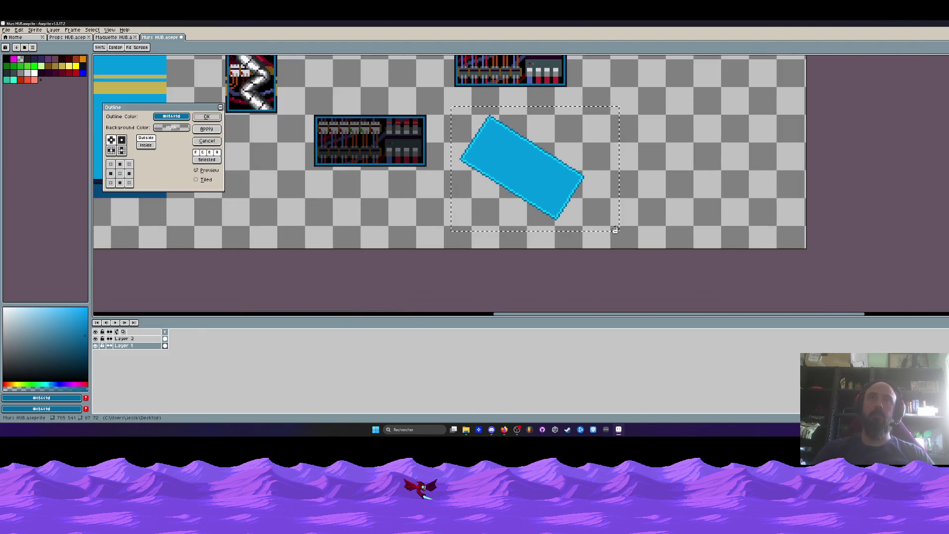
click(171, 116)
click(220, 118)
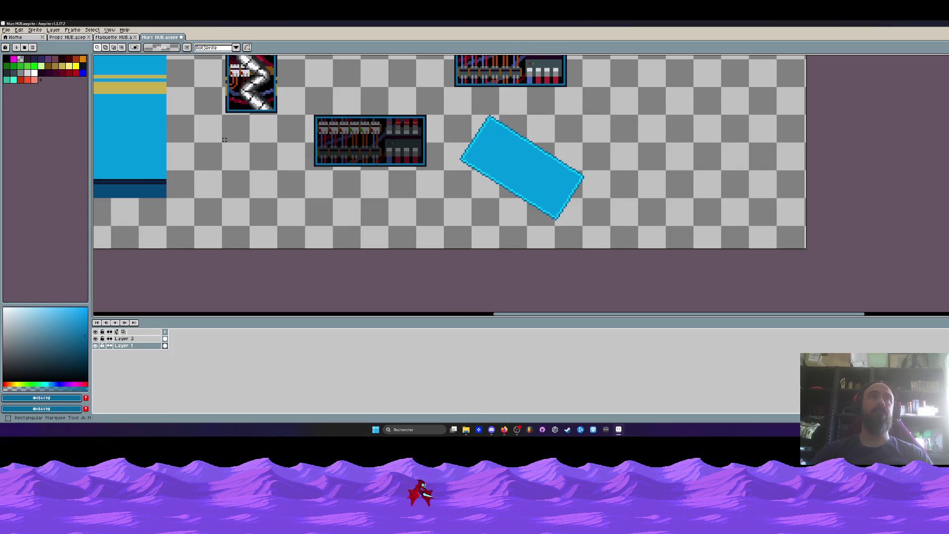
drag(150, 155, 541, 213)
key(i)
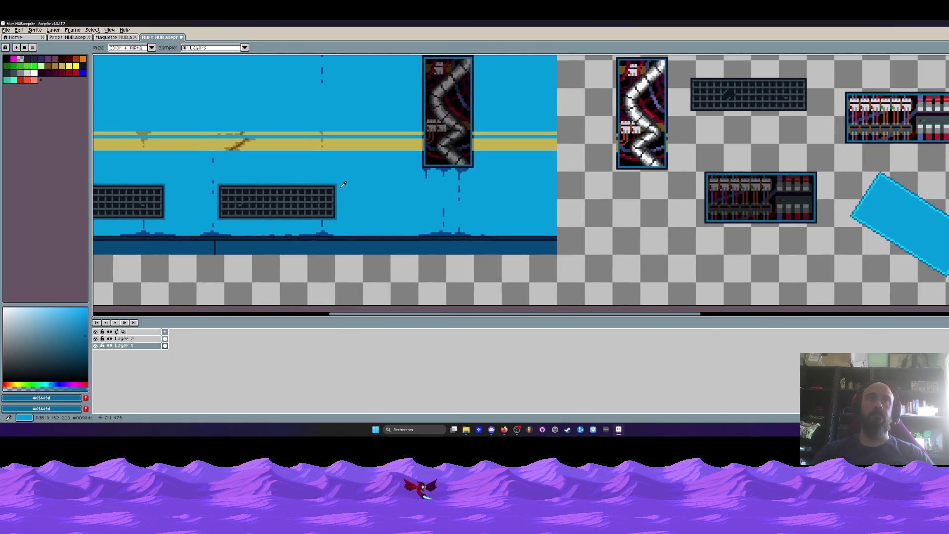
scroll(613, 211, down, 2)
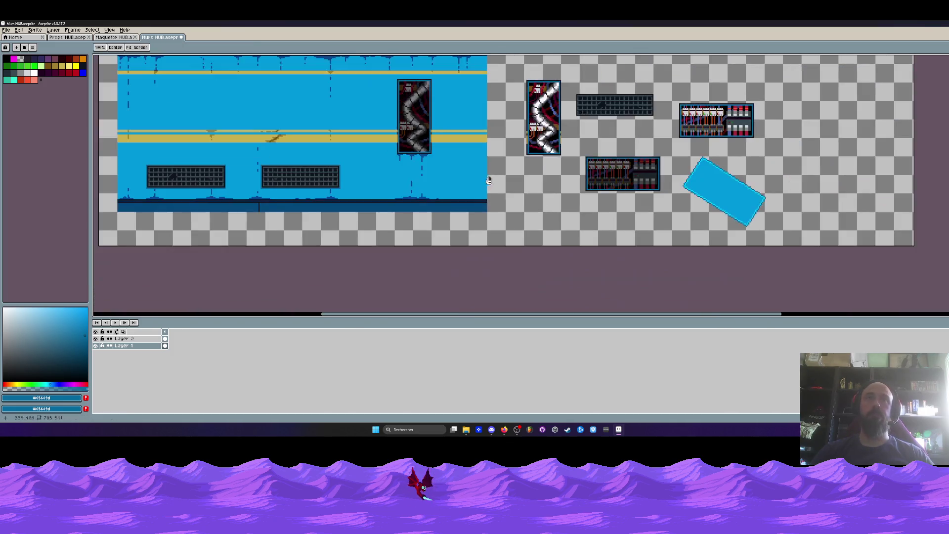
- Sample the dark #202e37 rivet colour from the upper wall block
scroll(612, 210, down, 1)
scroll(613, 211, down, 1)
drag(552, 185, 553, 206)
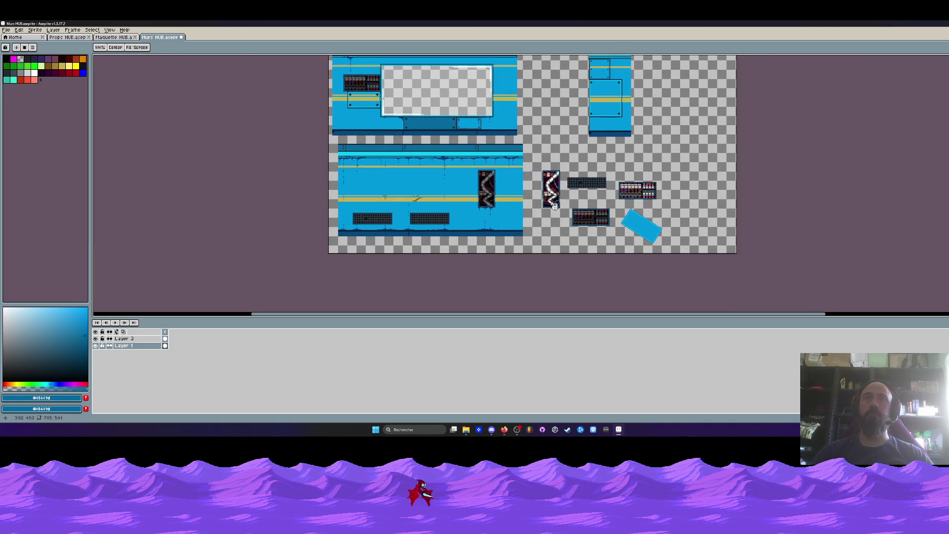
scroll(557, 98, up, 4)
click(557, 97)
scroll(576, 153, down, 2)
scroll(578, 226, up, 2)
scroll(578, 226, up, 1)
- Paint dark rivet dots at the plate's corners with an enlarged Pencil brush
key(b)
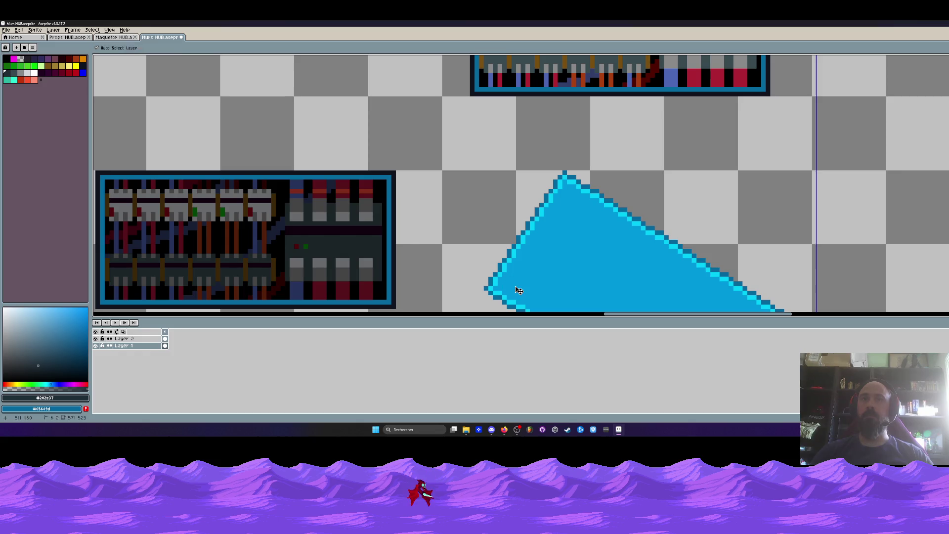
key(plus)
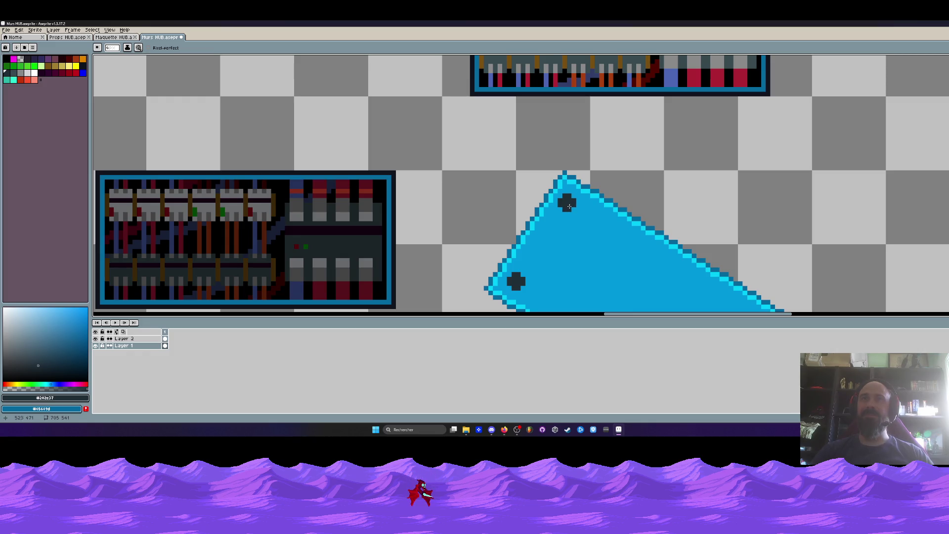
scroll(568, 205, down, 3)
scroll(630, 175, up, 3)
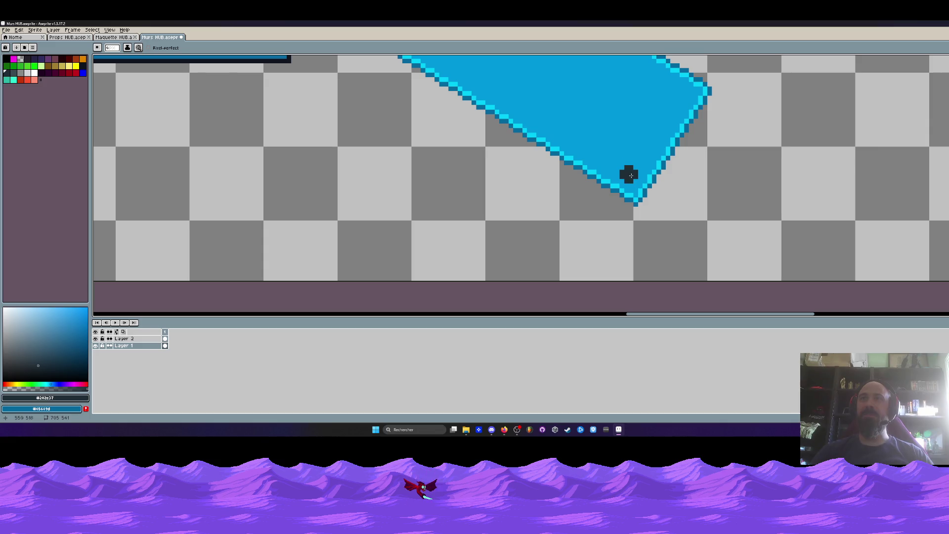
scroll(631, 175, down, 3)
click(636, 171)
scroll(643, 197, down, 1)
scroll(658, 225, down, 1)
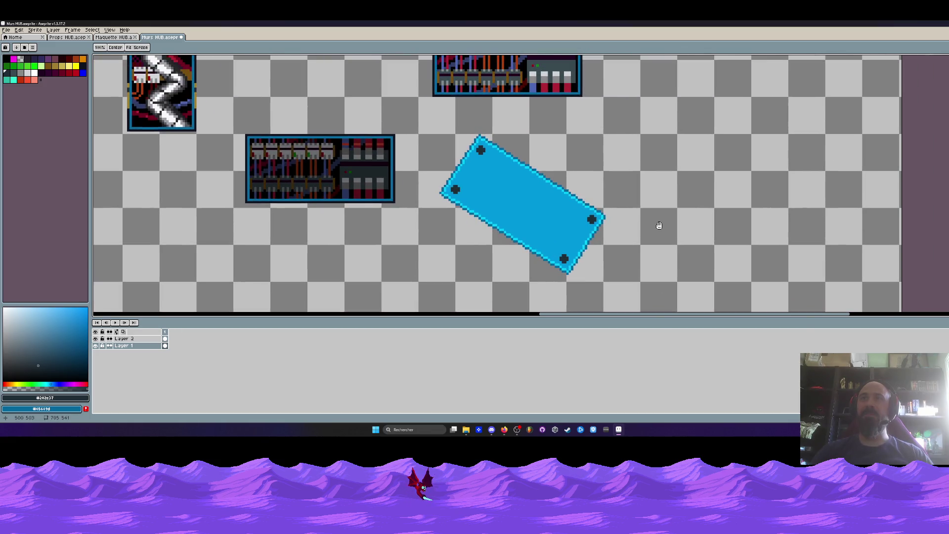
scroll(658, 226, down, 1)
key(m)
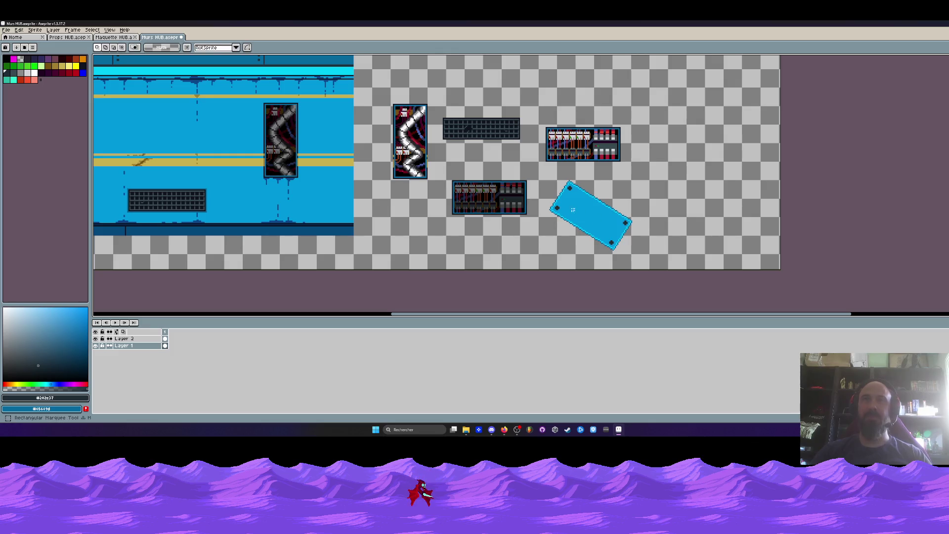
- Select the riveted plate and preview it over the upper wall's left console
drag(542, 175, 591, 210)
scroll(591, 211, down, 3)
key(ctrl+v)
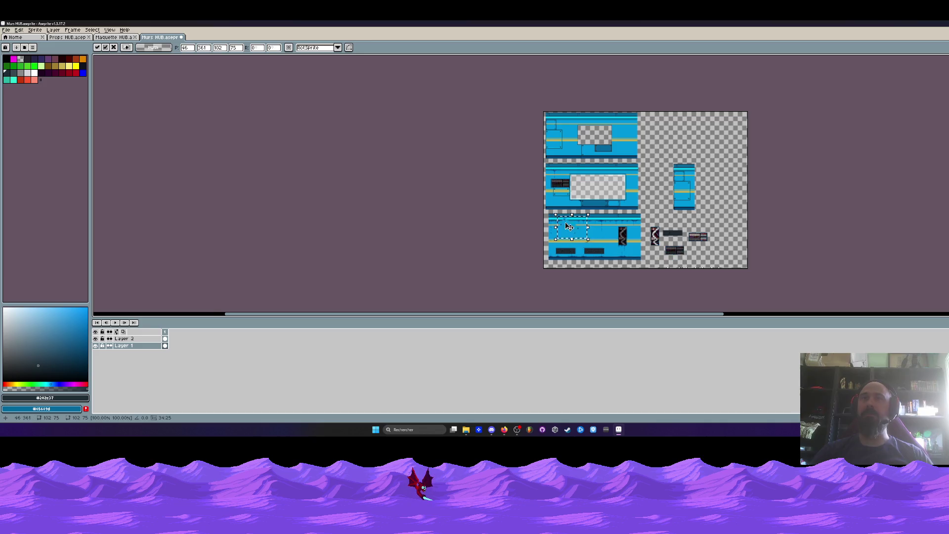
scroll(567, 214, up, 4)
drag(579, 256, 552, 176)
drag(531, 116, 545, 133)
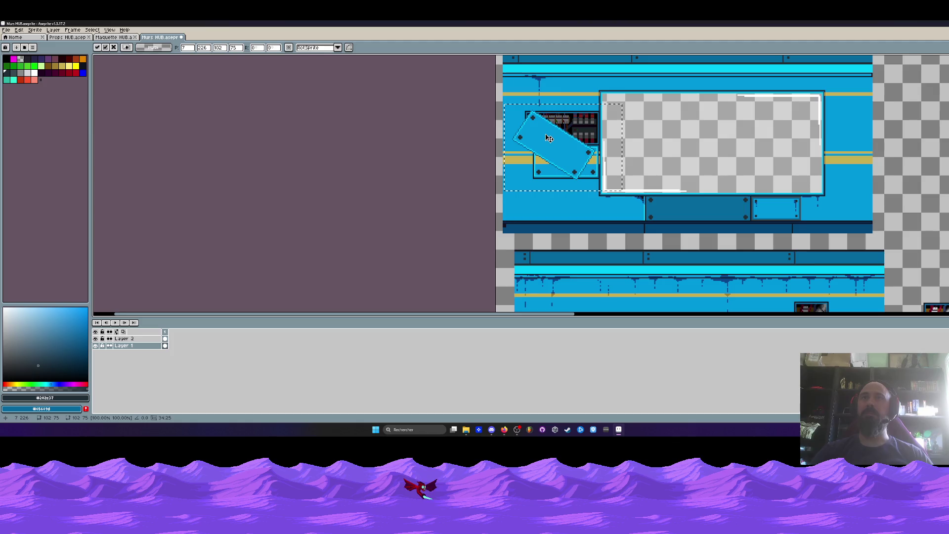
scroll(545, 133, up, 3)
drag(528, 133, 516, 128)
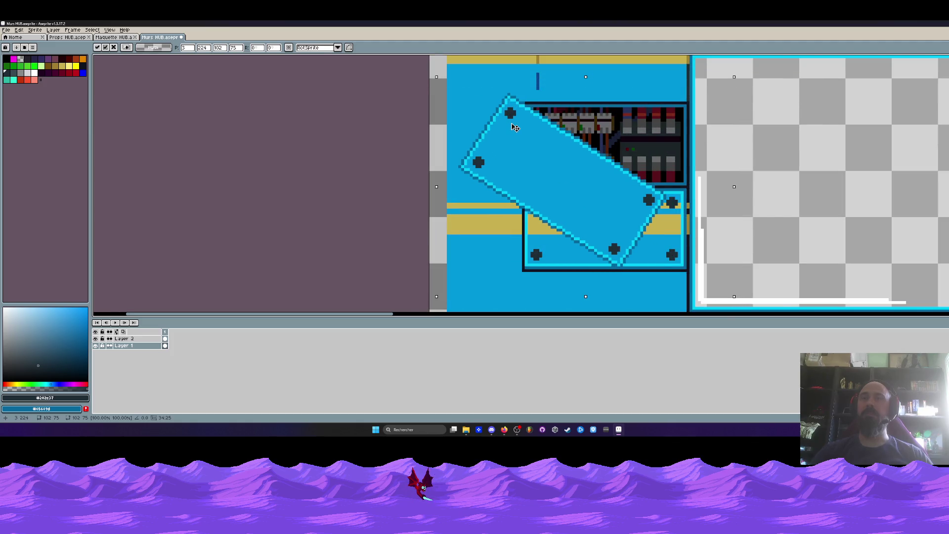
scroll(517, 128, down, 2)
scroll(524, 132, down, 1)
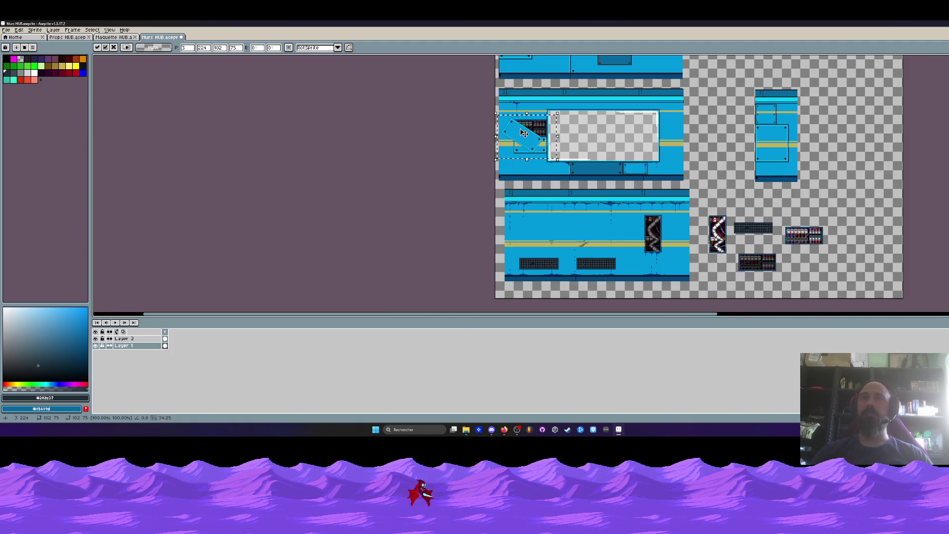
scroll(528, 137, up, 1)
scroll(528, 142, down, 2)
- Move the plate back to the empty area right of the props and commit it
drag(529, 143, 682, 170)
click(525, 140)
scroll(525, 141, up, 1)
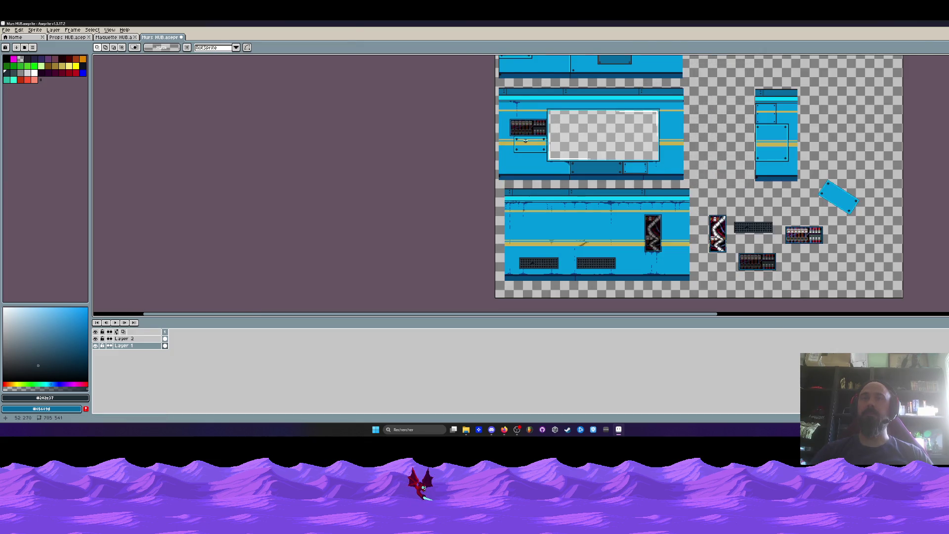
drag(597, 223, 579, 187)
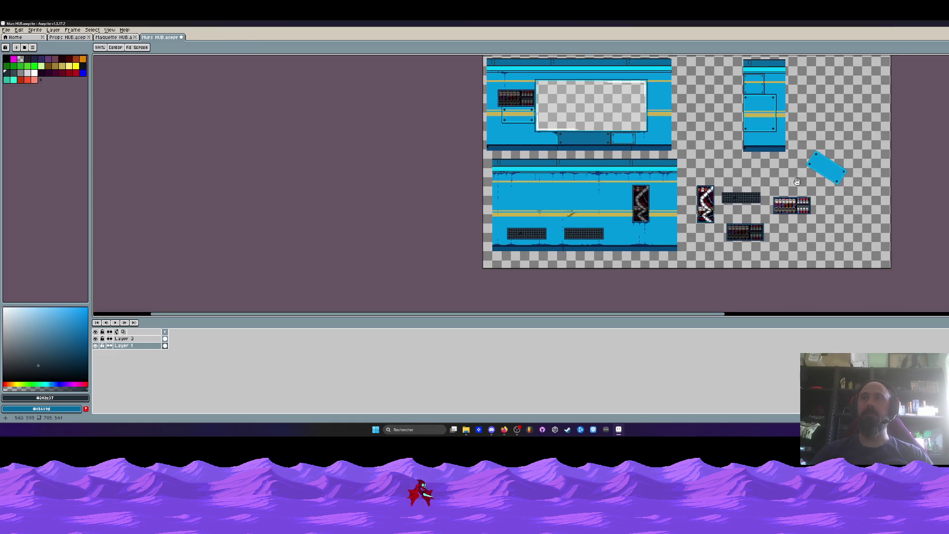
key(space)
mouse_move(840, 163)
mouse_down()
mouse_move(658, 198)
mouse_move(826, 164)
mouse_up()
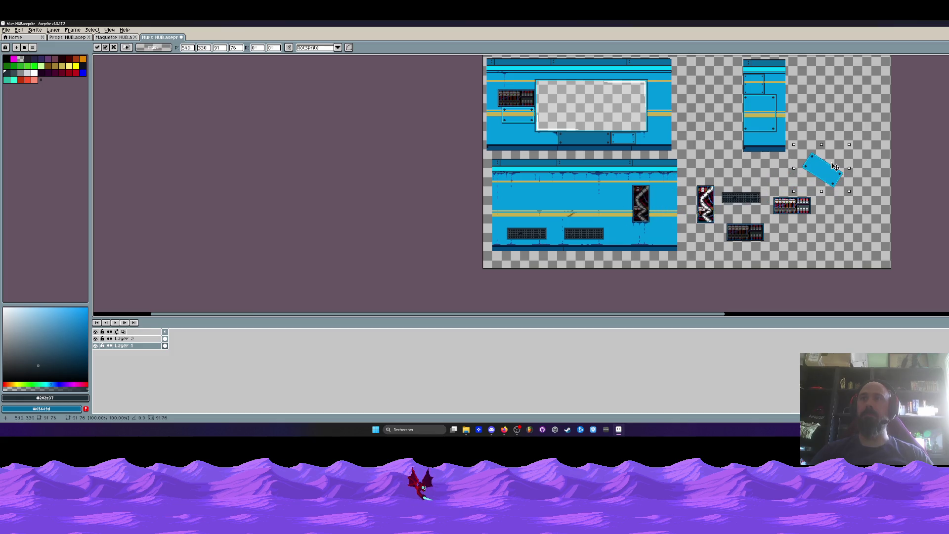
key(Return)
- Save the Murs HUB tile sheet
click(6, 30)
click(14, 63)
scroll(445, 173, down, 1)
scroll(499, 160, up, 1)
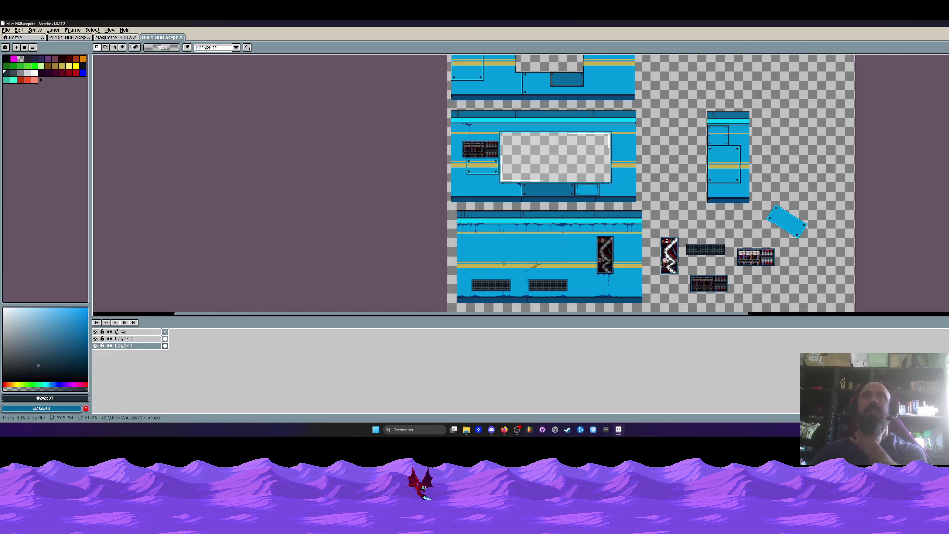
key(alt+Tab)
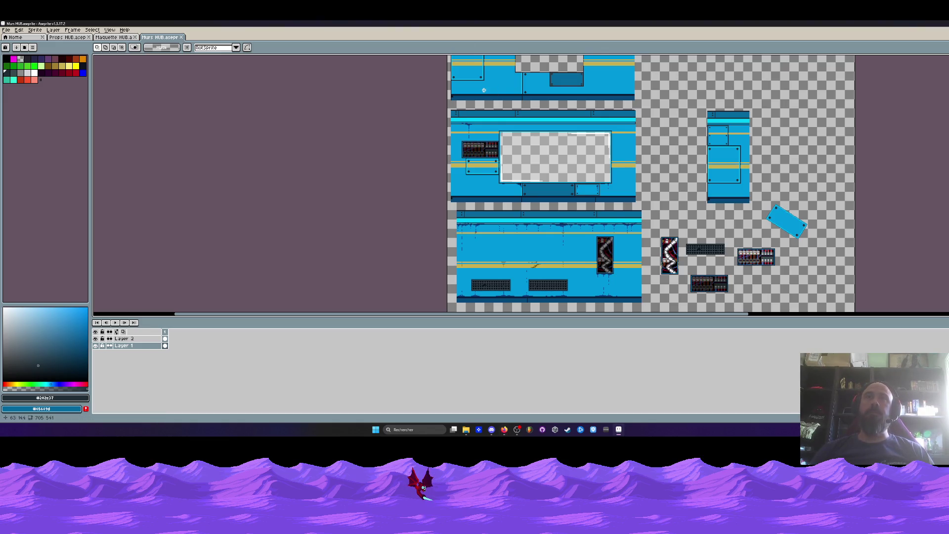
- Sample the drip's dark blue at the top of the middle wall panel
drag(497, 86, 492, 153)
scroll(522, 146, up, 2)
scroll(539, 146, down, 2)
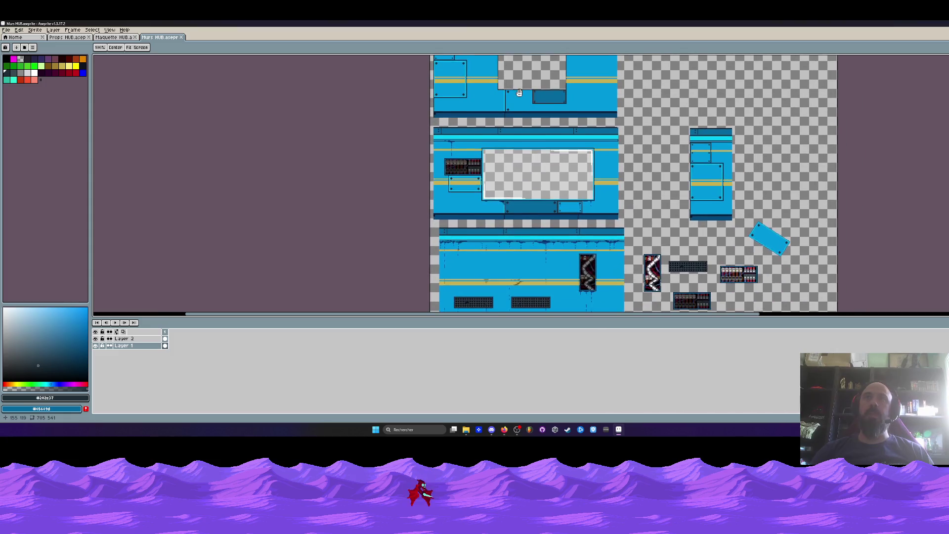
drag(581, 182, 571, 136)
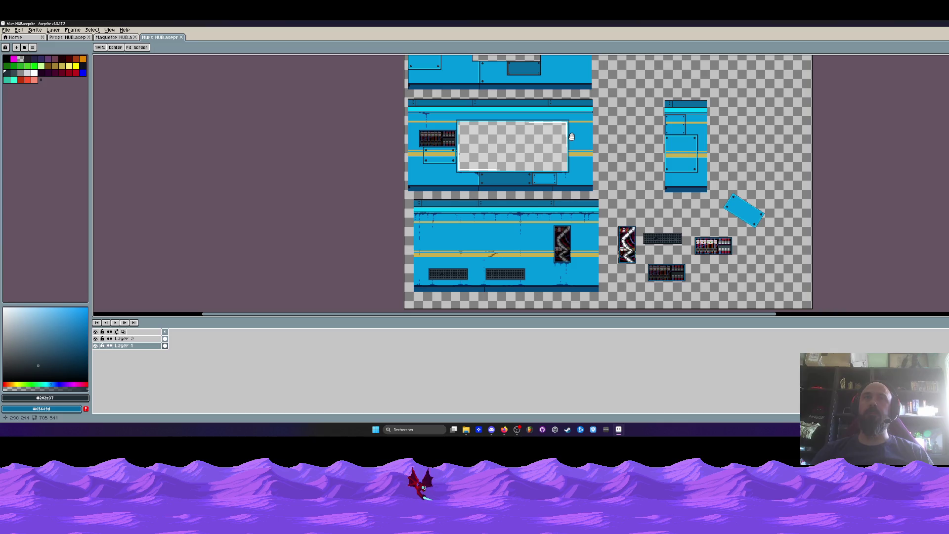
scroll(419, 135, up, 1)
scroll(418, 136, up, 1)
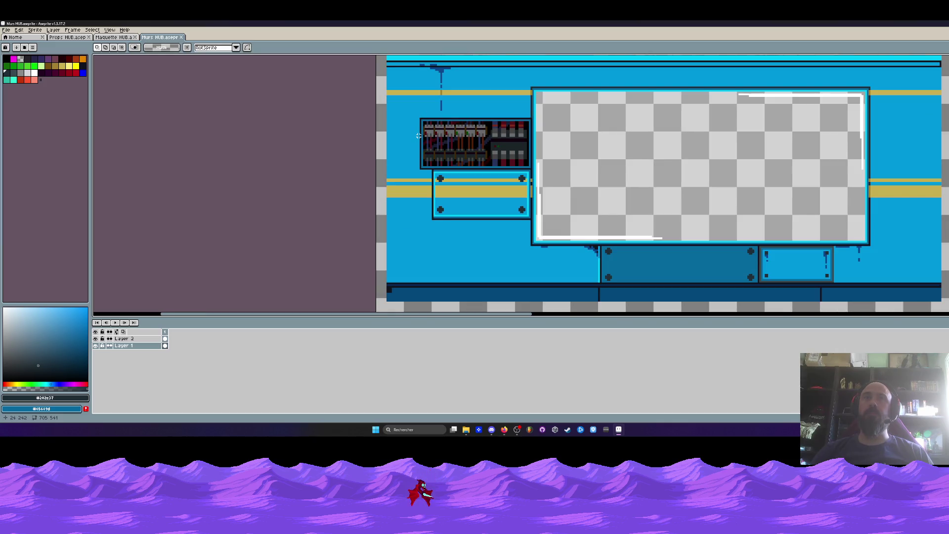
scroll(435, 124, down, 1)
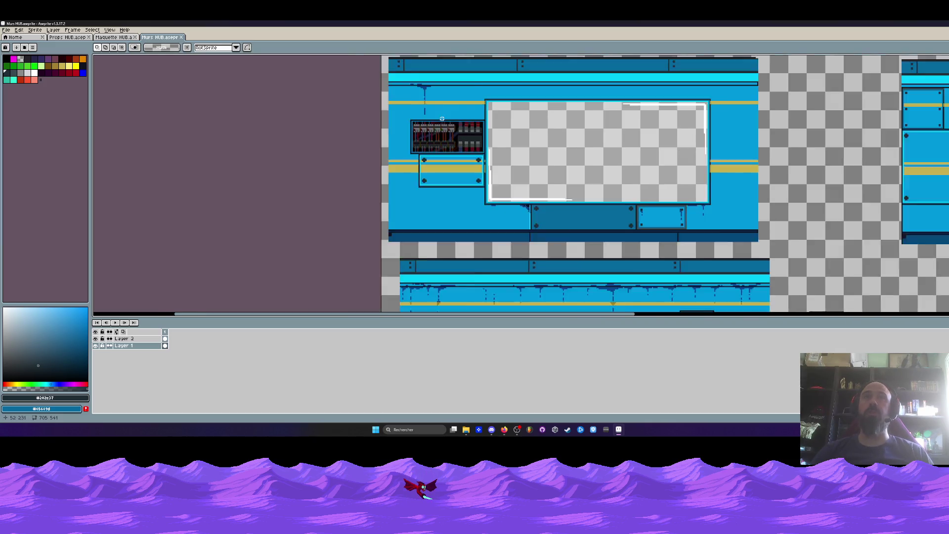
scroll(441, 119, down, 1)
scroll(442, 119, up, 2)
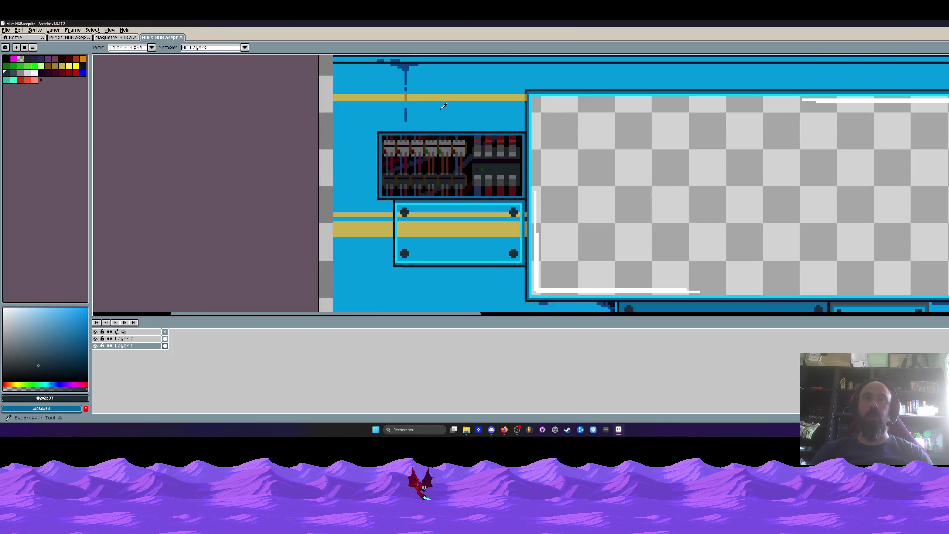
drag(408, 65, 412, 139)
alt+click(411, 139)
scroll(411, 139, up, 2)
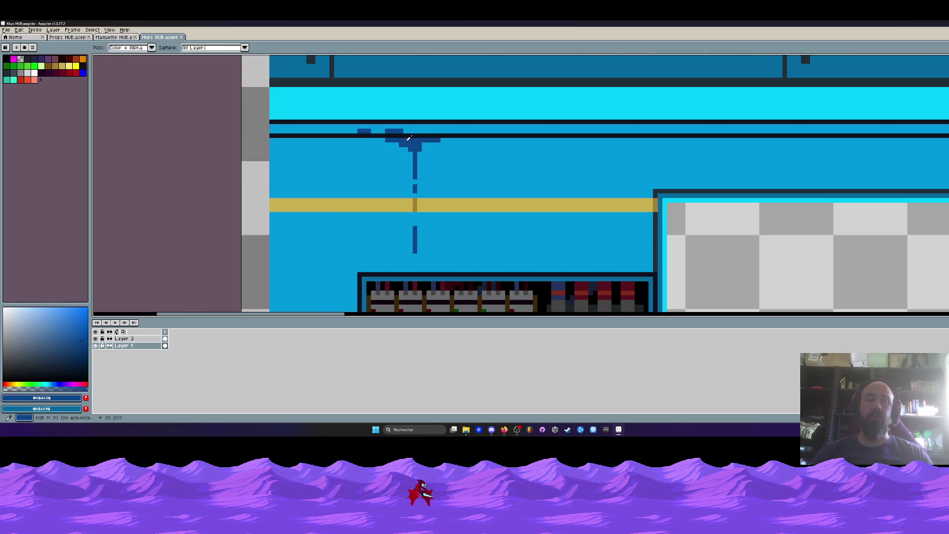
click(383, 141)
key(ctrl+z)
- Draw a new dark-blue drip under the top rail and paint stray pixels in wall blue
scroll(405, 148, down, 3)
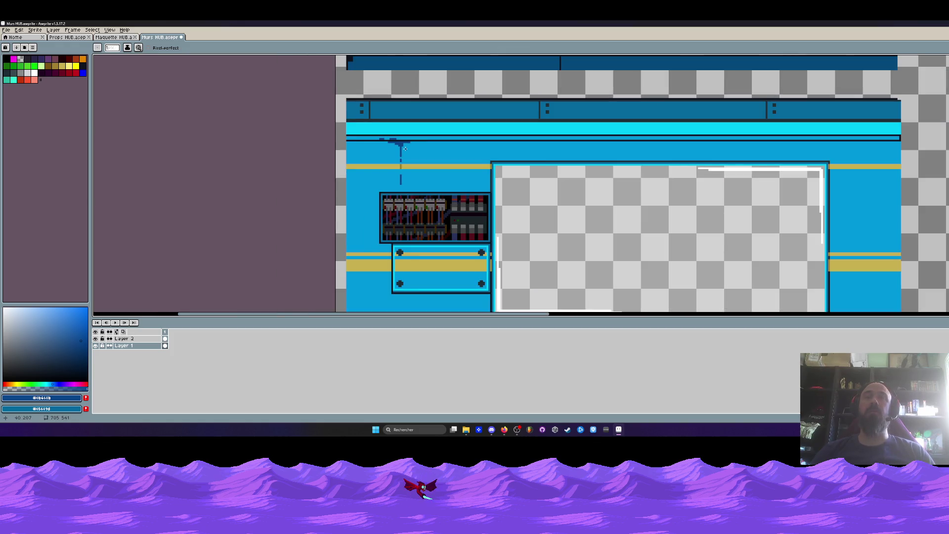
scroll(413, 146, up, 1)
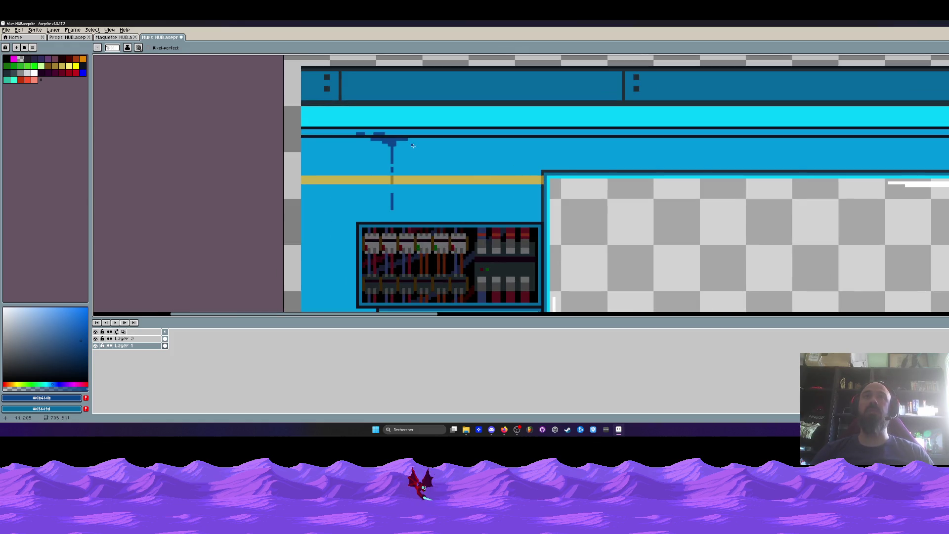
scroll(456, 164, up, 1)
scroll(494, 134, up, 1)
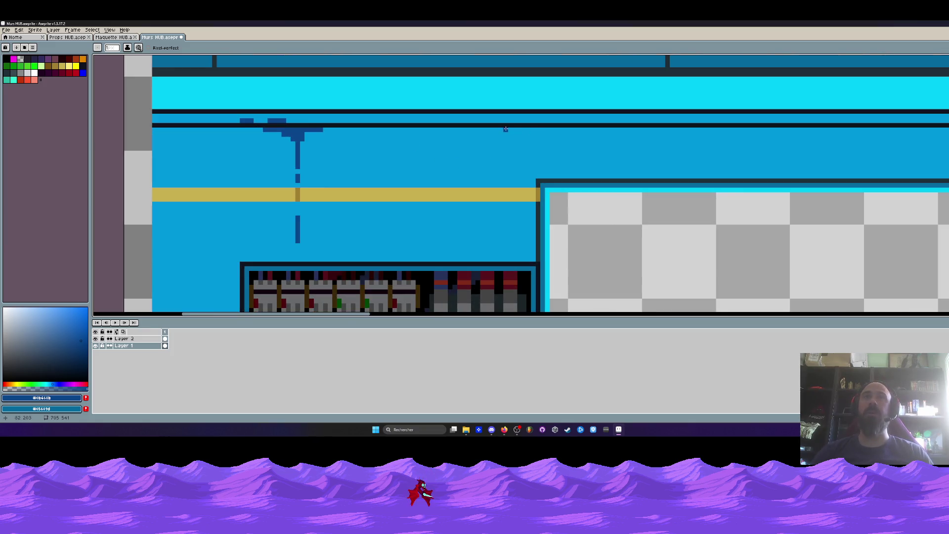
click(481, 120)
scroll(483, 121, up, 1)
mouse_move(475, 123)
mouse_down()
mouse_move(551, 123)
mouse_move(494, 151)
mouse_up()
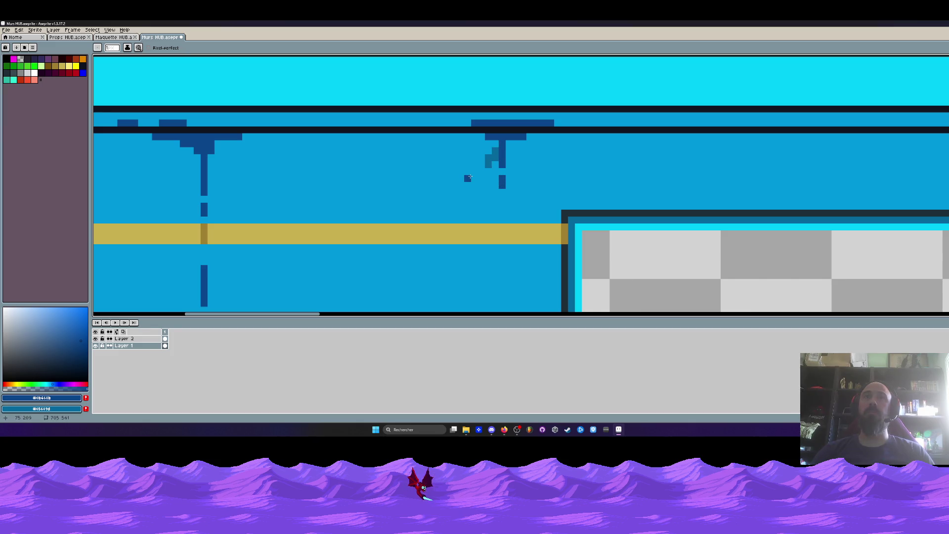
alt+right_click(479, 164)
scroll(479, 164, up, 1)
drag(510, 163, 493, 154)
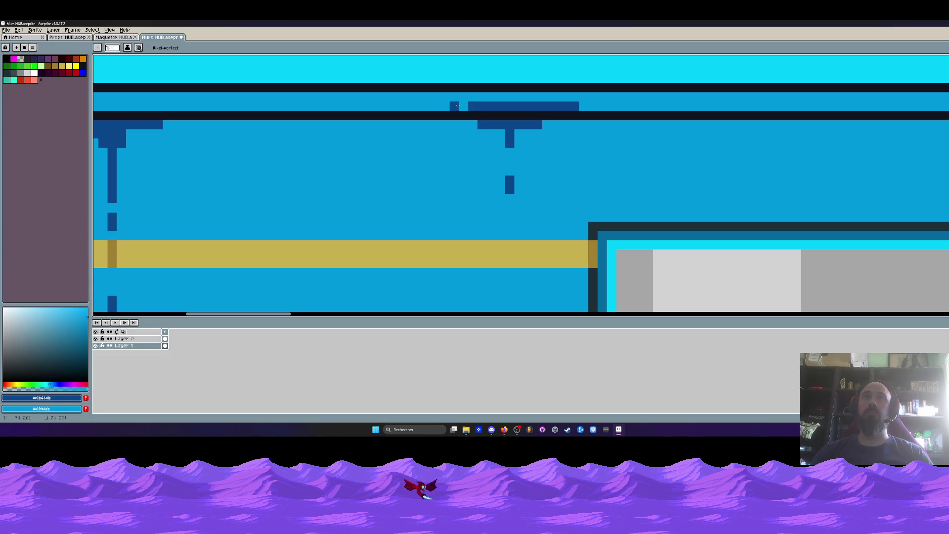
scroll(402, 106, down, 2)
scroll(439, 130, up, 1)
- Add a dashed stem below the drip and a stepped dark-blue ledge above the electrical box
drag(447, 147, 448, 160)
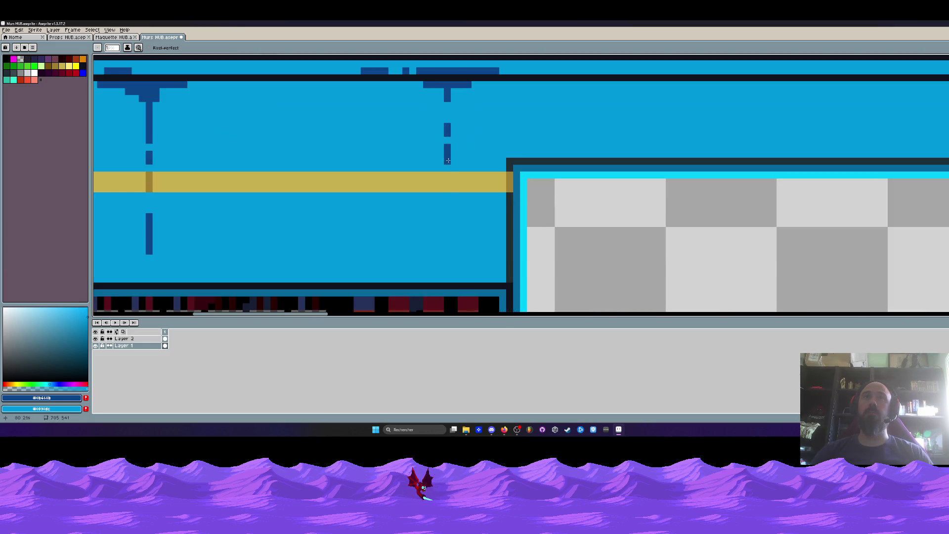
scroll(446, 194, down, 2)
scroll(425, 173, up, 2)
drag(393, 186, 463, 182)
scroll(456, 181, down, 3)
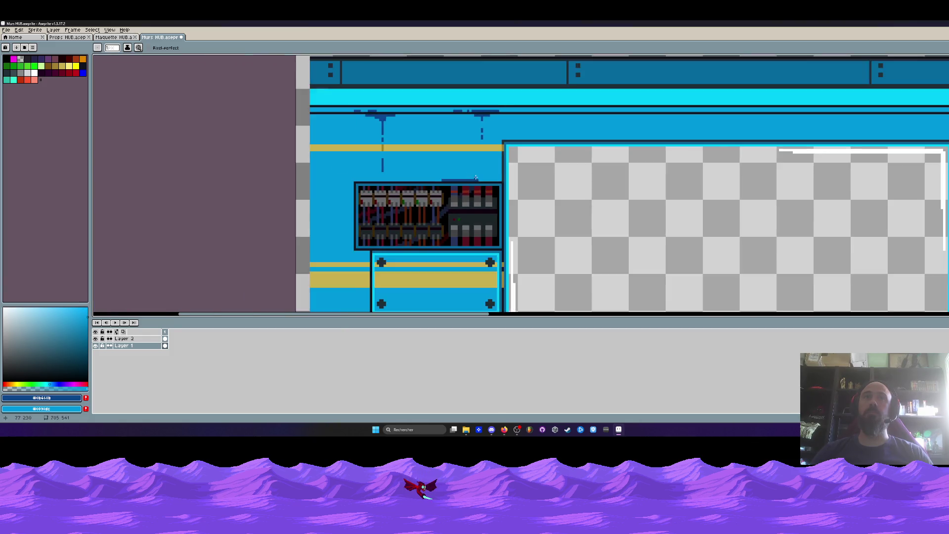
scroll(483, 170, up, 2)
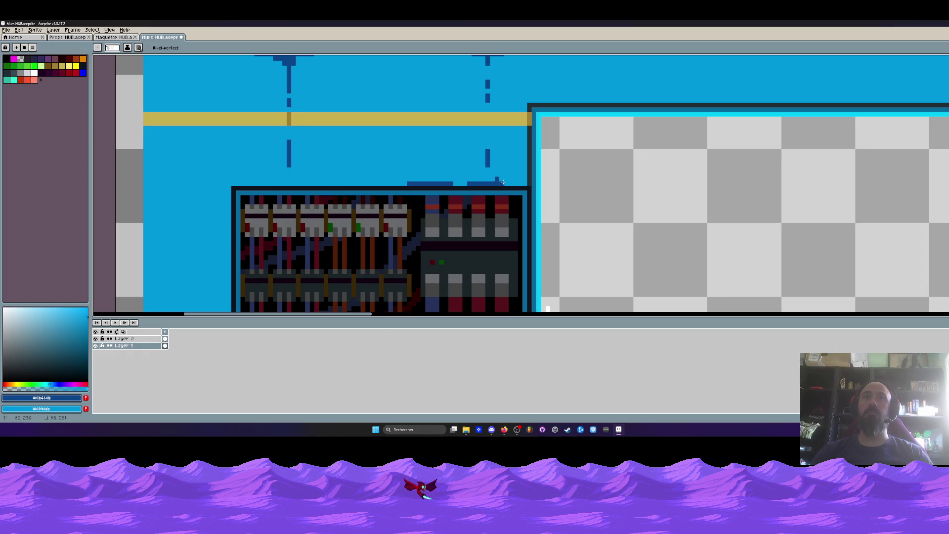
scroll(500, 181, down, 3)
scroll(503, 179, up, 3)
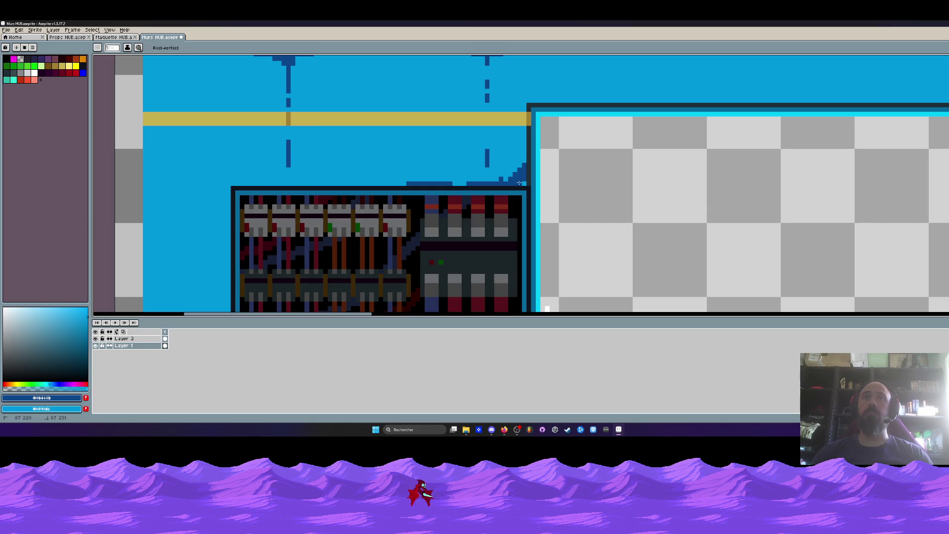
scroll(522, 162, up, 3)
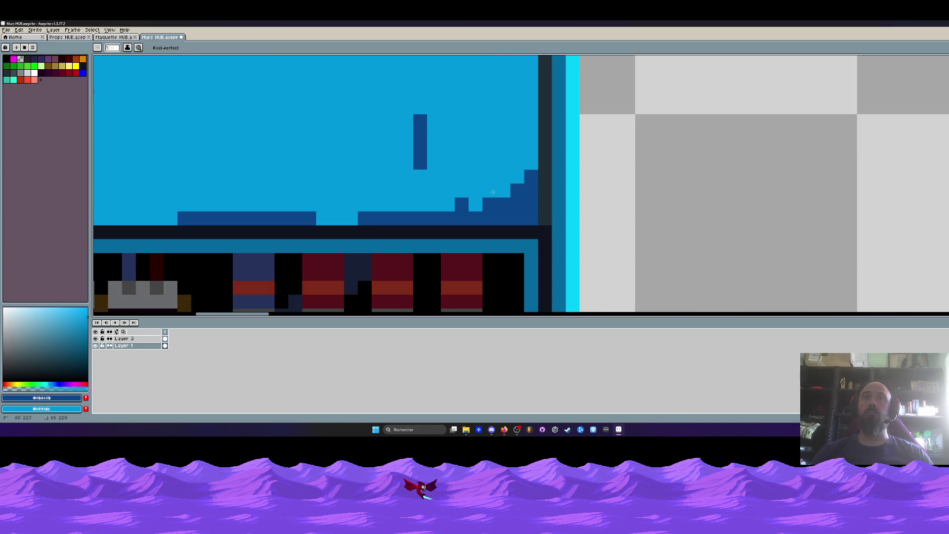
scroll(497, 192, down, 3)
scroll(497, 193, down, 2)
mouse_move(545, 138)
mouse_down()
mouse_move(478, 136)
mouse_move(508, 190)
mouse_up()
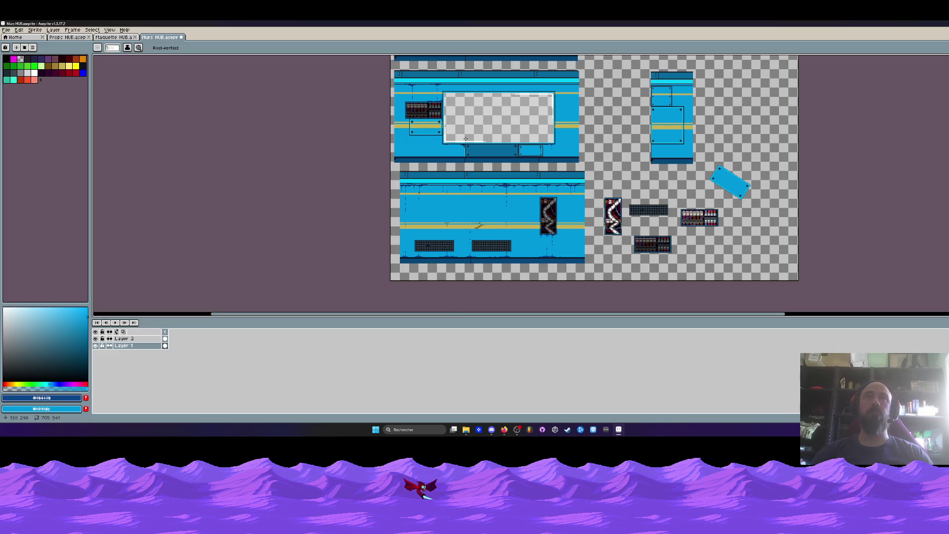
- Duplicate the lower electrical panel prop to its right
scroll(476, 220, up, 3)
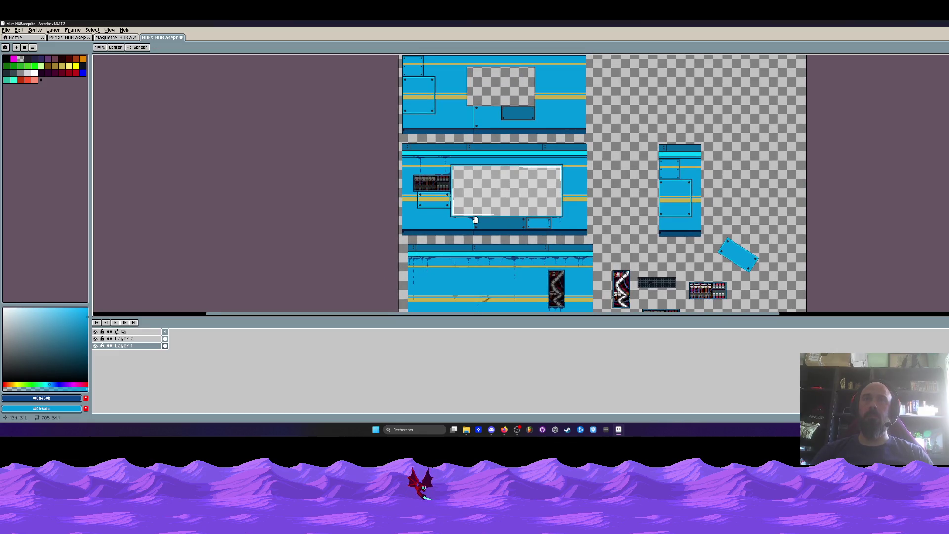
scroll(443, 218, up, 2)
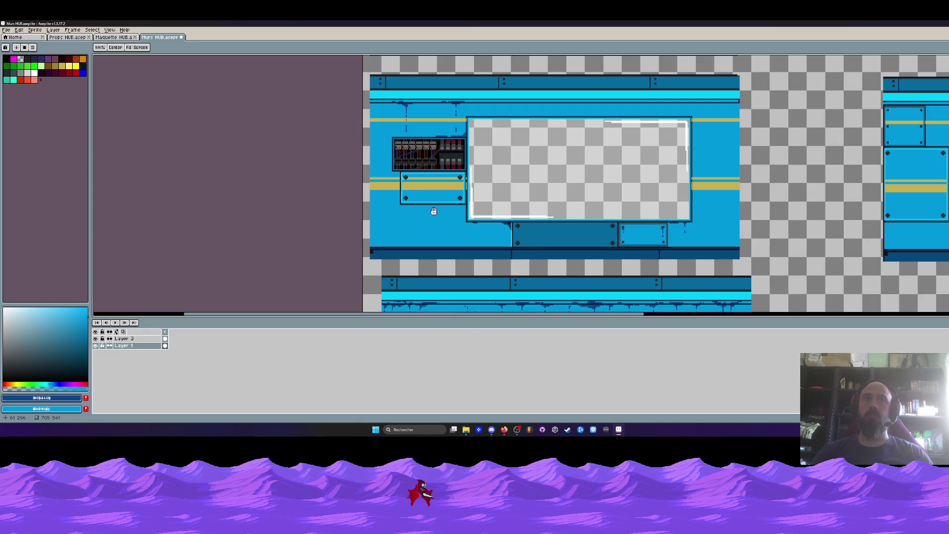
drag(570, 200, 212, 84)
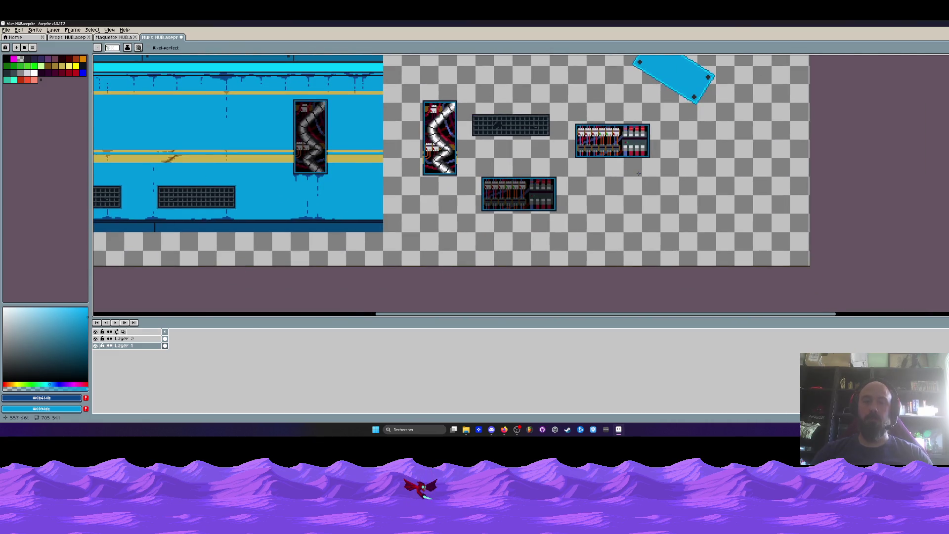
drag(462, 196, 560, 245)
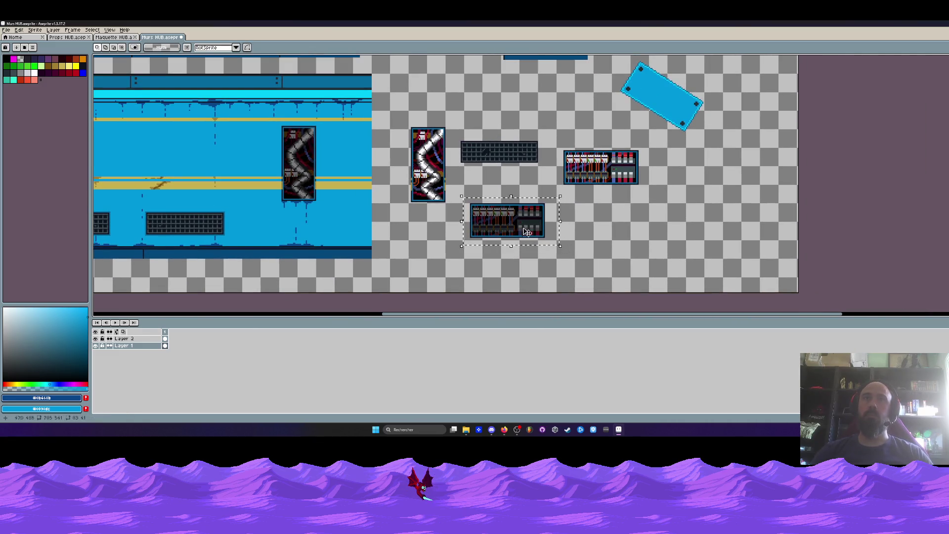
ctrl+drag(503, 225, 647, 229)
- Move the tilted blue plate partly over the copied panel and commit it
drag(613, 58, 724, 137)
drag(662, 109, 656, 266)
scroll(656, 265, up, 2)
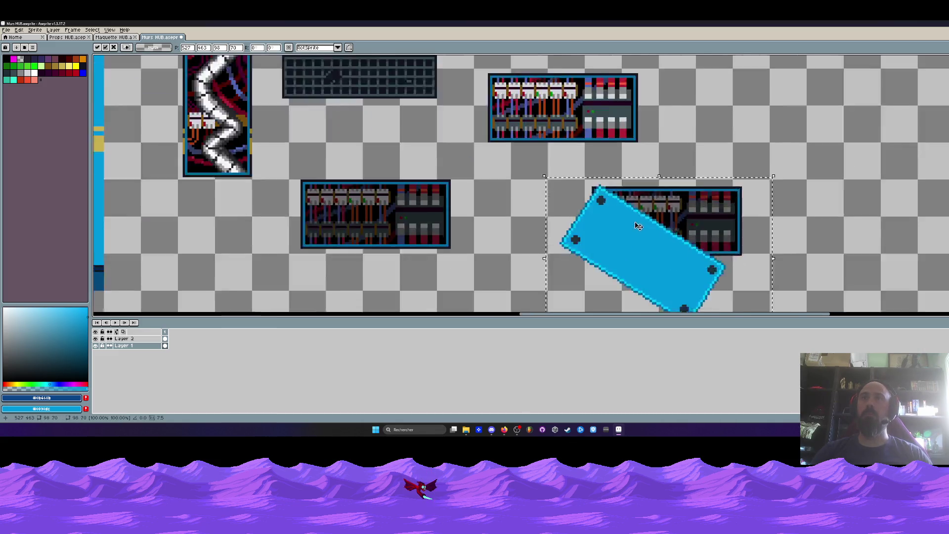
scroll(692, 209, up, 1)
drag(692, 209, 693, 202)
key(Return)
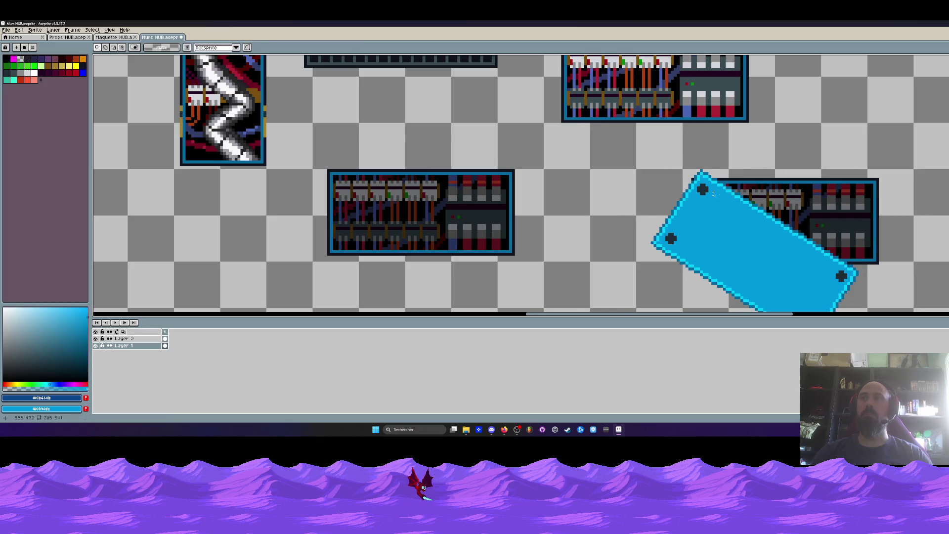
scroll(702, 187, up, 2)
scroll(709, 178, up, 1)
- Switch to the eyedropper and swap the foreground and background colours
key(i)
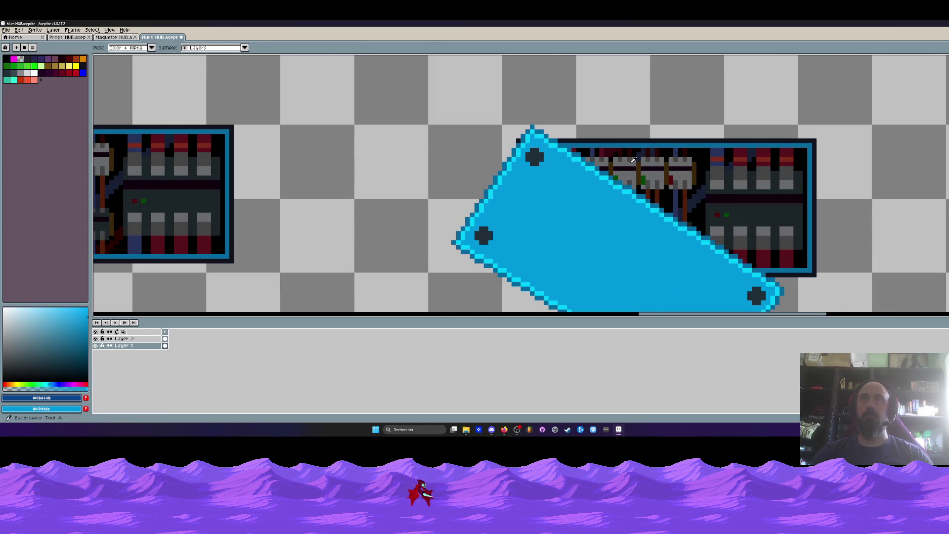
key(x)
scroll(572, 150, up, 2)
scroll(573, 150, down, 2)
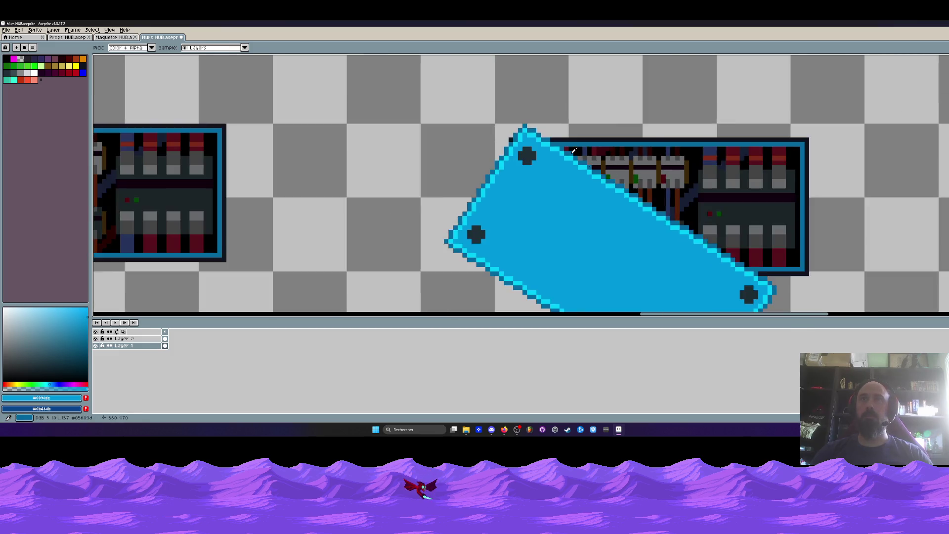
scroll(573, 151, down, 2)
scroll(600, 152, down, 2)
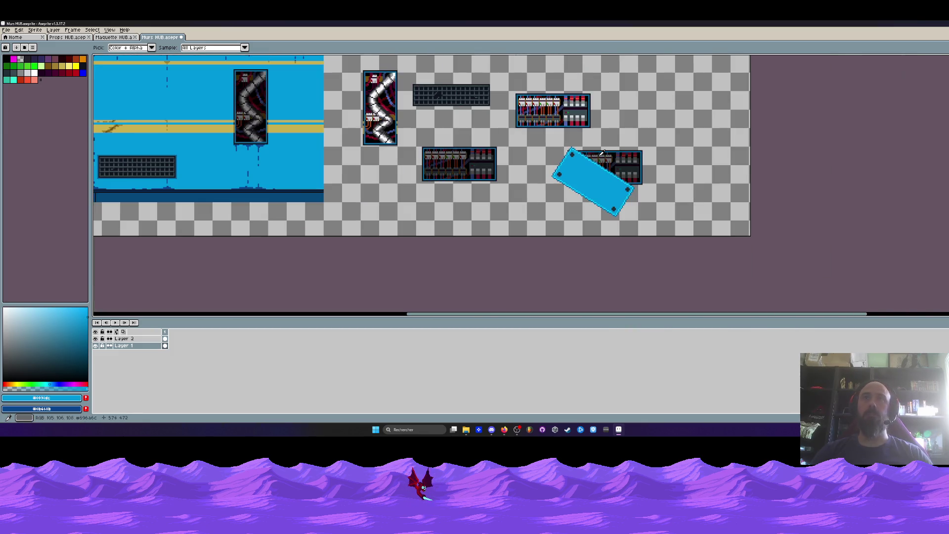
- Select the blue plate prop, shift it back over the panel, and commit its position
key(m)
drag(544, 142, 664, 214)
mouse_move(621, 175)
mouse_down()
mouse_move(577, 172)
mouse_move(608, 173)
mouse_up()
drag(544, 140, 669, 227)
drag(614, 179, 582, 179)
key(Return)
- Move the dark grate right of the plated panel and the zigzag wire panel up-right
scroll(582, 179, up, 3)
drag(424, 141, 504, 184)
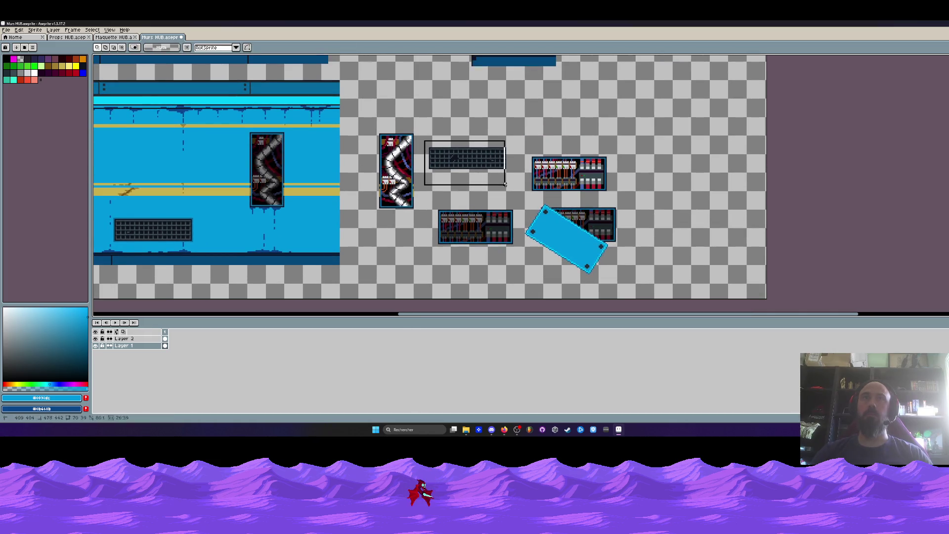
drag(465, 158, 662, 221)
drag(366, 123, 424, 223)
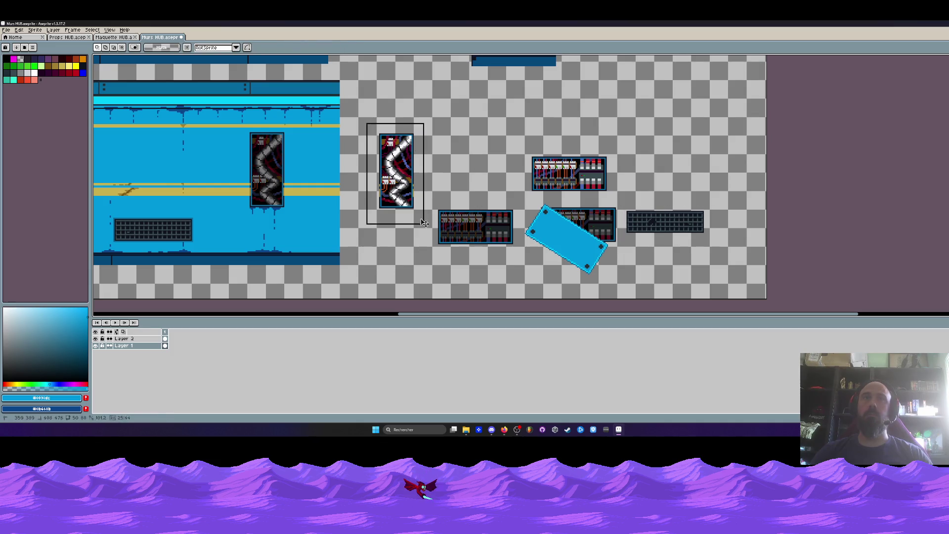
mouse_move(395, 171)
mouse_down()
mouse_move(473, 150)
mouse_move(618, 197)
mouse_move(585, 156)
mouse_up()
scroll(477, 198, down, 2)
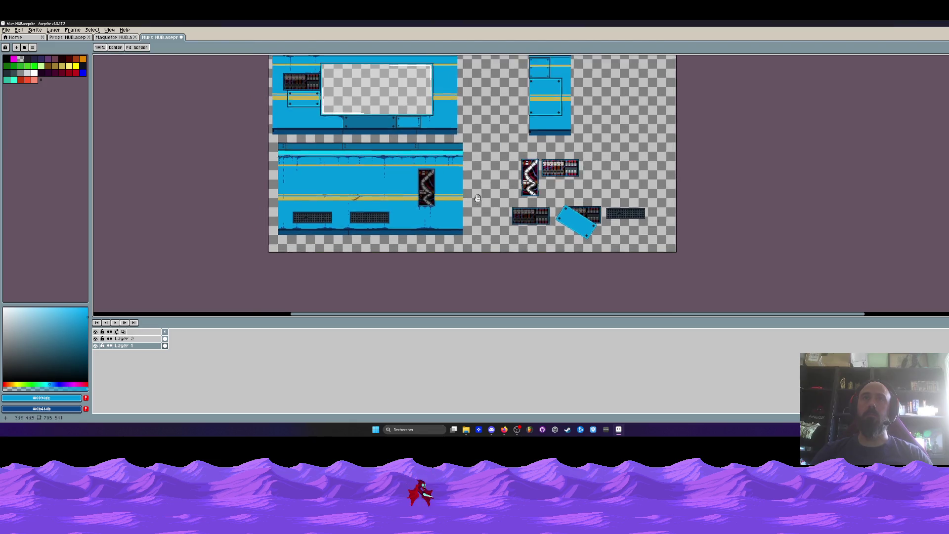
drag(477, 198, 573, 222)
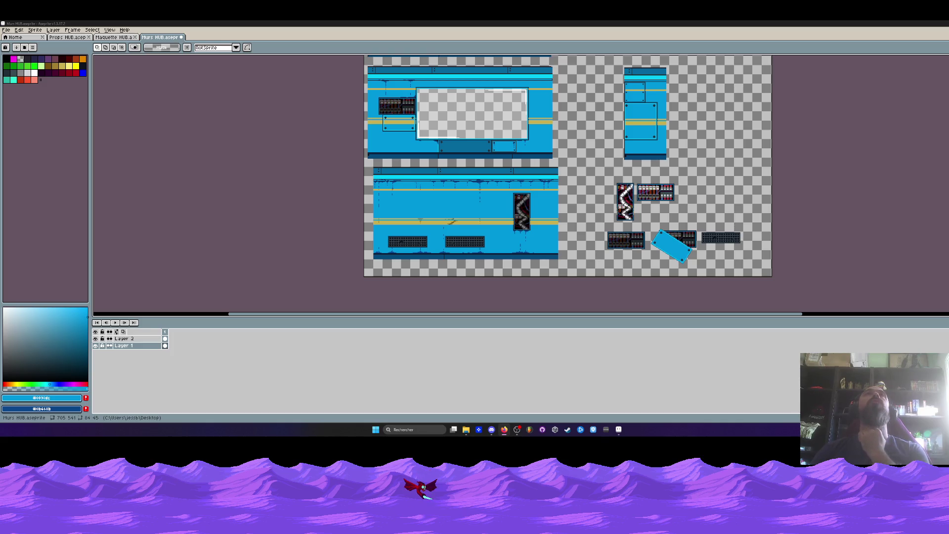
click(68, 37)
scroll(277, 109, down, 2)
scroll(278, 109, down, 1)
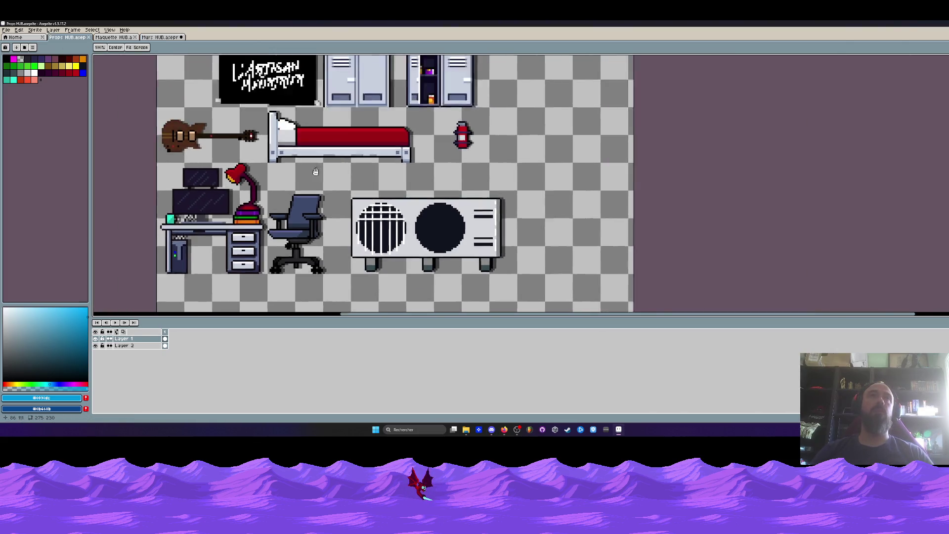
scroll(277, 109, down, 1)
key(ctrl+Tab)
drag(199, 85, 827, 96)
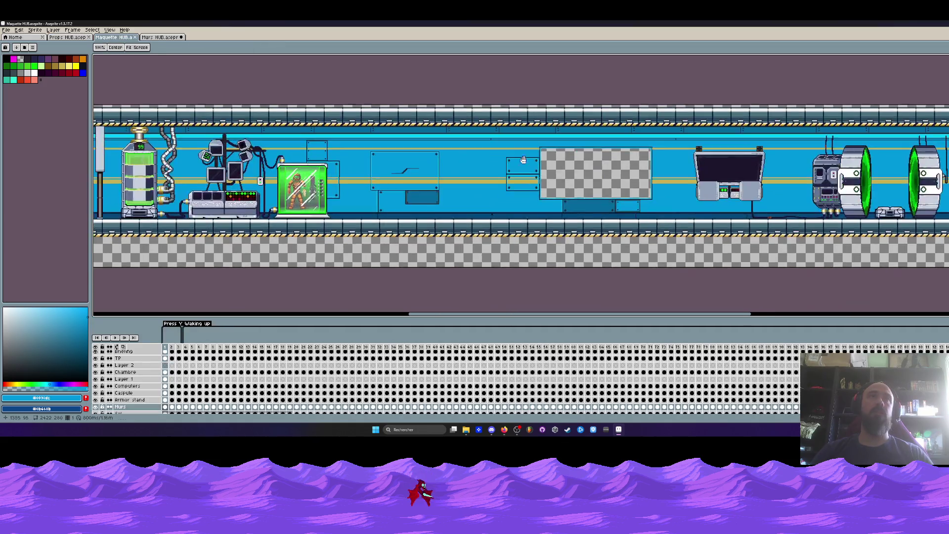
key(m)
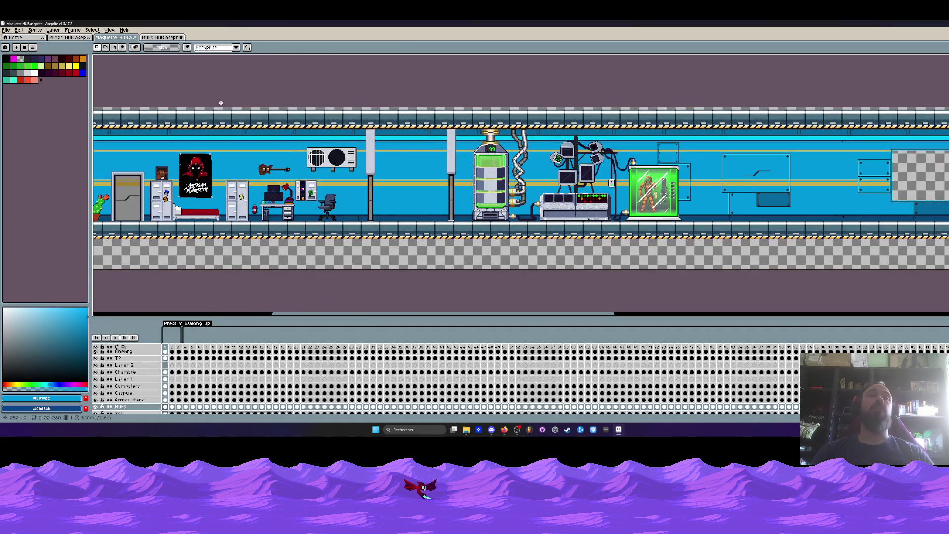
key(space)
drag(189, 91, 318, 93)
scroll(298, 148, up, 1)
drag(298, 148, 343, 141)
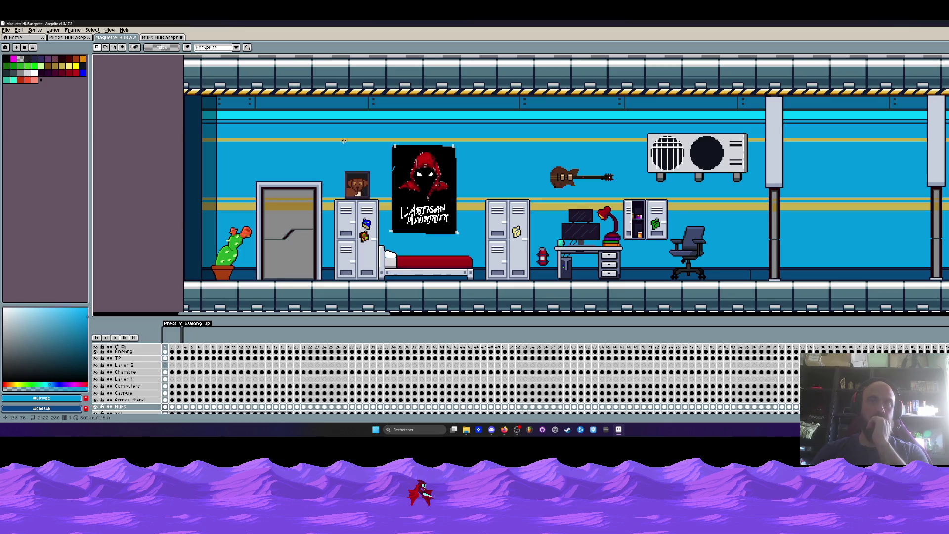
scroll(343, 141, down, 2)
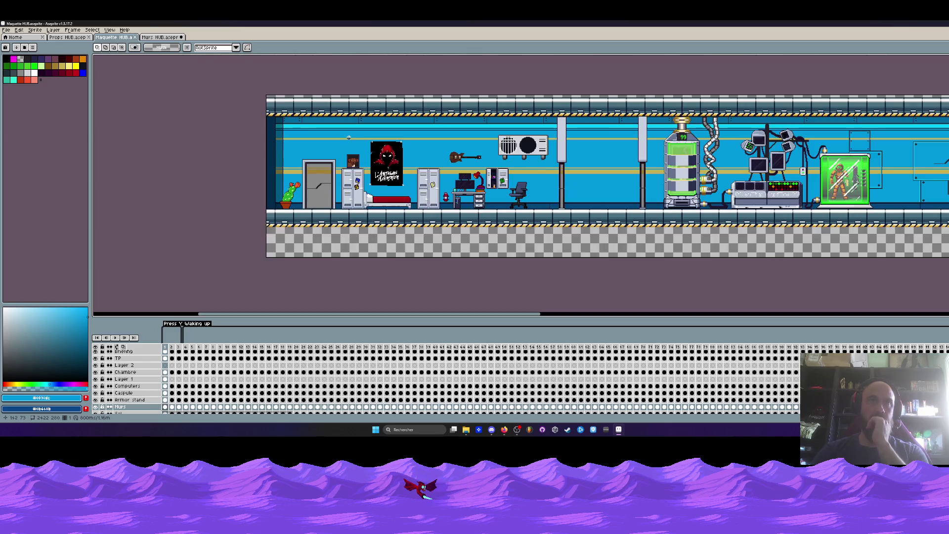
key(space)
drag(401, 141, 314, 170)
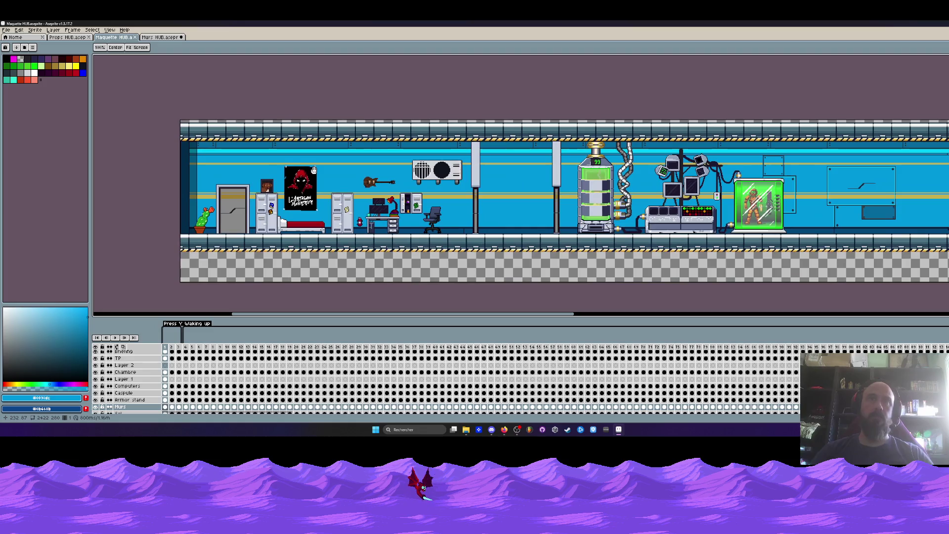
scroll(412, 173, right, 3)
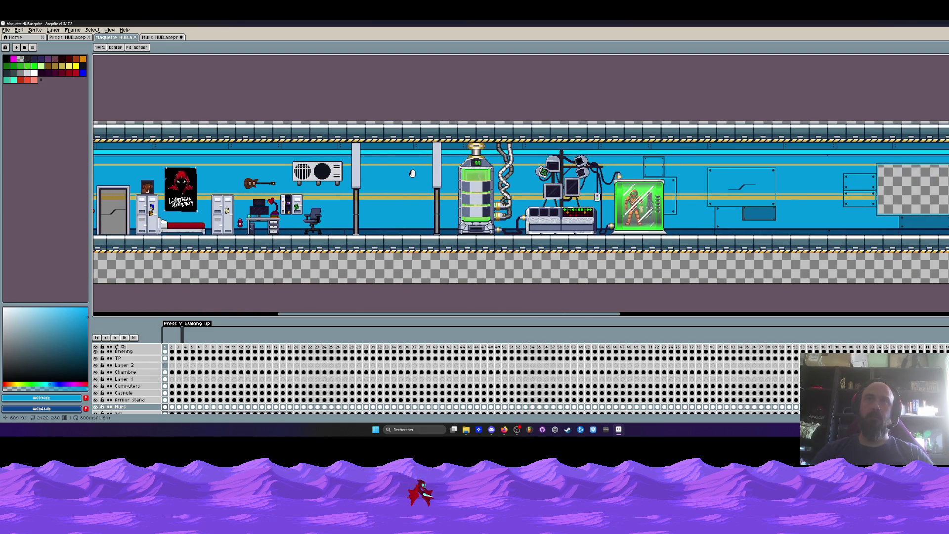
scroll(412, 173, left, 3)
scroll(445, 168, right, 6)
scroll(484, 160, right, 8)
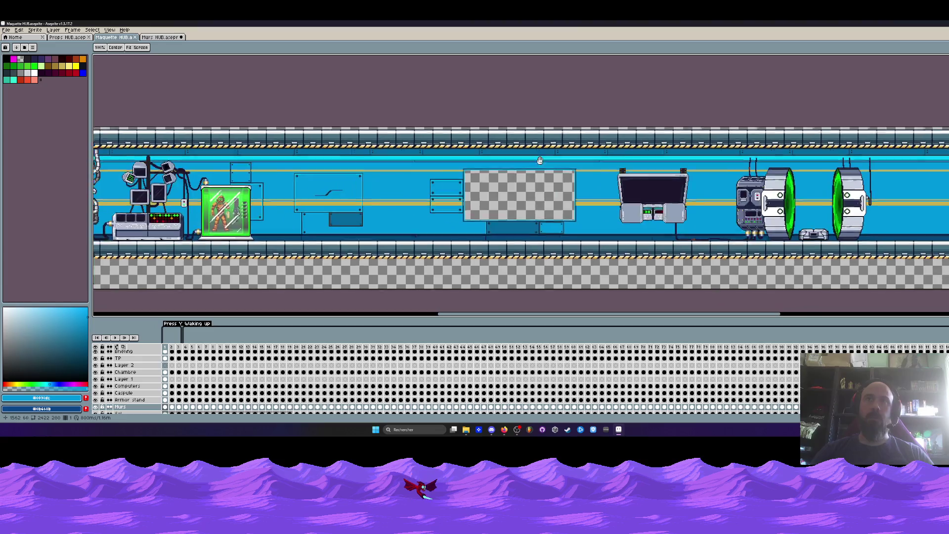
scroll(526, 155, right, 5)
click(161, 37)
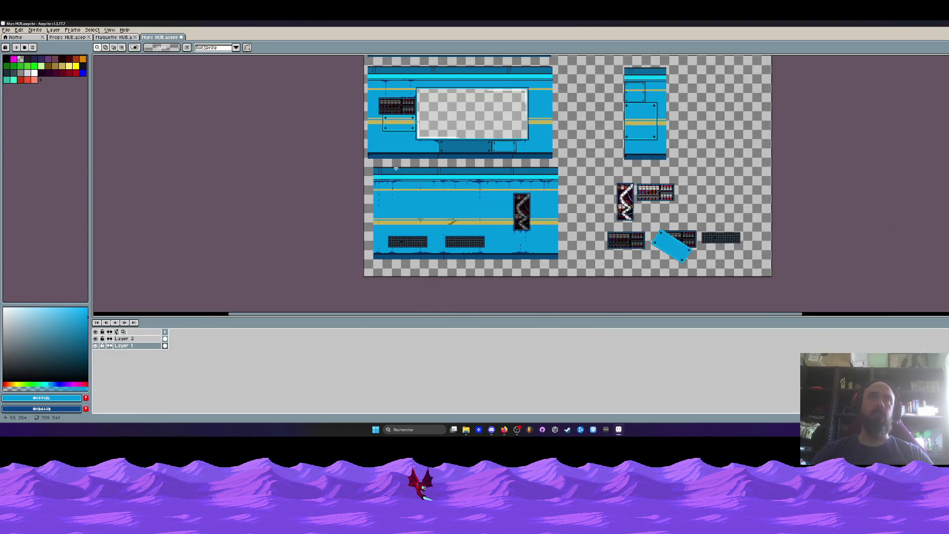
key(m)
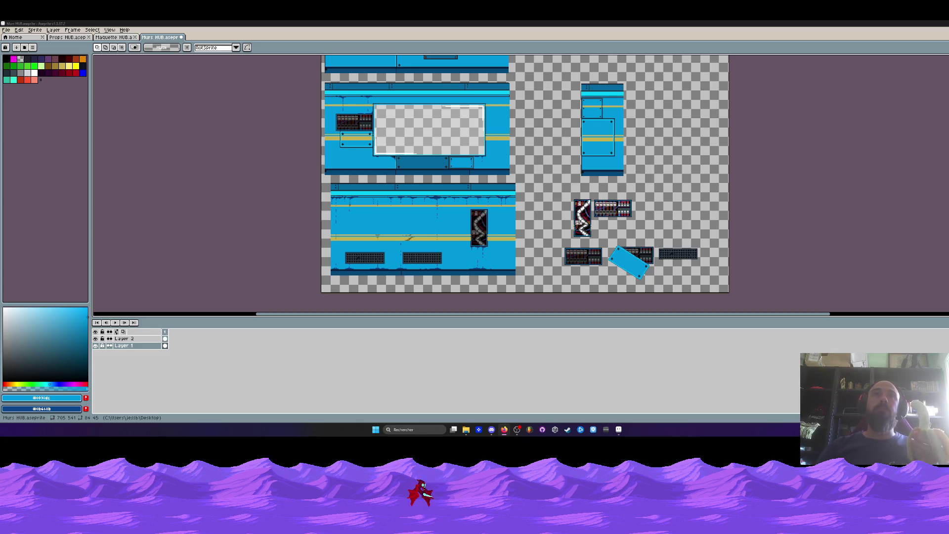
- Switch to the Maquette HUB mockup and scroll left across its bedroom and lab rooms
scroll(396, 185, up, 1)
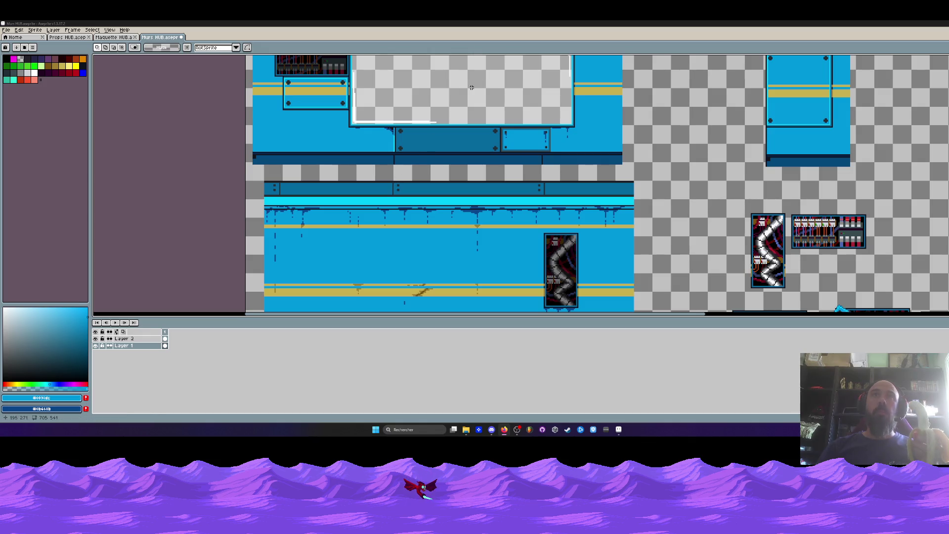
scroll(499, 82, down, 1)
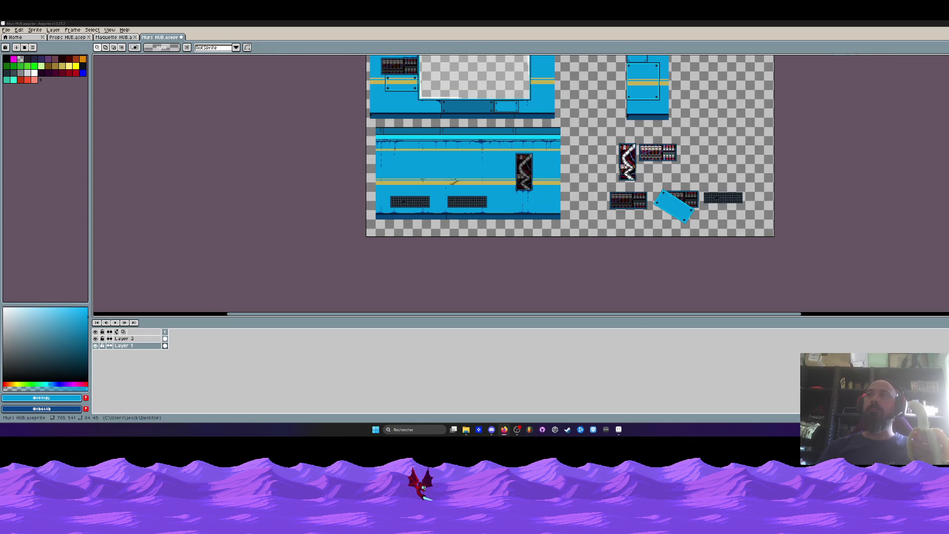
scroll(750, 135, up, 2)
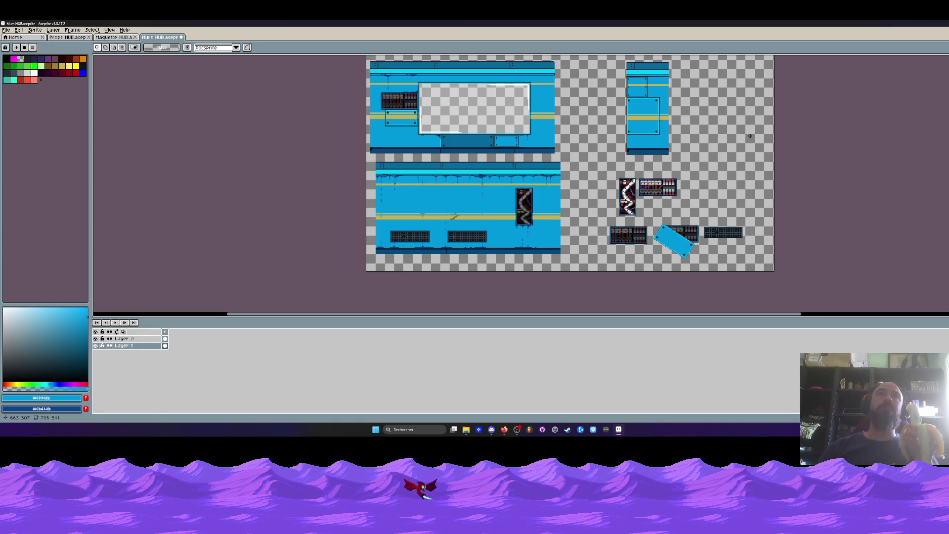
click(118, 38)
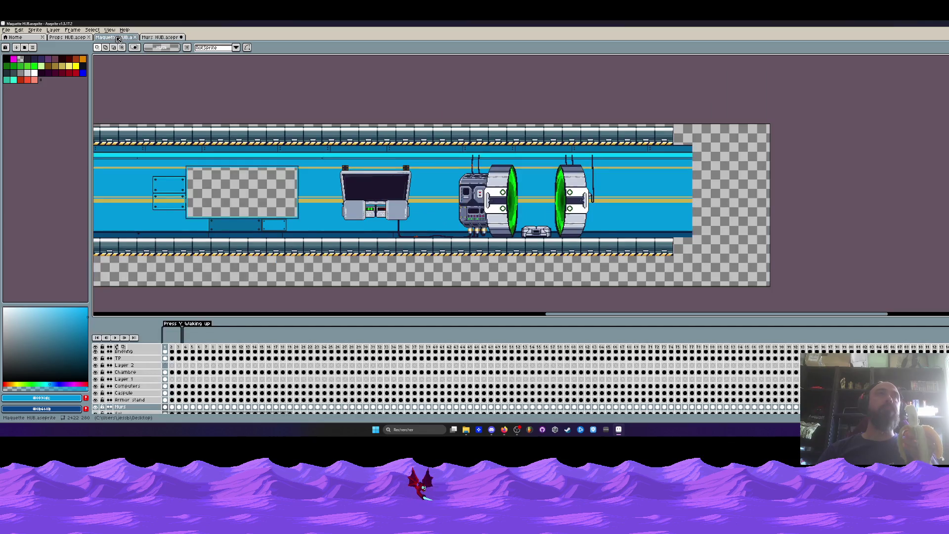
click(68, 38)
click(160, 37)
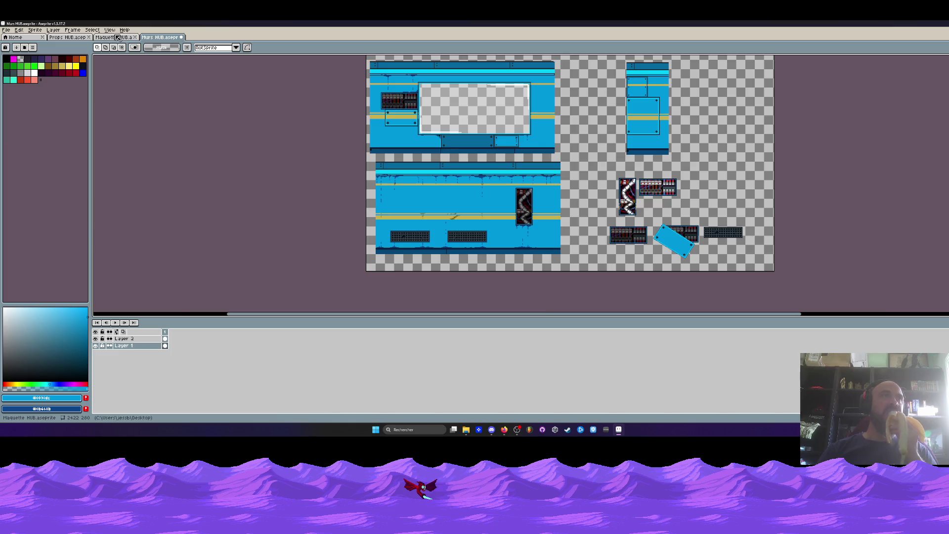
click(117, 38)
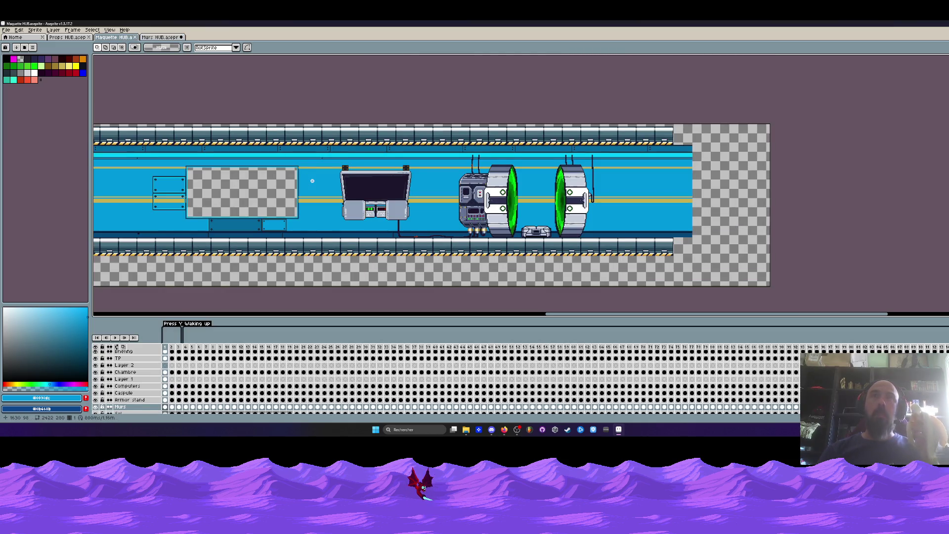
drag(549, 314, 250, 319)
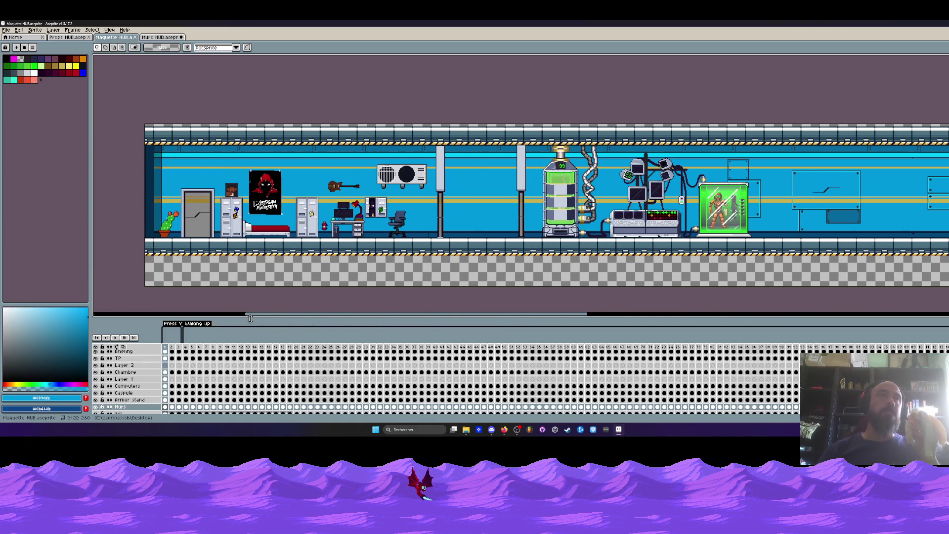
drag(250, 314, 222, 314)
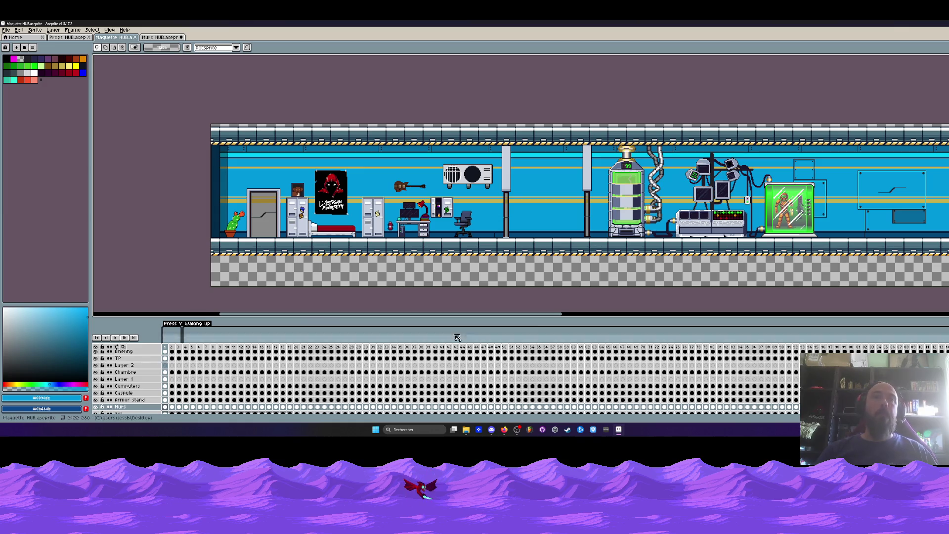
- Zoom into the corridor's lab and portal area and narrow the colour palette panel
drag(544, 314, 640, 306)
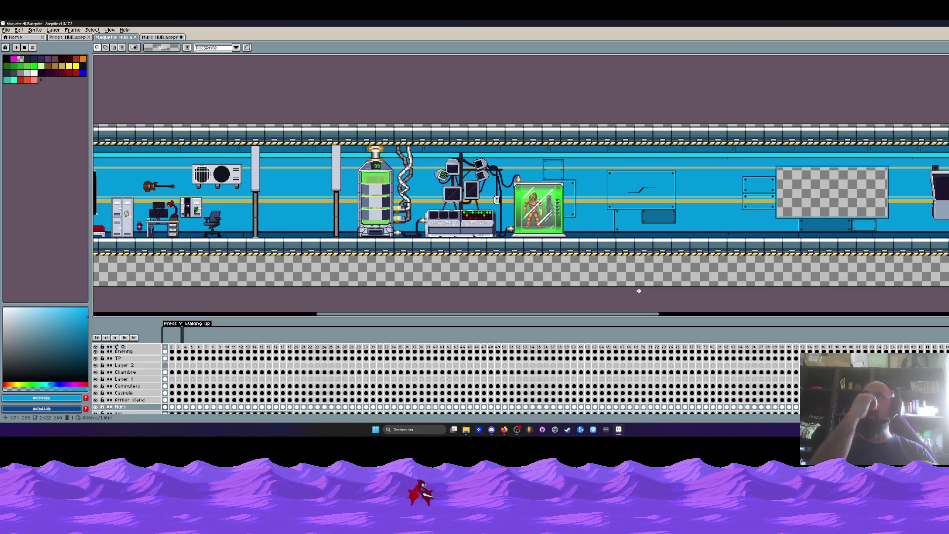
scroll(482, 227, up, 2)
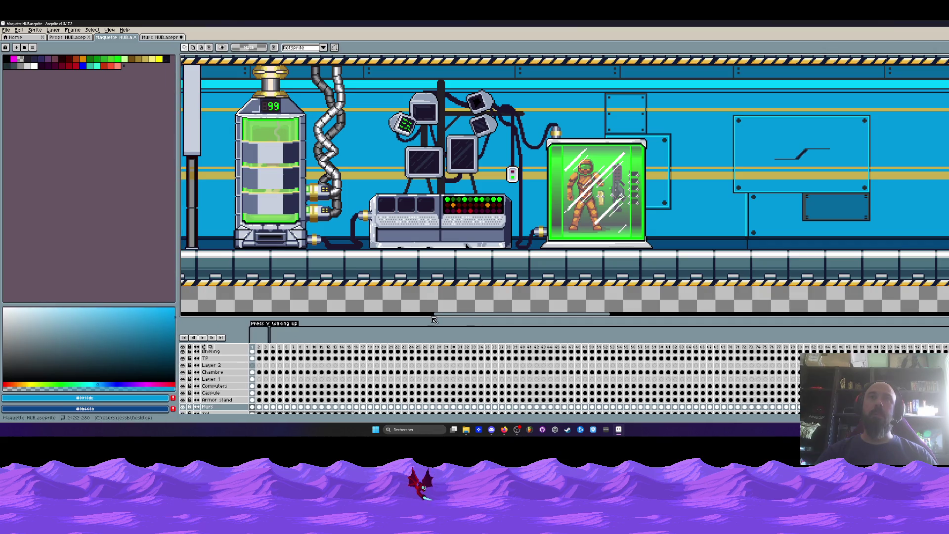
drag(179, 296, 108, 295)
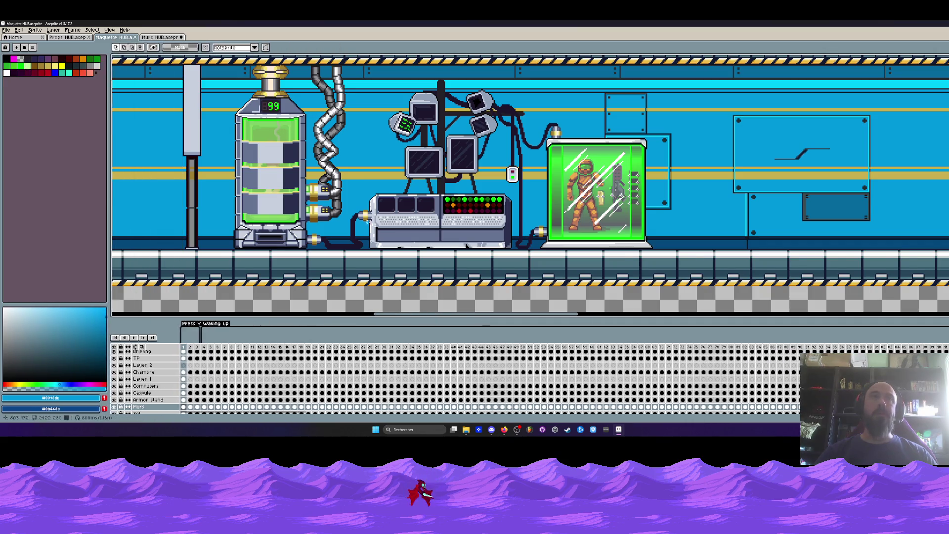
scroll(457, 230, down, 5)
scroll(457, 230, up, 5)
- Go back to the Murs HUB wall tile sheet with Ctrl+Tab
key(space)
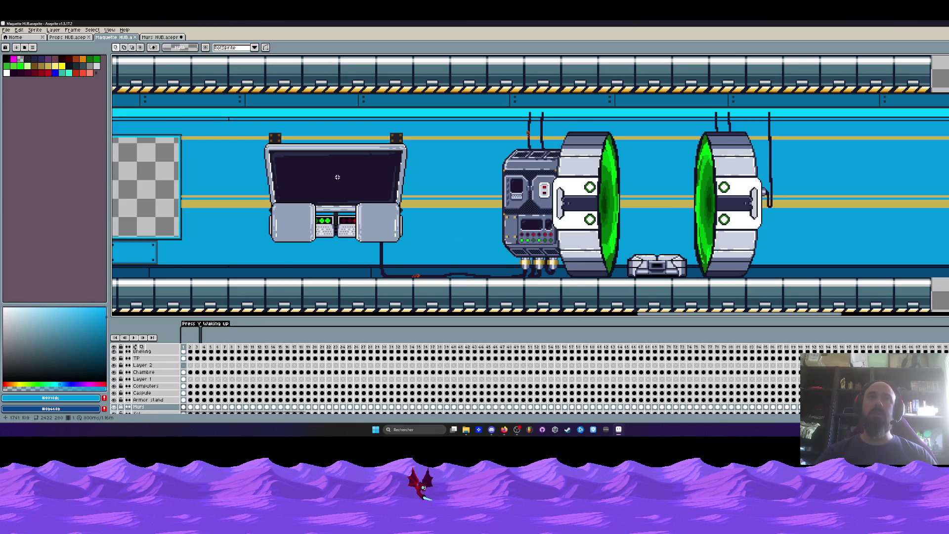
scroll(369, 176, down, 1)
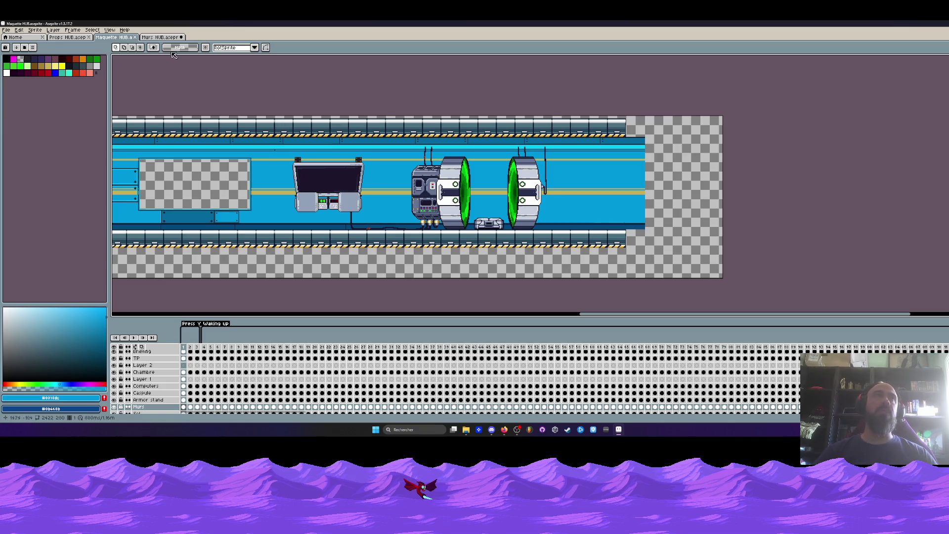
key(ctrl+Tab)
scroll(378, 208, up, 1)
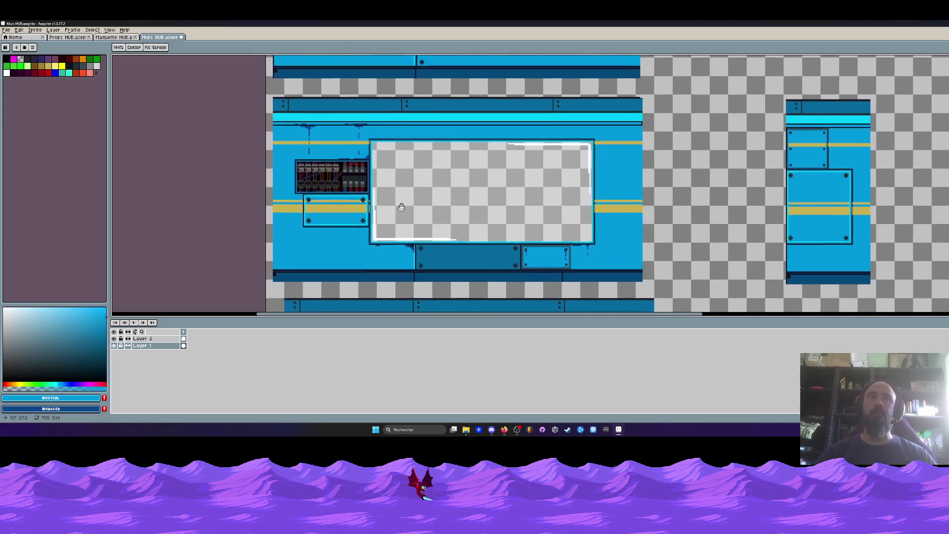
- Pan the Murs HUB sheet to show the top of the wall tiles
scroll(384, 202, down, 1)
key(m)
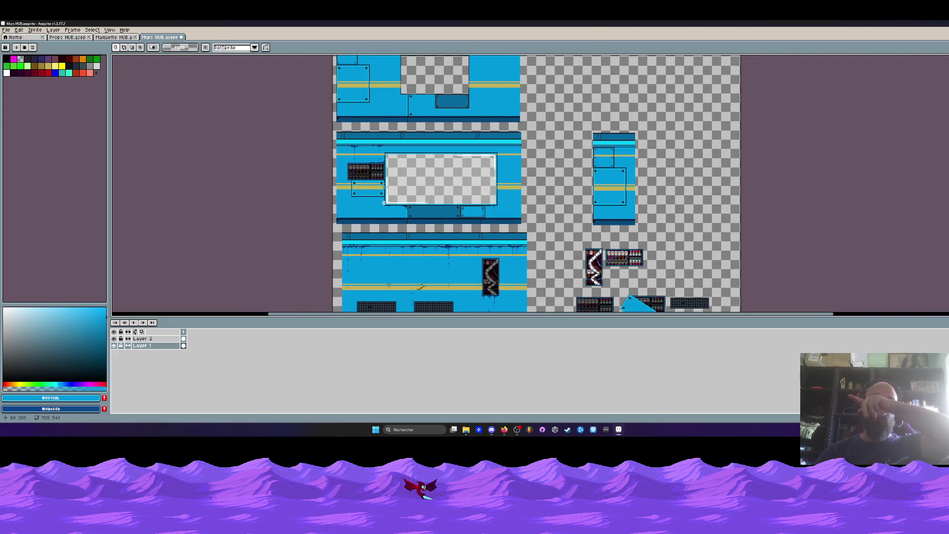
key(h)
mouse_move(356, 144)
mouse_down()
mouse_move(448, 176)
mouse_move(416, 132)
mouse_up()
- Pan the Maquette HUB corridor to its left end, then return to the wall tileset
key(ctrl+shift+Tab)
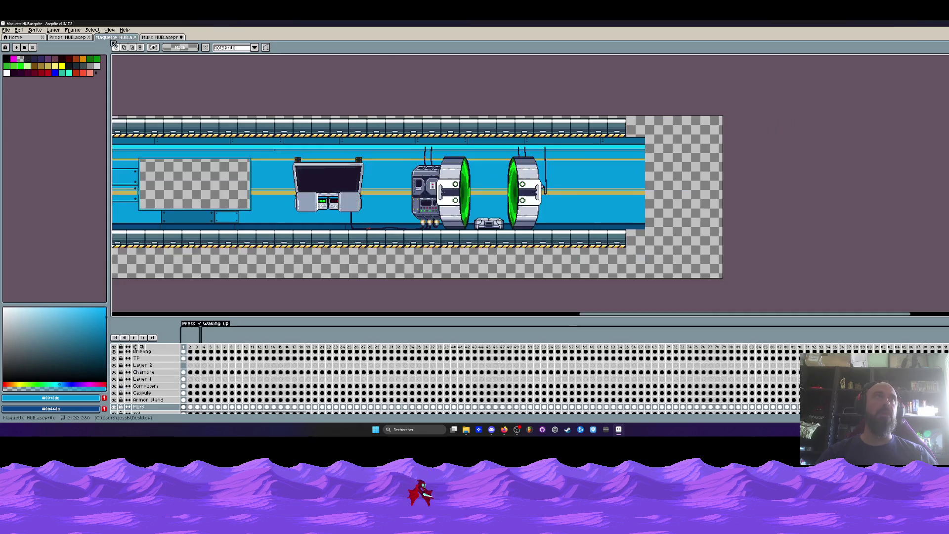
drag(518, 156, 763, 152)
drag(395, 163, 607, 161)
drag(296, 198, 395, 196)
scroll(209, 207, up, 1)
scroll(510, 156, down, 1)
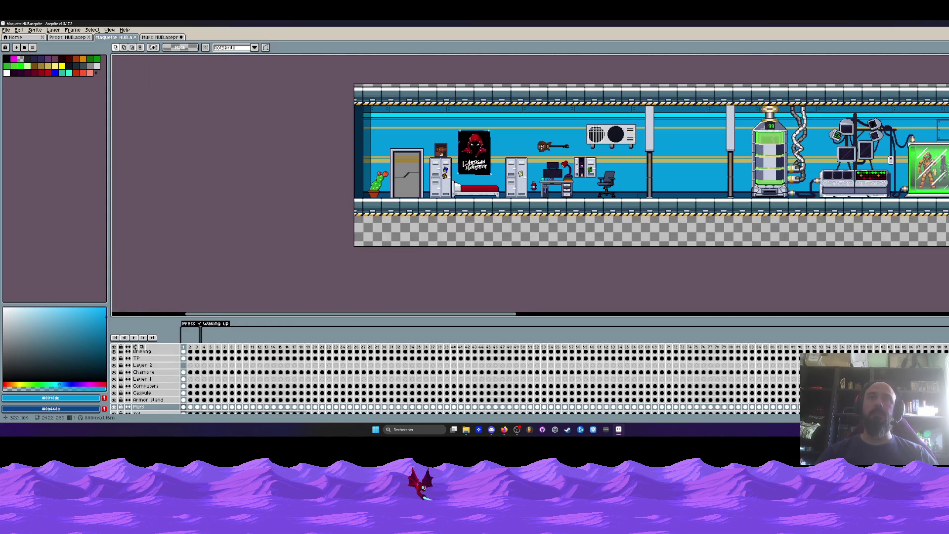
drag(510, 156, 453, 179)
key(m)
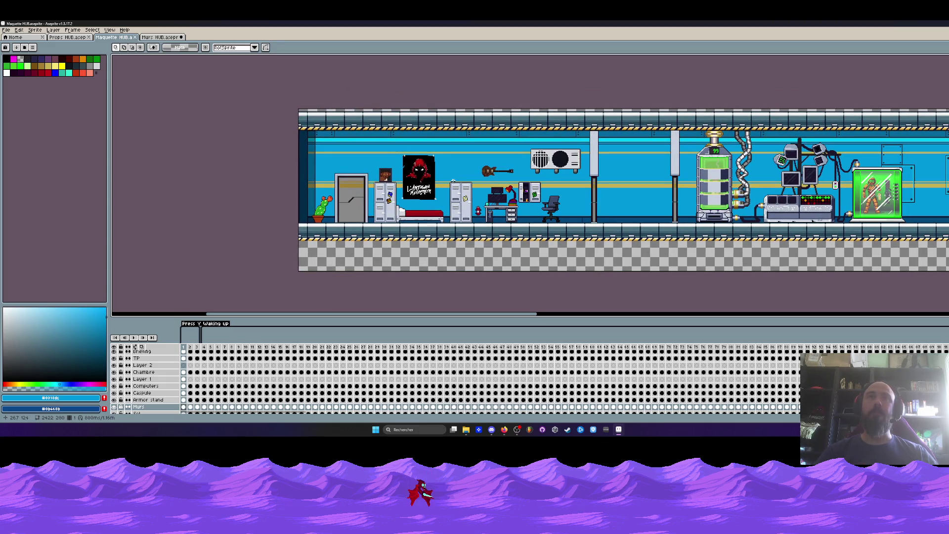
key(ctrl+Tab)
- Bring the framed wall panel and the top wall panel into view on the sheet
drag(428, 185, 358, 157)
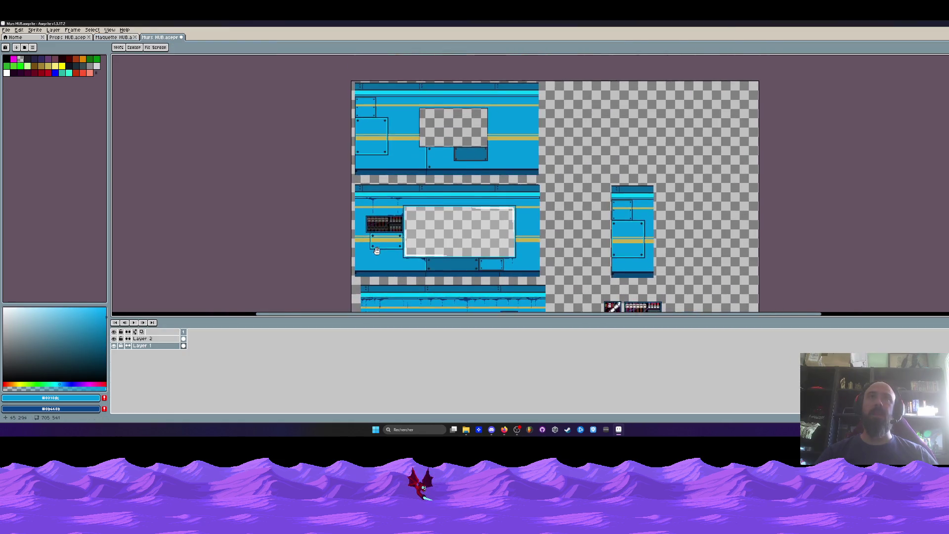
scroll(388, 206, up, 1)
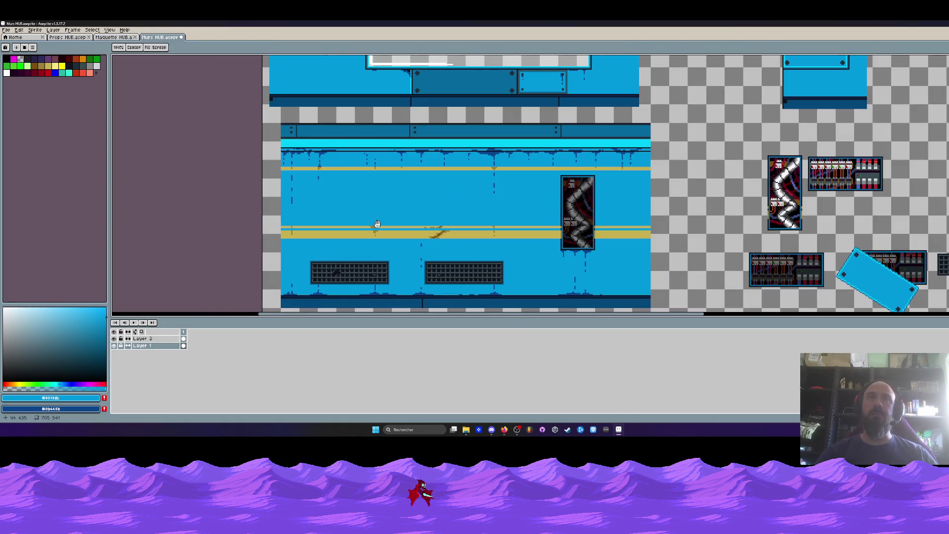
drag(405, 120, 419, 222)
scroll(417, 219, down, 1)
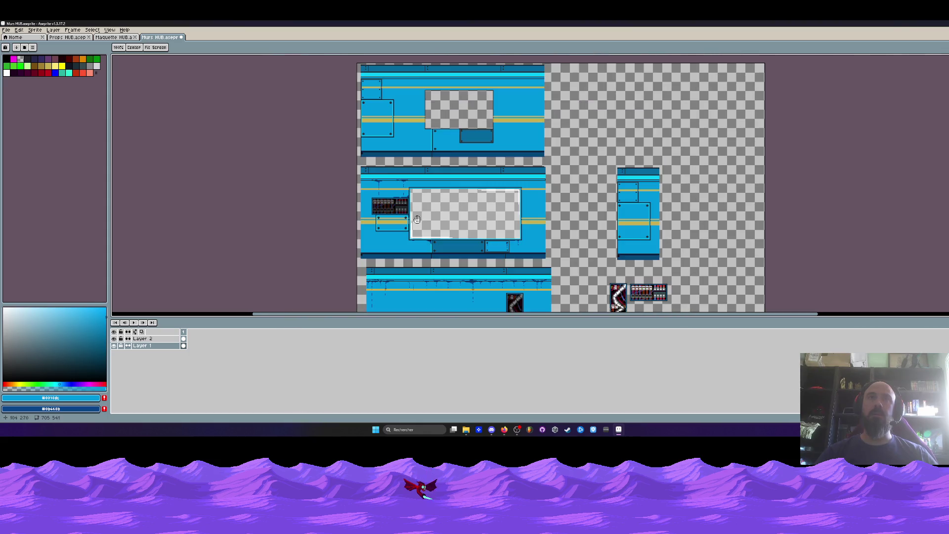
key(space)
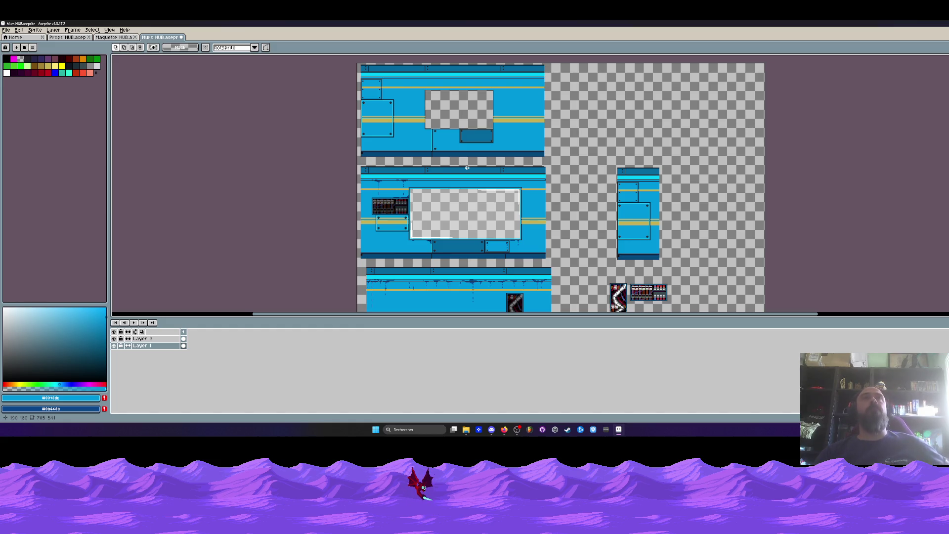
scroll(467, 168, down, 2)
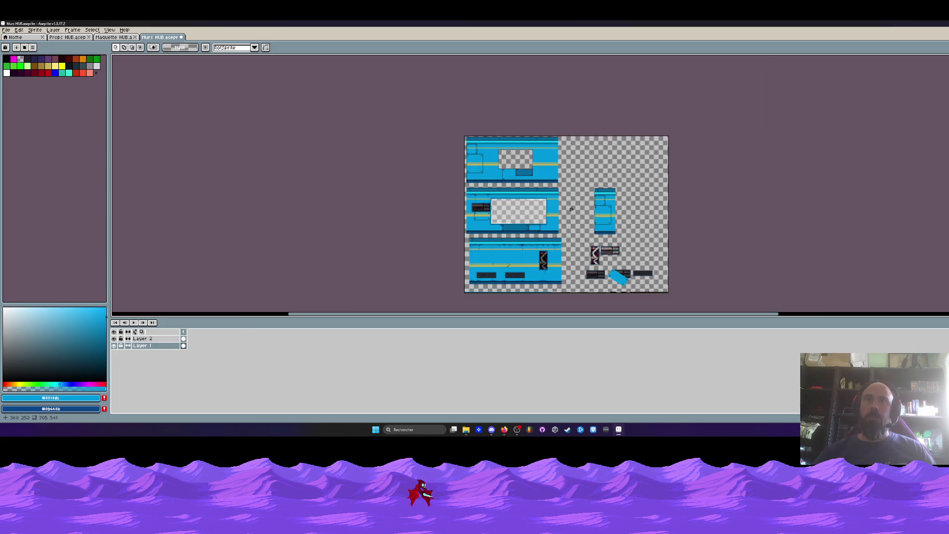
scroll(522, 258, up, 2)
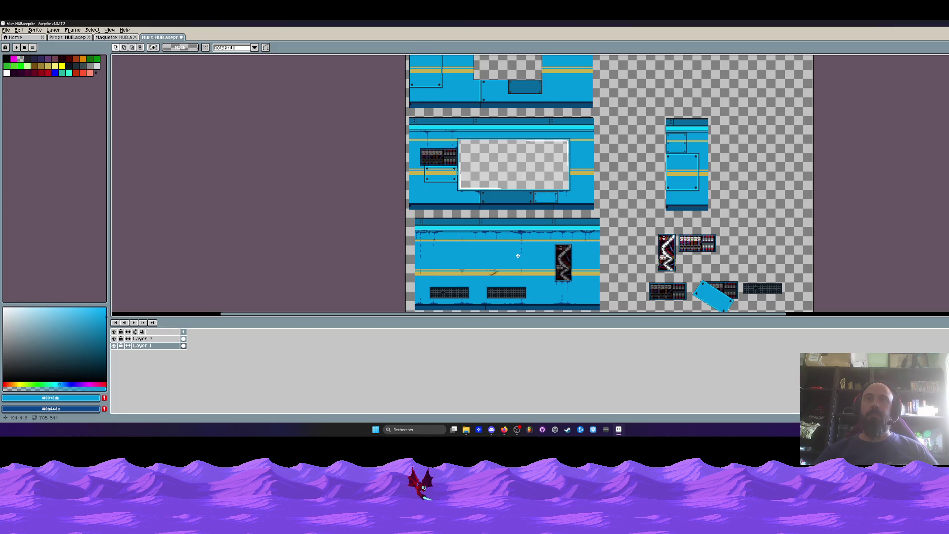
drag(469, 94, 396, 230)
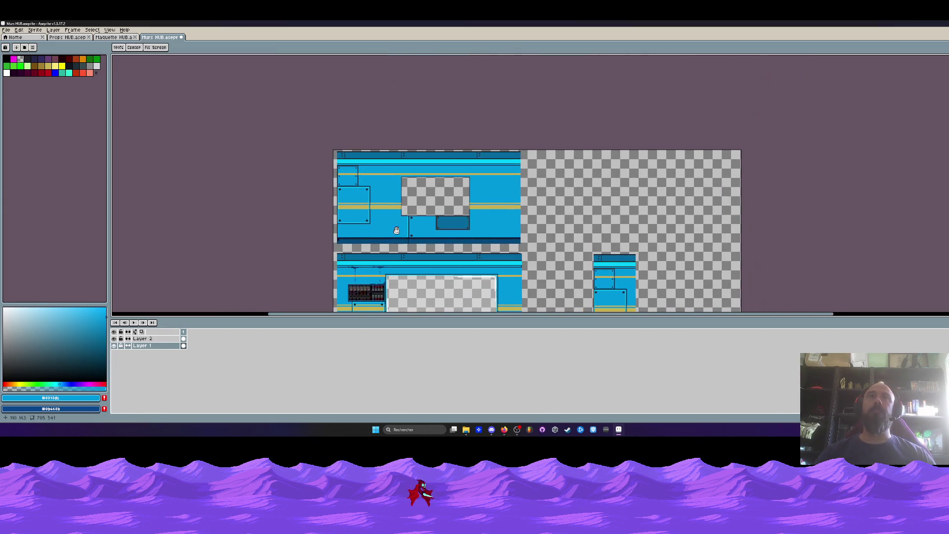
scroll(397, 204, up, 1)
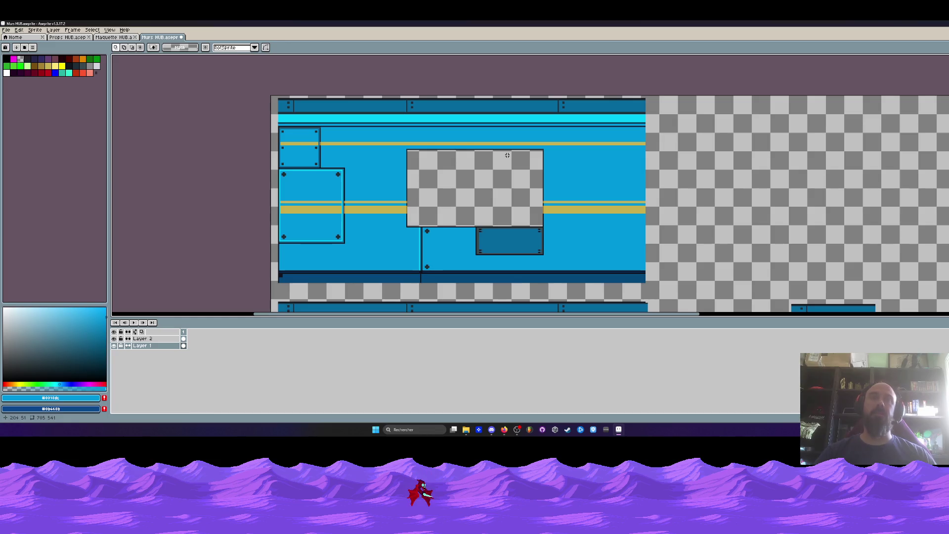
scroll(494, 151, down, 1)
- Select the top wall panel from the sheet corner and nudge it to -5, -2
drag(382, 122, 586, 216)
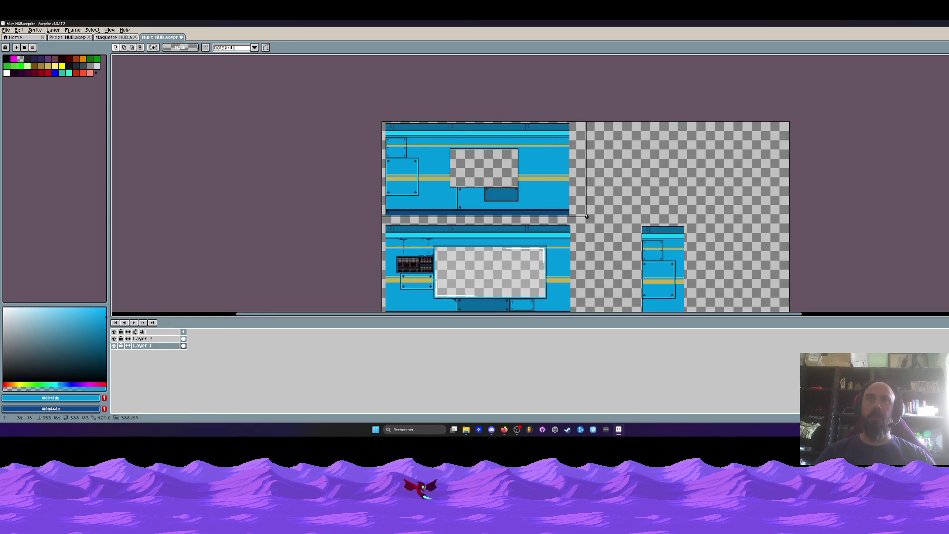
scroll(387, 186, up, 2)
scroll(387, 186, up, 1)
drag(387, 186, 373, 183)
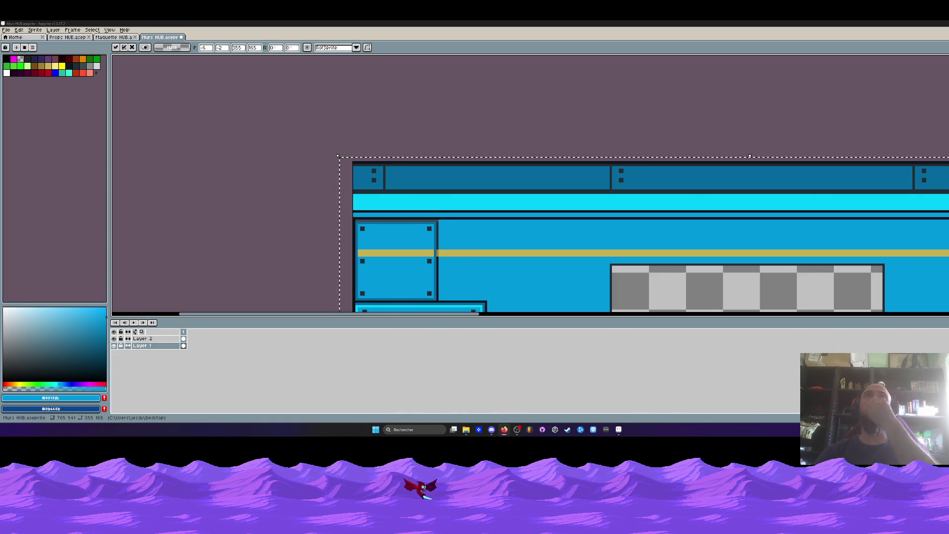
- Shift the narrow slice at the wall's right edge 14 pixels left and confirm it
scroll(483, 149, down, 1)
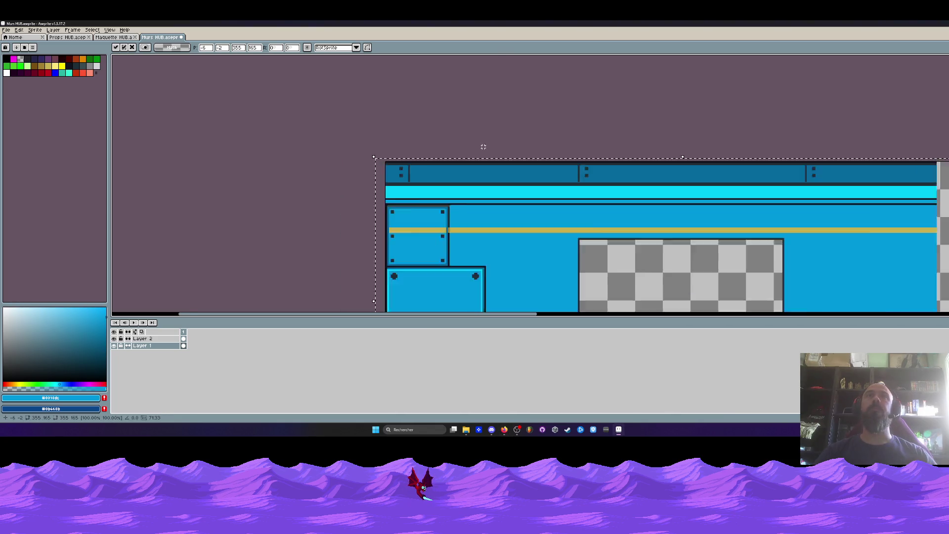
scroll(487, 148, down, 2)
scroll(457, 126, down, 2)
scroll(458, 126, up, 2)
drag(457, 126, 471, 158)
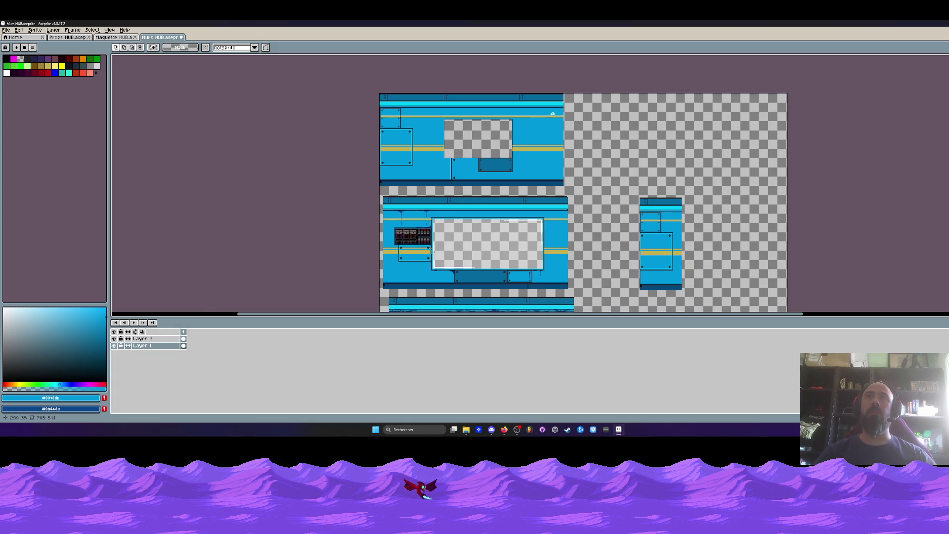
scroll(552, 114, up, 2)
drag(551, 72, 608, 267)
scroll(571, 239, up, 1)
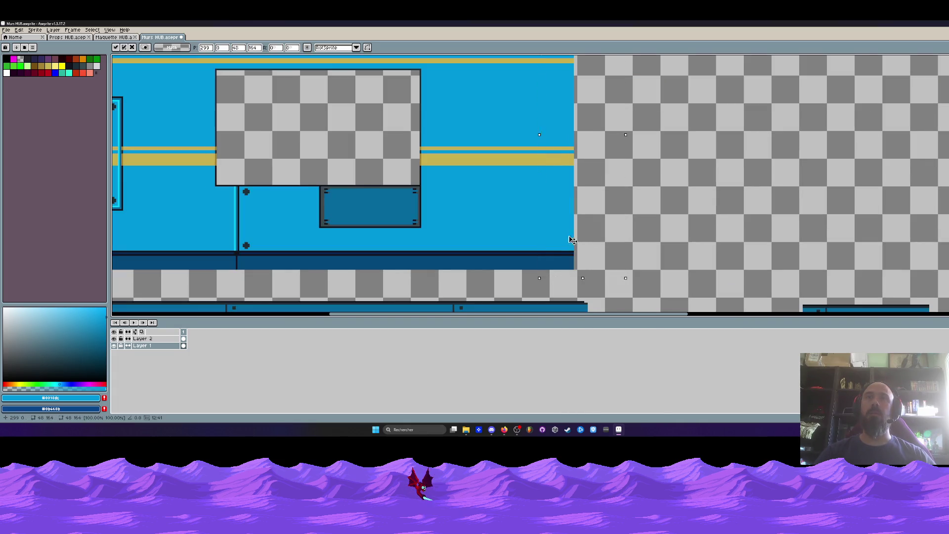
drag(571, 240, 551, 241)
key(Return)
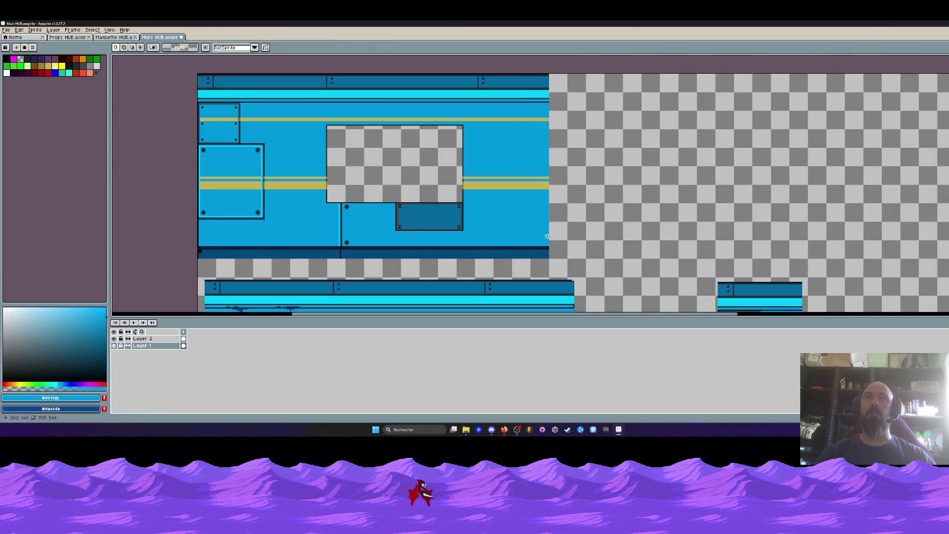
- Select the middle wall panel and bring the lower tiles into view
scroll(551, 240, down, 2)
scroll(345, 161, down, 1)
drag(349, 160, 556, 254)
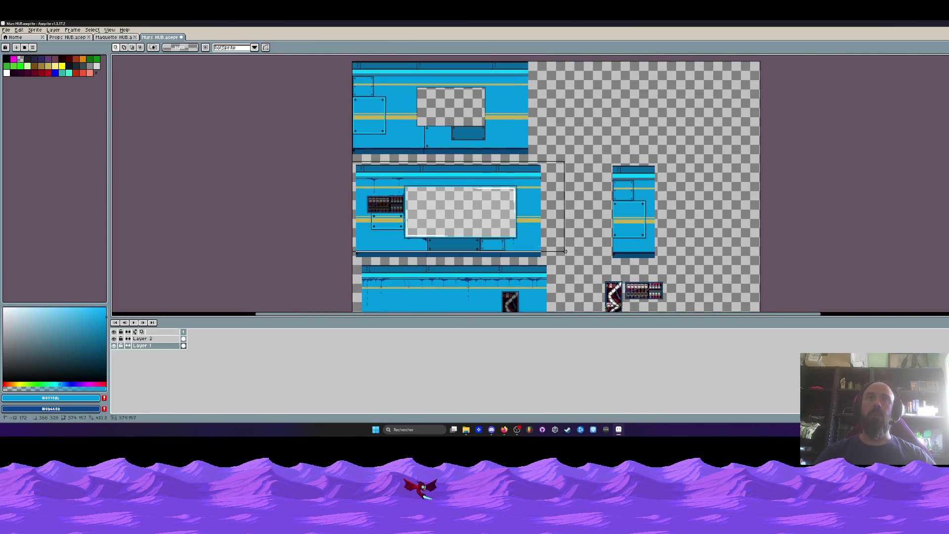
scroll(374, 170, up, 4)
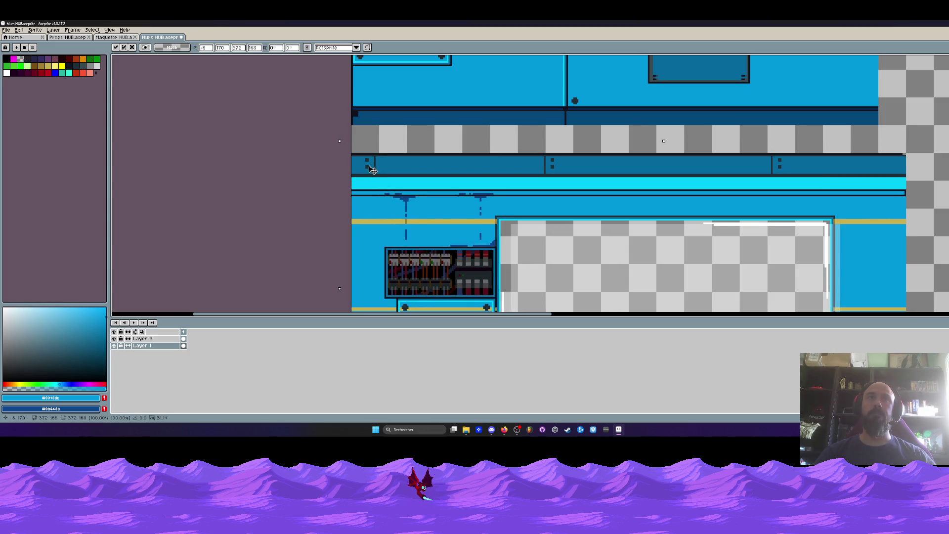
scroll(374, 169, down, 3)
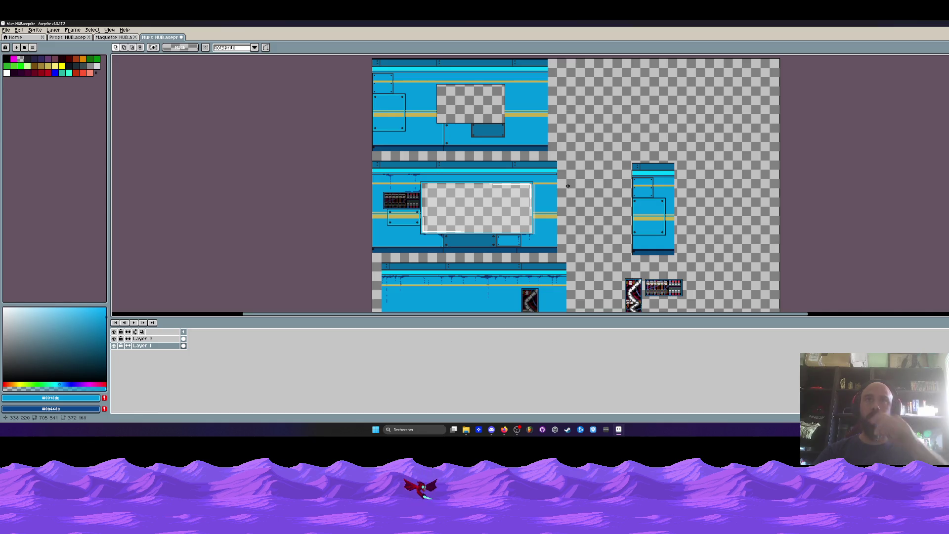
scroll(568, 186, down, 2)
scroll(512, 187, up, 2)
drag(511, 188, 512, 276)
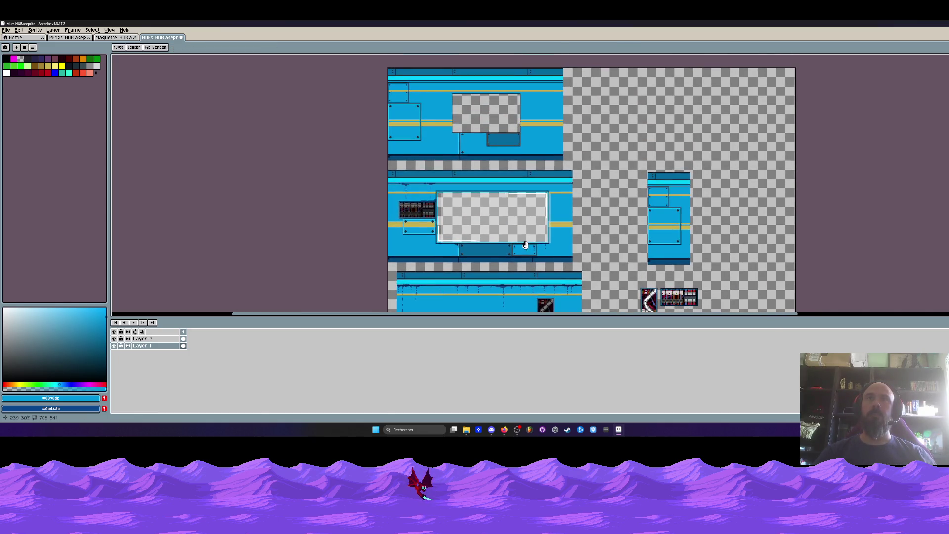
scroll(421, 192, up, 3)
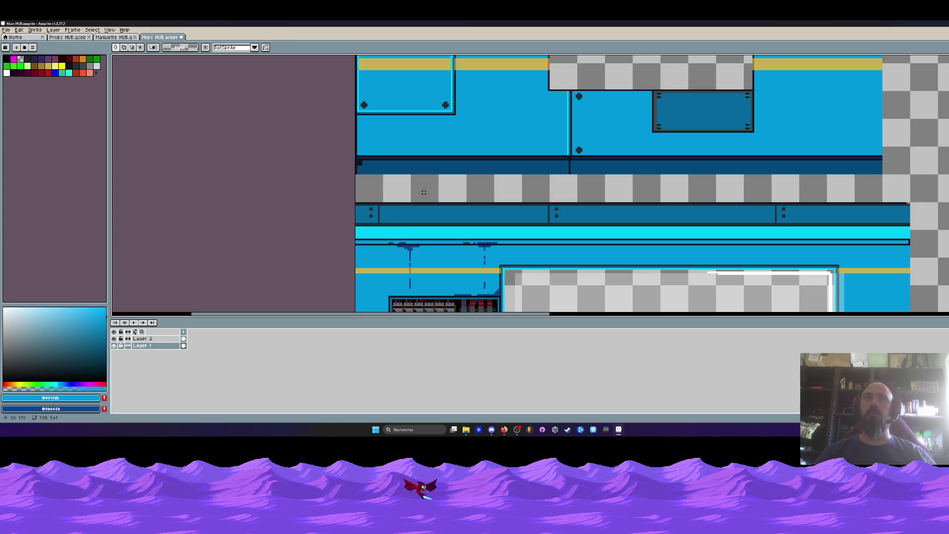
scroll(519, 189, down, 2)
scroll(504, 173, down, 1)
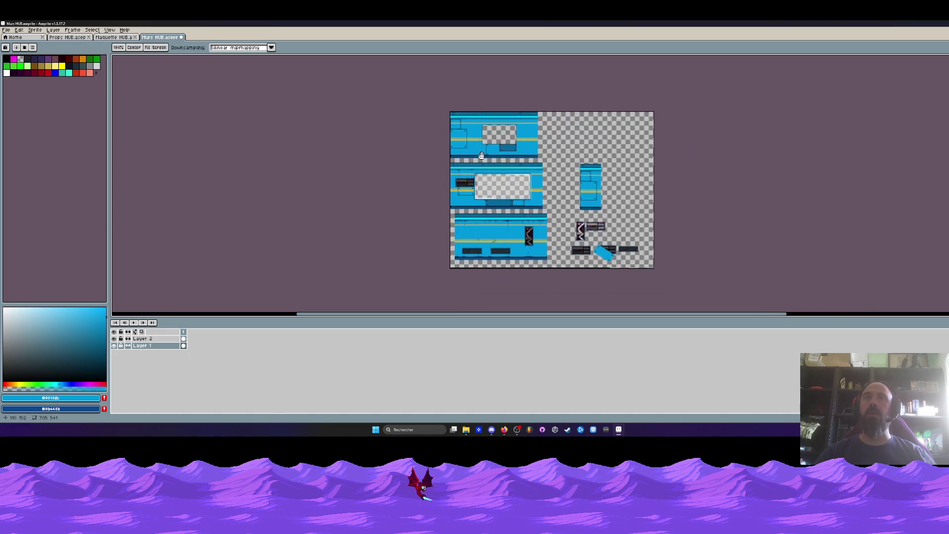
scroll(491, 161, up, 1)
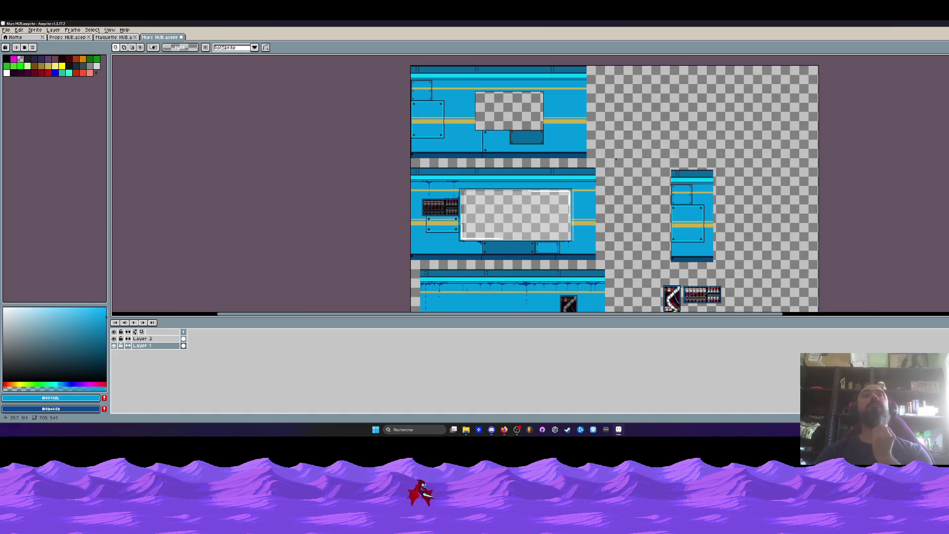
- Select the tall wall tile on the right, then clear that selection
drag(661, 160, 727, 273)
click(659, 234)
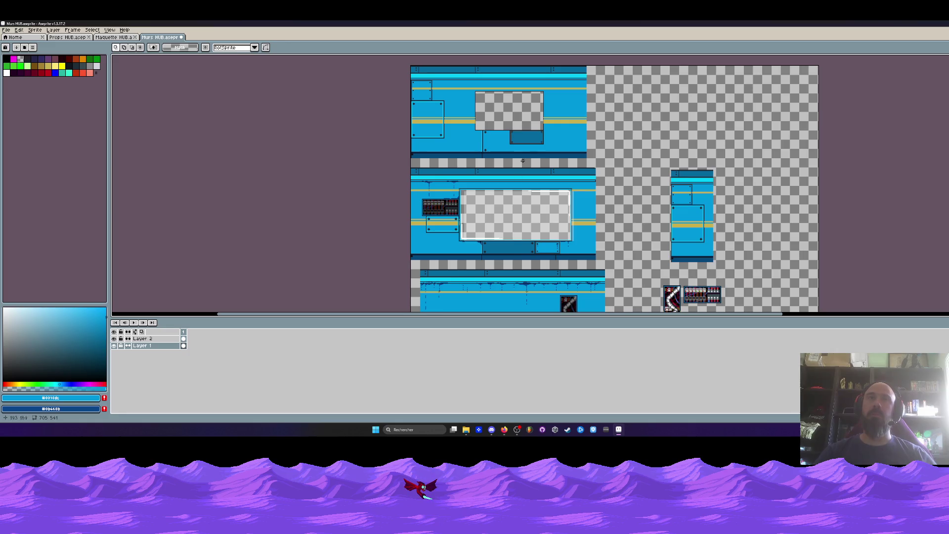
scroll(417, 156, up, 2)
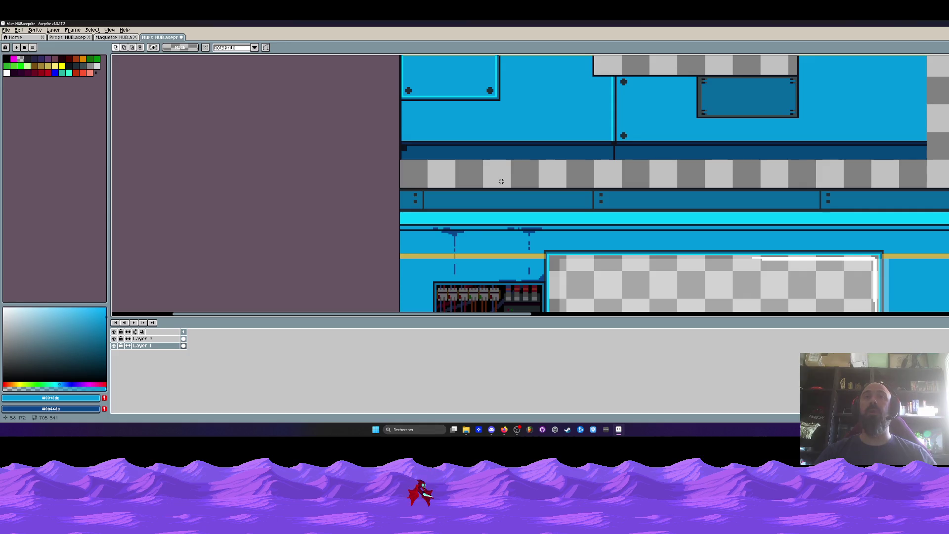
scroll(501, 181, down, 1)
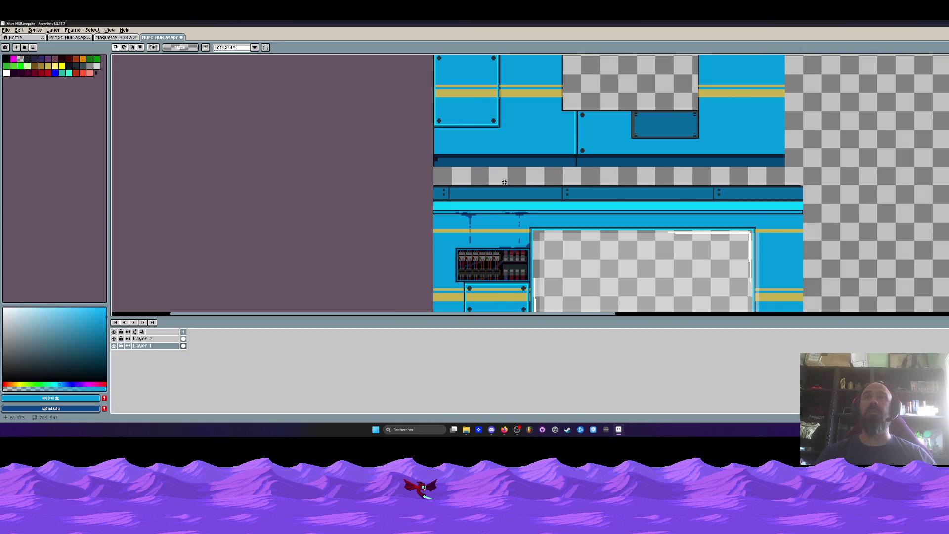
scroll(504, 182, down, 2)
scroll(466, 207, up, 2)
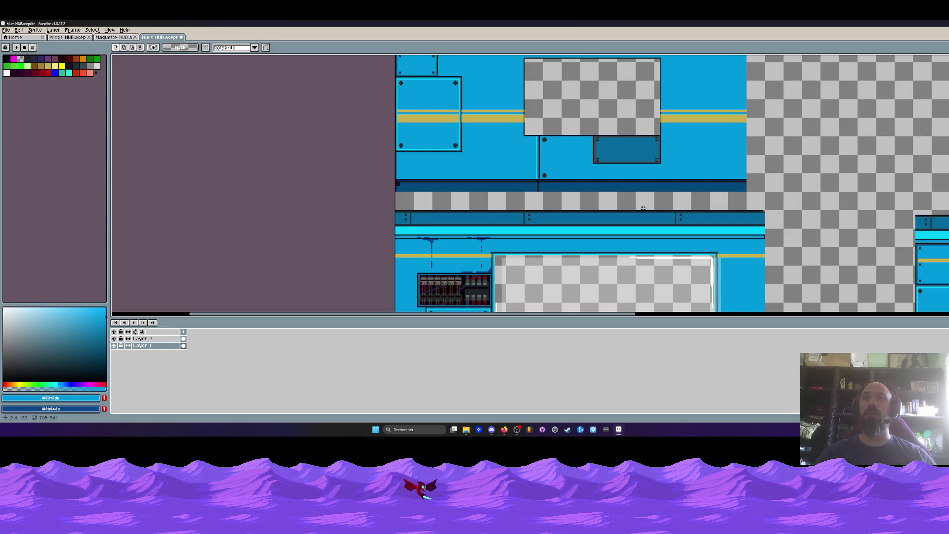
scroll(740, 200, down, 2)
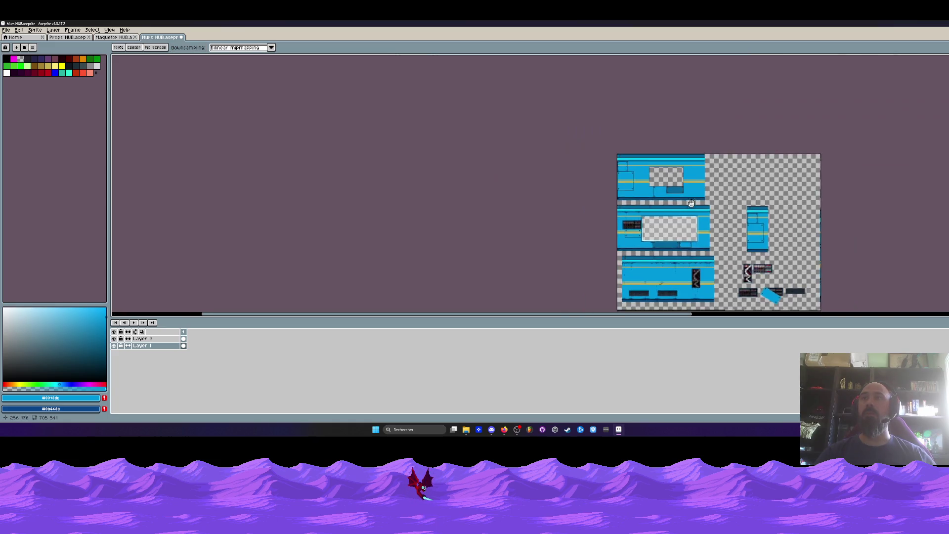
scroll(703, 175, up, 1)
- Reselect the bottom tile strip, drag it left into line, and pan over the sheet
drag(691, 129, 735, 233)
scroll(724, 226, up, 3)
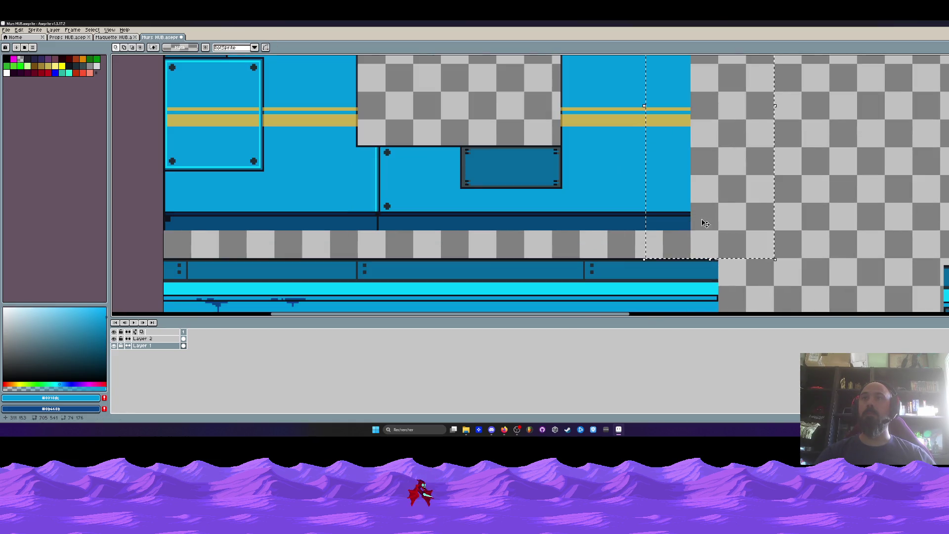
scroll(730, 238, down, 3)
drag(731, 238, 688, 134)
scroll(711, 233, up, 3)
scroll(689, 197, up, 1)
scroll(689, 197, up, 1)
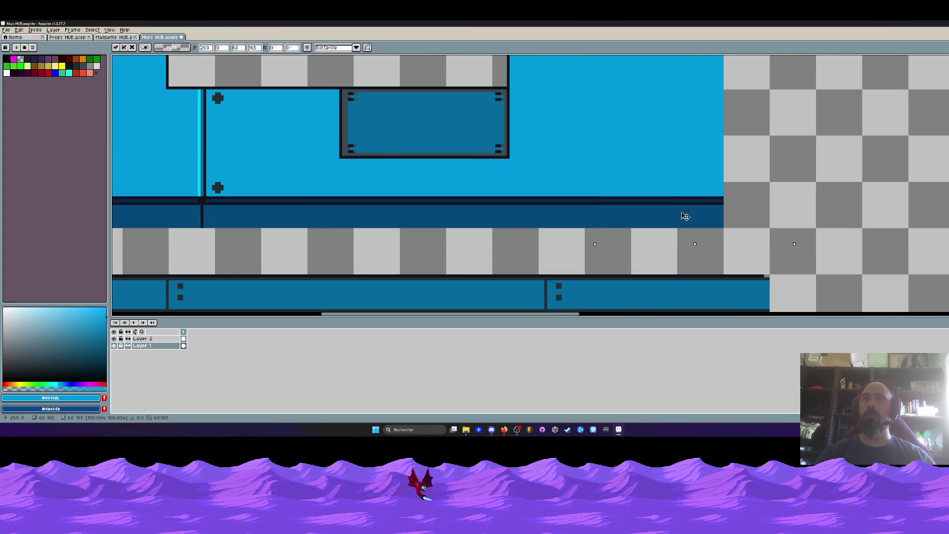
drag(684, 214, 642, 217)
scroll(642, 217, down, 5)
scroll(642, 217, up, 1)
scroll(637, 188, up, 2)
drag(632, 175, 632, 150)
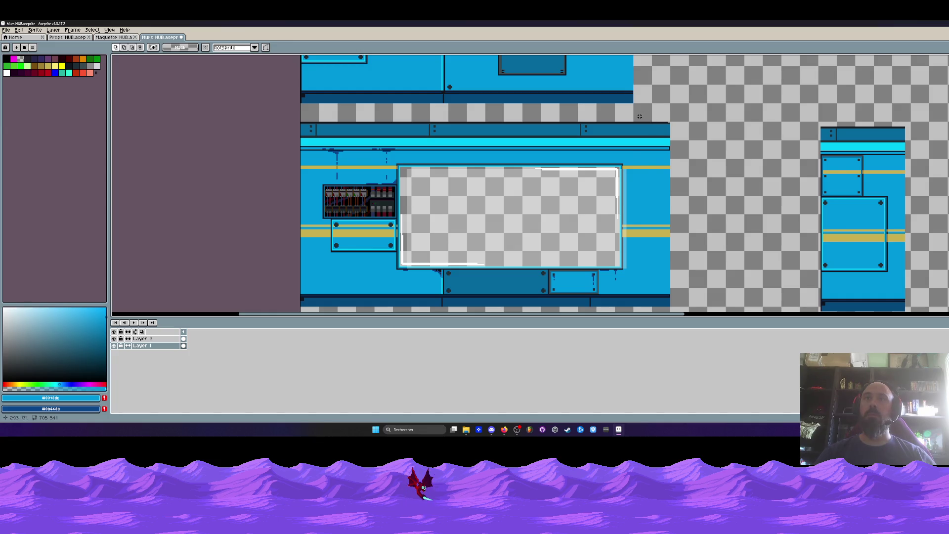
scroll(639, 116, down, 2)
drag(452, 117, 448, 108)
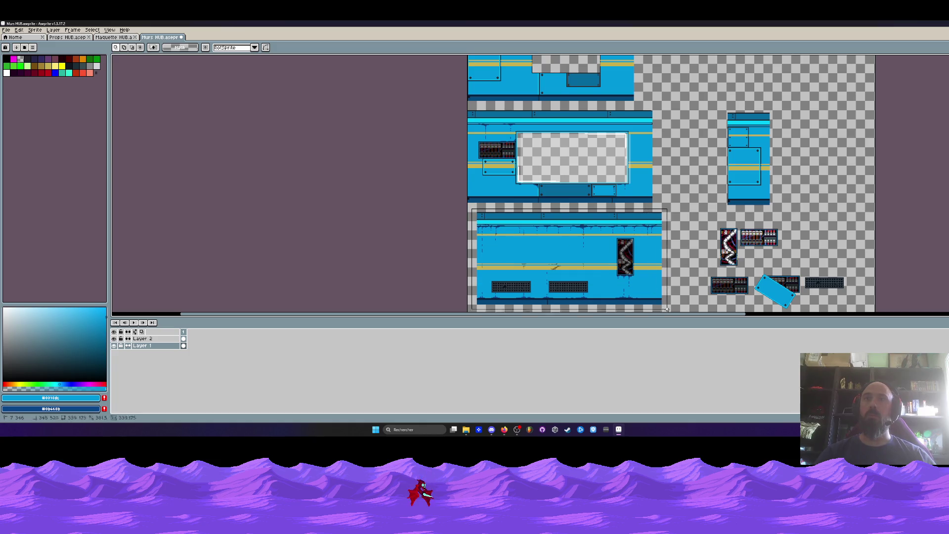
- Drag the selected lower wall section slightly up and left, then reframe the sheet
drag(472, 209, 664, 311)
drag(635, 241, 626, 239)
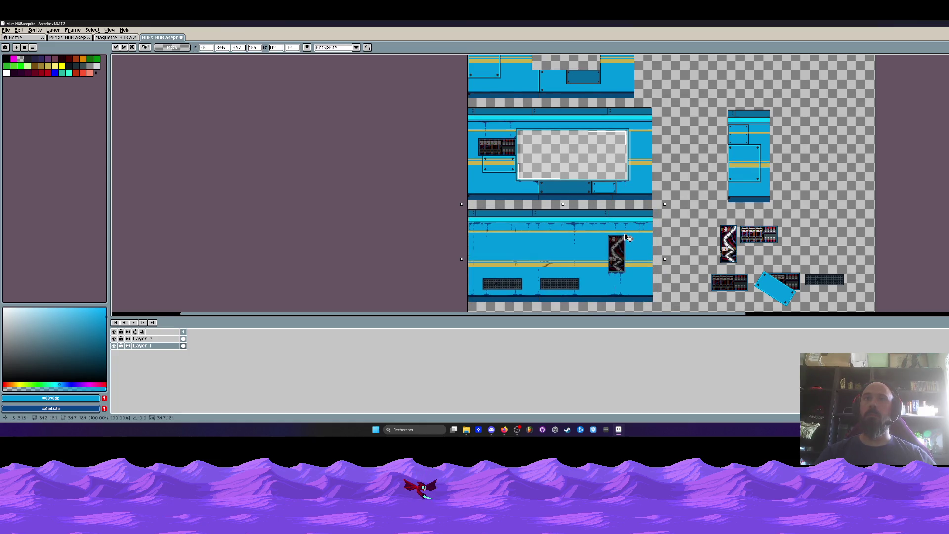
scroll(626, 230, up, 1)
scroll(598, 225, down, 1)
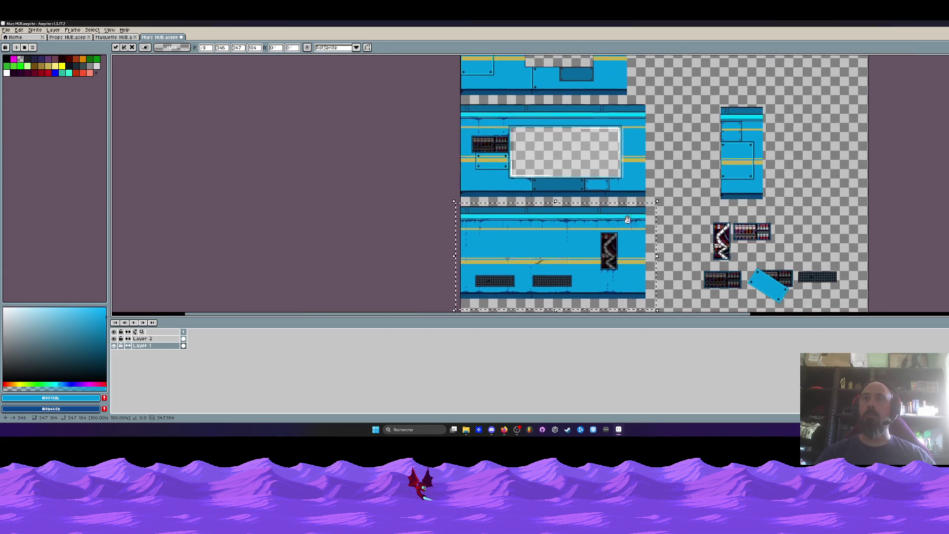
drag(633, 266, 594, 227)
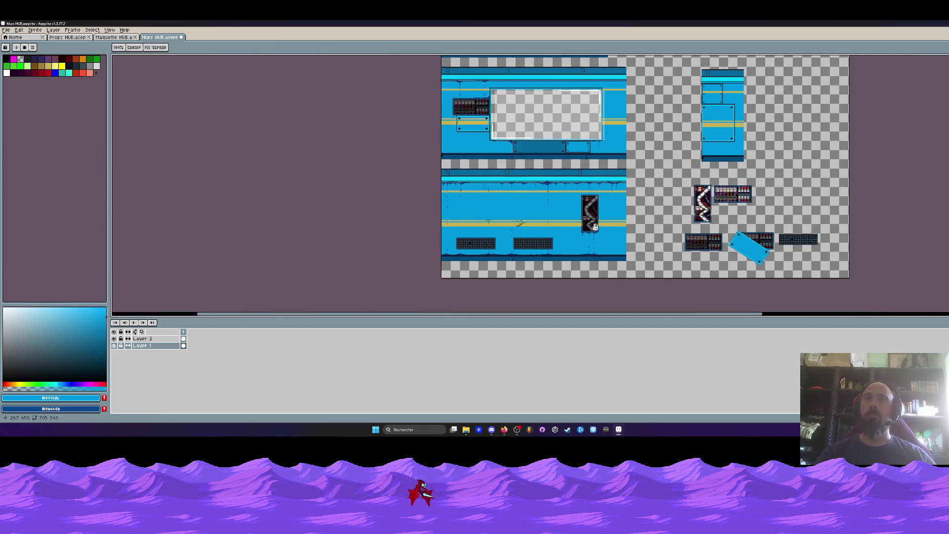
scroll(585, 219, up, 2)
- Duplicate the pipe panel beside itself, then undo the copy and deselect
drag(572, 157, 649, 308)
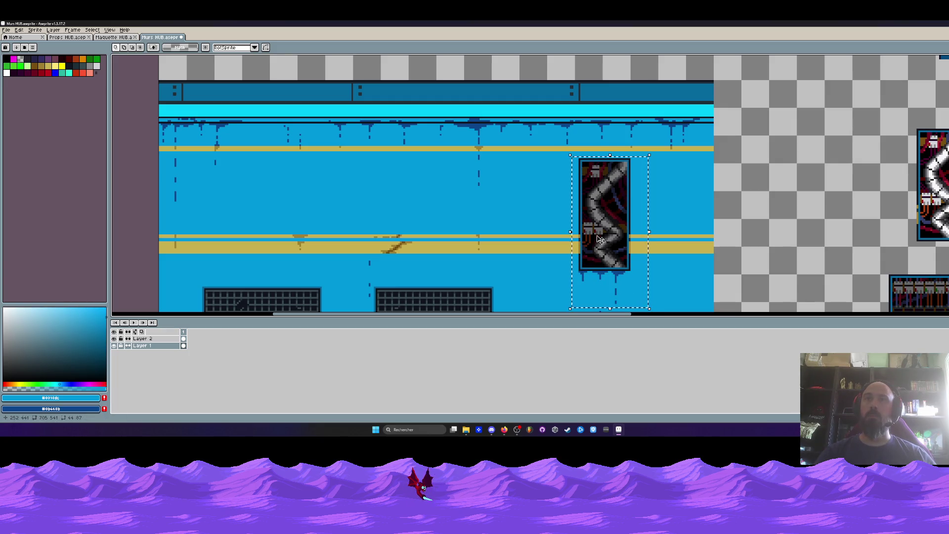
ctrl+drag(600, 239, 661, 238)
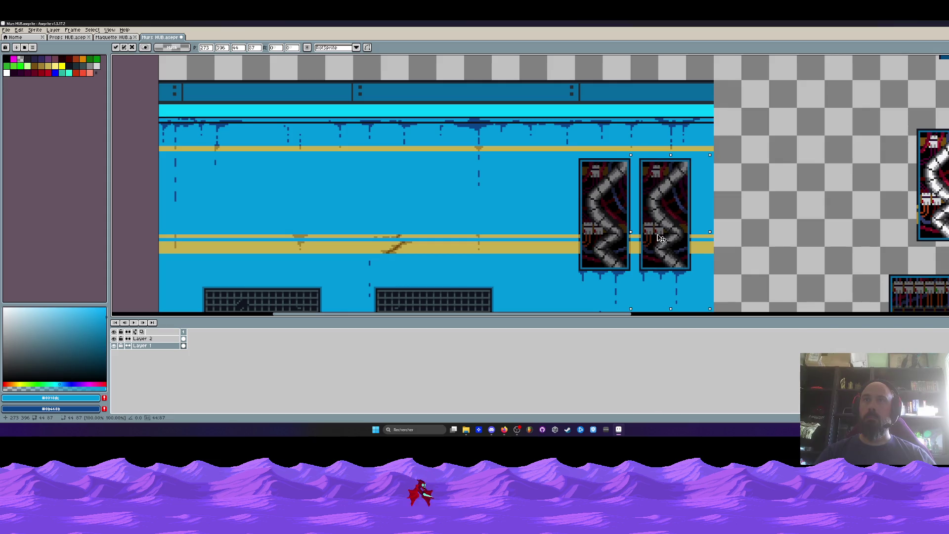
scroll(661, 238, down, 2)
scroll(660, 238, down, 1)
scroll(659, 225, up, 2)
key(ctrl+z)
key(ctrl+d)
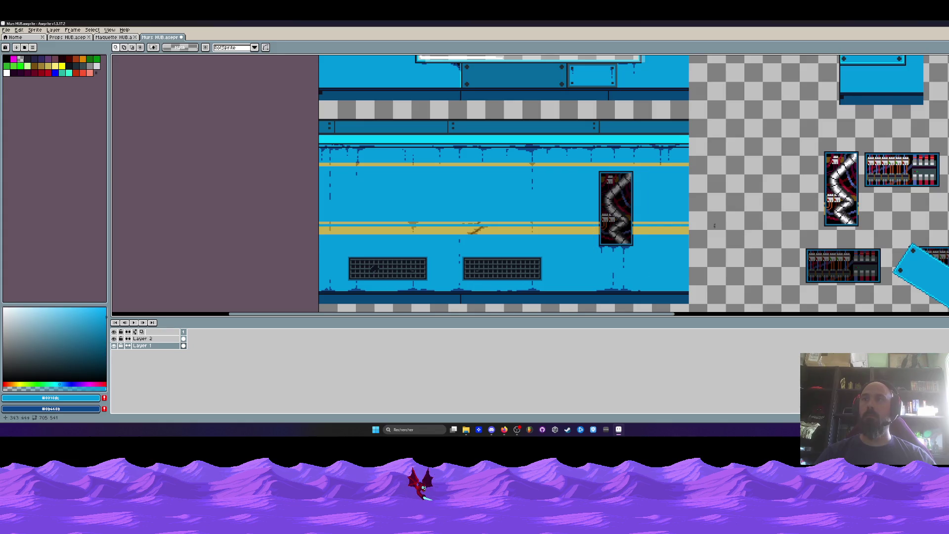
drag(659, 224, 586, 210)
scroll(693, 205, down, 1)
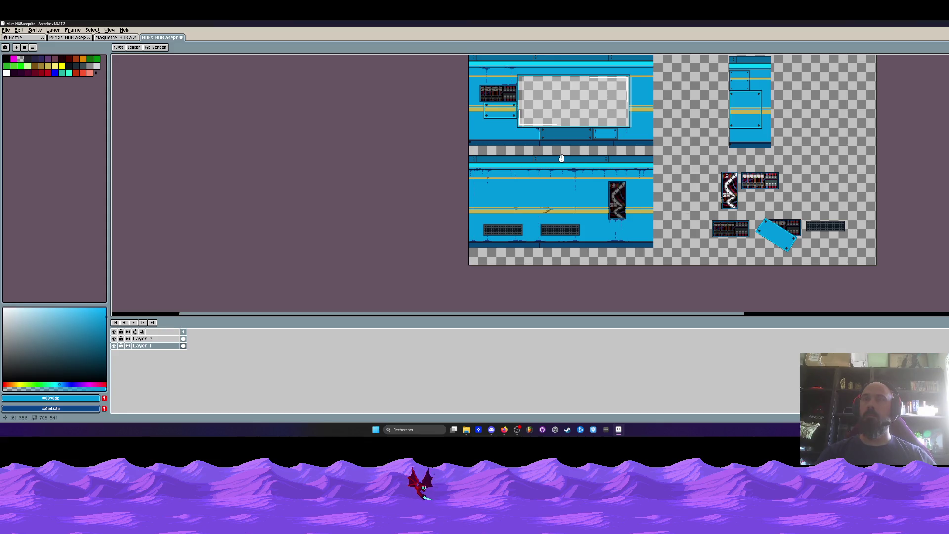
drag(560, 158, 564, 193)
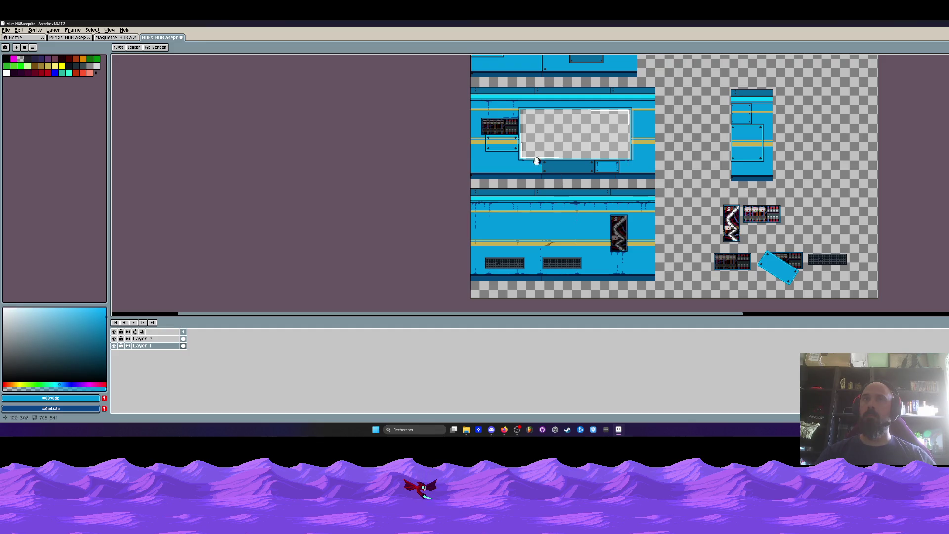
- Select the tilted blue plate prop and commit a copy onto the lower wall
key(m)
mouse_move(753, 274)
mouse_down()
mouse_move(802, 287)
mouse_move(530, 235)
mouse_move(698, 238)
mouse_move(725, 210)
mouse_move(551, 213)
mouse_move(732, 212)
mouse_up()
click(776, 264)
scroll(530, 234, up, 3)
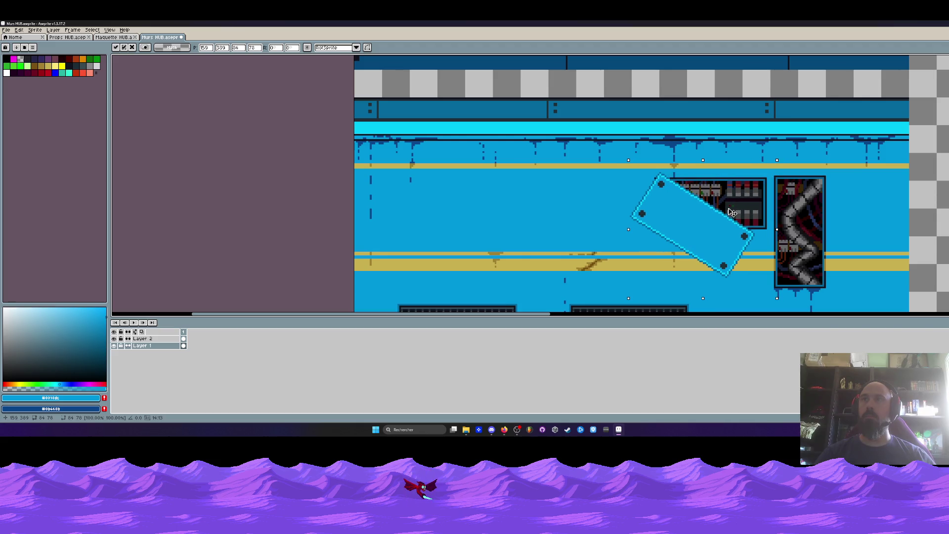
scroll(717, 210, down, 1)
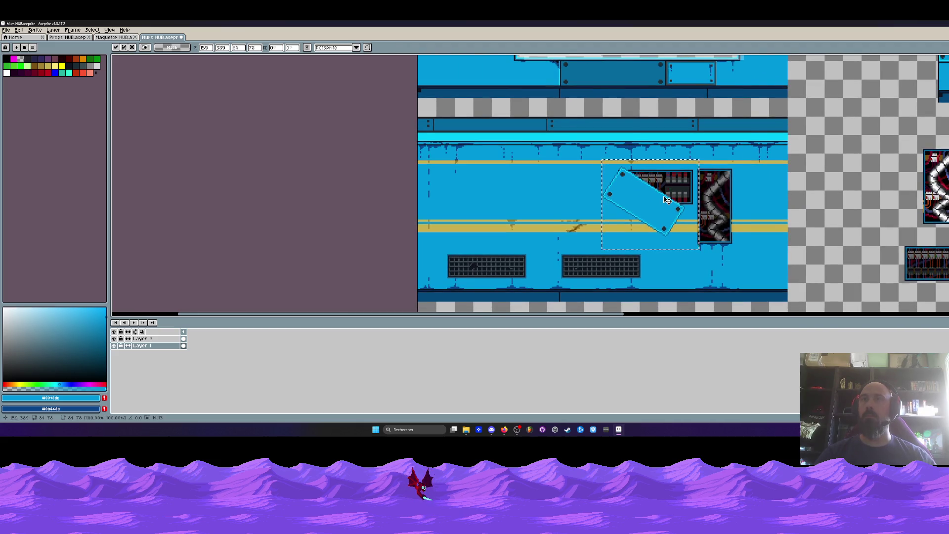
key(Return)
scroll(692, 203, down, 1)
scroll(691, 203, down, 1)
scroll(692, 202, up, 1)
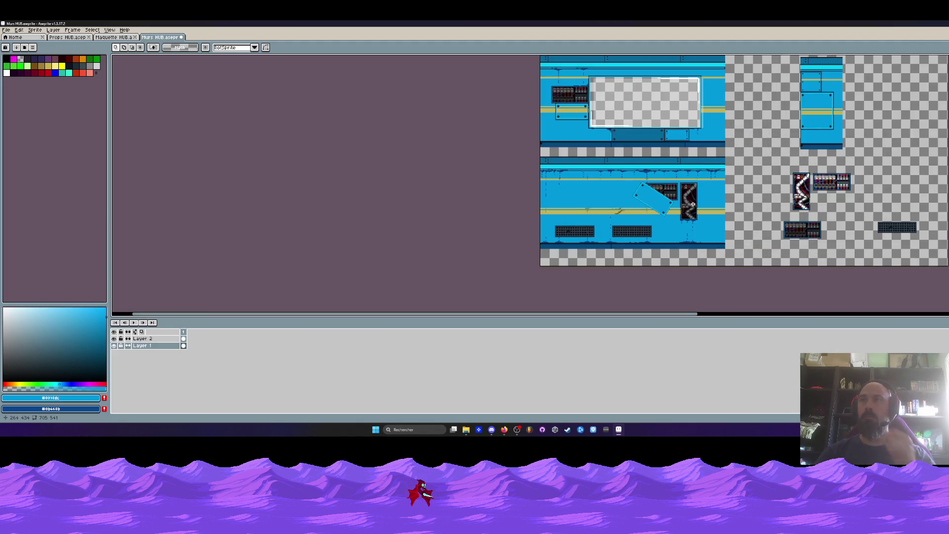
- Position the tilted plate over the control box beside the pipe panel and deselect
mouse_move(662, 213)
mouse_down()
mouse_move(859, 251)
mouse_move(646, 199)
mouse_move(680, 191)
mouse_up()
scroll(658, 201, up, 3)
scroll(679, 192, down, 1)
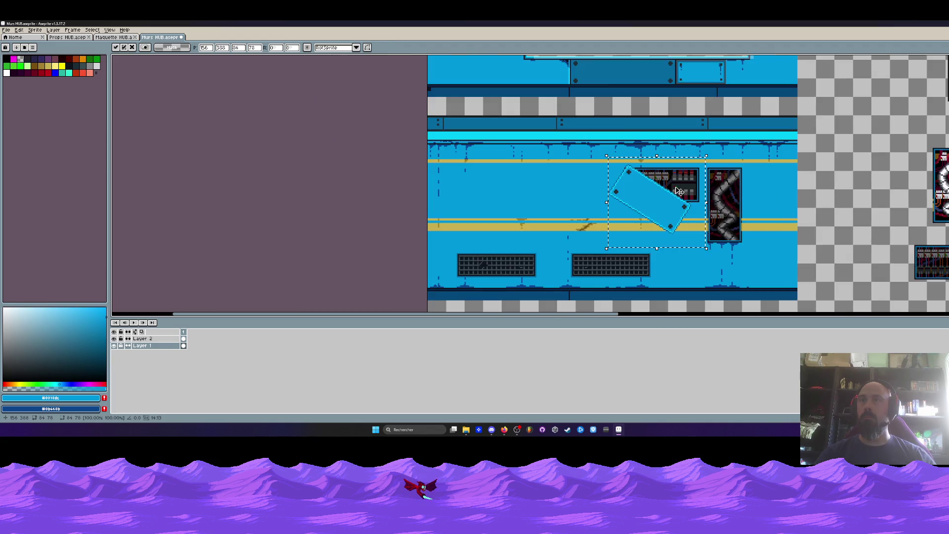
scroll(679, 192, down, 1)
key(ctrl+d)
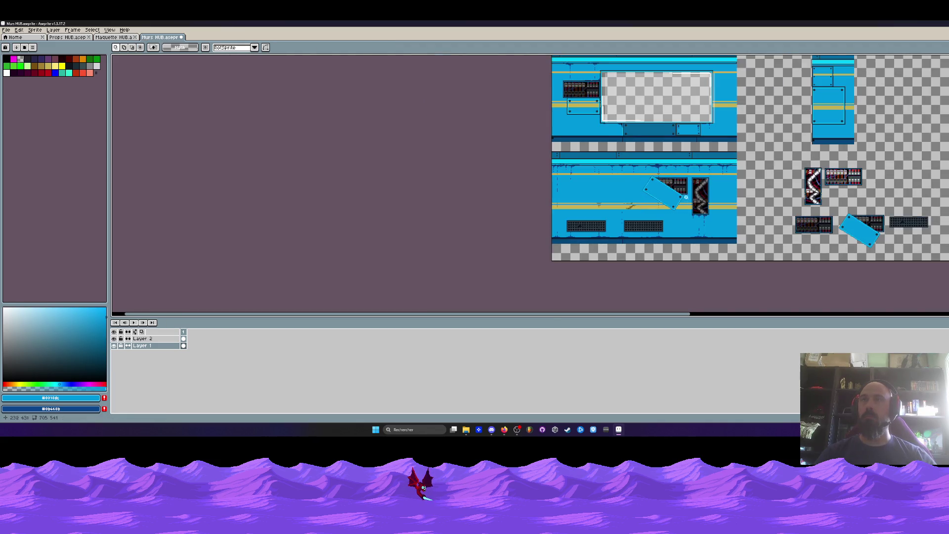
drag(688, 201, 568, 225)
key(space)
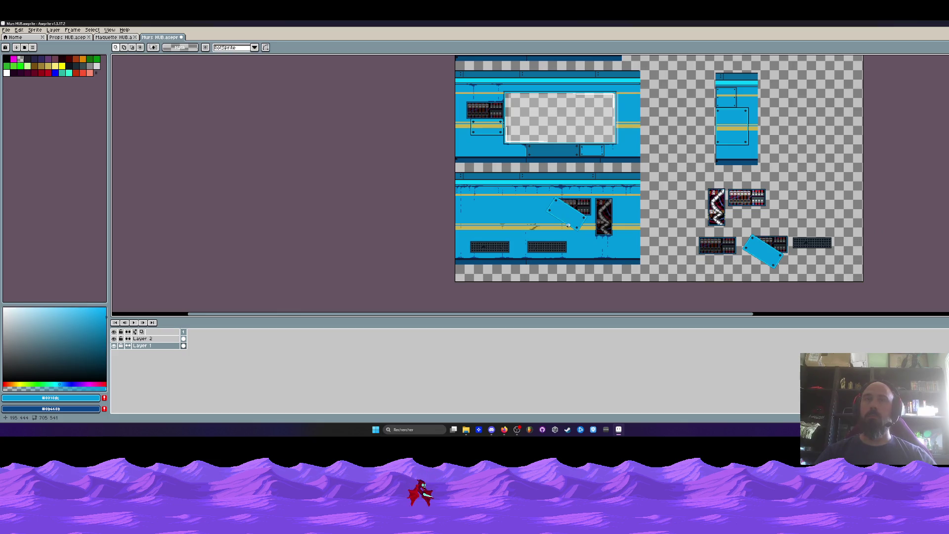
scroll(495, 188, up, 5)
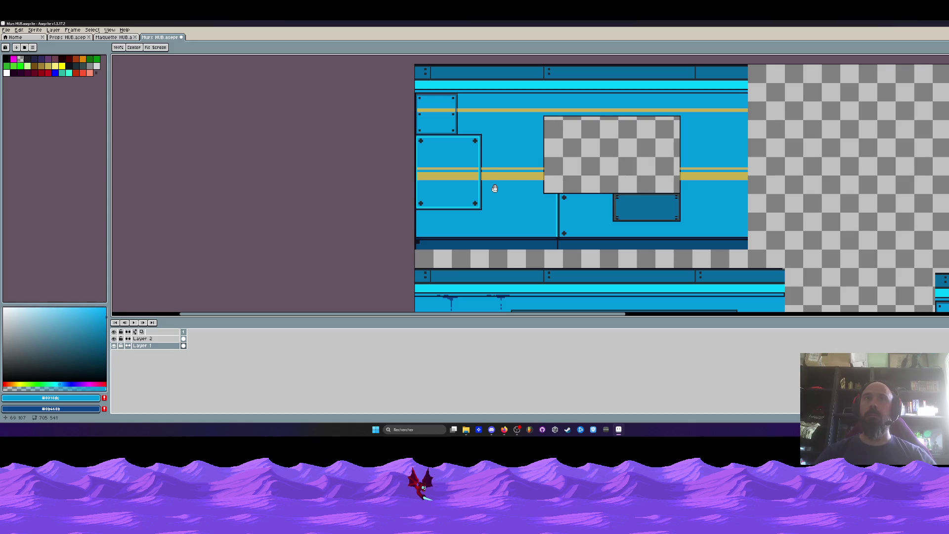
scroll(495, 188, down, 2)
drag(495, 189, 502, 141)
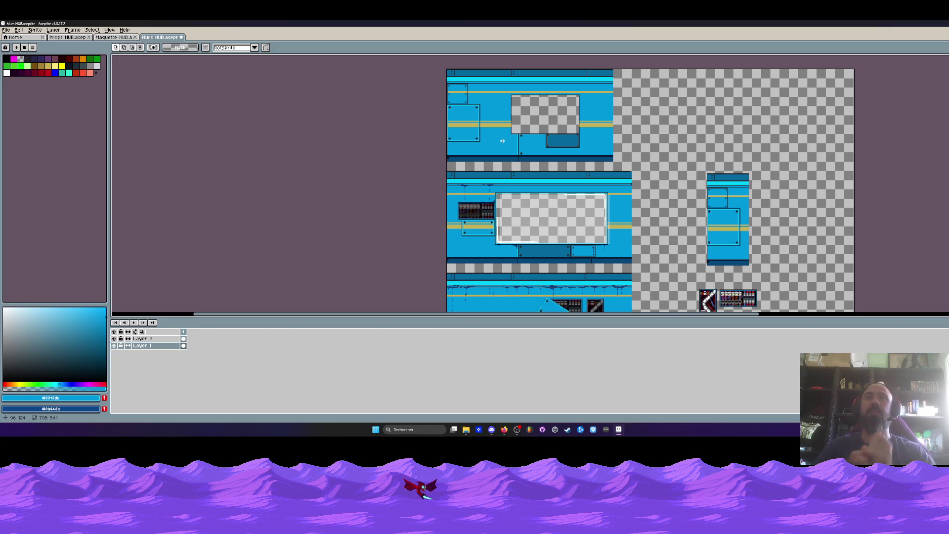
scroll(502, 142, down, 3)
scroll(530, 188, up, 3)
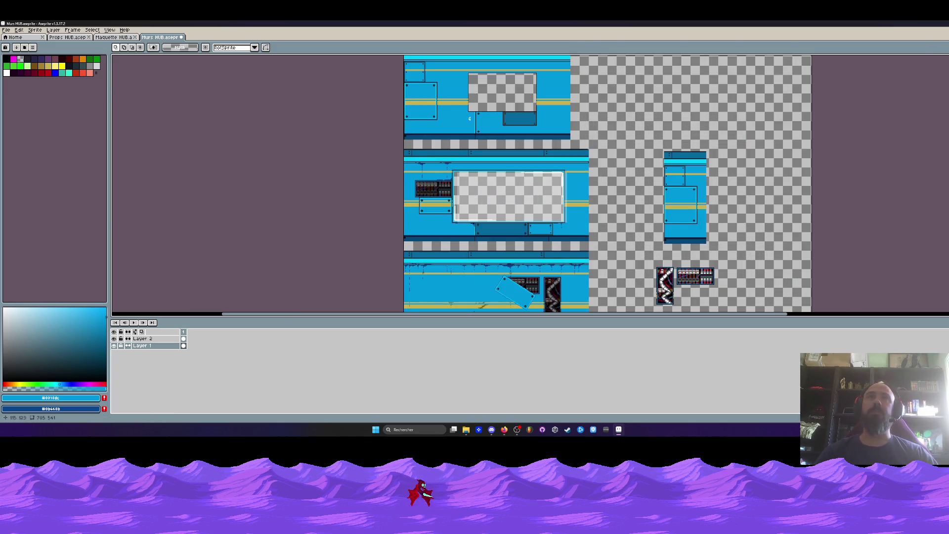
scroll(494, 104, up, 1)
scroll(497, 129, up, 1)
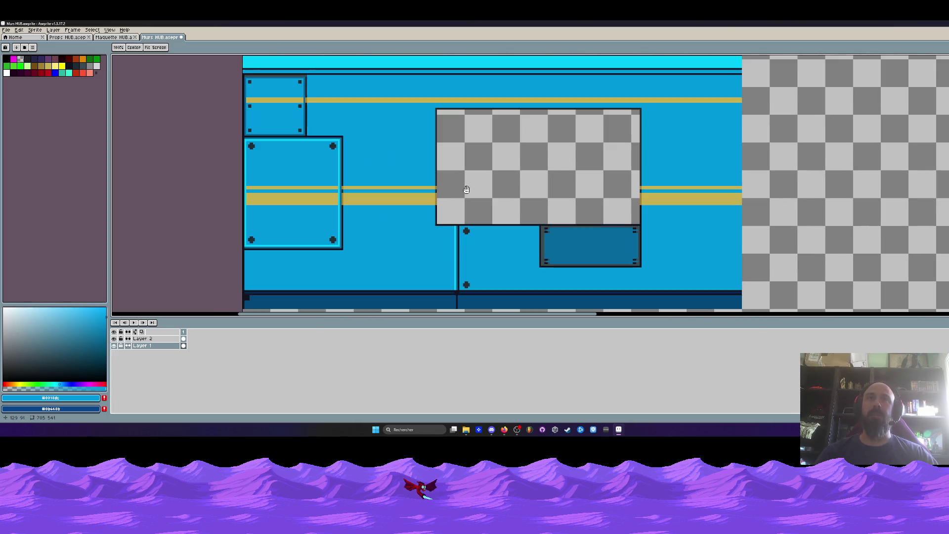
scroll(505, 169, up, 1)
scroll(546, 156, down, 1)
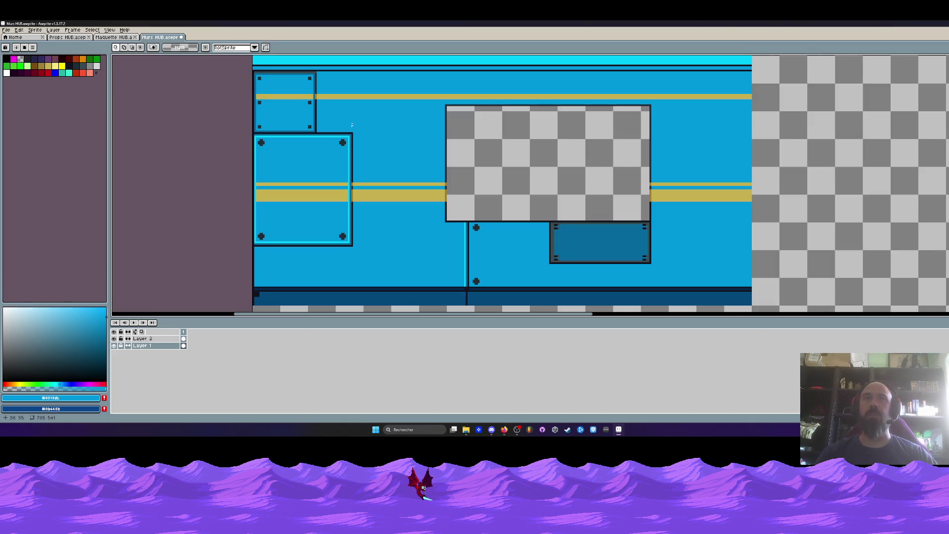
scroll(429, 125, down, 1)
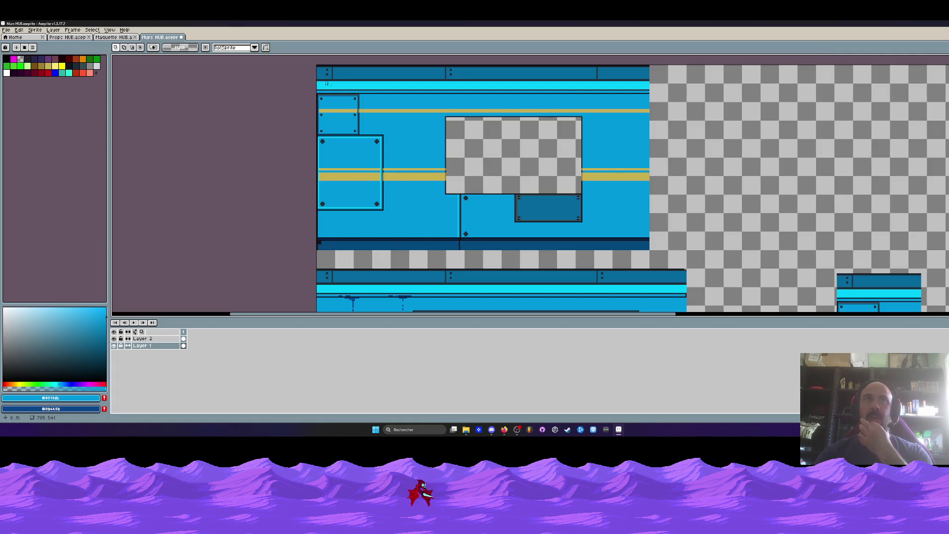
drag(315, 65, 660, 258)
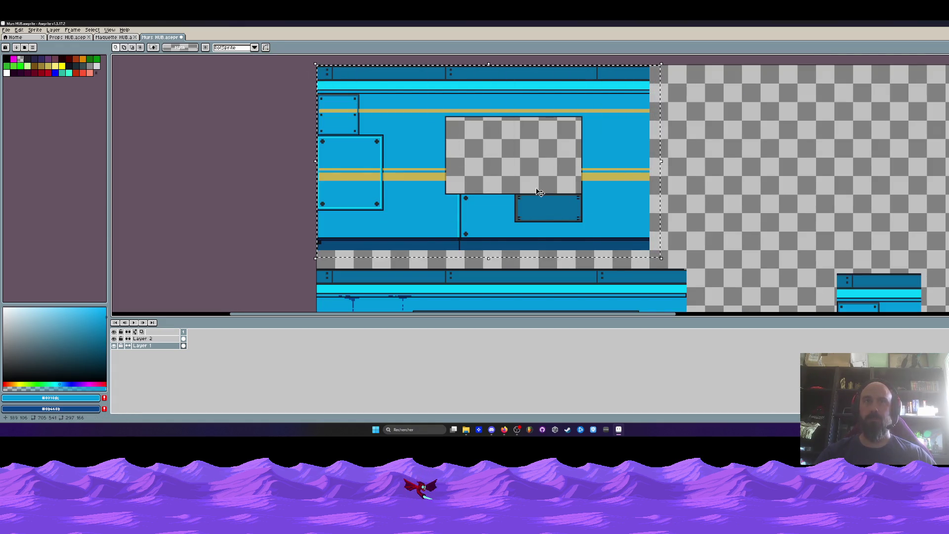
scroll(539, 193, down, 1)
scroll(494, 173, up, 1)
key(ctrl+d)
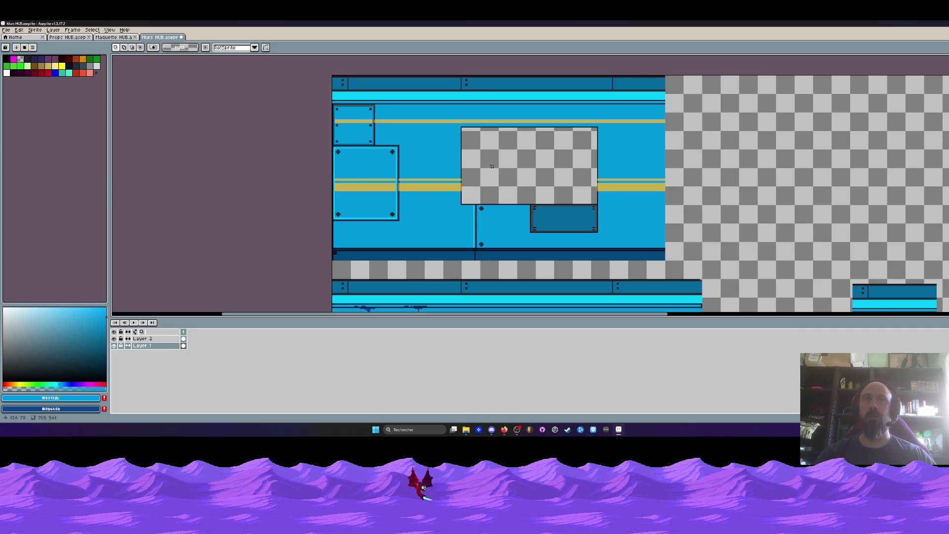
scroll(492, 167, up, 1)
drag(442, 118, 646, 230)
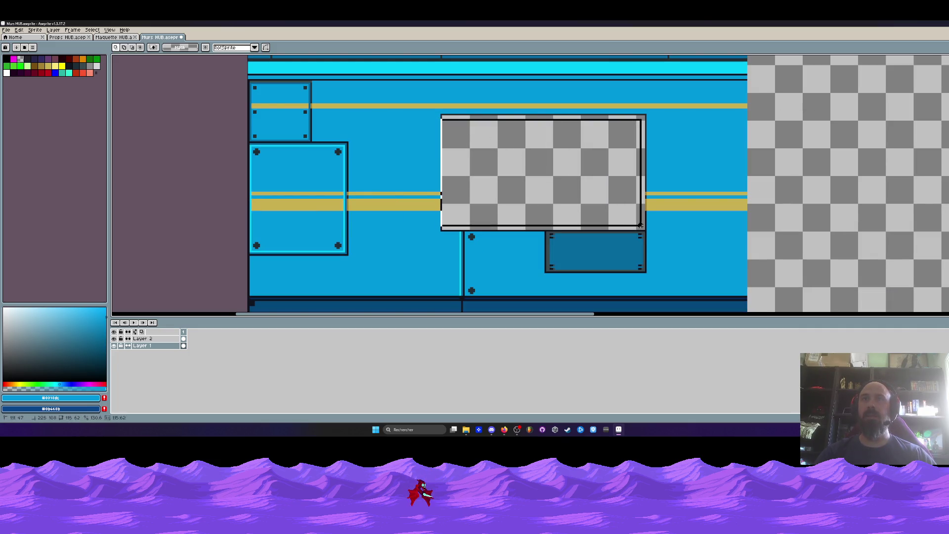
scroll(597, 213, down, 1)
scroll(597, 212, down, 2)
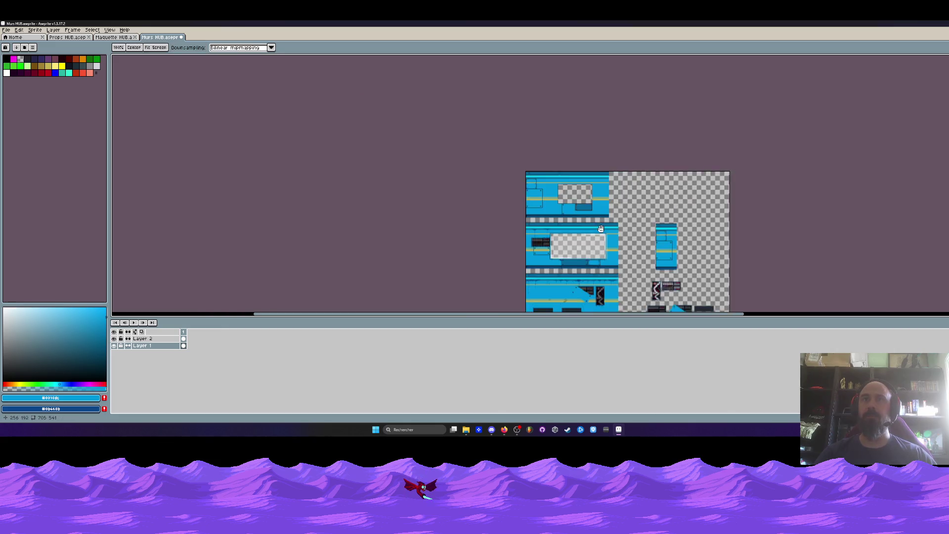
scroll(544, 188, up, 3)
drag(504, 178, 552, 187)
scroll(551, 187, up, 1)
scroll(474, 148, up, 1)
drag(413, 113, 831, 282)
key(ctrl+d)
scroll(699, 241, down, 1)
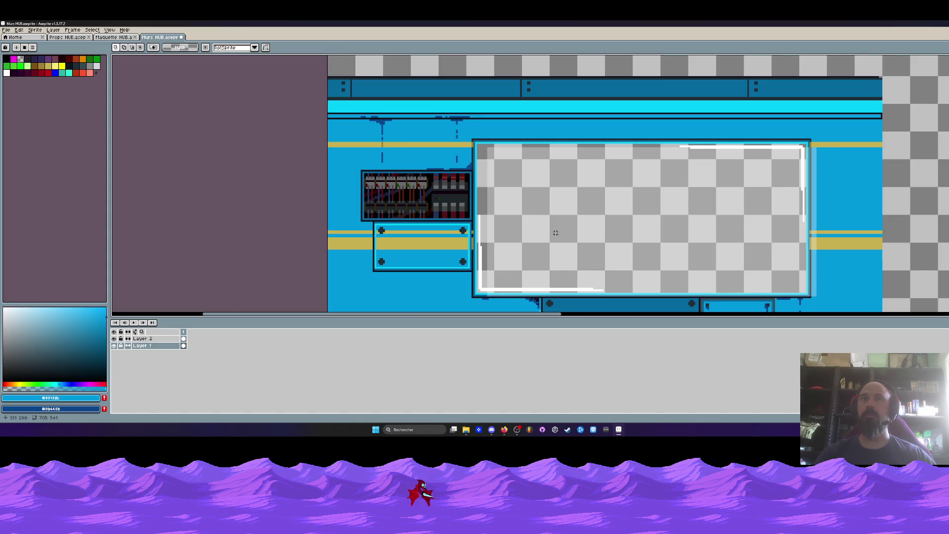
click(183, 339)
scroll(464, 247, down, 1)
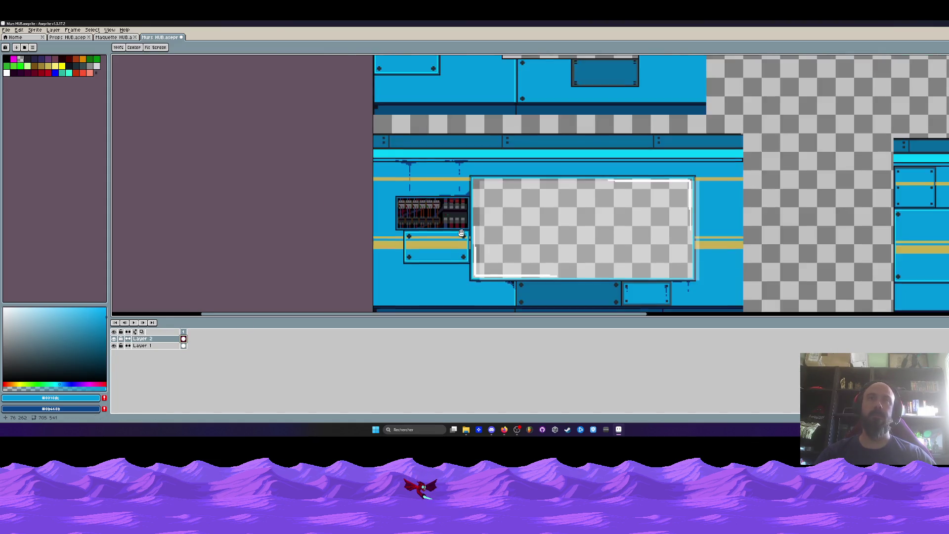
drag(450, 146, 672, 247)
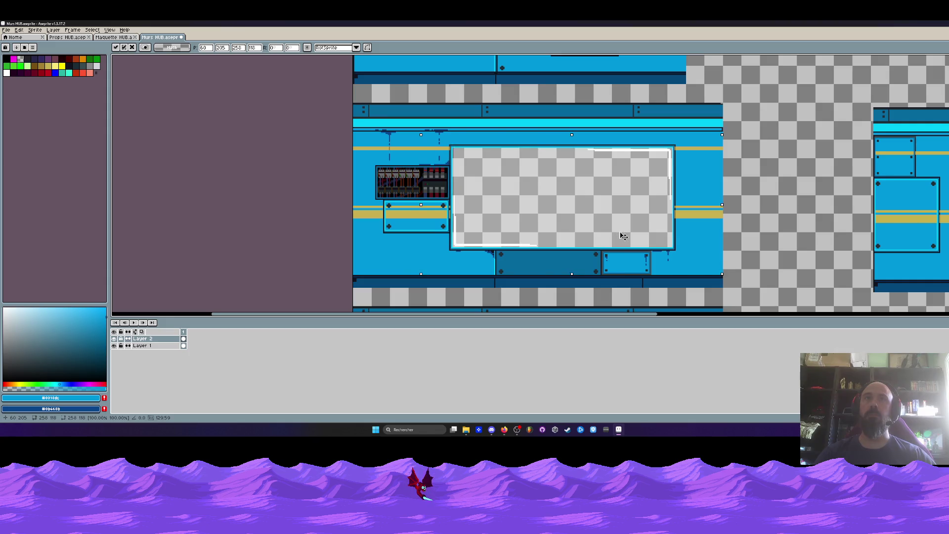
scroll(474, 145, up, 2)
key(ctrl+d)
scroll(451, 148, down, 2)
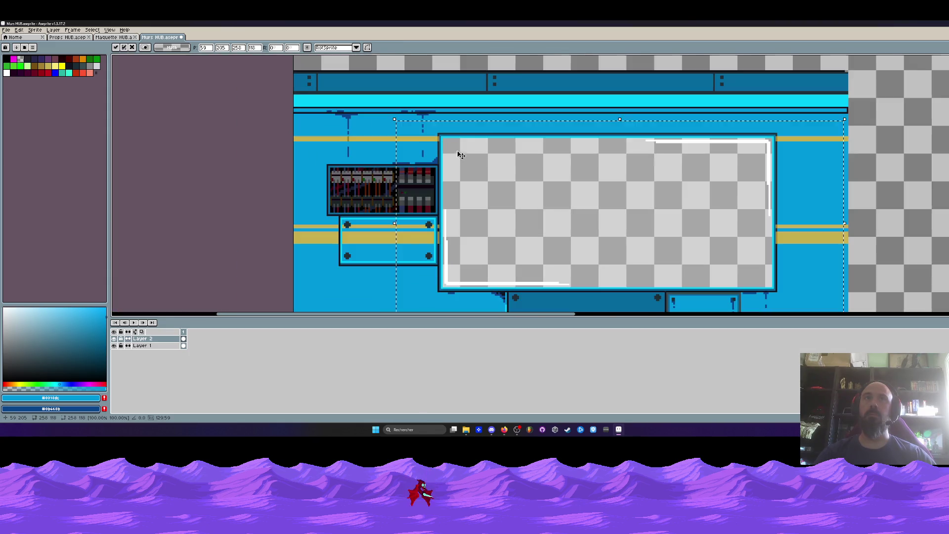
drag(459, 153, 478, 188)
scroll(478, 187, down, 2)
scroll(520, 173, up, 1)
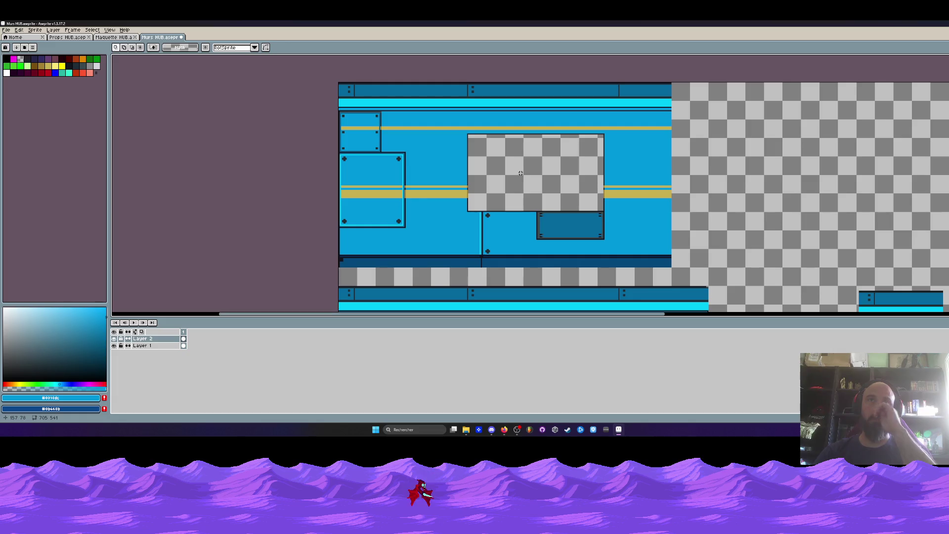
scroll(521, 173, down, 1)
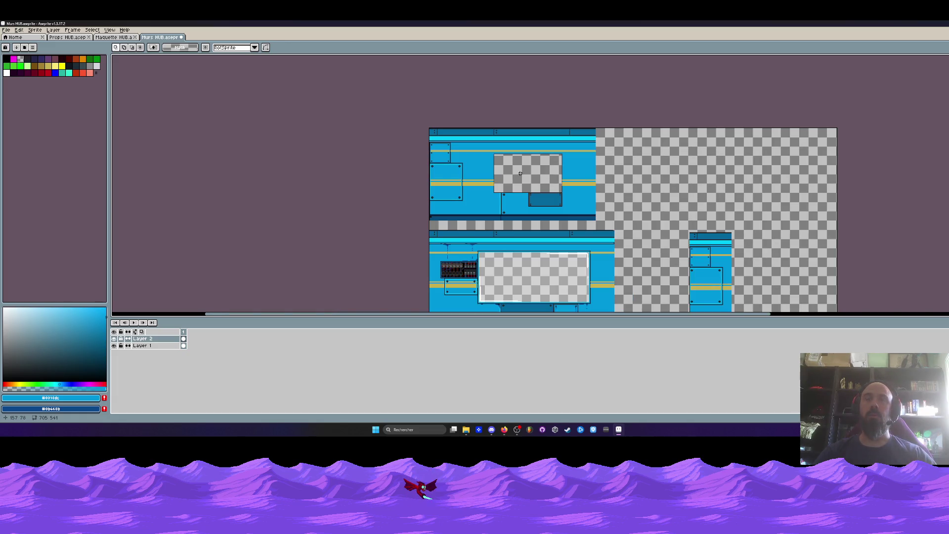
scroll(519, 173, up, 1)
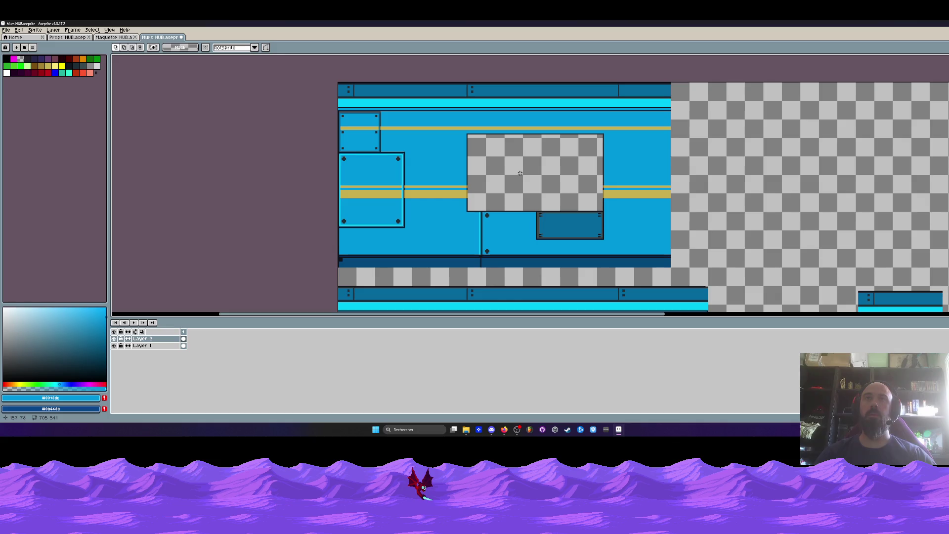
scroll(520, 173, down, 1)
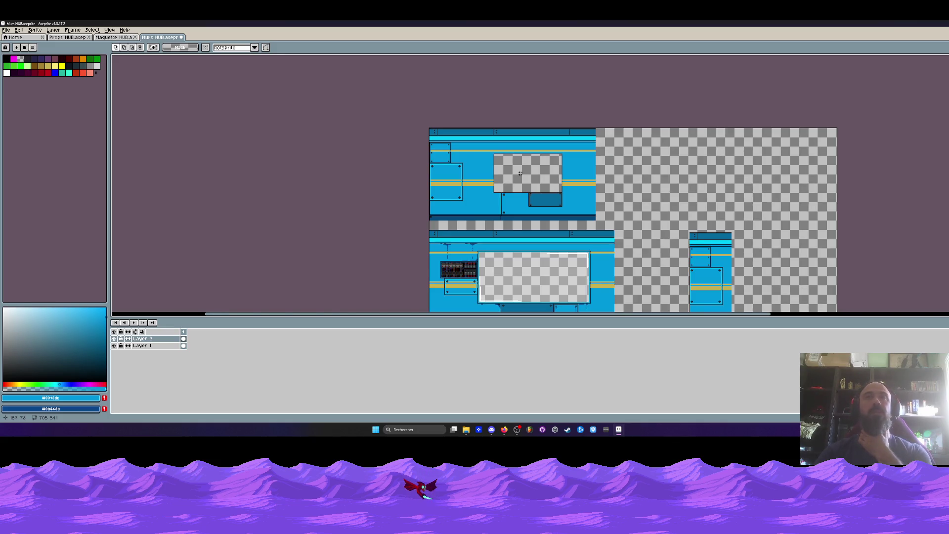
scroll(519, 173, up, 1)
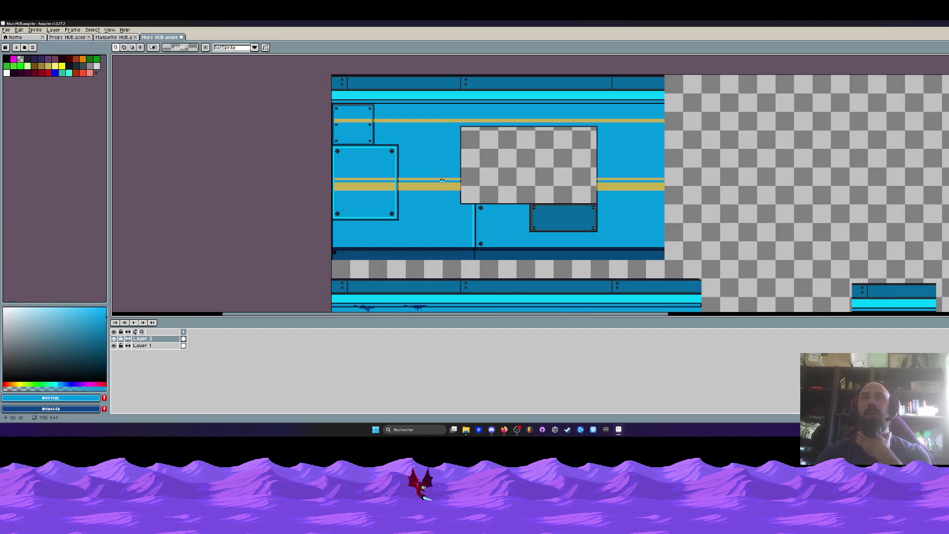
scroll(580, 181, down, 1)
scroll(552, 193, down, 1)
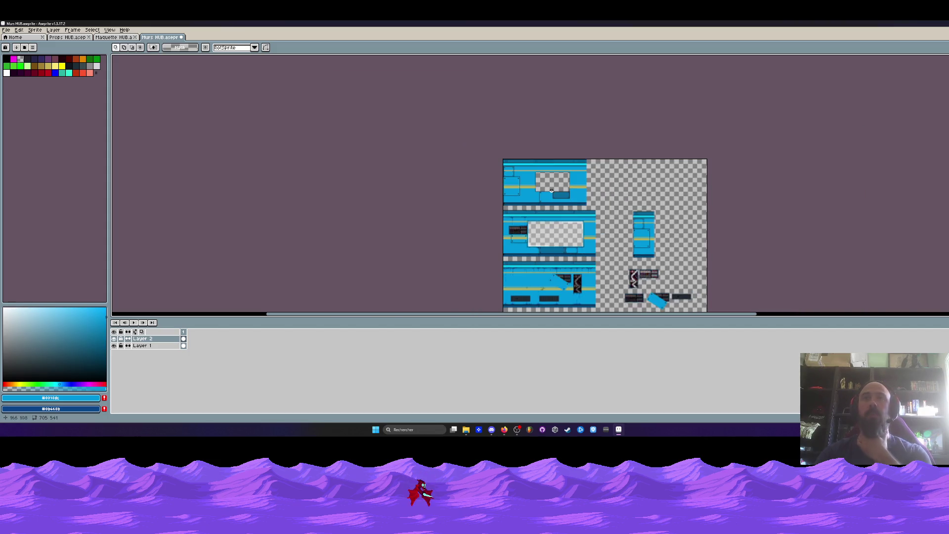
- Zoom around the tileset sheet and marquee-select part of the lower wall
scroll(469, 226, up, 2)
scroll(469, 226, up, 1)
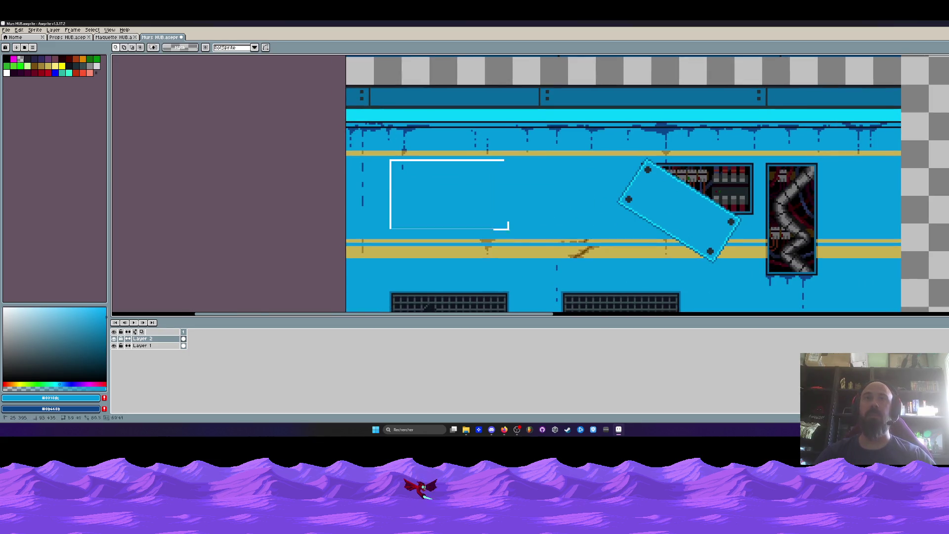
drag(388, 159, 572, 268)
scroll(562, 168, down, 3)
scroll(563, 168, up, 1)
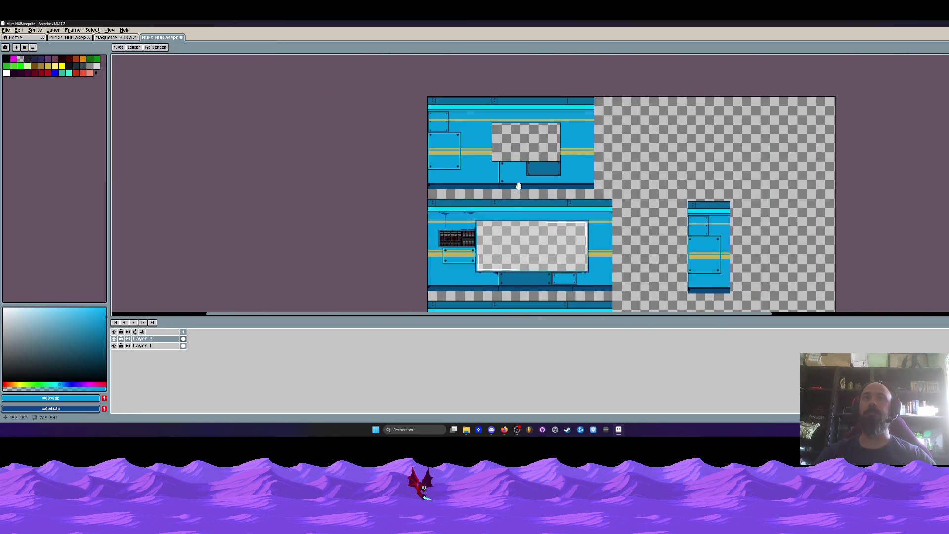
scroll(516, 145, up, 1)
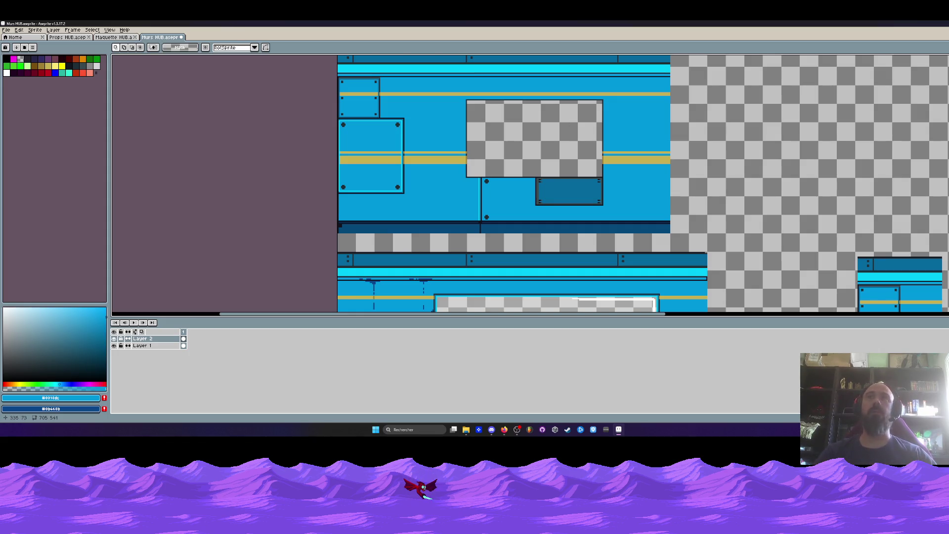
scroll(501, 157, down, 2)
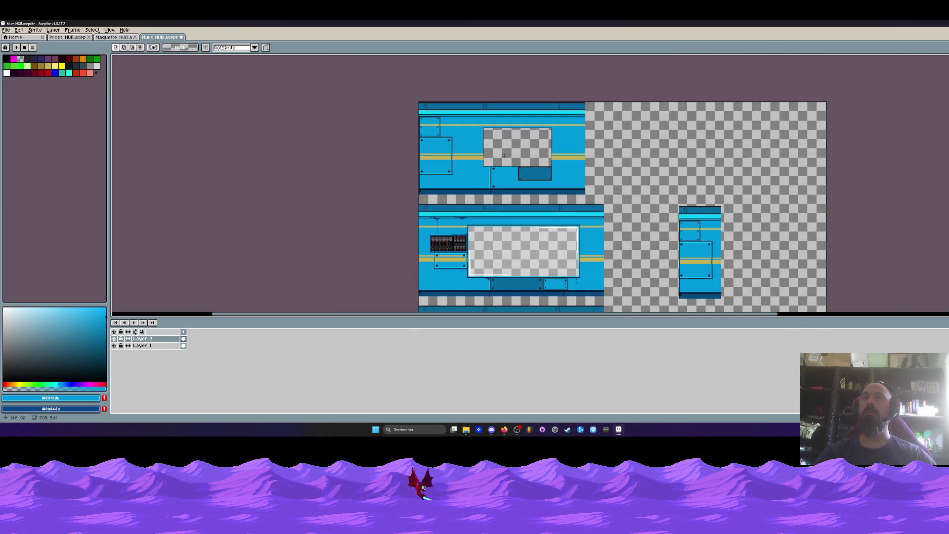
scroll(509, 157, up, 2)
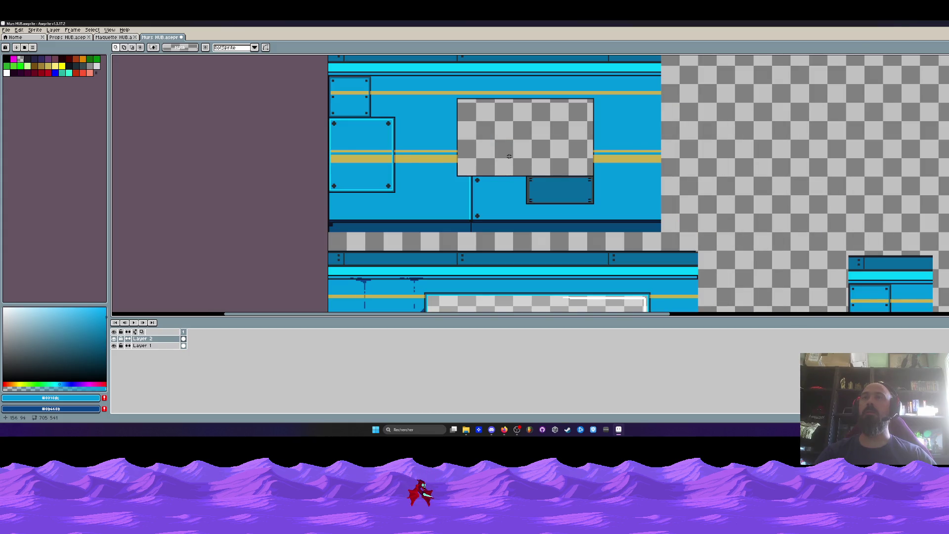
scroll(509, 156, down, 2)
scroll(509, 156, up, 2)
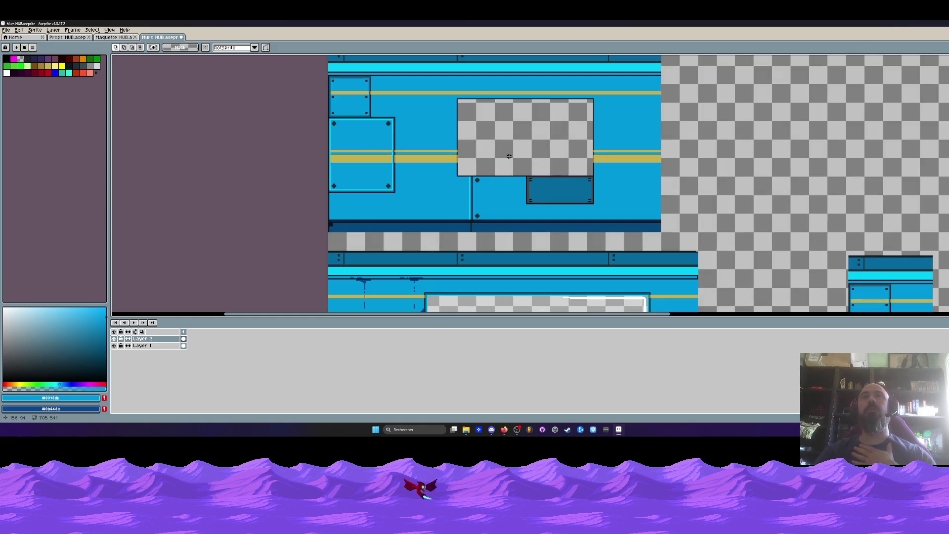
scroll(509, 156, down, 2)
- Marquee-select the upper-left wall tile repeatedly to size it up, deselecting between tries
drag(418, 102, 609, 201)
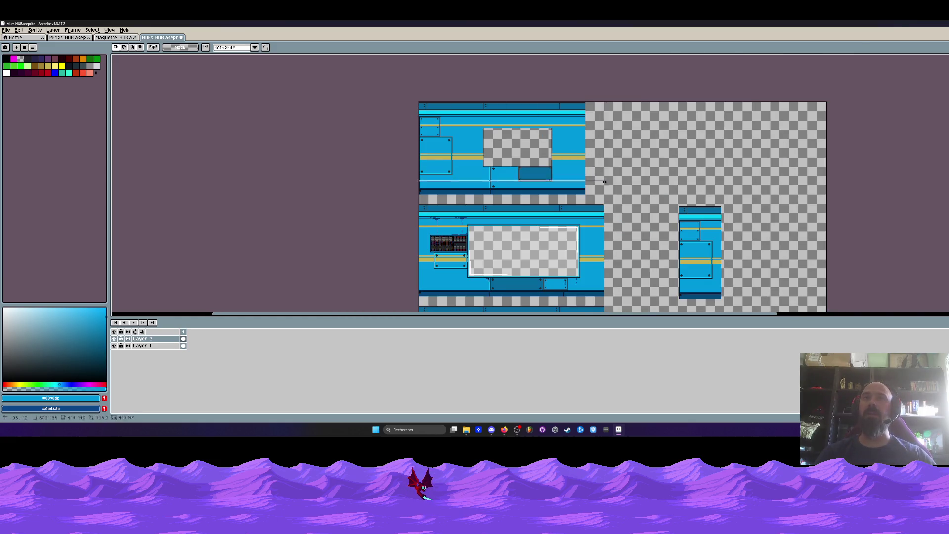
scroll(533, 163, up, 2)
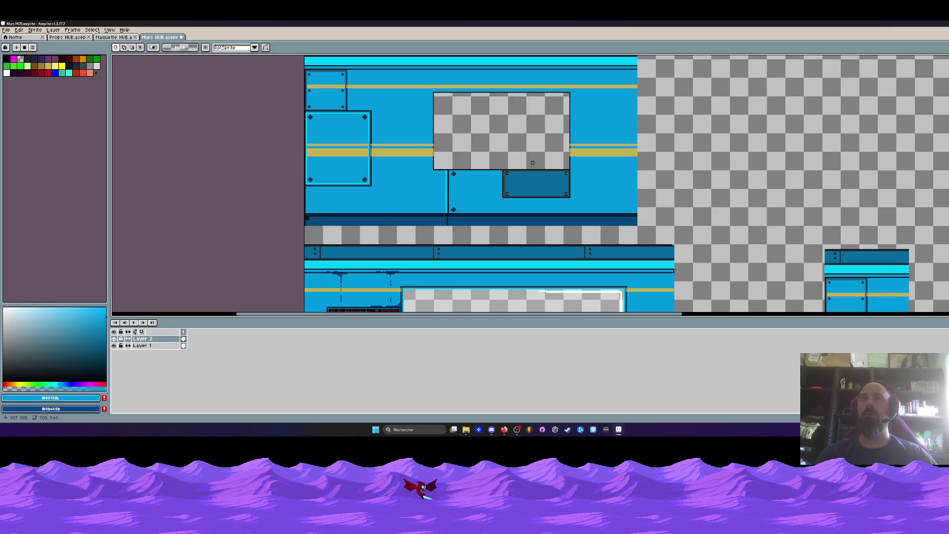
scroll(533, 162, down, 2)
drag(418, 101, 592, 201)
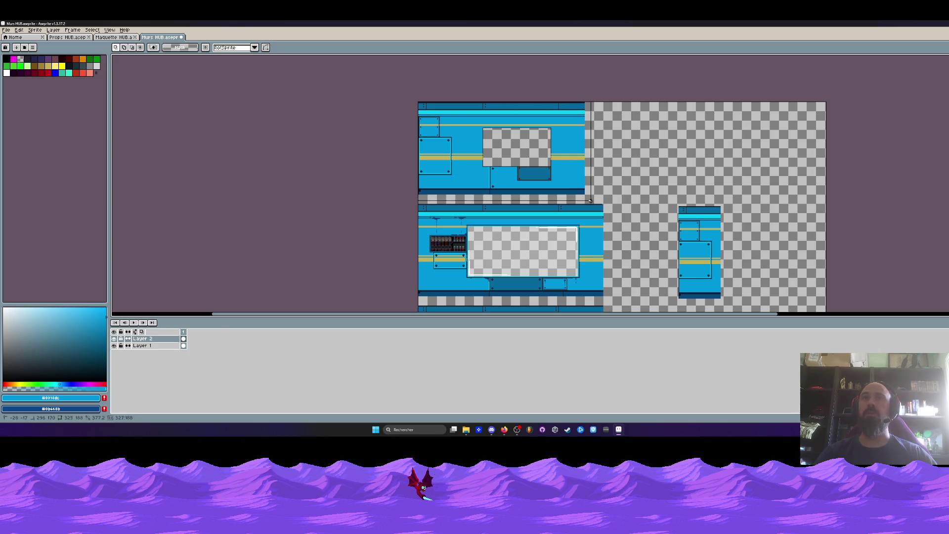
scroll(585, 188, up, 2)
key(ctrl+d)
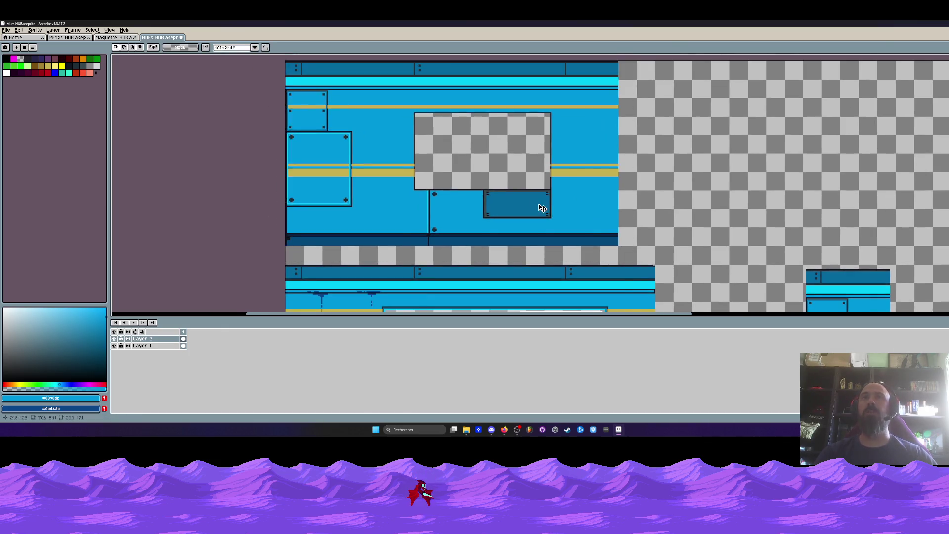
scroll(430, 161, down, 2)
drag(412, 132, 600, 229)
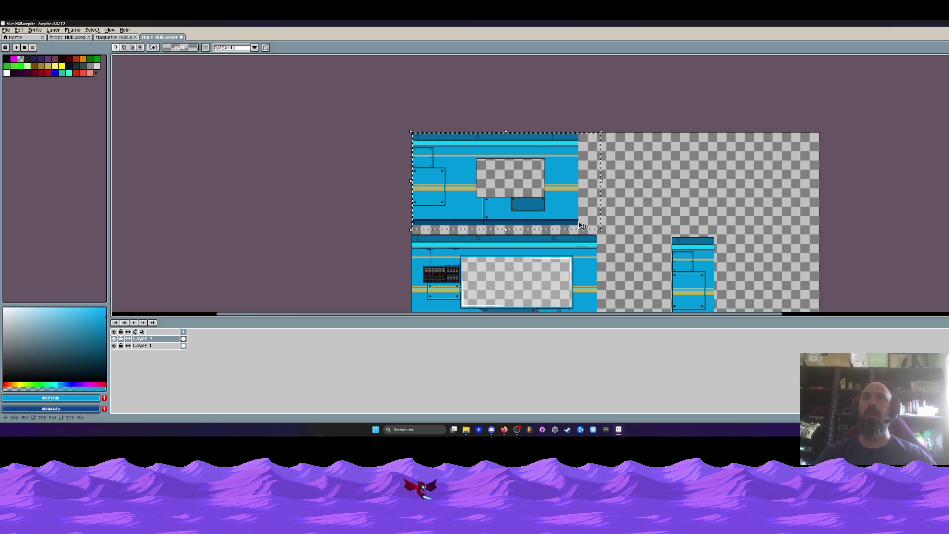
scroll(540, 212, up, 2)
key(ctrl+d)
- Reselect and clear the upper wall tile once more, then bring up the Maquette HUB corridor mockup
mouse_move(267, 81)
mouse_down()
mouse_move(601, 213)
mouse_move(675, 262)
mouse_up()
key(ctrl+d)
scroll(642, 241, down, 2)
drag(424, 186, 660, 291)
key(ctrl+d)
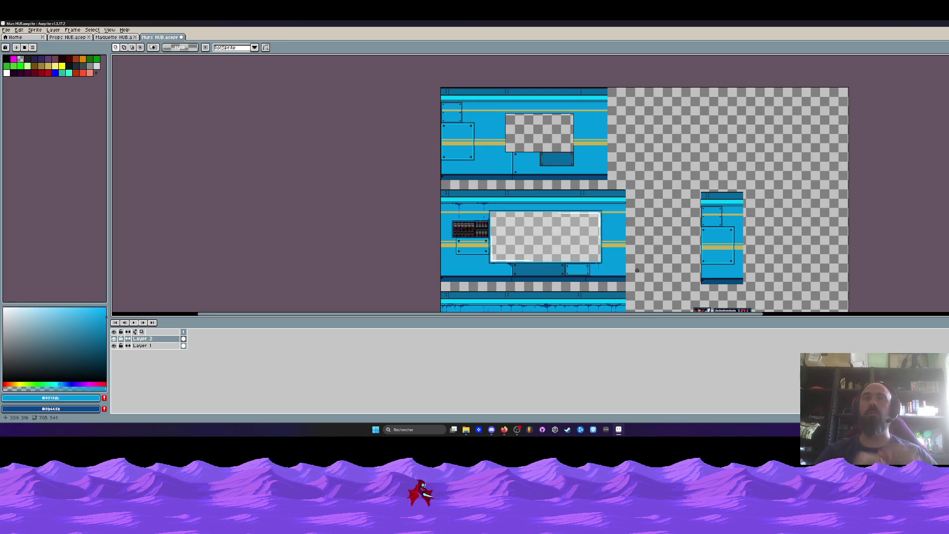
click(113, 37)
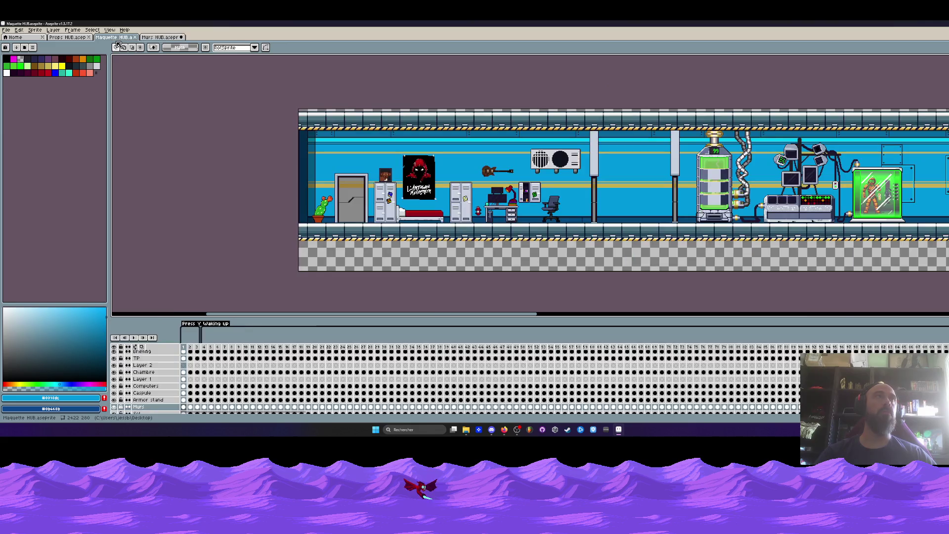
drag(642, 198, 469, 192)
scroll(469, 193, up, 1)
scroll(469, 193, up, 1)
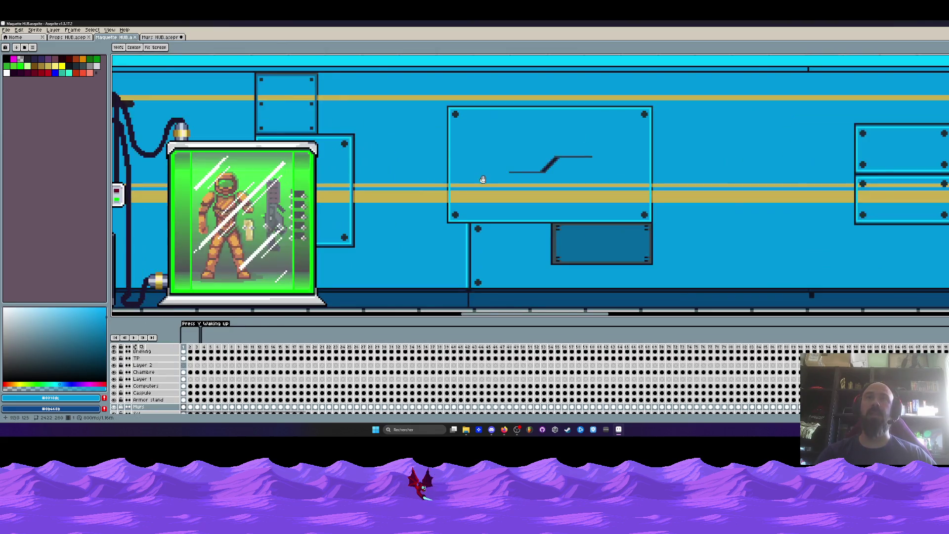
scroll(482, 191, down, 1)
scroll(335, 93, down, 1)
scroll(335, 93, up, 2)
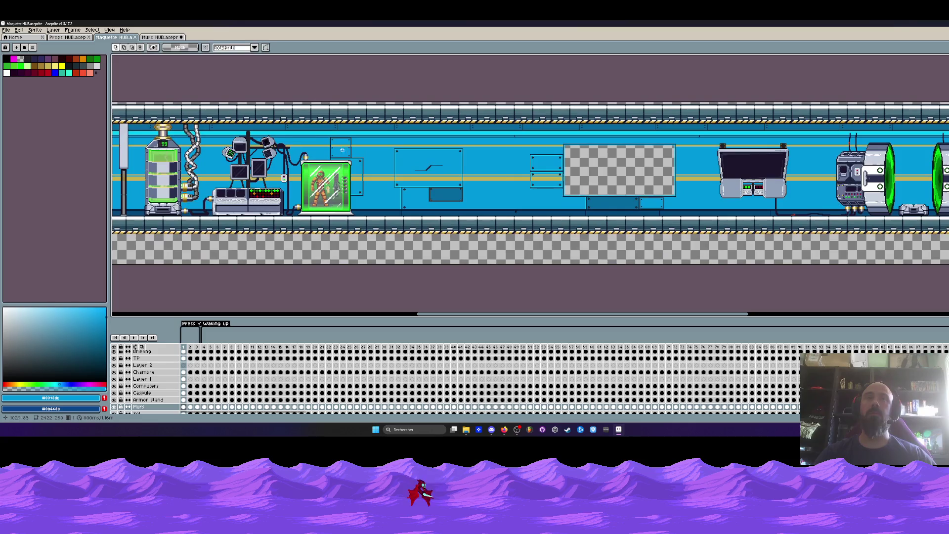
scroll(425, 169, up, 2)
drag(321, 99, 555, 234)
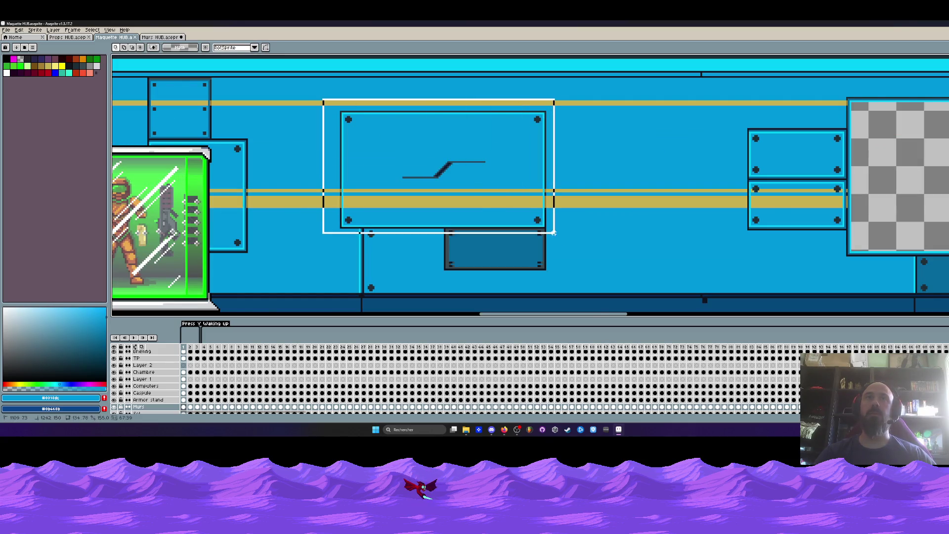
scroll(554, 237, down, 1)
scroll(533, 244, down, 1)
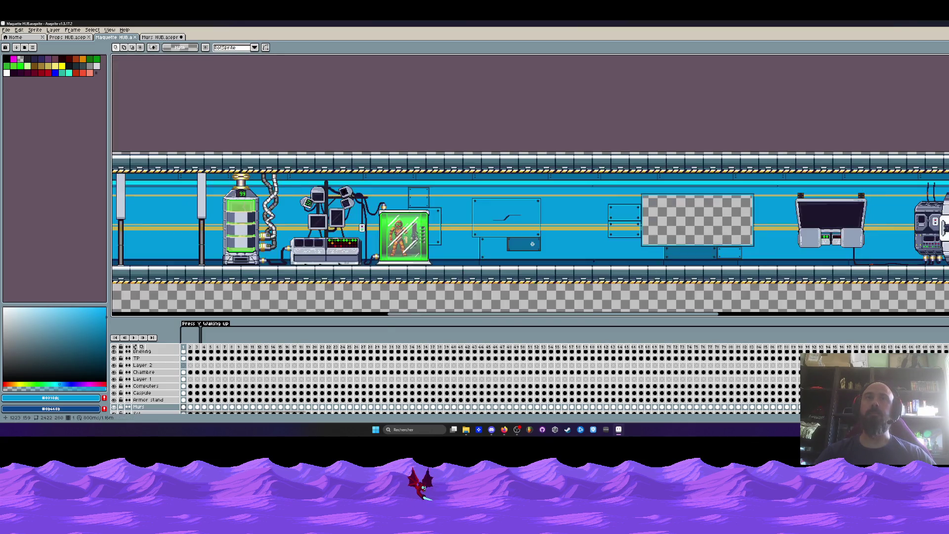